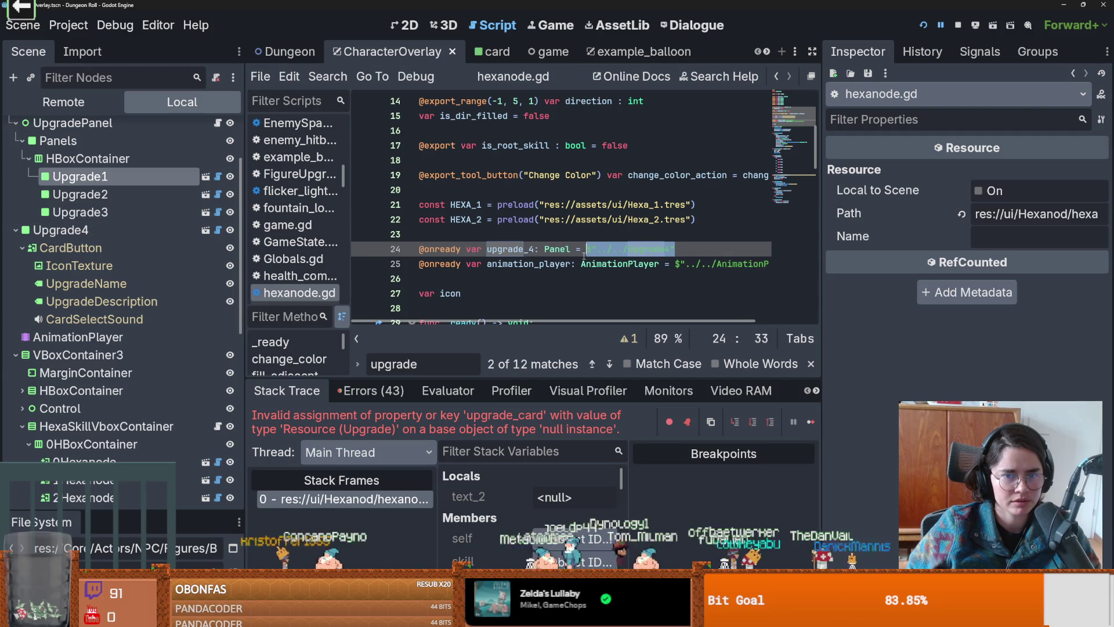
Step: Assign upgrade_4 to the Upgrade4 node, run the game, and trigger random_upgrade
{"action": "left_click_drag", "start_coordinate": [91, 239], "coordinate": [595, 252]}
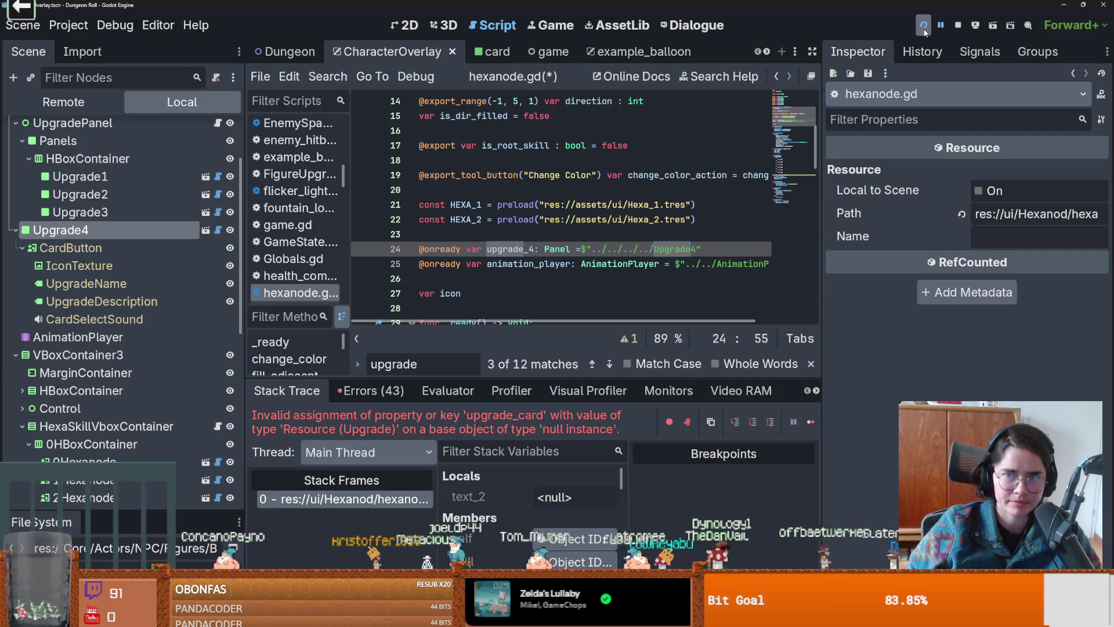
{"action": "key", "text": "F5"}
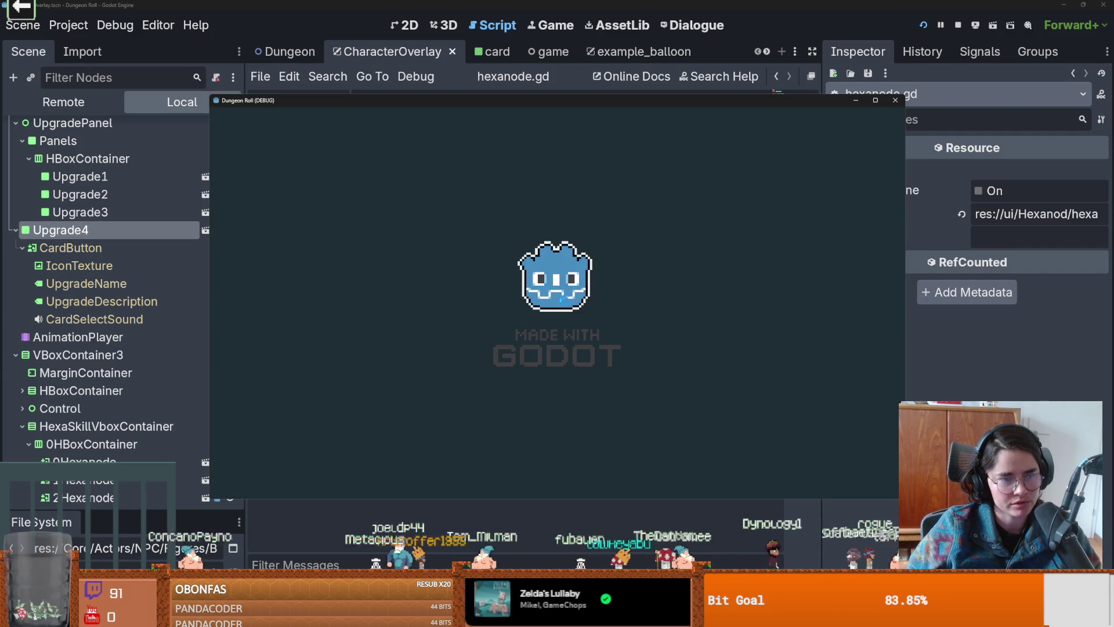
{"action": "key", "text": "grave"}
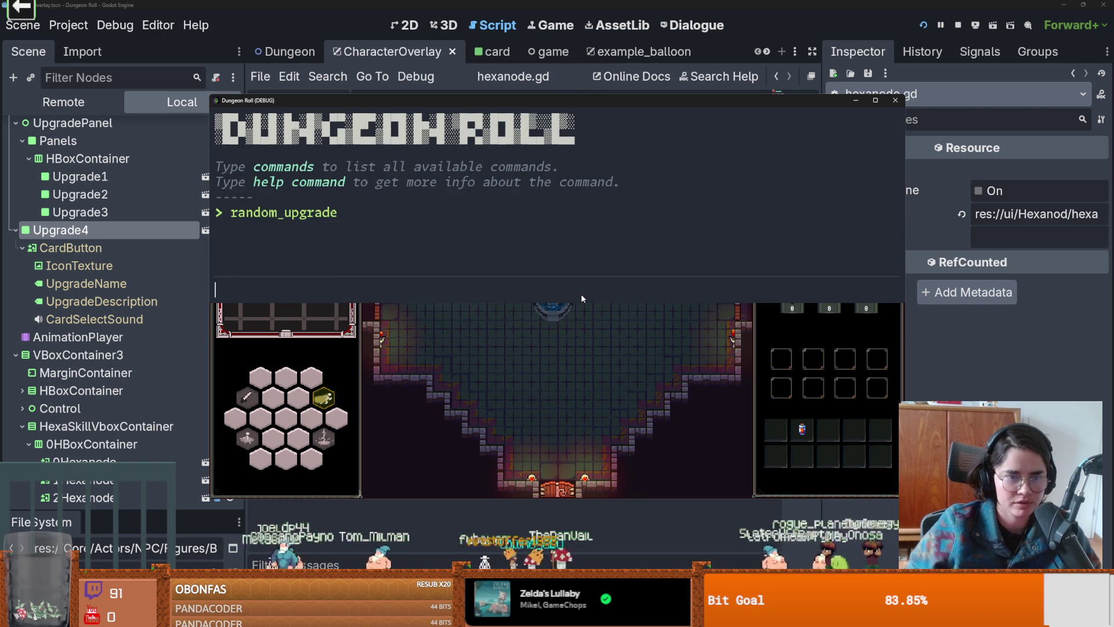
{"action": "key", "text": "grave"}
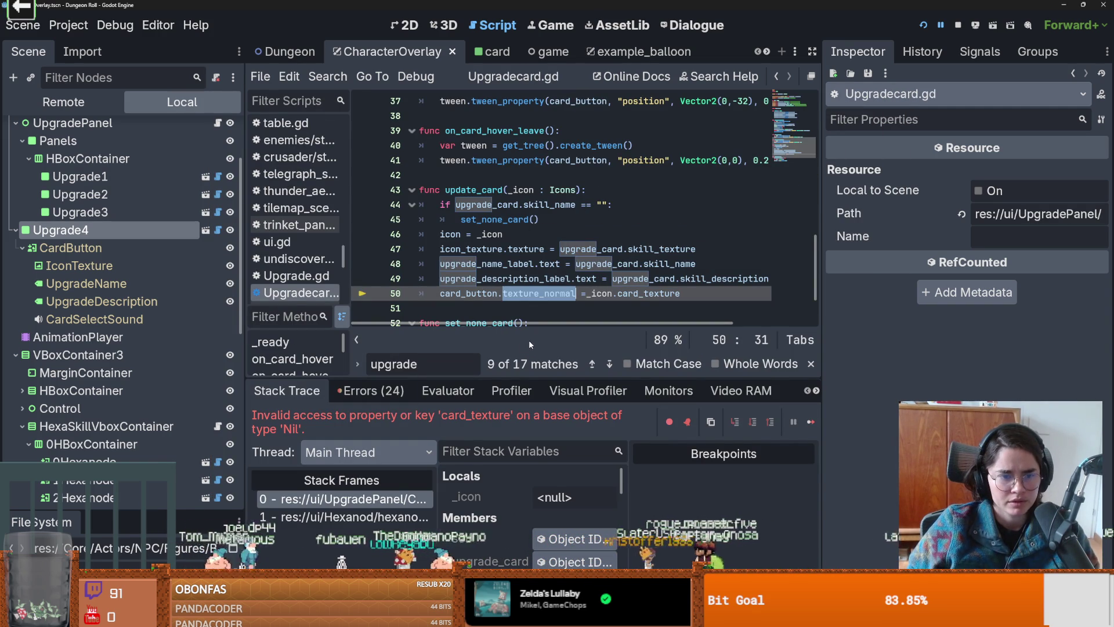
Step: Inspect _icon on Upgradecard.gd line 50 and switch between stack frames 0 and 1
{"action": "left_click", "coordinate": [544, 293]}
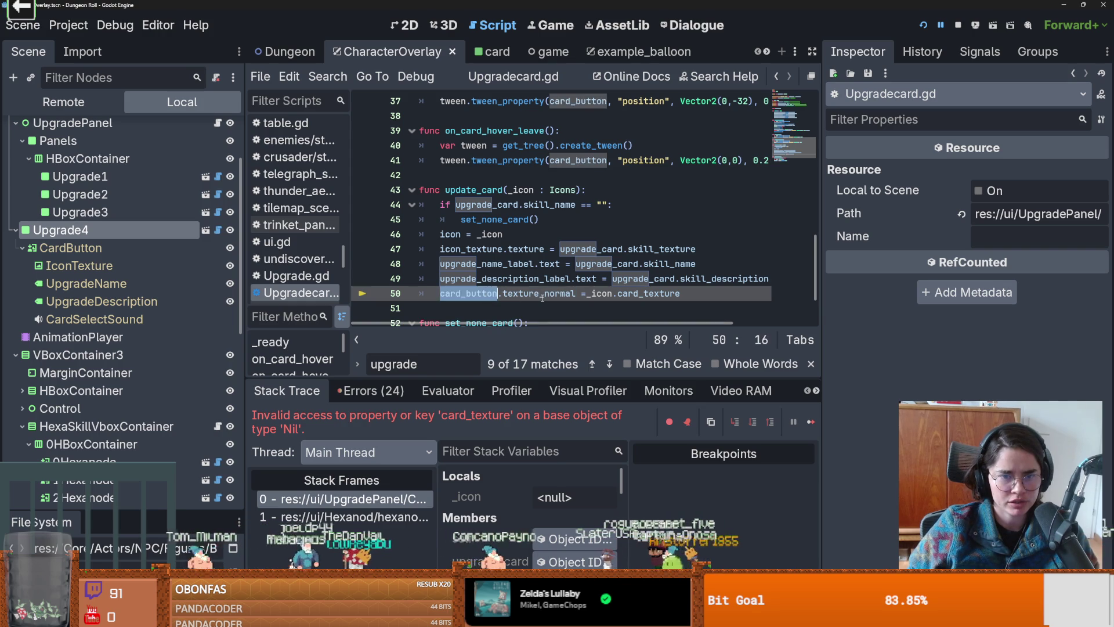
{"action": "double_click", "coordinate": [602, 293]}
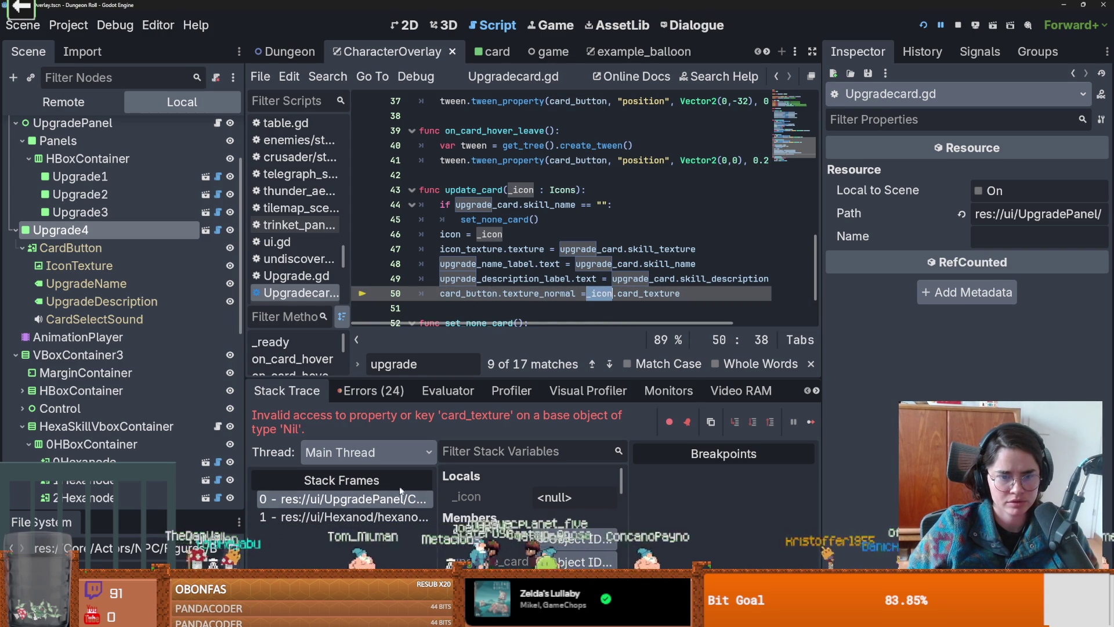
{"action": "left_click", "coordinate": [388, 517]}
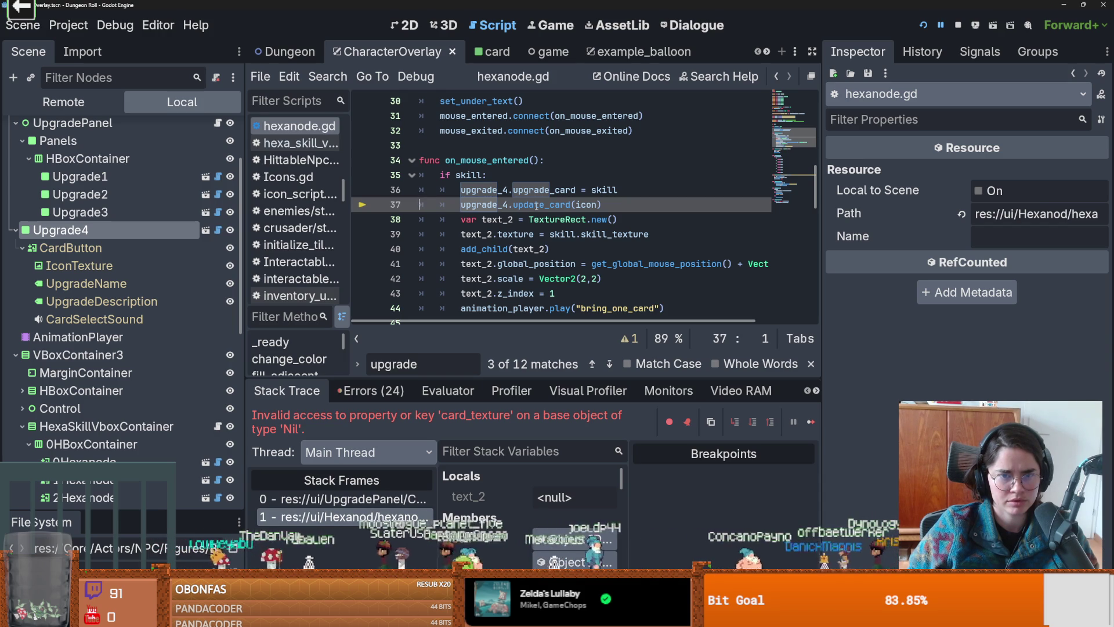
{"action": "left_click", "coordinate": [378, 500]}
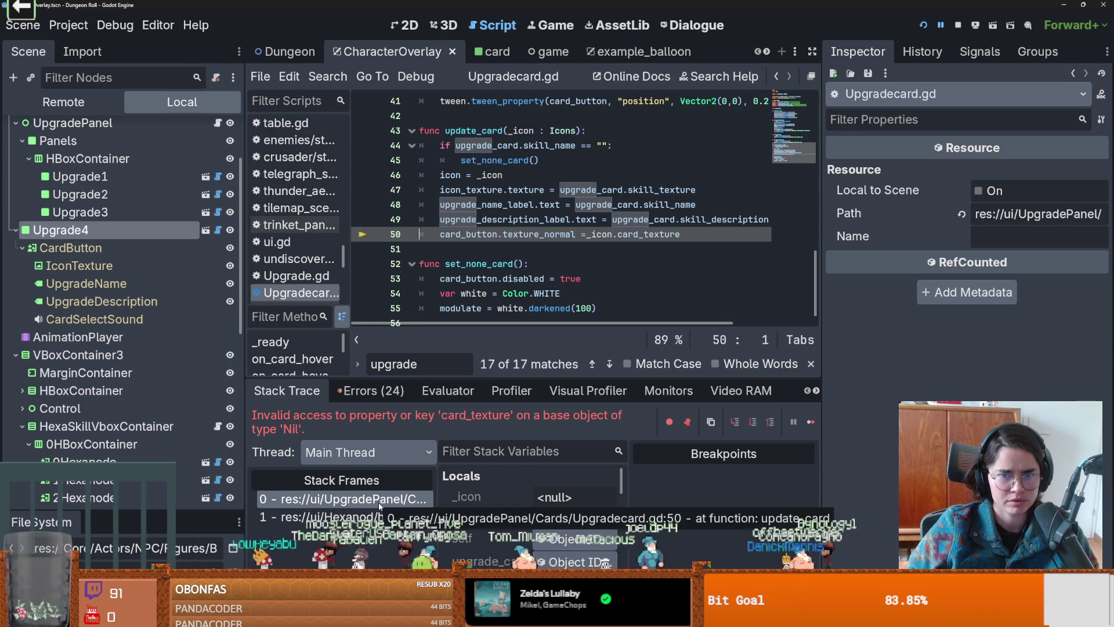
{"action": "left_click", "coordinate": [391, 516]}
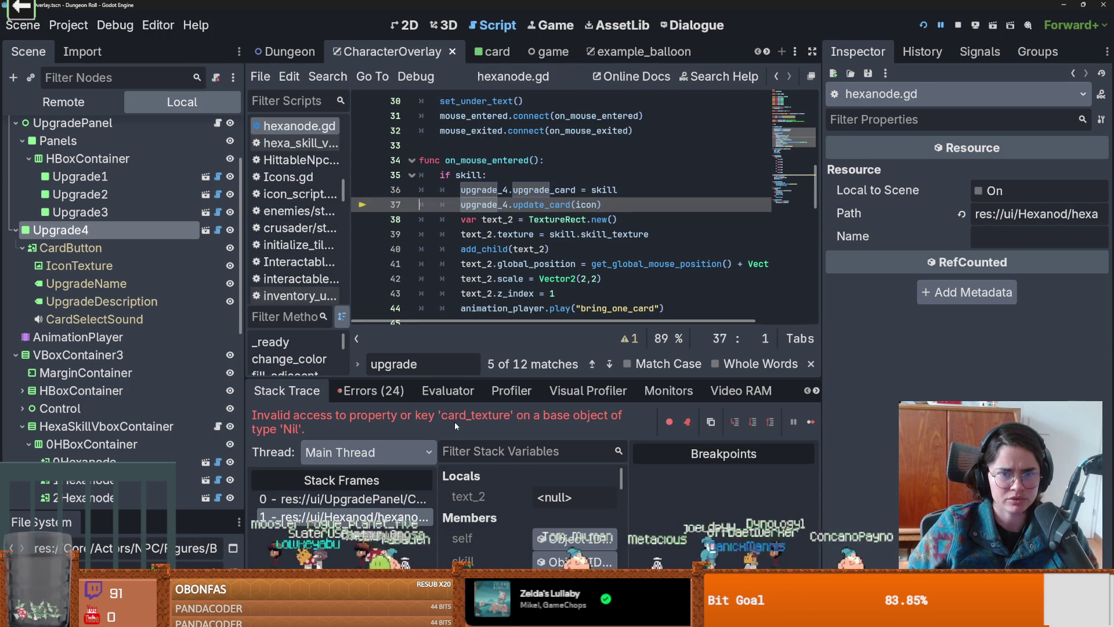
Step: Review fill_skill in hexanode.gd around line 37's upgrade_4.update_card(icon) call
{"action": "scroll", "coordinate": [528, 496], "scroll_direction": "down", "scroll_amount": 5}
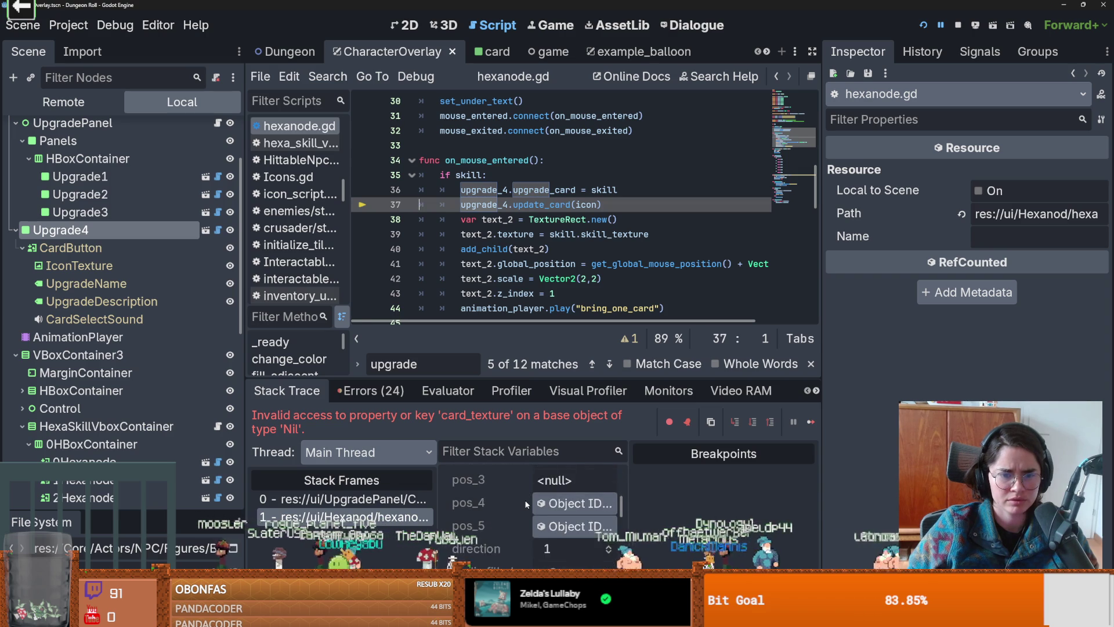
{"action": "scroll", "coordinate": [526, 505], "scroll_direction": "down", "scroll_amount": 4}
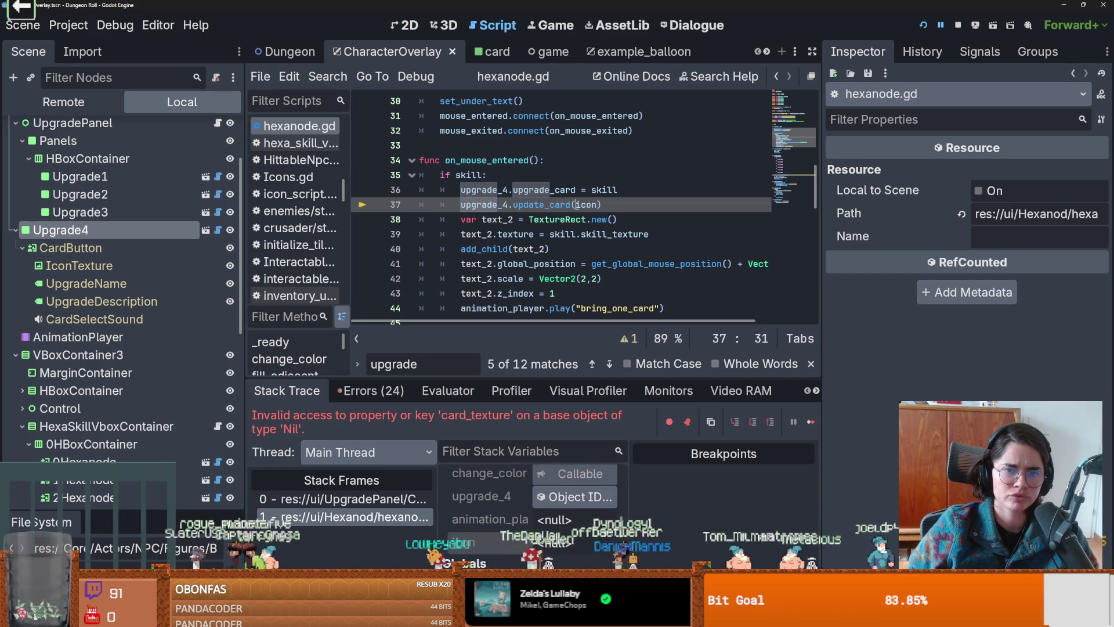
{"action": "scroll", "coordinate": [578, 205], "scroll_direction": "up", "scroll_amount": 3}
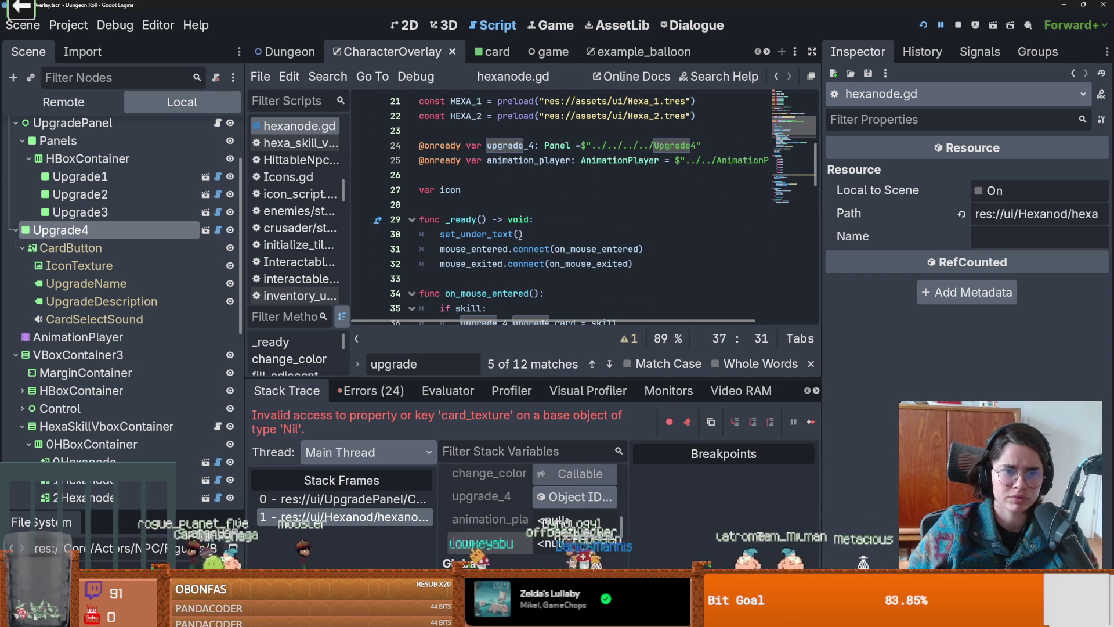
{"action": "scroll", "coordinate": [520, 234], "scroll_direction": "down", "scroll_amount": 5}
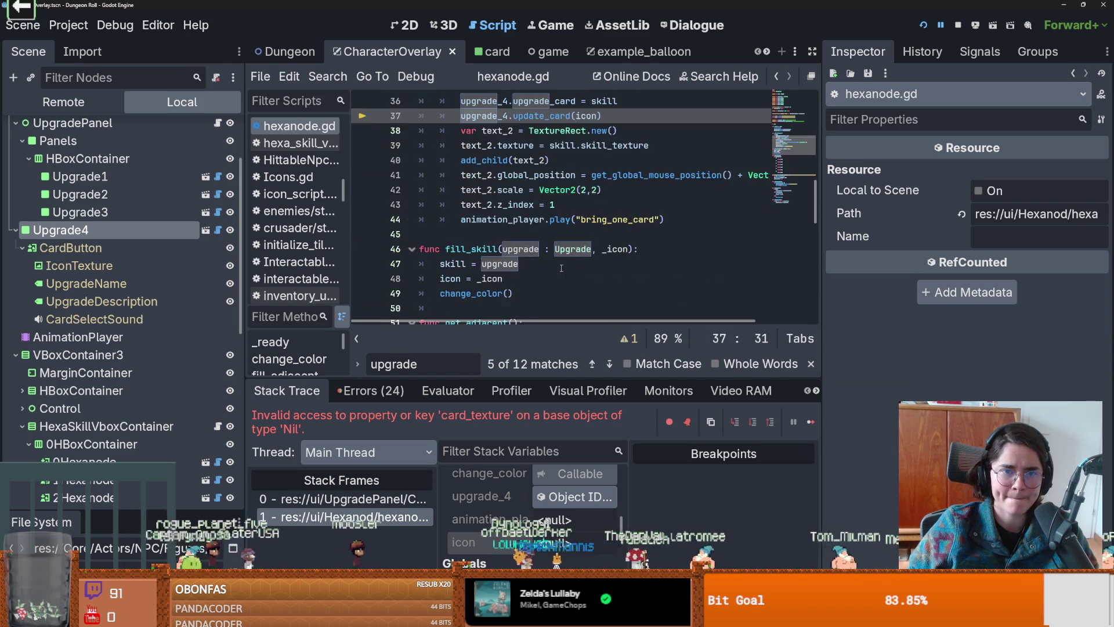
{"action": "scroll", "coordinate": [561, 268], "scroll_direction": "down", "scroll_amount": 2}
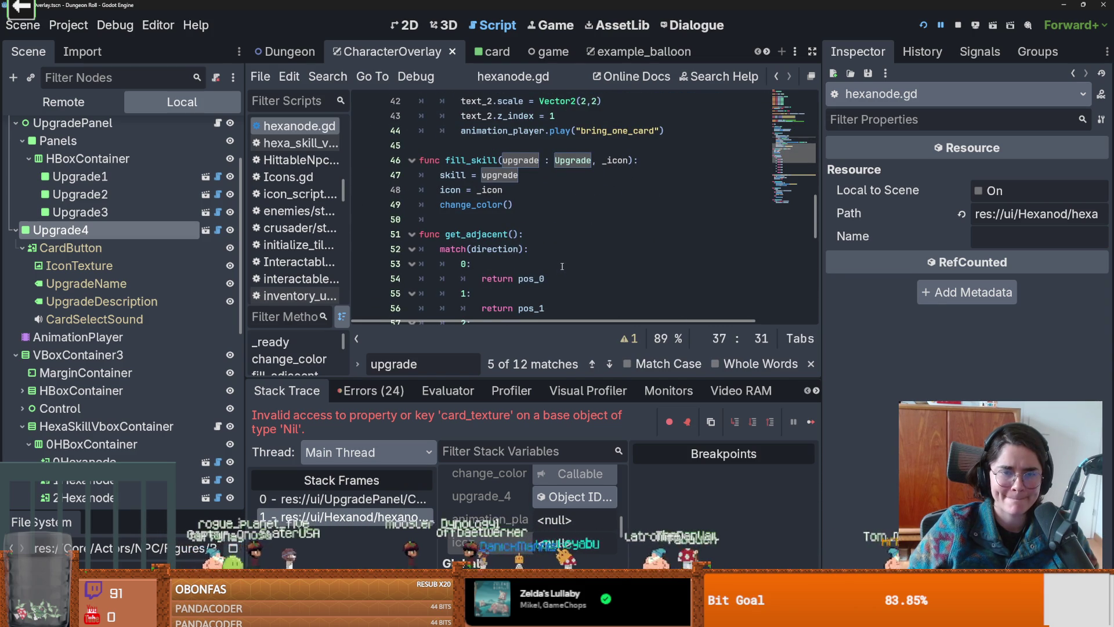
{"action": "scroll", "coordinate": [539, 217], "scroll_direction": "up", "scroll_amount": 1}
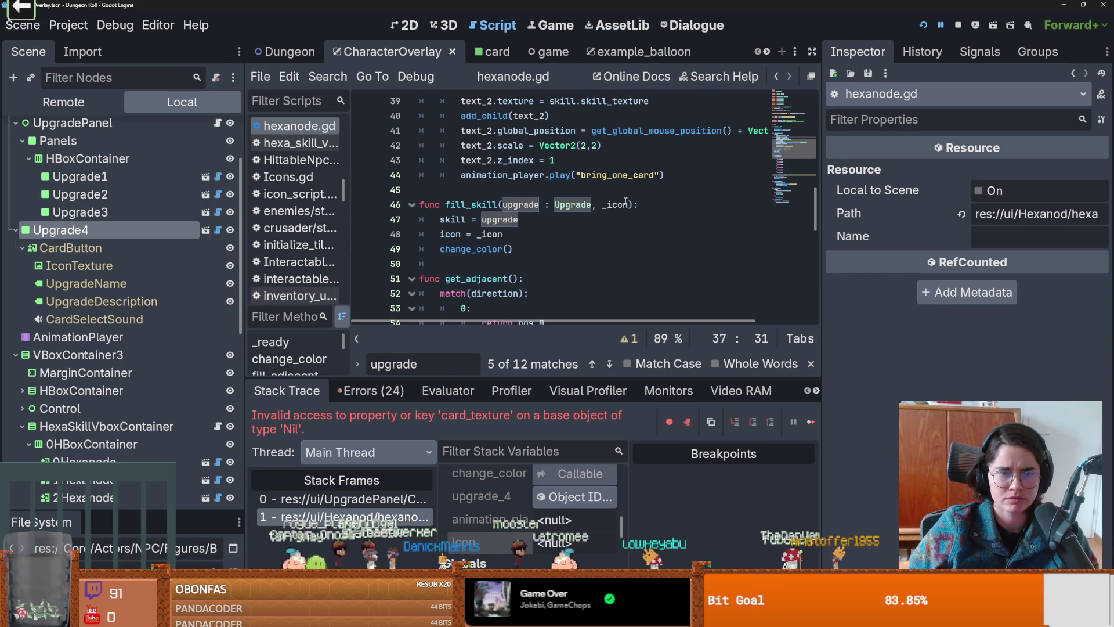
{"action": "scroll", "coordinate": [622, 208], "scroll_direction": "down", "scroll_amount": 2}
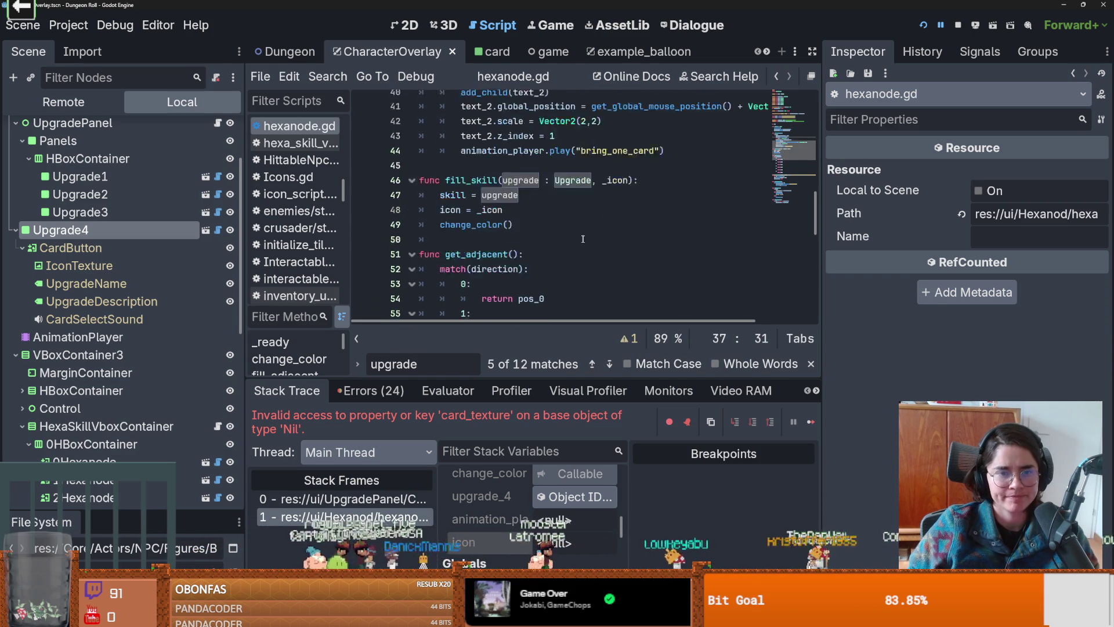
Step: Relaunch the game, pick a room card, and defeat the goblin by the stairs
{"action": "left_click", "coordinate": [923, 25]}
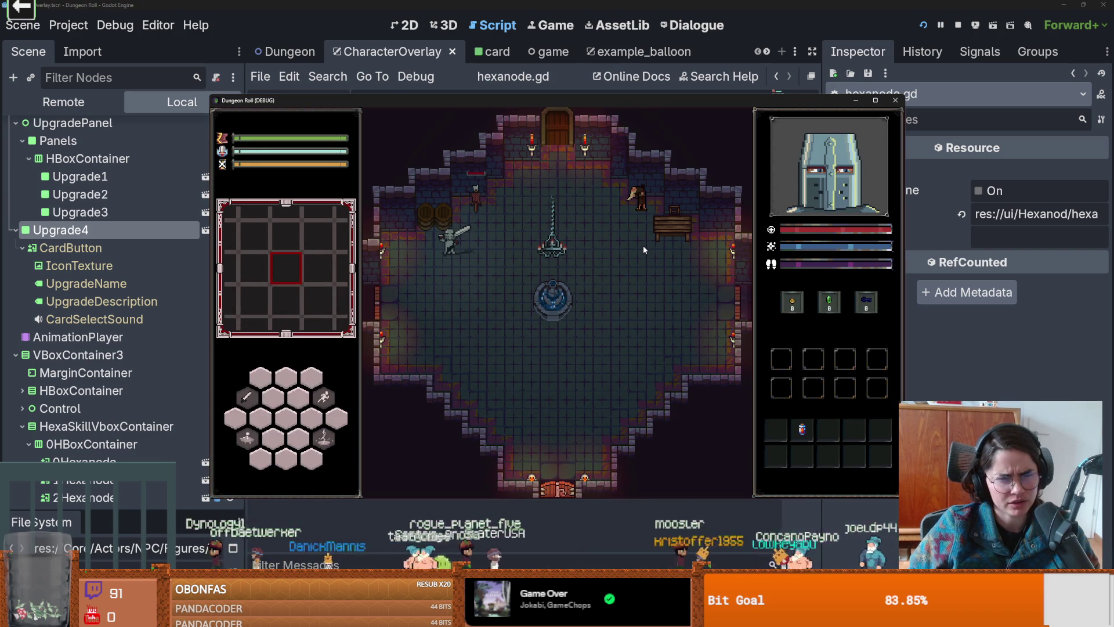
{"action": "left_click", "coordinate": [593, 296]}
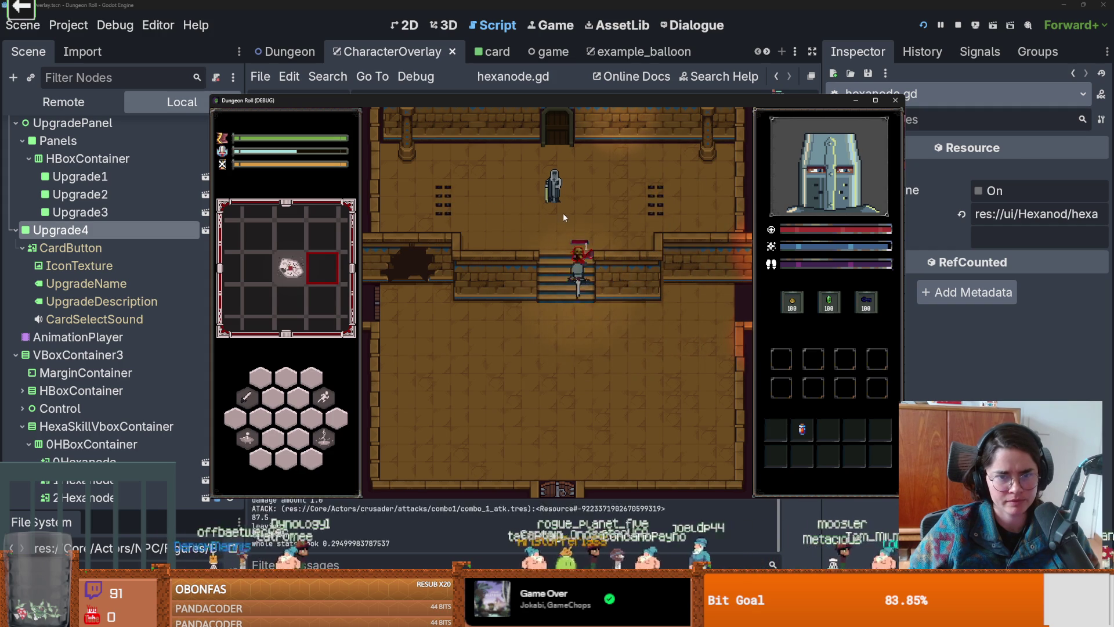
{"action": "left_click", "coordinate": [597, 270]}
{"action": "key", "text": "w"}
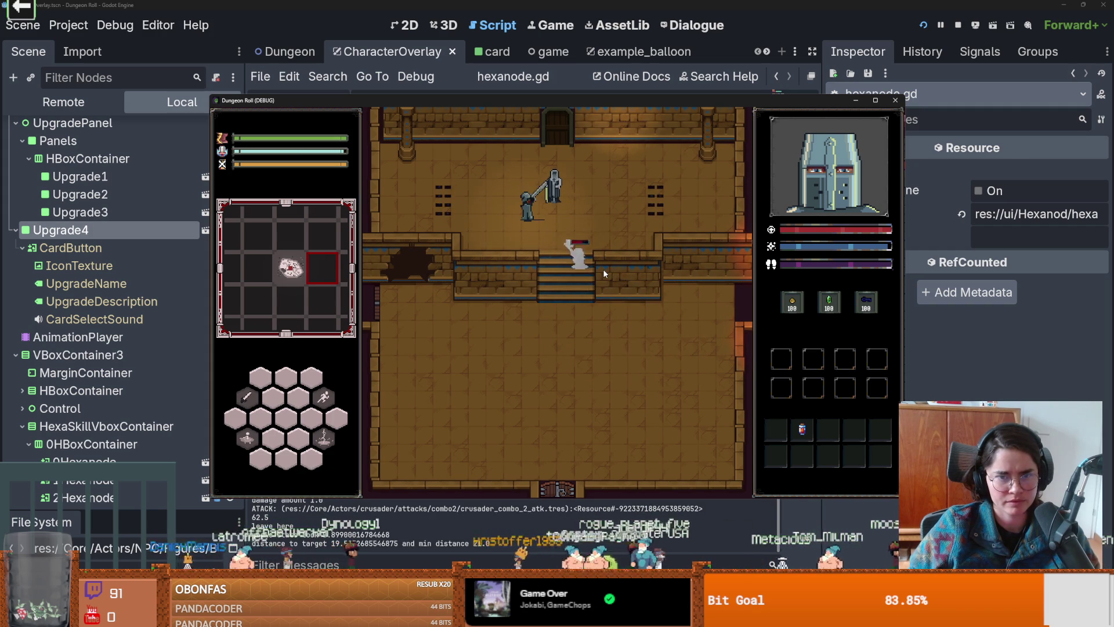
{"action": "left_click", "coordinate": [568, 279]}
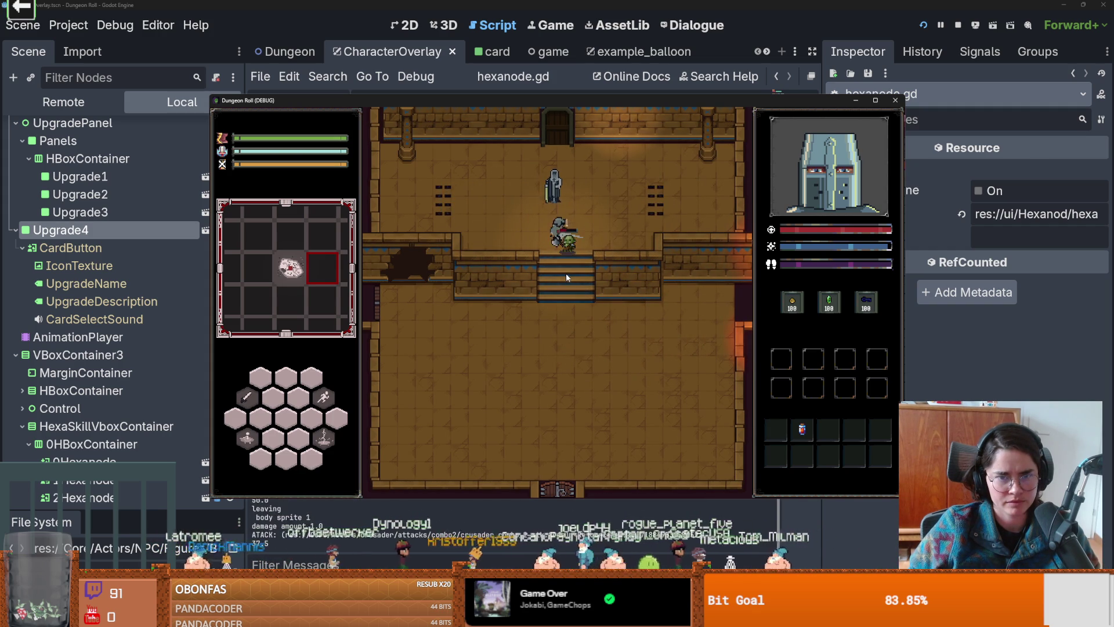
{"action": "left_click", "coordinate": [577, 261]}
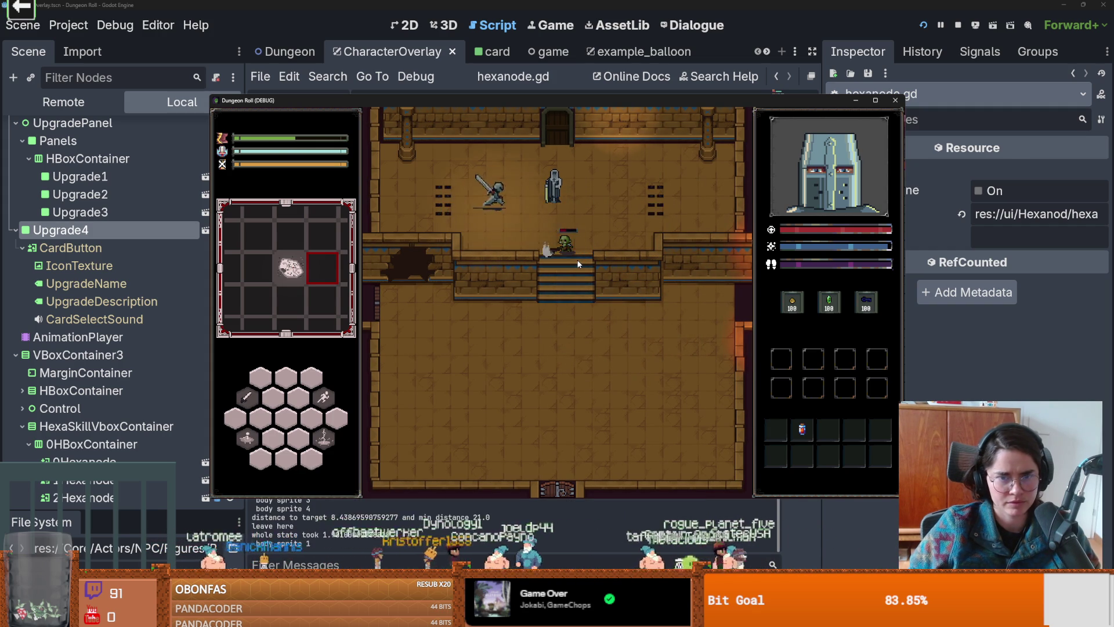
{"action": "right_click", "coordinate": [577, 265]}
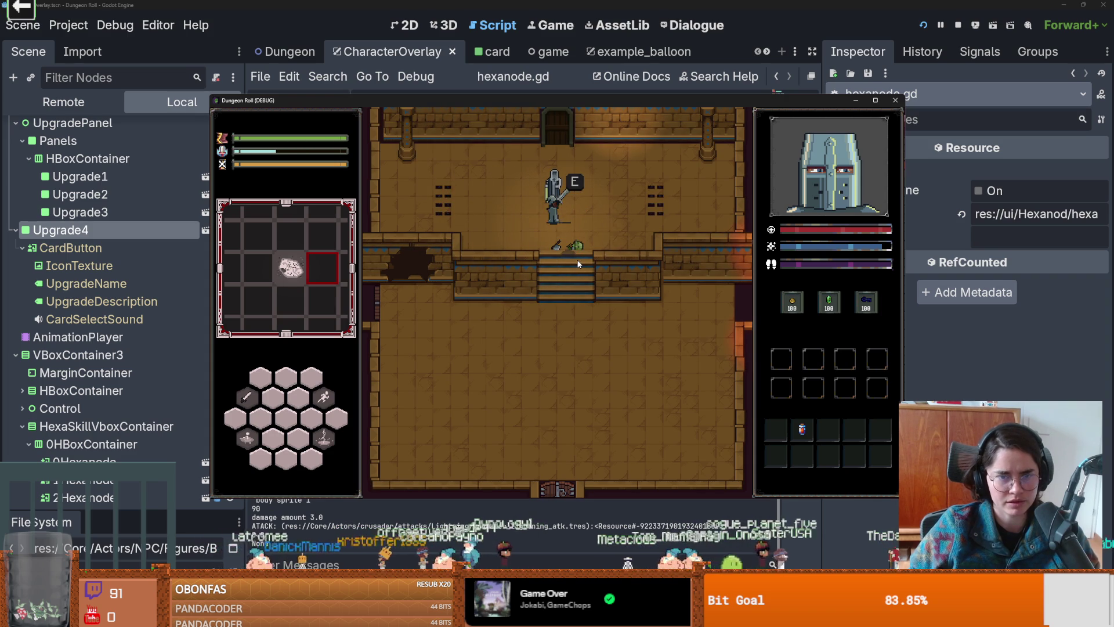
Step: Talk to Baldwin, choose Upgrades, and pick the left upgrade card
{"action": "key", "text": "e"}
{"action": "left_click", "coordinate": [522, 305]}
{"action": "left_click", "coordinate": [514, 327]}
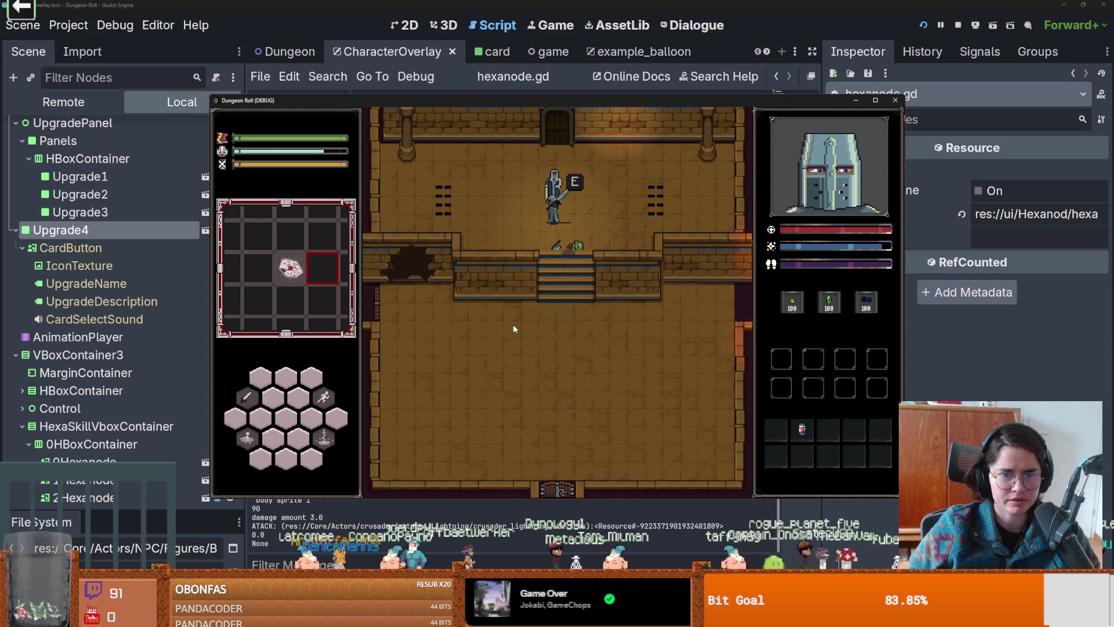
{"action": "left_click", "coordinate": [436, 325]}
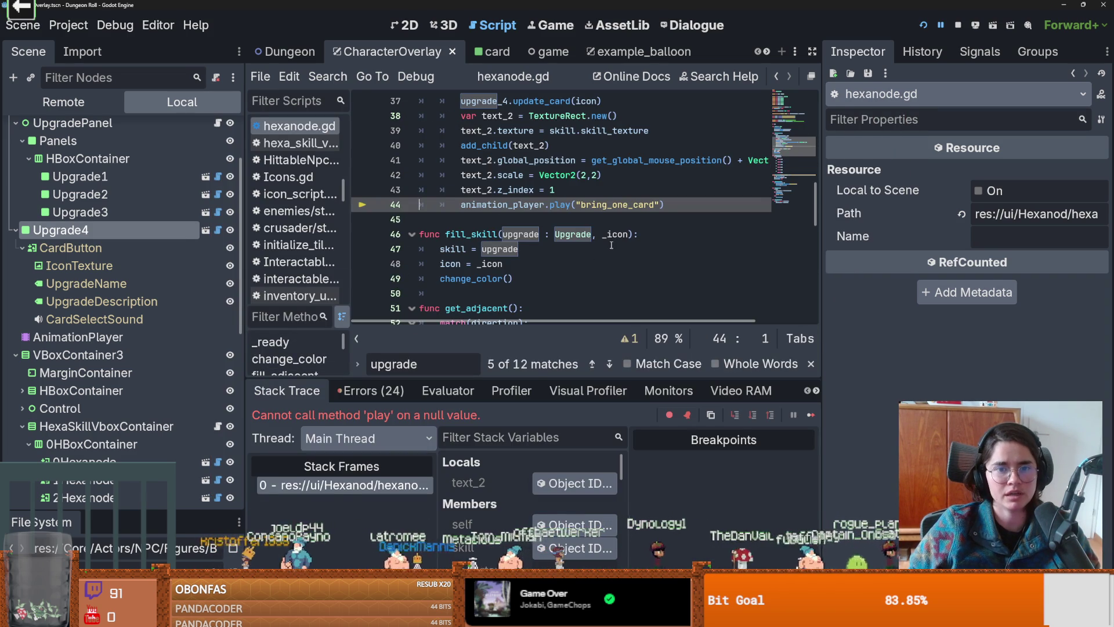
Step: Give Upgrade4 a unique name and set line 24's upgrade_4 to %Upgrade4
{"action": "scroll", "coordinate": [630, 243], "scroll_direction": "up", "scroll_amount": 6}
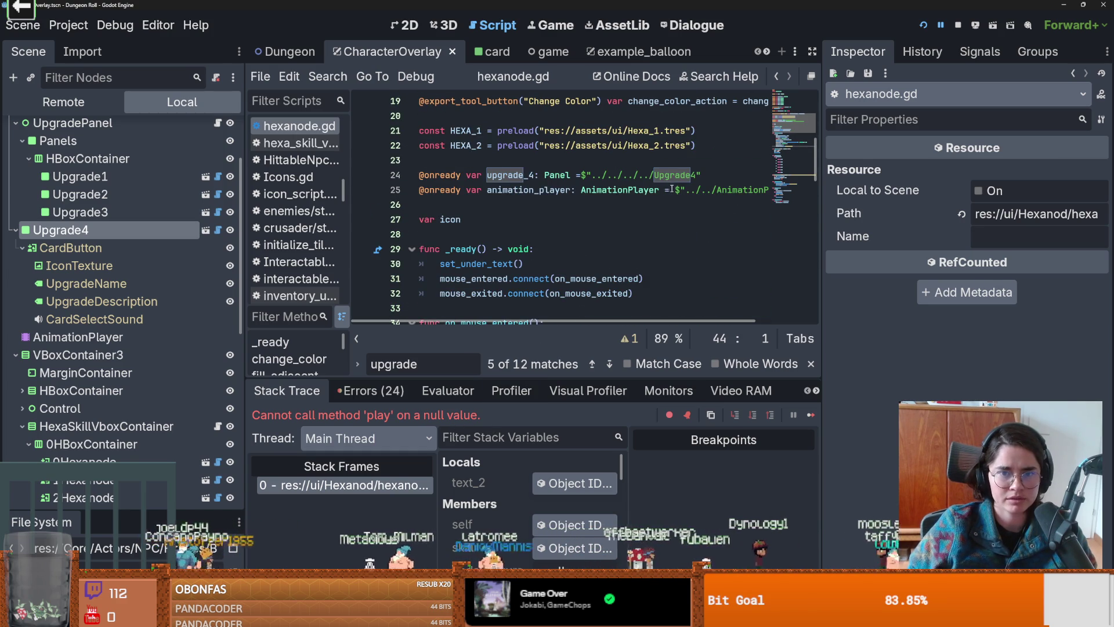
{"action": "left_click_drag", "start_coordinate": [671, 189], "coordinate": [805, 195]}
{"action": "scroll", "coordinate": [141, 313], "scroll_direction": "down", "scroll_amount": 3}
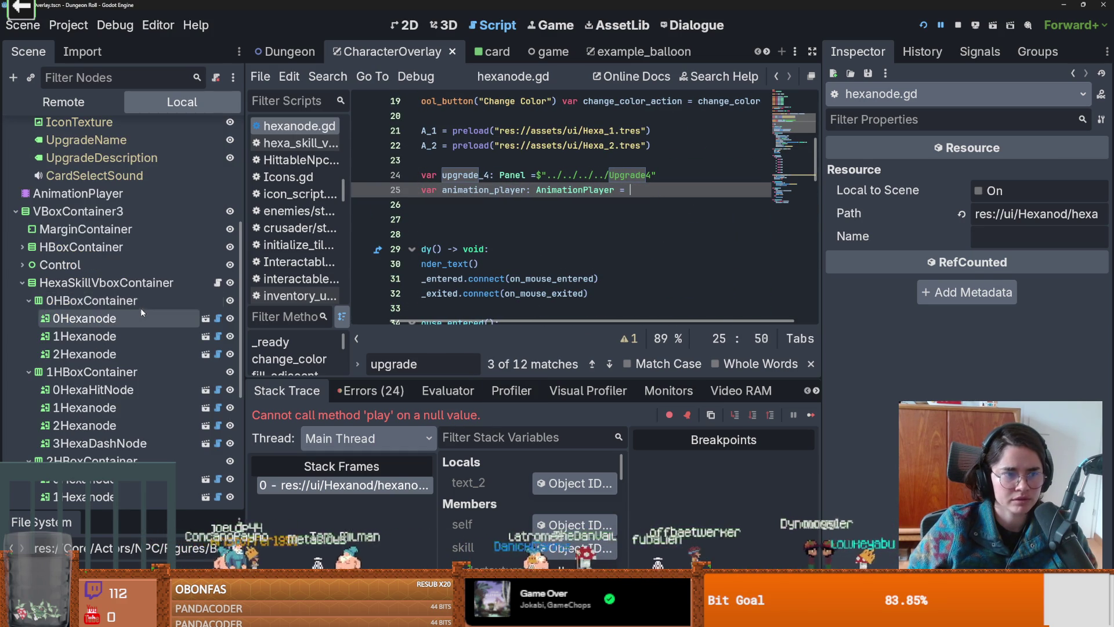
{"action": "scroll", "coordinate": [140, 314], "scroll_direction": "up", "scroll_amount": 2}
{"action": "right_click", "coordinate": [107, 182]}
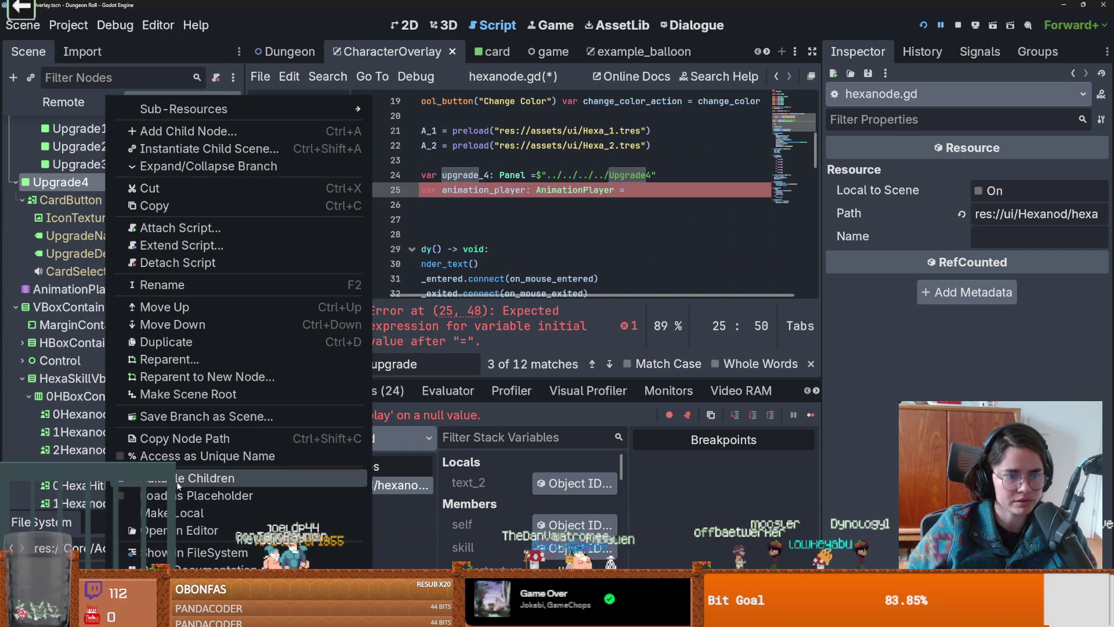
{"action": "left_click", "coordinate": [184, 456]}
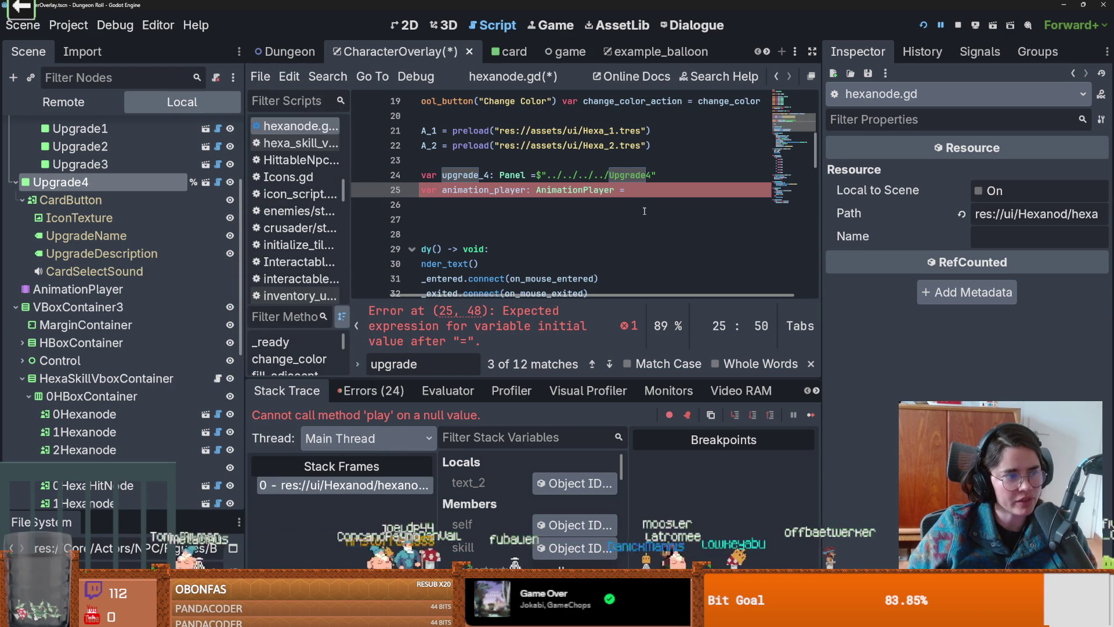
{"action": "scroll", "coordinate": [644, 210], "scroll_direction": "up", "scroll_amount": 1}
{"action": "left_click", "coordinate": [669, 218]}
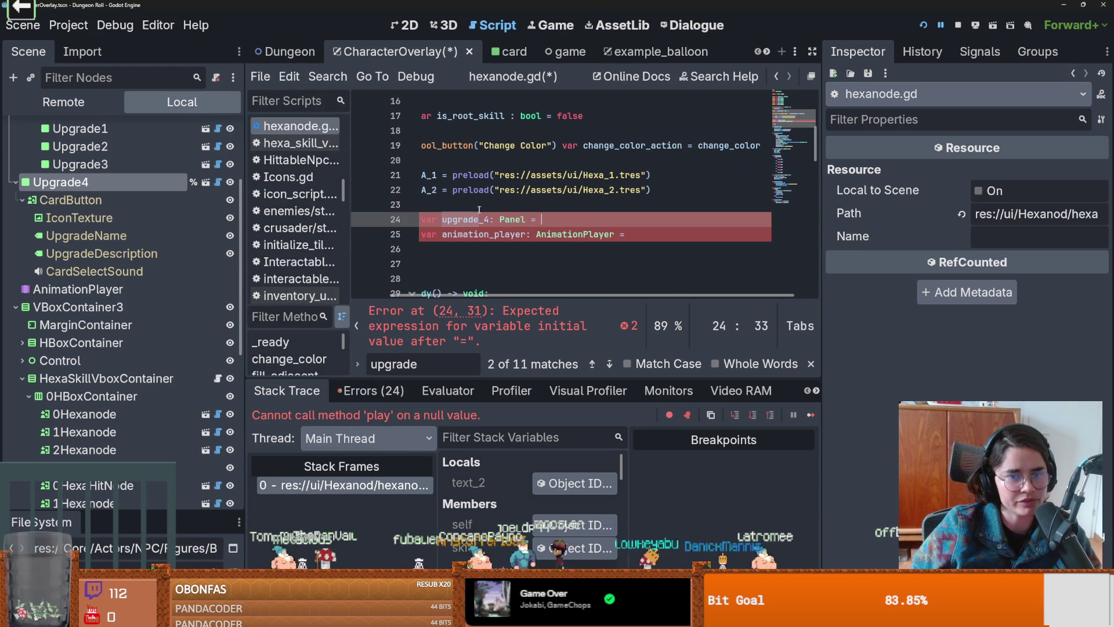
{"action": "key", "text": "ctrl+space"}
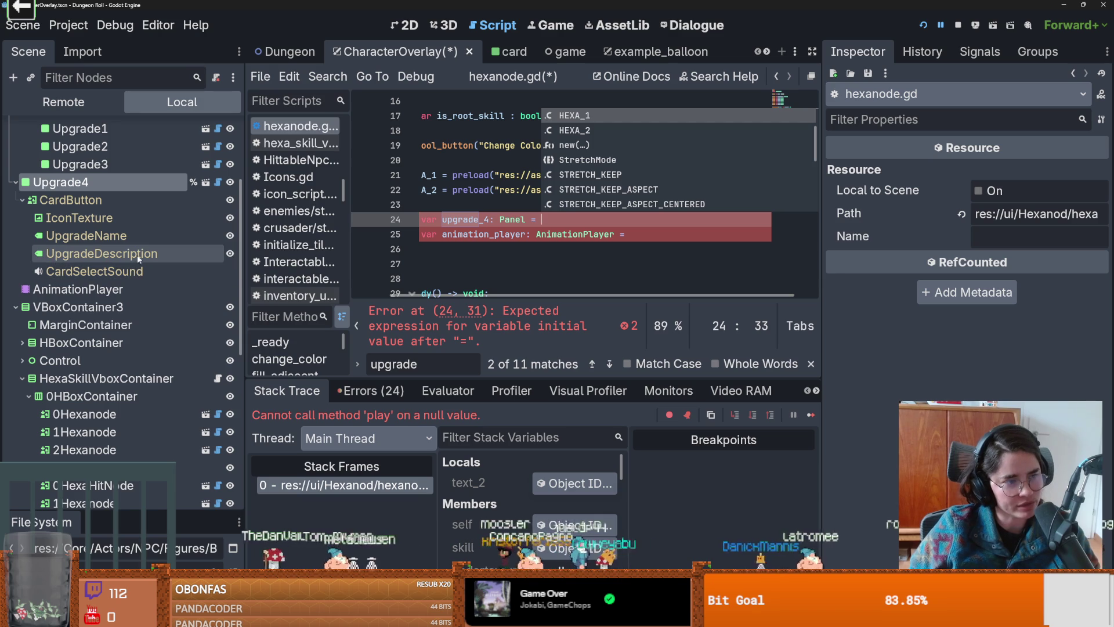
Step: Assign animation_player to %AnimationPlayer on line 25, then switch to Steam
{"action": "scroll", "coordinate": [125, 283], "scroll_direction": "up", "scroll_amount": 2}
{"action": "scroll", "coordinate": [125, 284], "scroll_direction": "up", "scroll_amount": 2}
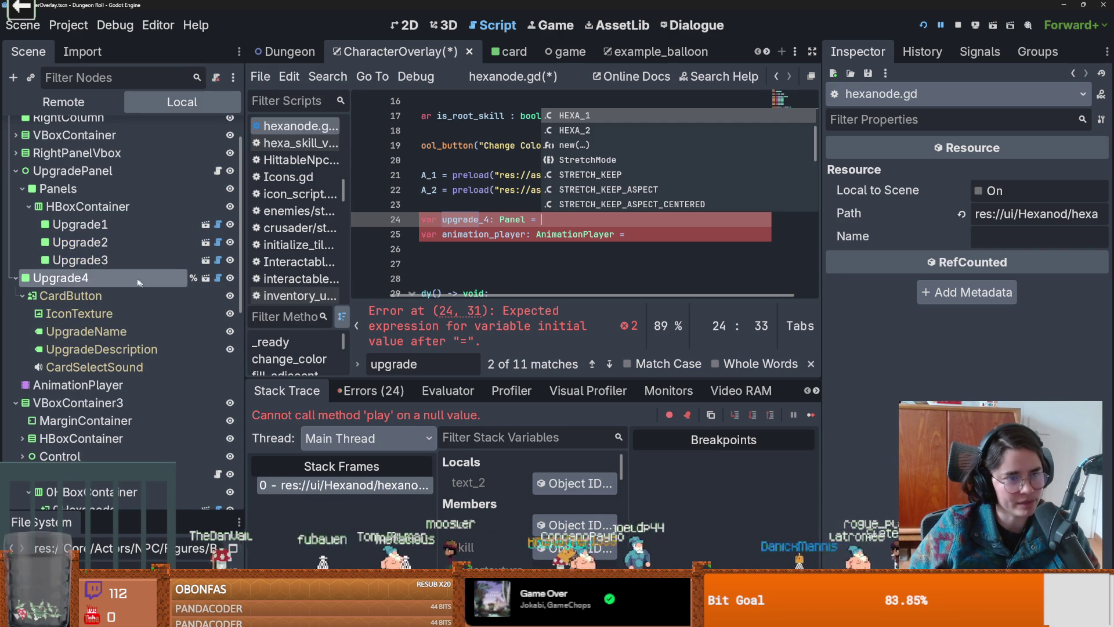
{"action": "mouse_move", "coordinate": [125, 283]}
{"action": "left_mouse_down"}
{"action": "mouse_move", "coordinate": [406, 244]}
{"action": "mouse_move", "coordinate": [595, 238]}
{"action": "left_mouse_up"}
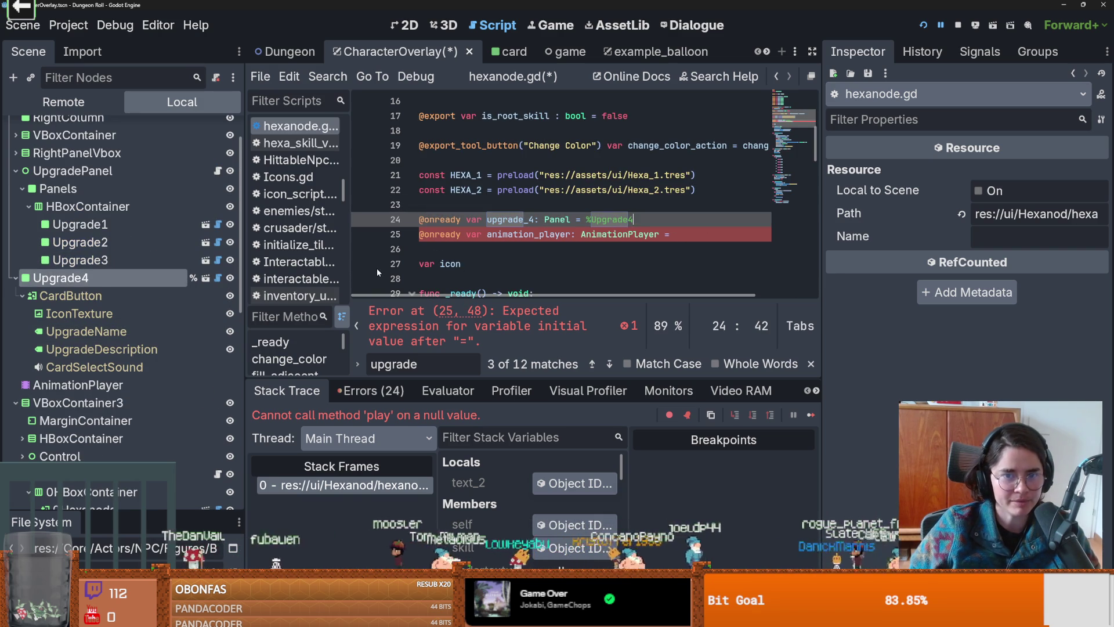
{"action": "scroll", "coordinate": [179, 319], "scroll_direction": "down", "scroll_amount": 2}
{"action": "right_click", "coordinate": [144, 337]}
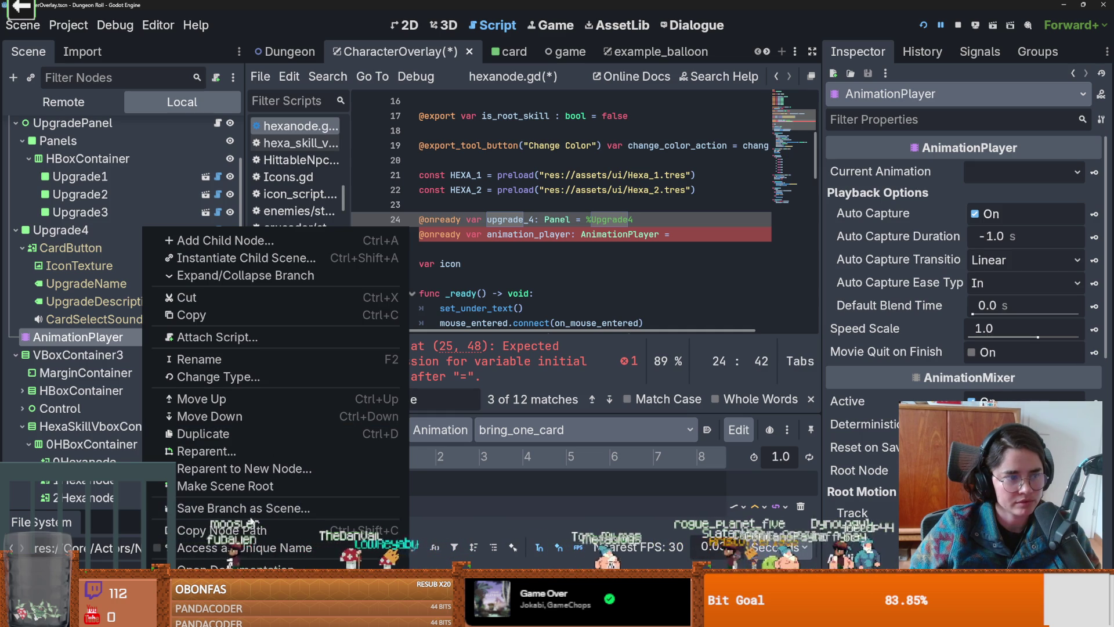
{"action": "left_click", "coordinate": [222, 530]}
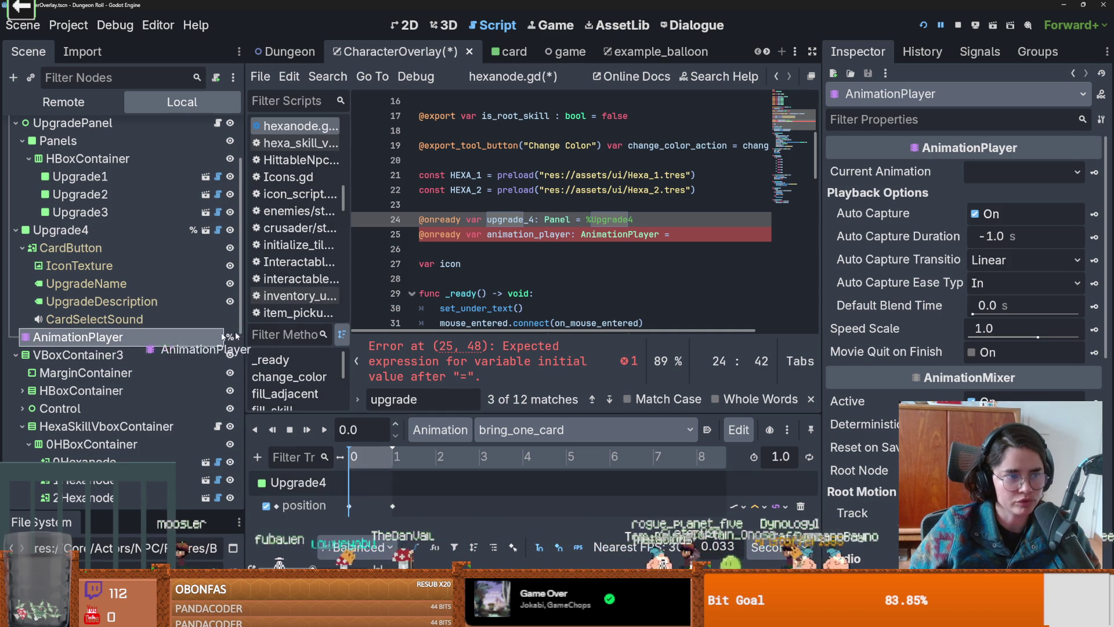
{"action": "mouse_move", "coordinate": [224, 335]}
{"action": "left_mouse_down"}
{"action": "mouse_move", "coordinate": [464, 317]}
{"action": "mouse_move", "coordinate": [638, 235]}
{"action": "left_mouse_up"}
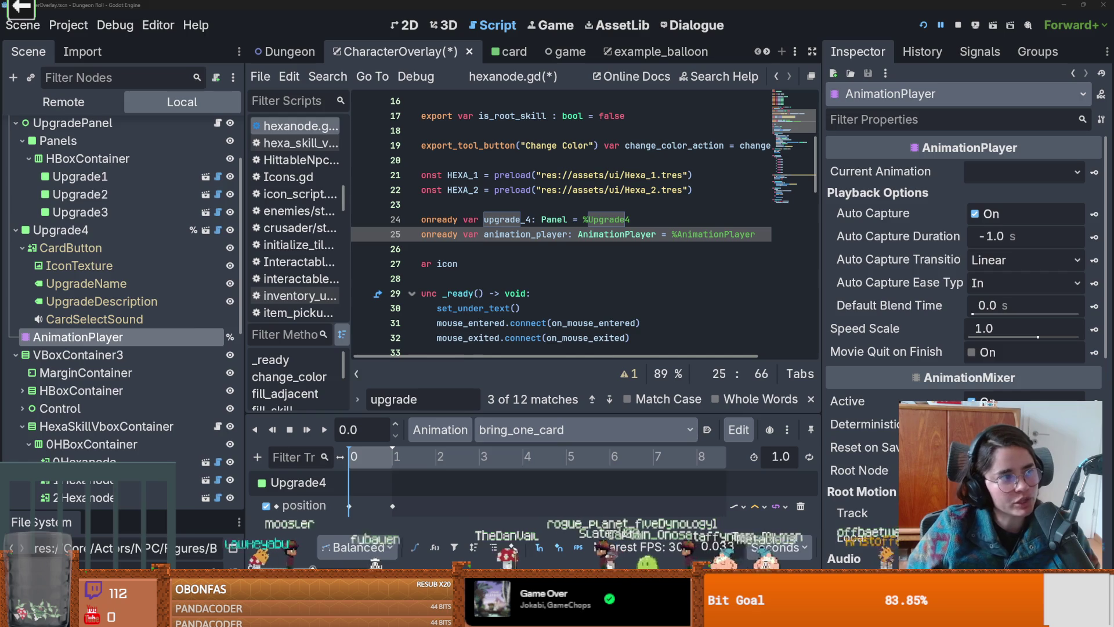
{"action": "key", "text": "alt+Tab"}
{"action": "scroll", "coordinate": [402, 360], "scroll_direction": "down", "scroll_amount": 15}
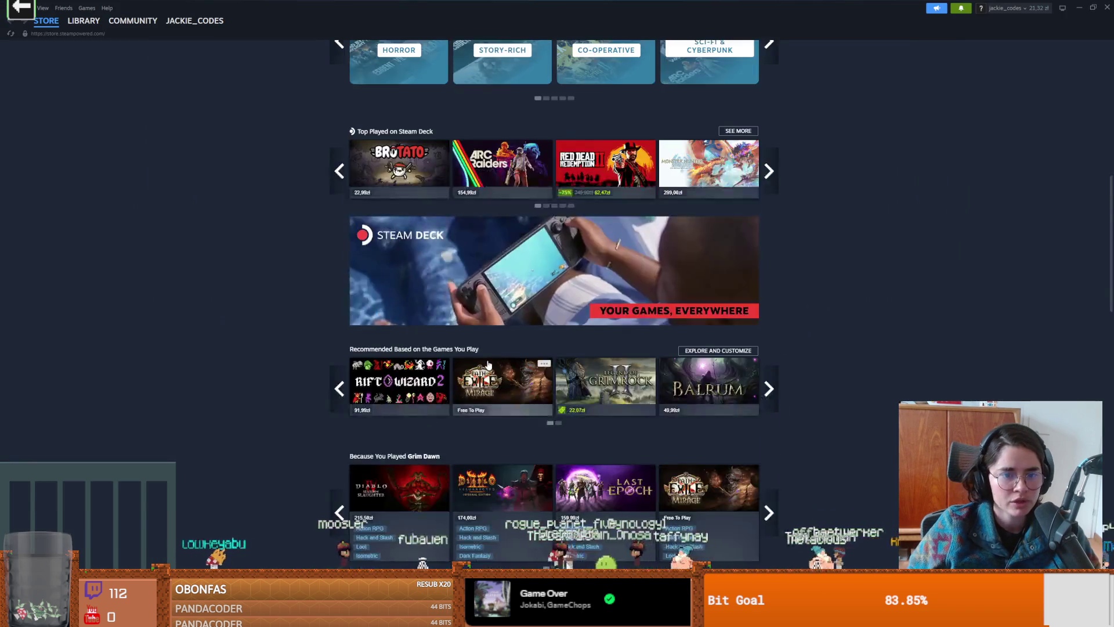
Step: Open Road to Vostok's store page from the Popular Upcoming list
{"action": "scroll", "coordinate": [490, 370], "scroll_direction": "down", "scroll_amount": 8}
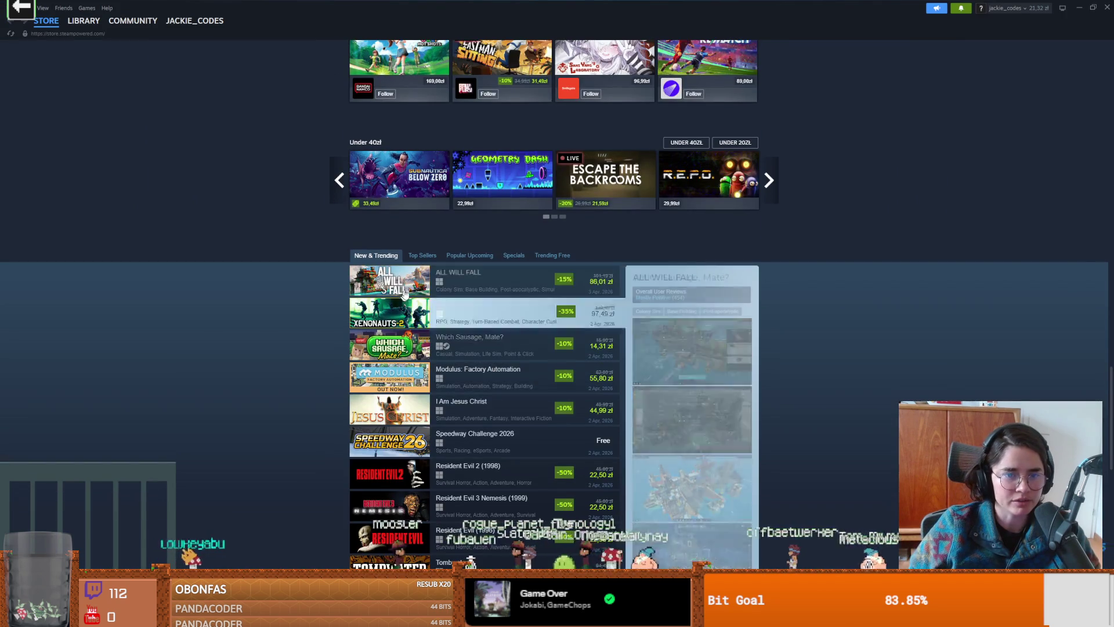
{"action": "mouse_move", "coordinate": [470, 260]}
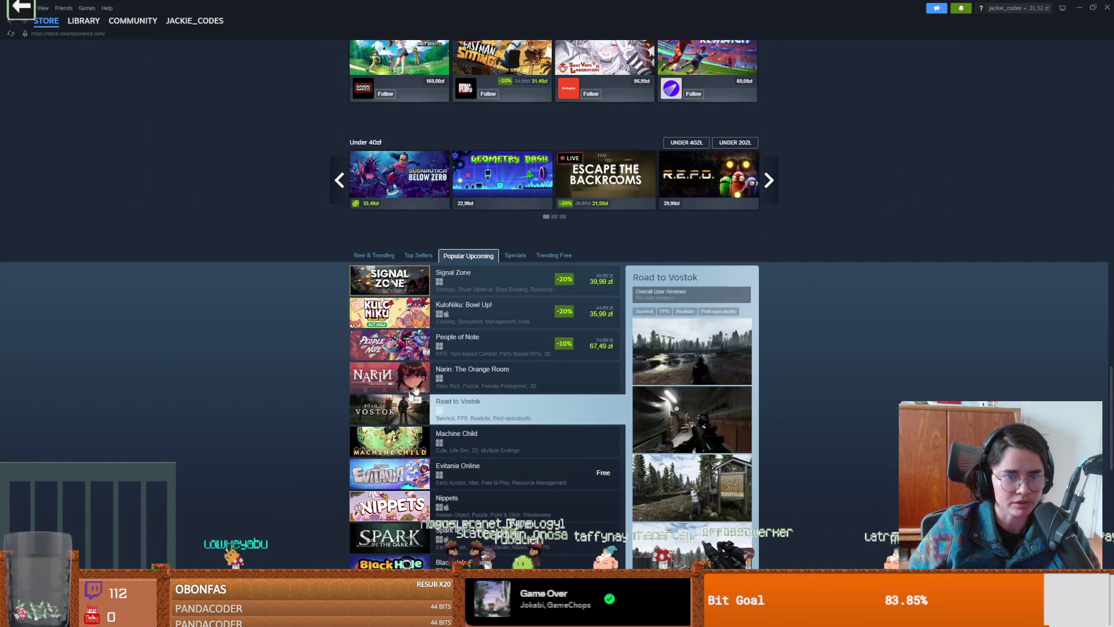
{"action": "left_click", "coordinate": [405, 413]}
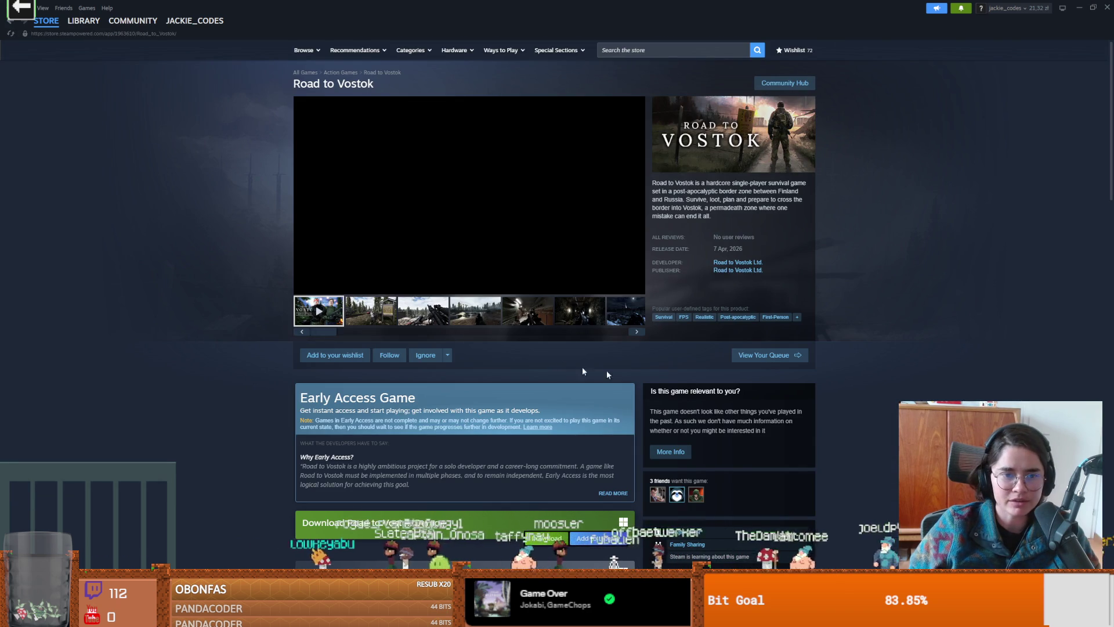
Step: Watch the Road to Vostok trailer full screen up to 2:15 of 2:22
{"action": "left_click", "coordinate": [637, 288]}
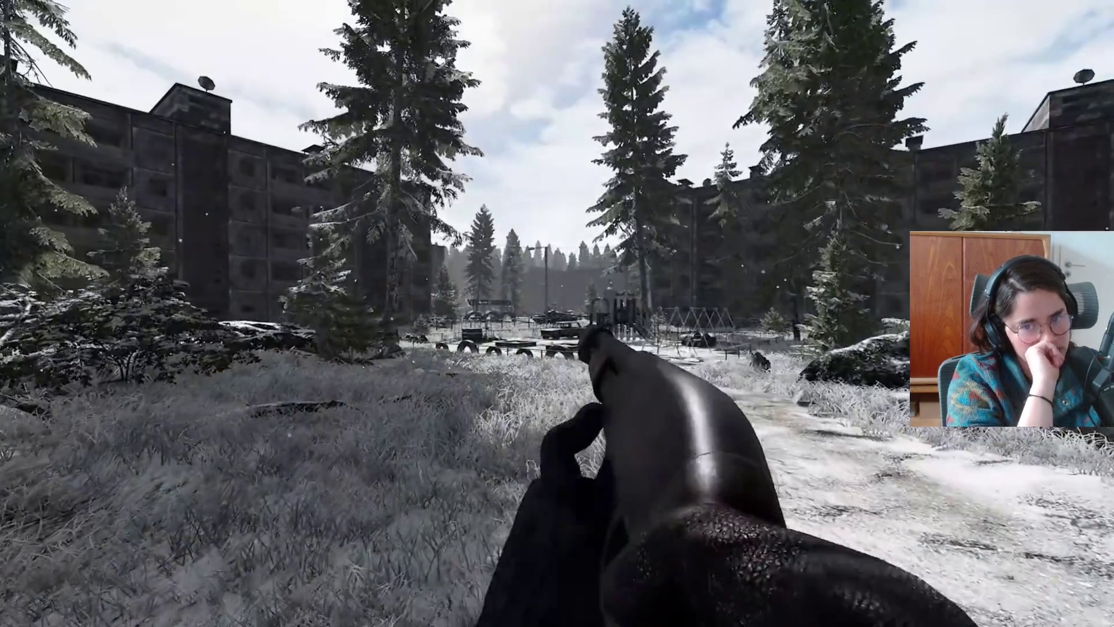
{"action": "key", "text": "w"}
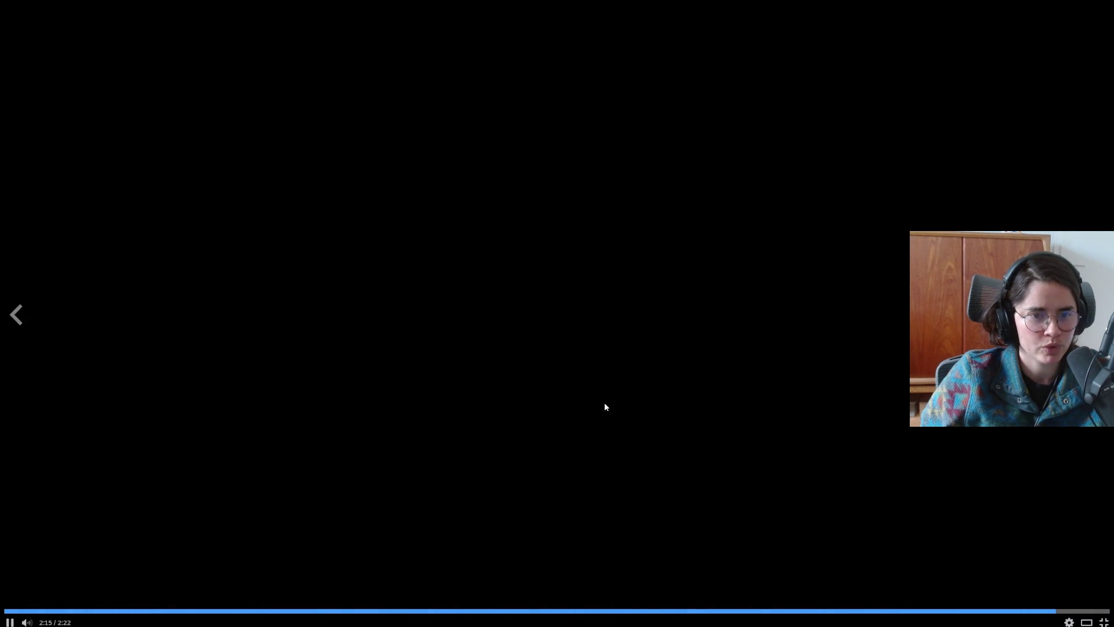
Step: Exit full screen, add Road to Vostok to the wishlist, and browse its store page
{"action": "key", "text": "Escape"}
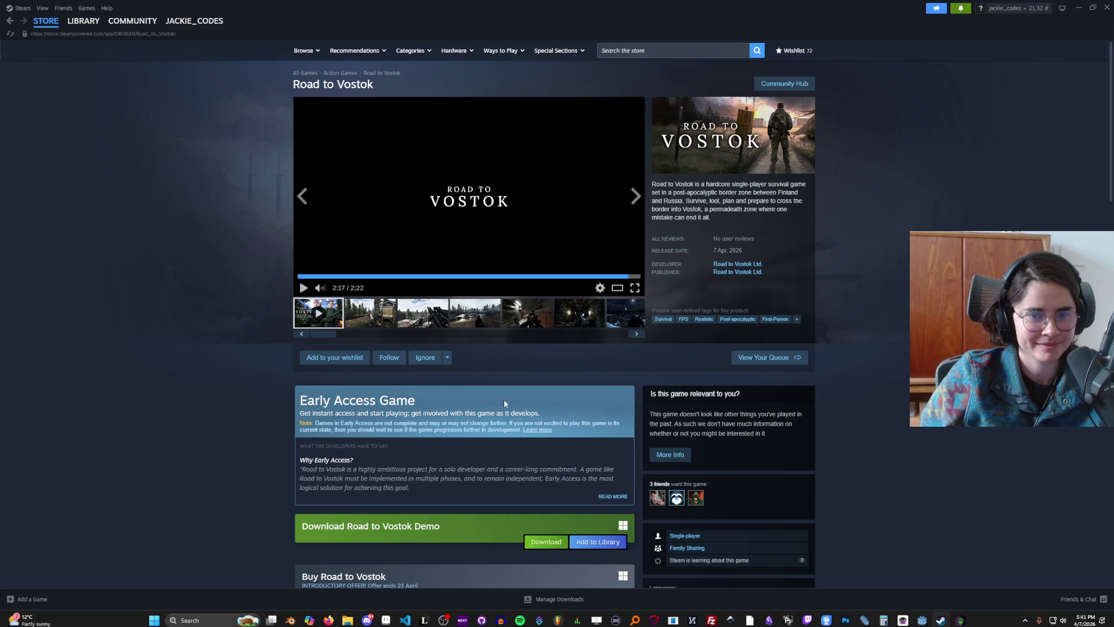
{"action": "left_click", "coordinate": [323, 357]}
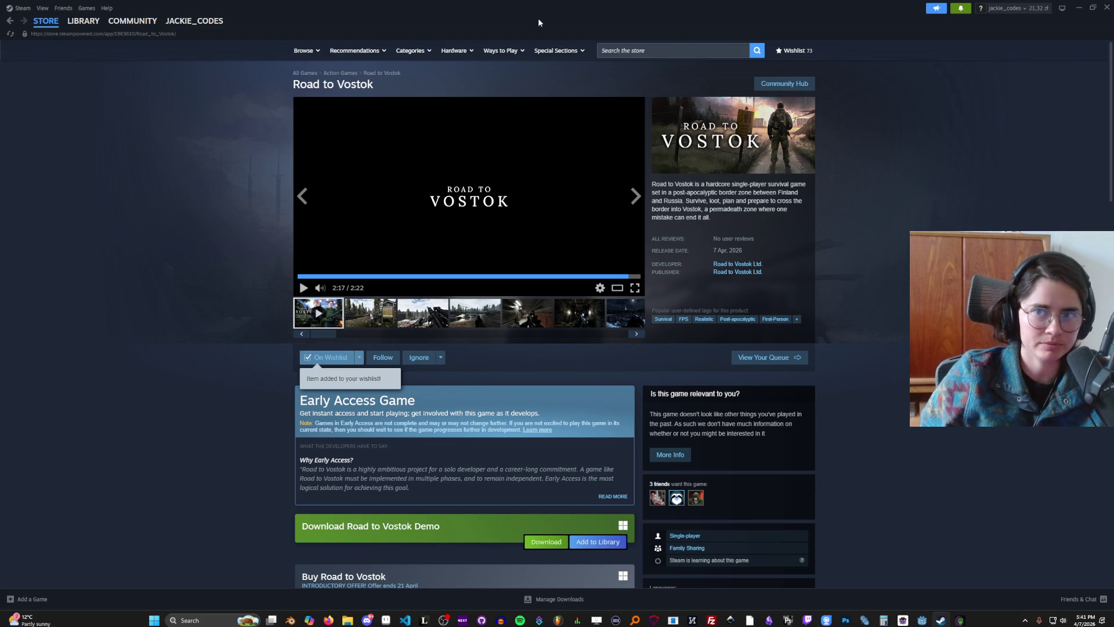
{"action": "key", "text": "alt+Tab"}
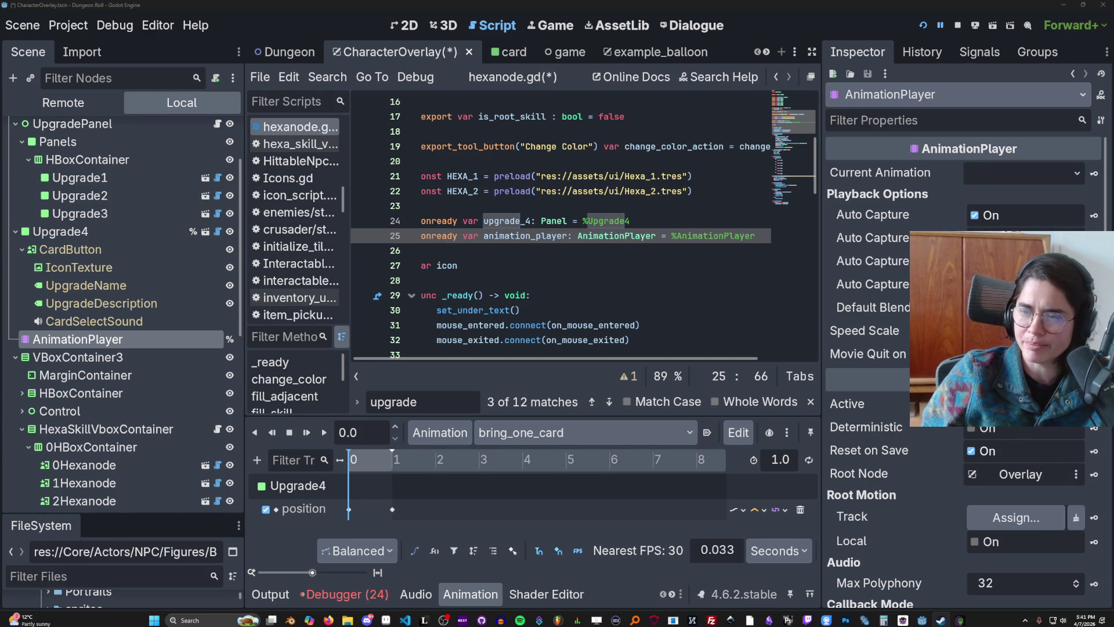
{"action": "key", "text": "alt+Tab"}
{"action": "scroll", "coordinate": [440, 308], "scroll_direction": "down", "scroll_amount": 2}
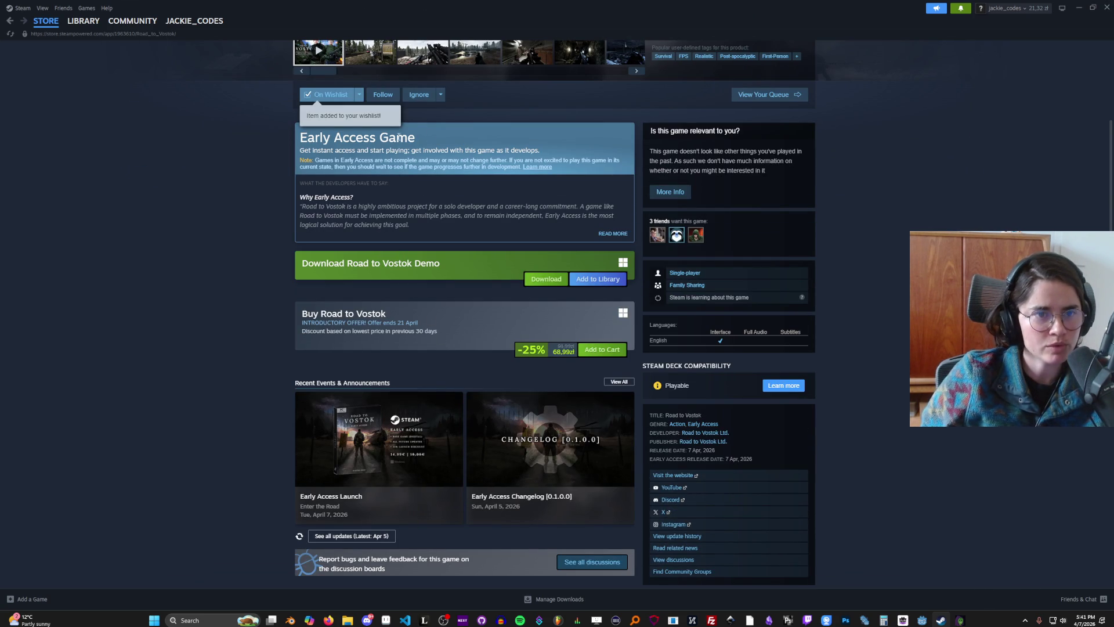
{"action": "left_click_drag", "start_coordinate": [399, 137], "coordinate": [268, 136]}
{"action": "left_click", "coordinate": [246, 175]}
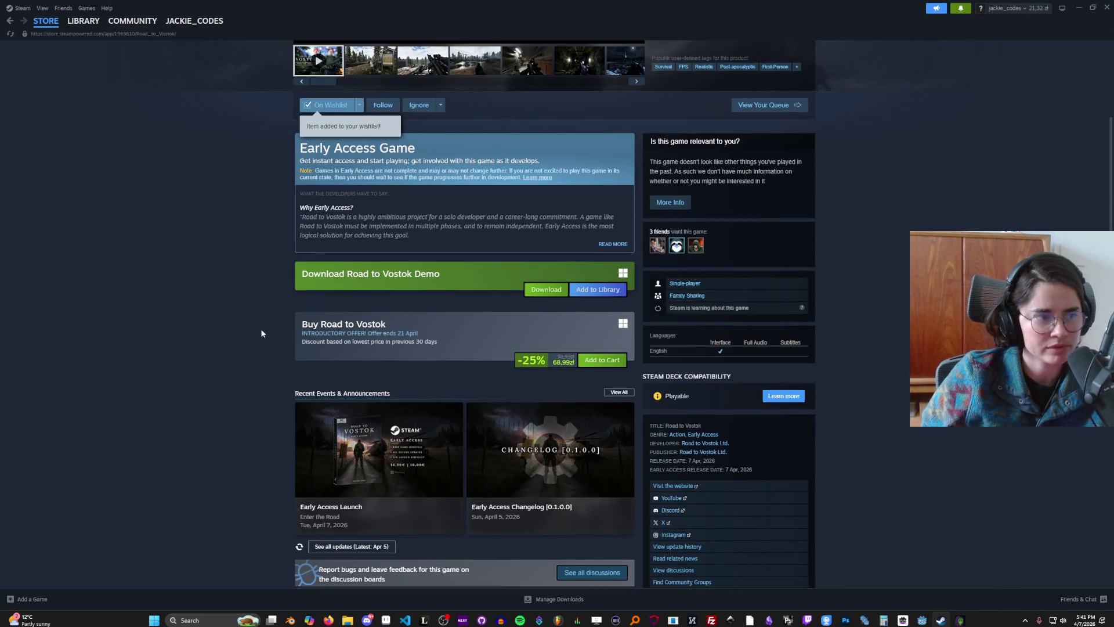
{"action": "scroll", "coordinate": [267, 320], "scroll_direction": "up", "scroll_amount": 5}
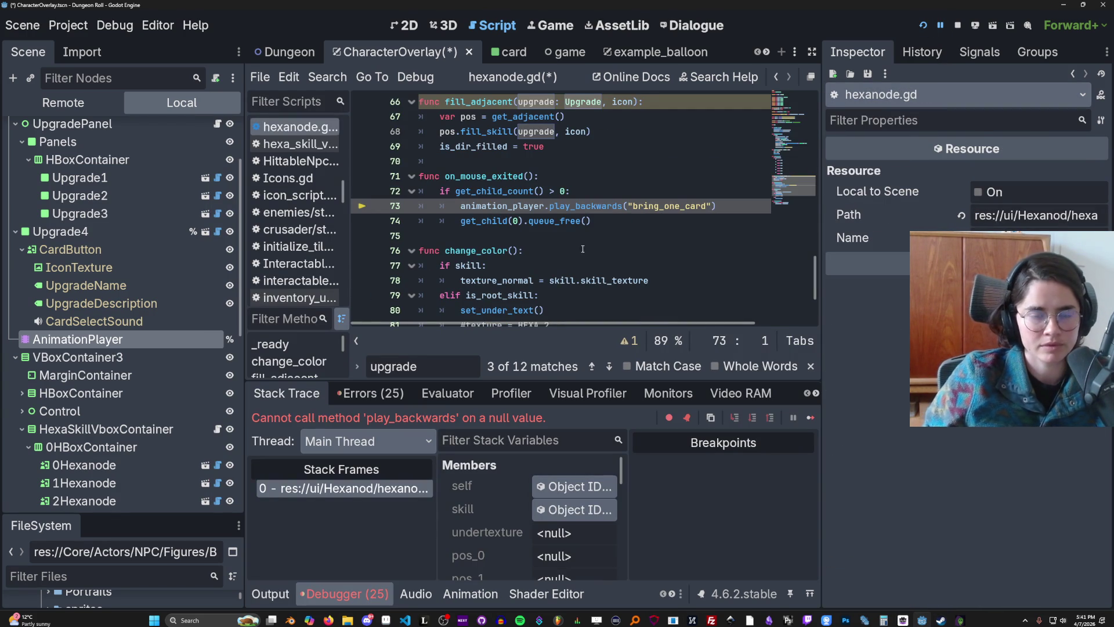
Step: Enlarge the code panel, save hexanode.gd and the scene, and relaunch Dungeon Roll
{"action": "scroll", "coordinate": [600, 266], "scroll_direction": "up", "scroll_amount": 7}
{"action": "scroll", "coordinate": [598, 286], "scroll_direction": "up", "scroll_amount": 7}
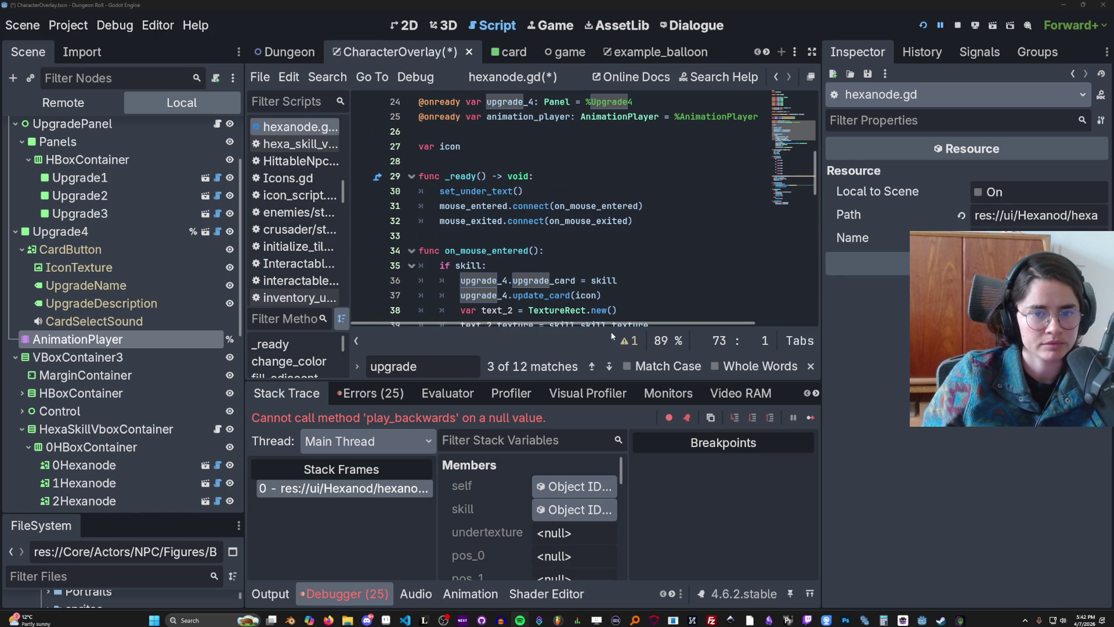
{"action": "left_click_drag", "start_coordinate": [600, 380], "coordinate": [622, 525]}
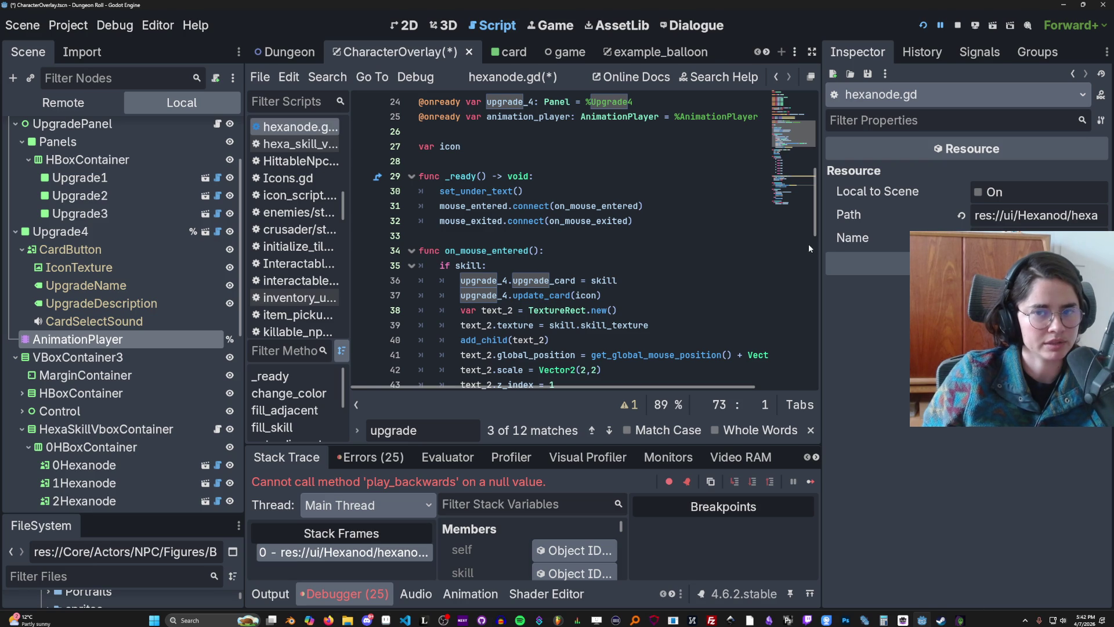
{"action": "left_click_drag", "start_coordinate": [823, 246], "coordinate": [990, 246]}
{"action": "scroll", "coordinate": [523, 244], "scroll_direction": "up", "scroll_amount": 2}
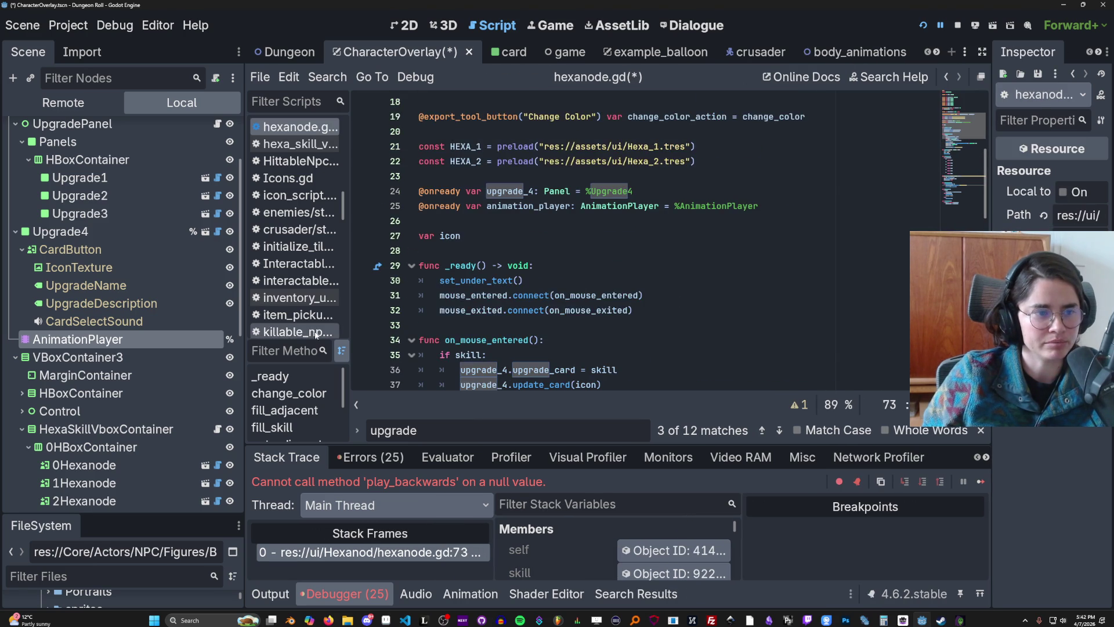
{"action": "key", "text": "ctrl+s"}
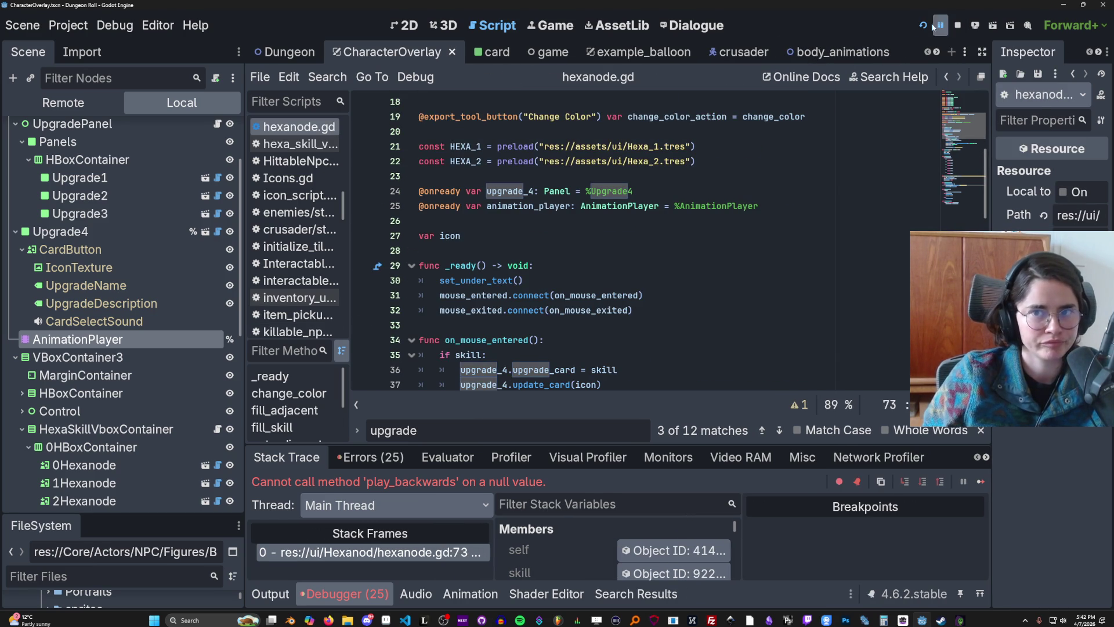
{"action": "left_click", "coordinate": [922, 26]}
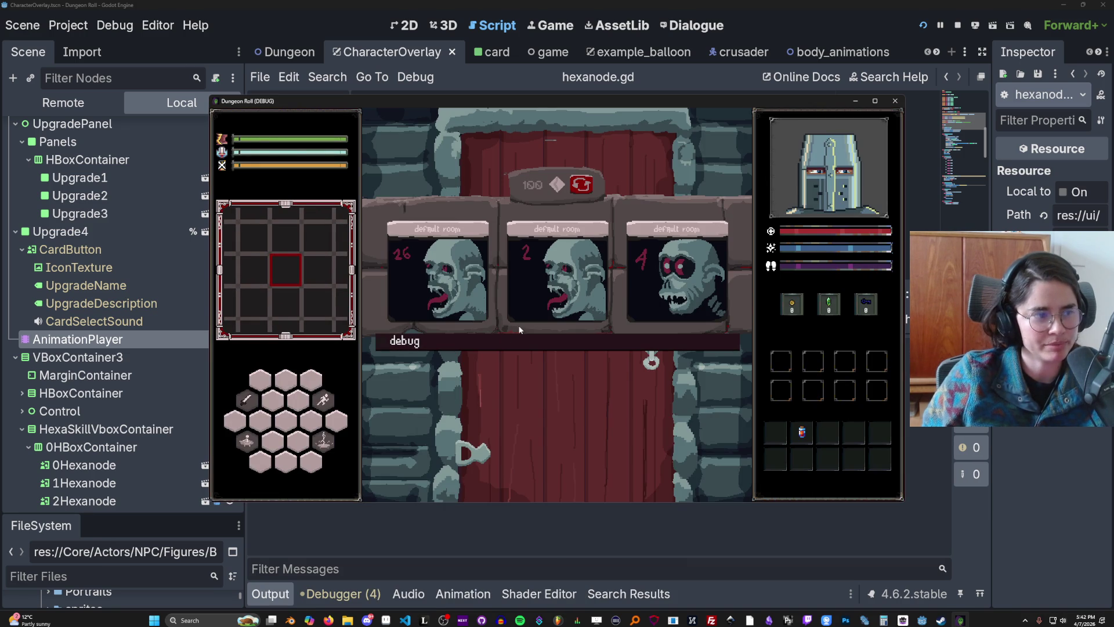
Step: Reroll the room cards three times, take the third, and defeat the goblin by the stairs
{"action": "left_click", "coordinate": [587, 190]}
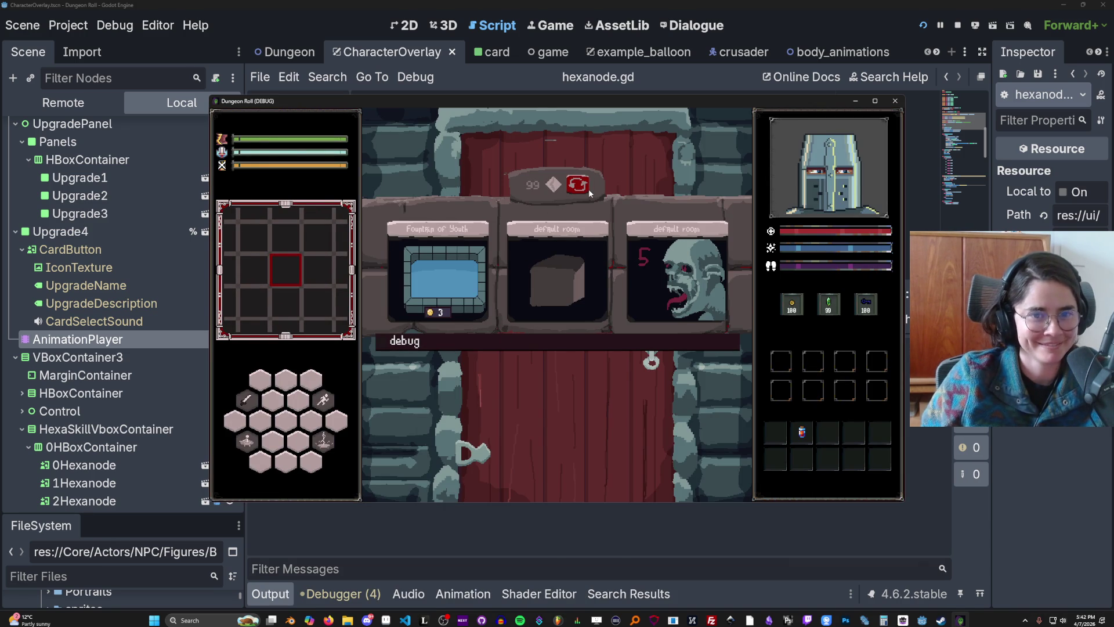
{"action": "left_click", "coordinate": [590, 192]}
{"action": "left_click", "coordinate": [592, 195]}
{"action": "left_click", "coordinate": [638, 250]}
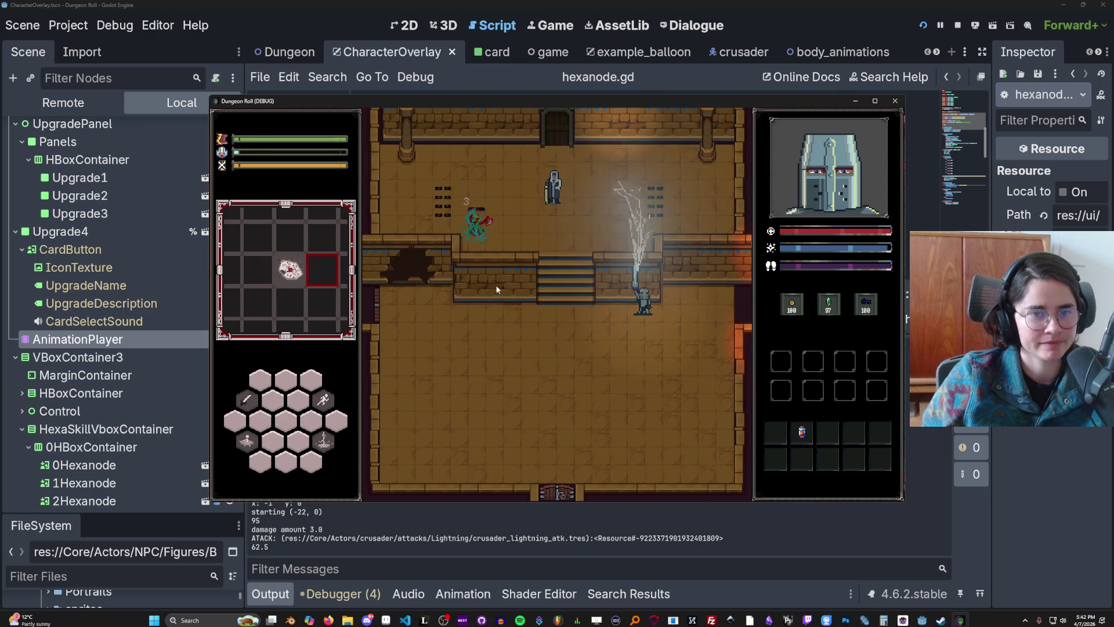
{"action": "key", "text": "w"}
{"action": "key", "text": "a"}
{"action": "left_click", "coordinate": [519, 232]}
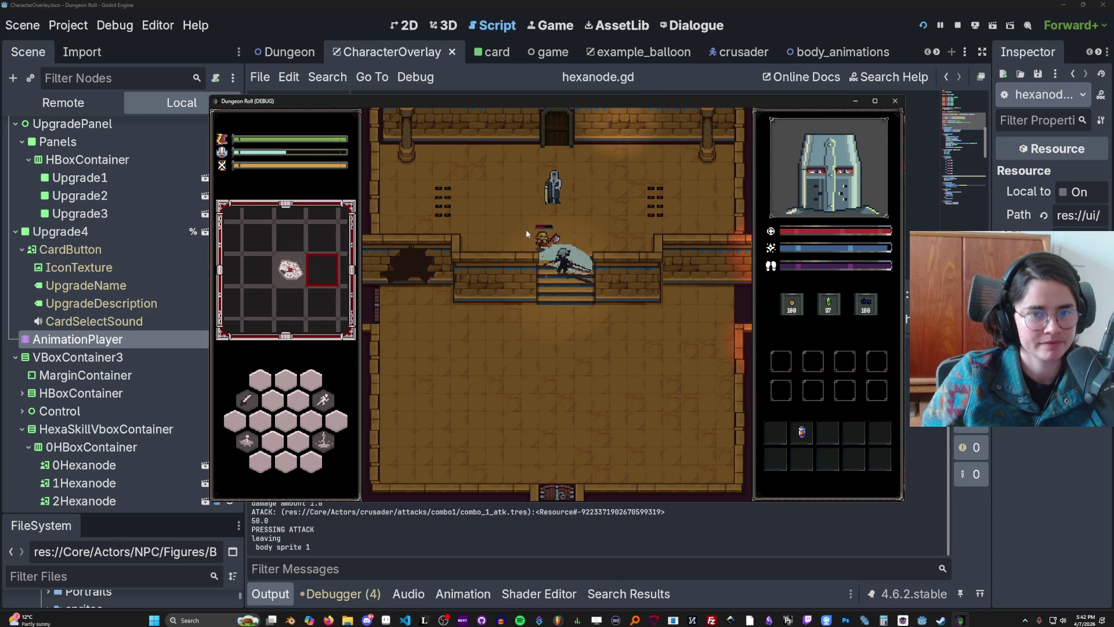
{"action": "key", "text": "s"}
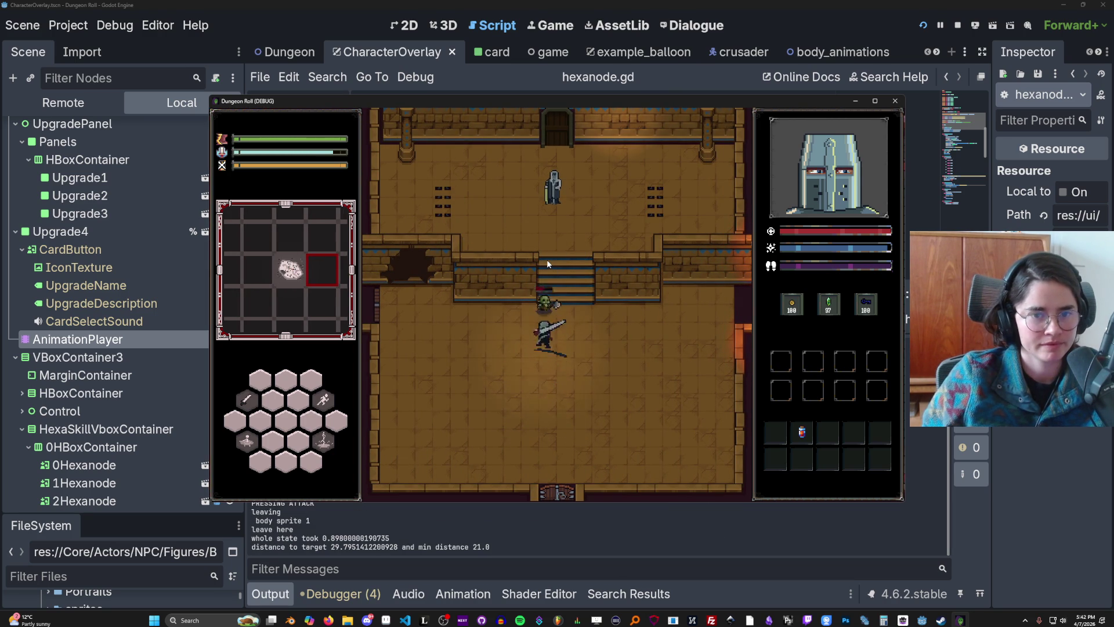
{"action": "left_click", "coordinate": [547, 260]}
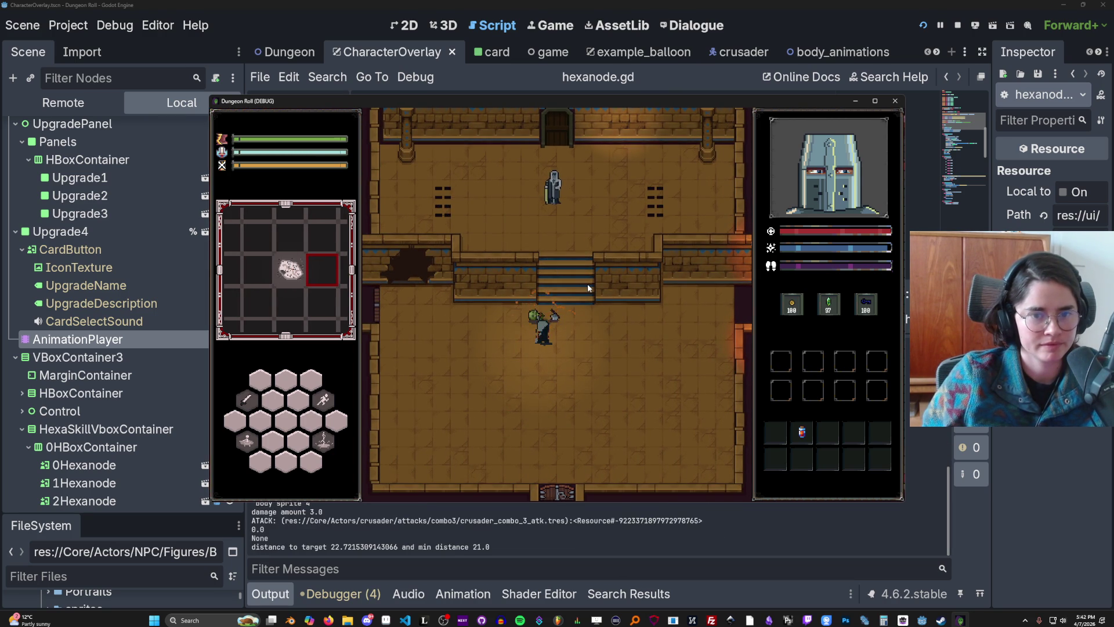
Step: Get upgrades from Baldwin and slot the Leprotic King card into the top-left hex
{"action": "key", "text": "w"}
{"action": "key", "text": "e"}
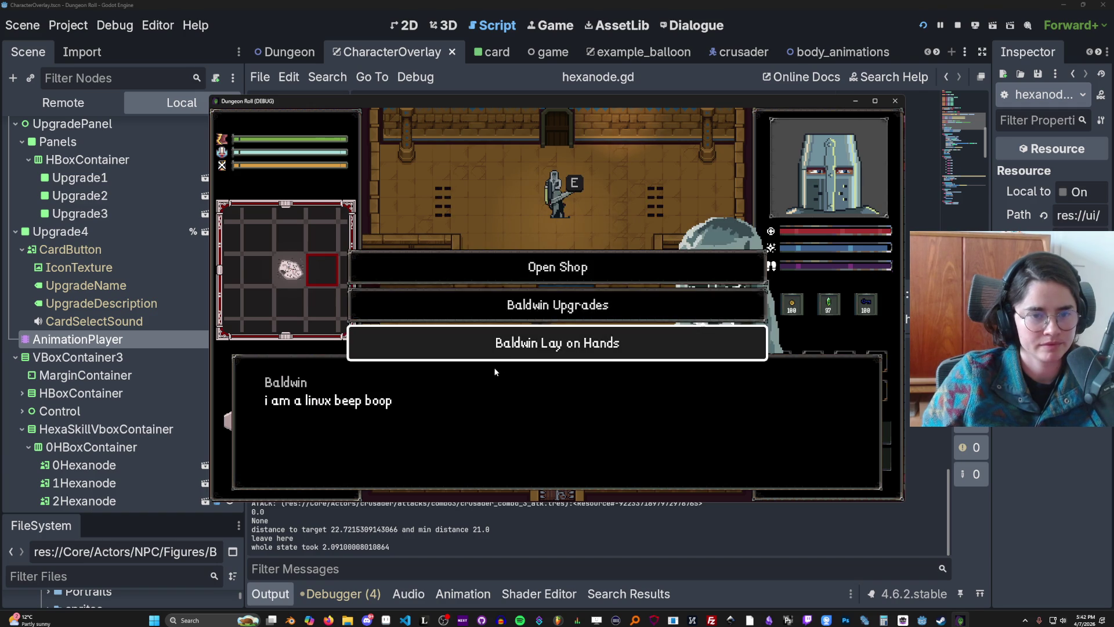
{"action": "left_click", "coordinate": [509, 313]}
{"action": "left_click", "coordinate": [509, 313]}
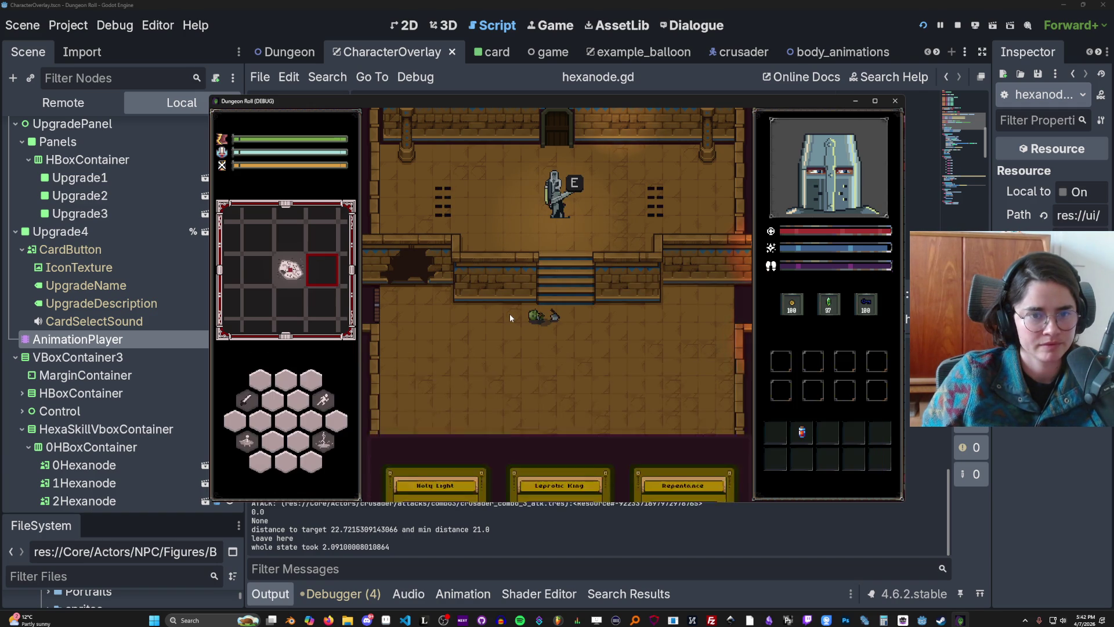
{"action": "left_click", "coordinate": [531, 322]}
{"action": "left_click", "coordinate": [264, 381]}
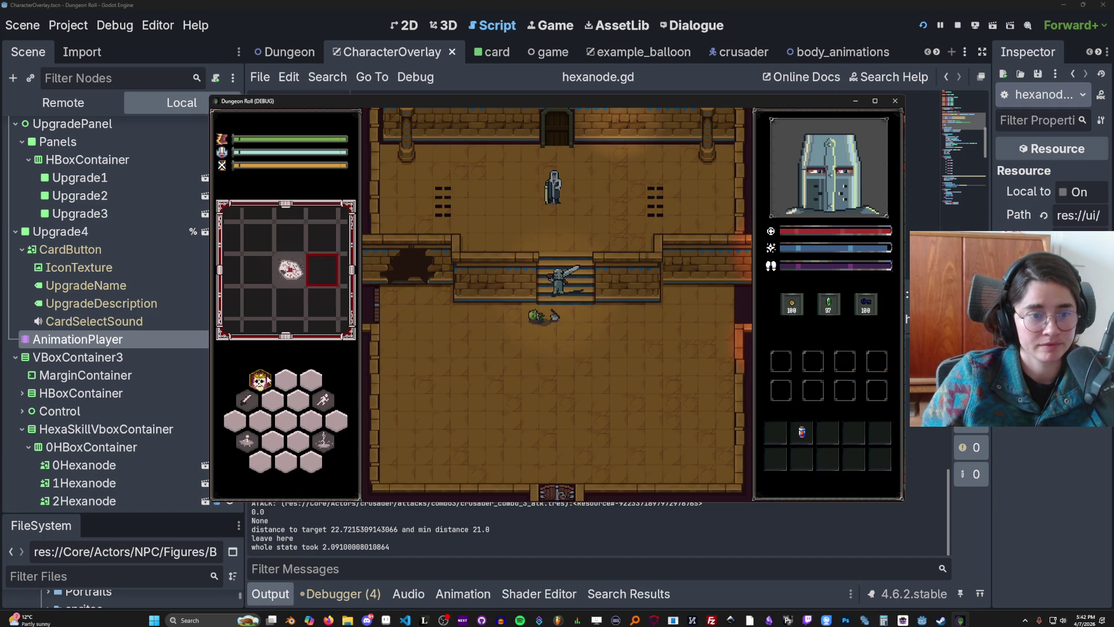
{"action": "mouse_move", "coordinate": [264, 382]}
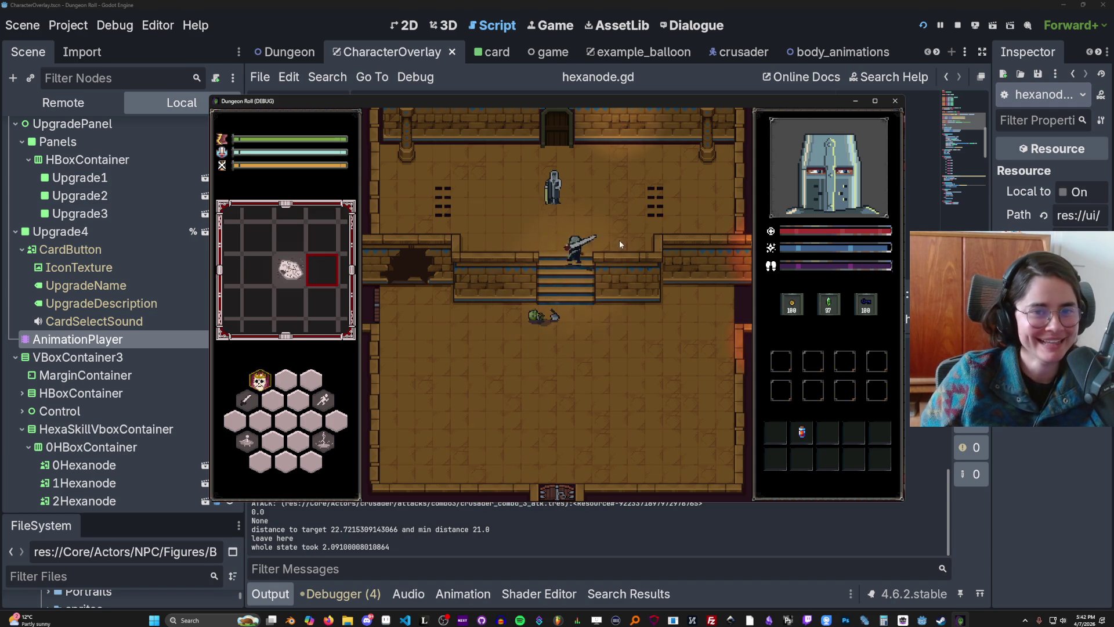
Step: Take another Baldwin upgrade card, then use his Lay on Hands option
{"action": "key", "text": "e"}
{"action": "left_click", "coordinate": [541, 314]}
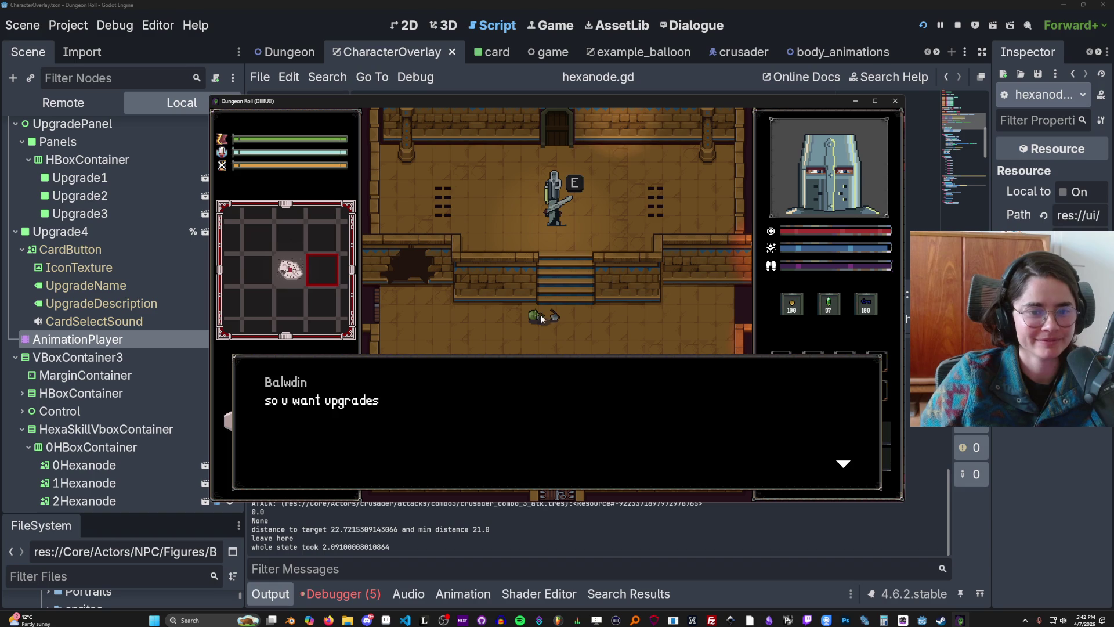
{"action": "left_click", "coordinate": [558, 372]}
{"action": "left_click", "coordinate": [574, 291]}
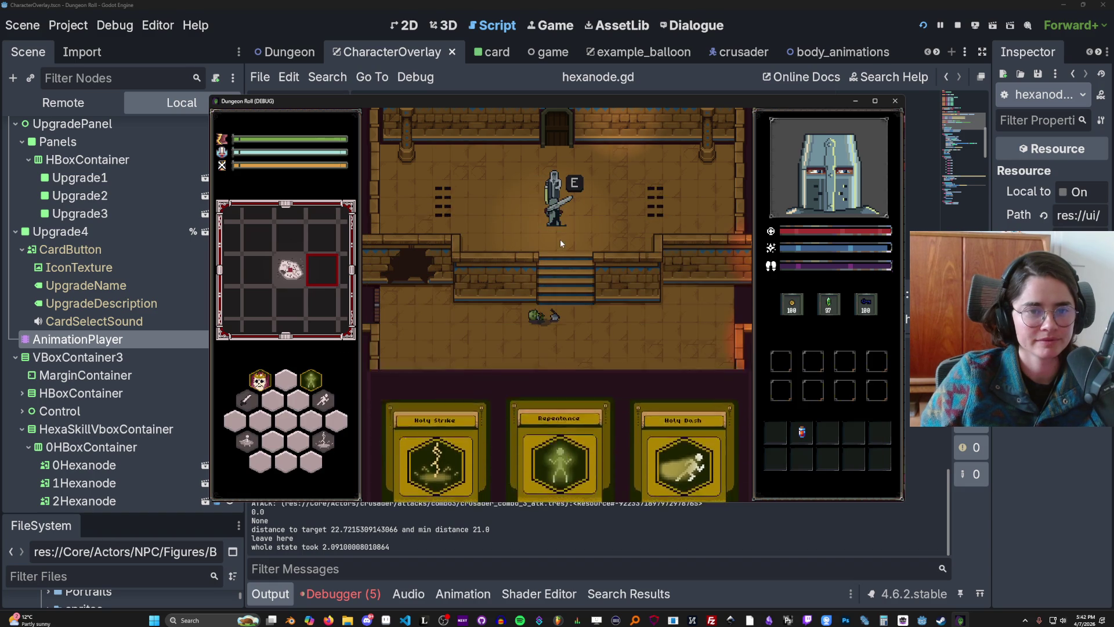
{"action": "key", "text": "e"}
{"action": "left_click", "coordinate": [544, 326]}
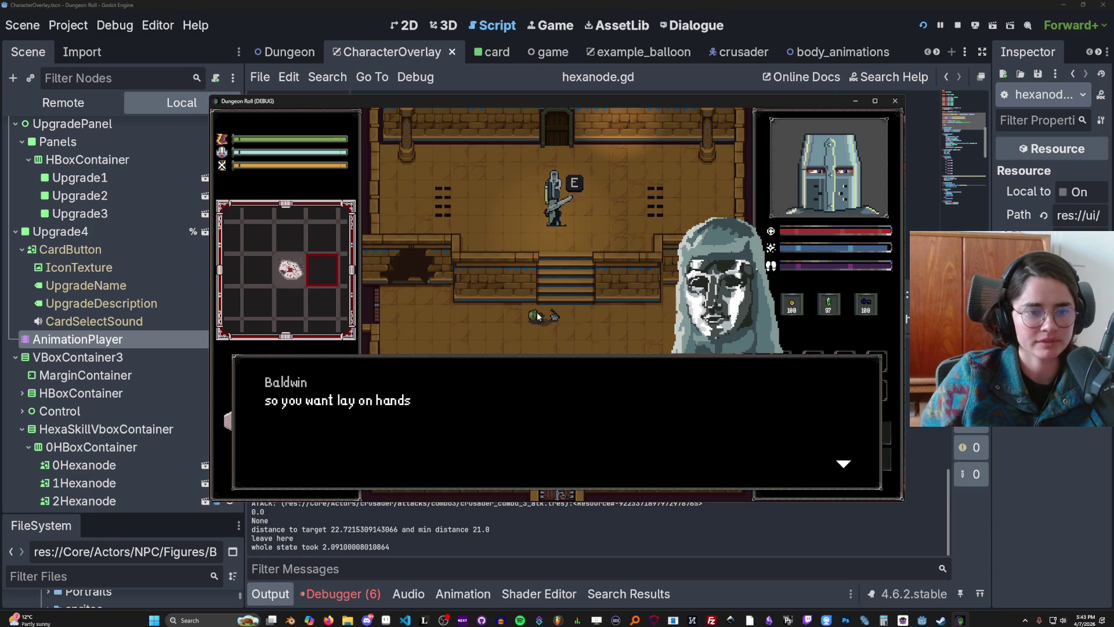
{"action": "left_click", "coordinate": [542, 325]}
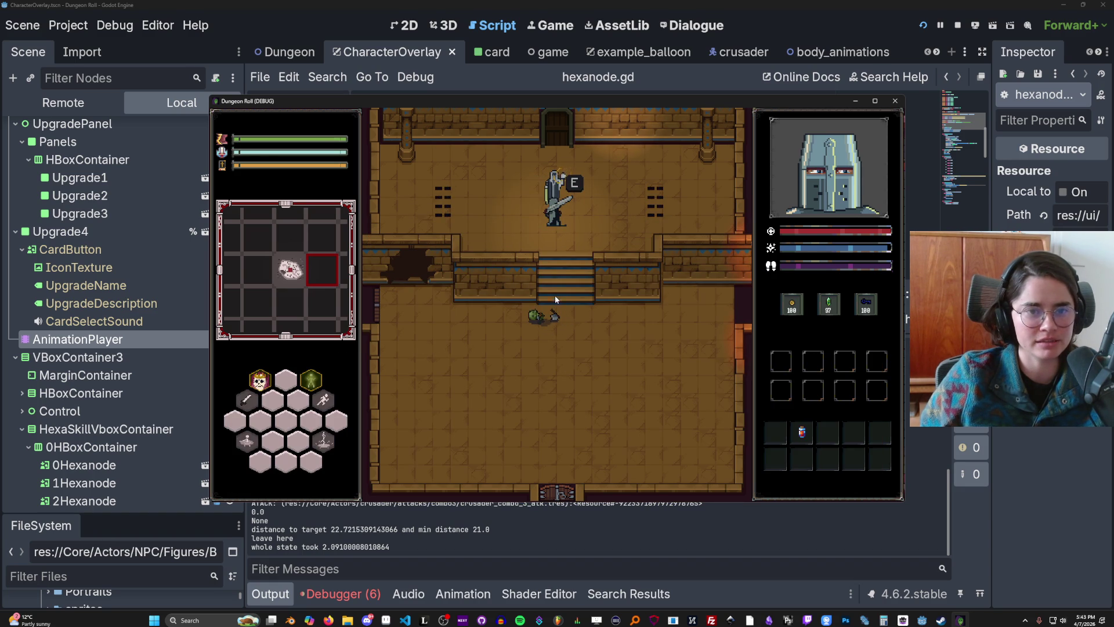
Step: Request Baldwin Upgrades again and pick a card, hitting the card_texture error at line 50
{"action": "key", "text": "e"}
{"action": "left_click", "coordinate": [461, 320]}
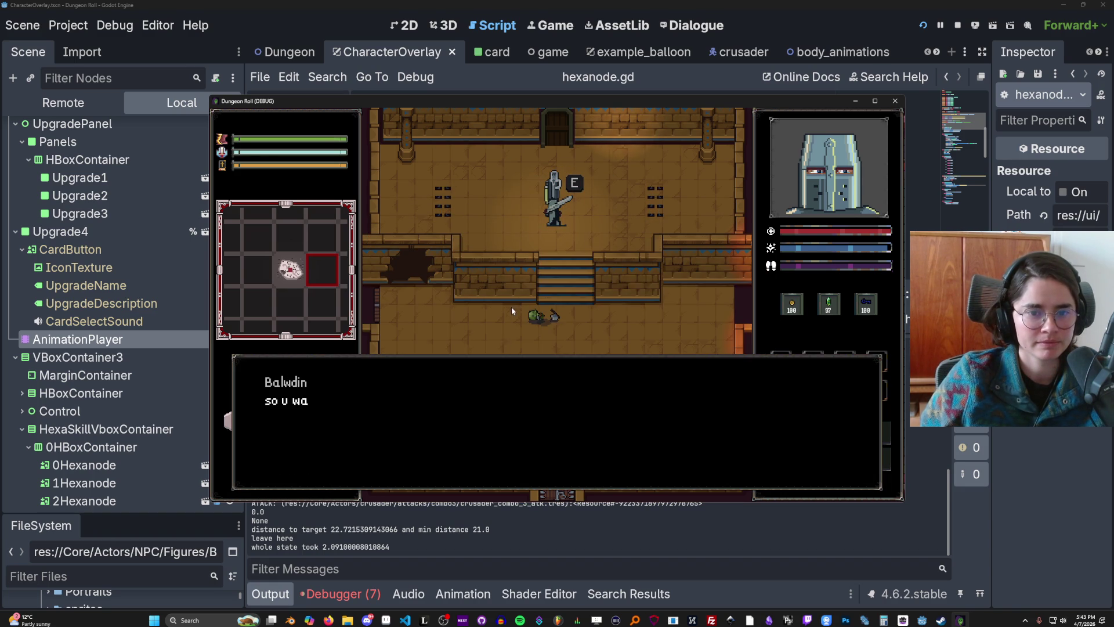
{"action": "left_click", "coordinate": [545, 364]}
{"action": "left_click", "coordinate": [432, 375]}
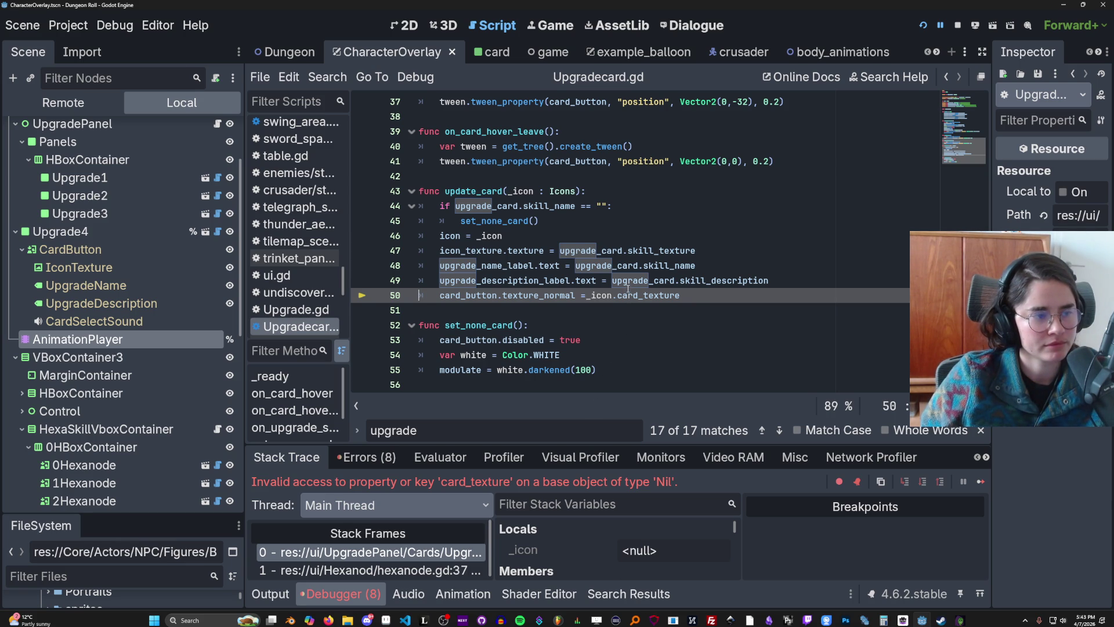
Step: Check the upgrade_card and upgrade values on lines 48–49, then enlarge the debugger to show member variables
{"action": "mouse_move", "coordinate": [628, 286]}
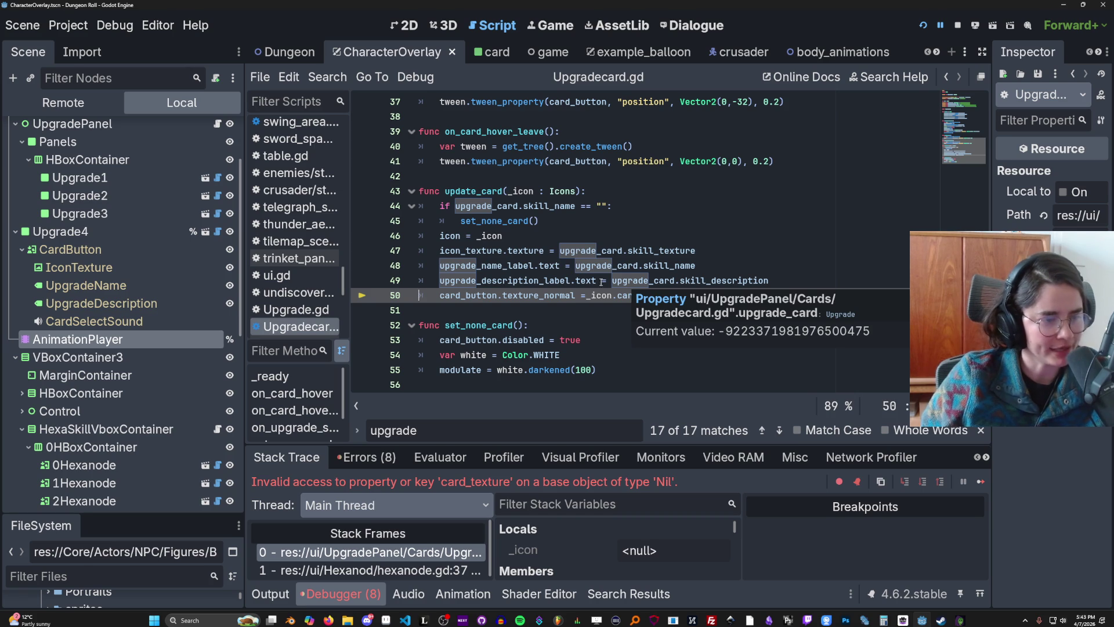
{"action": "mouse_move", "coordinate": [585, 261]}
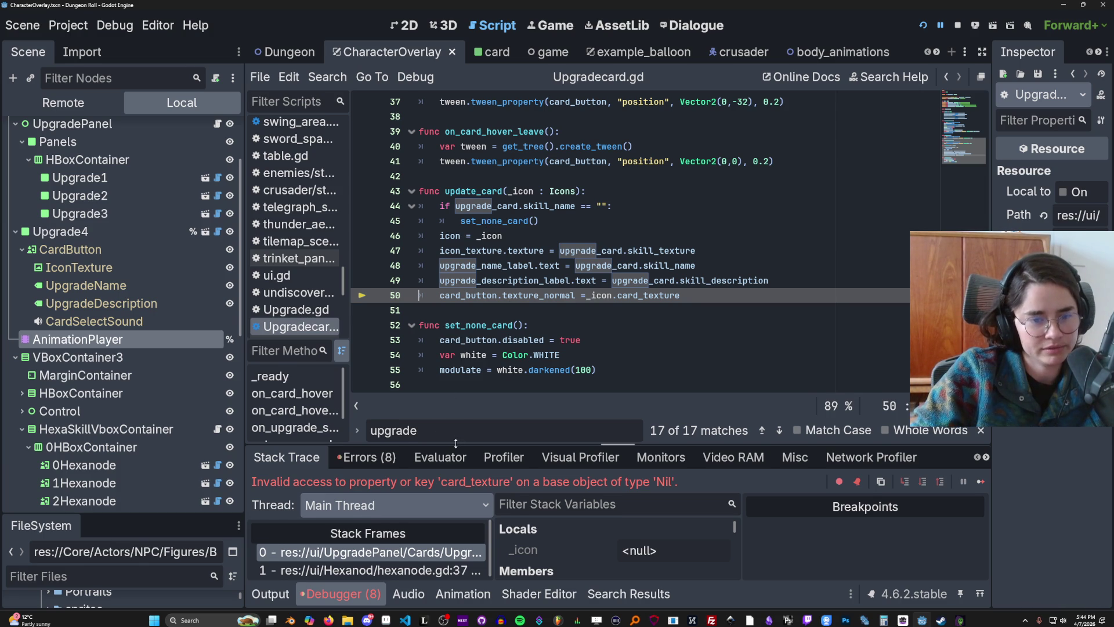
{"action": "left_click_drag", "start_coordinate": [456, 443], "coordinate": [456, 373]}
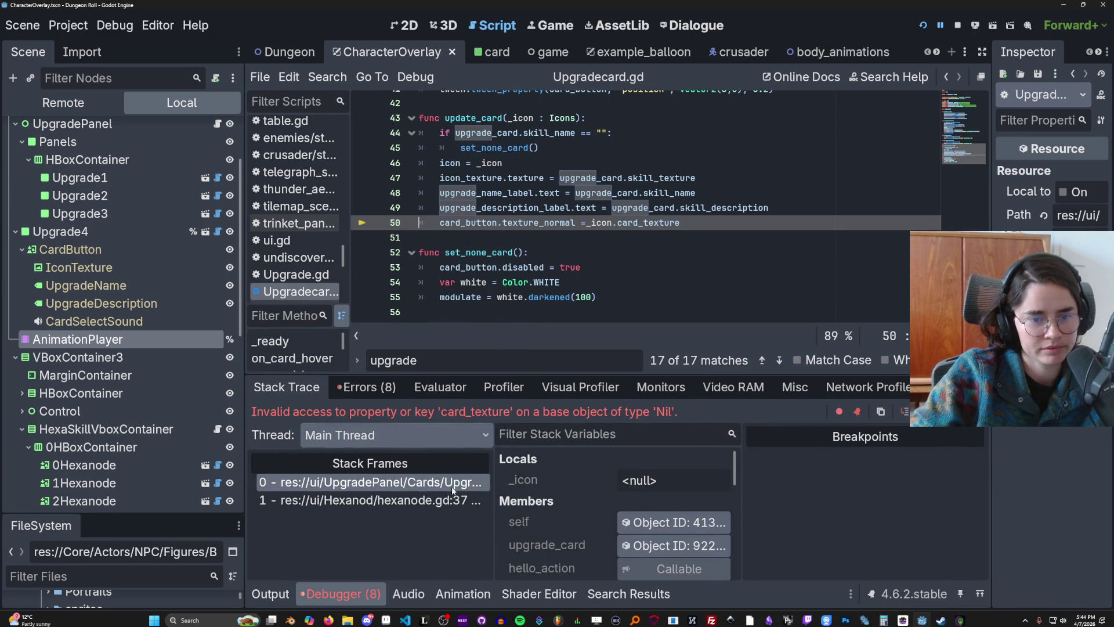
Step: Switch between Stack Trace frames 0 and 1, ending on the hexanode.gd line 37 caller
{"action": "left_click", "coordinate": [455, 501]}
{"action": "left_click", "coordinate": [455, 482]}
{"action": "left_click", "coordinate": [459, 502]}
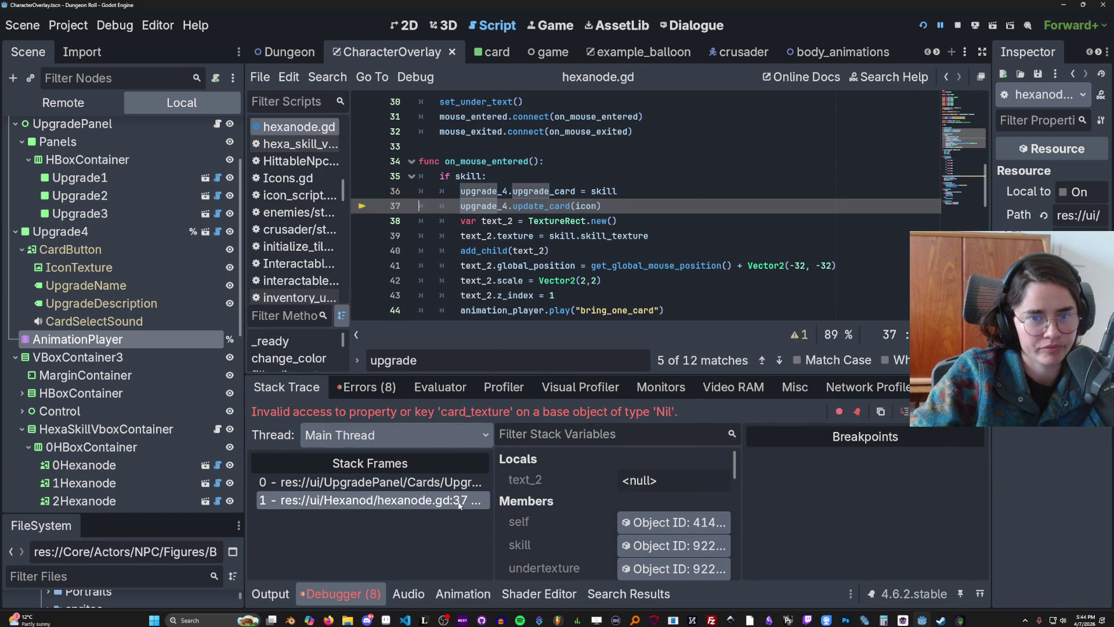
{"action": "left_click", "coordinate": [460, 484]}
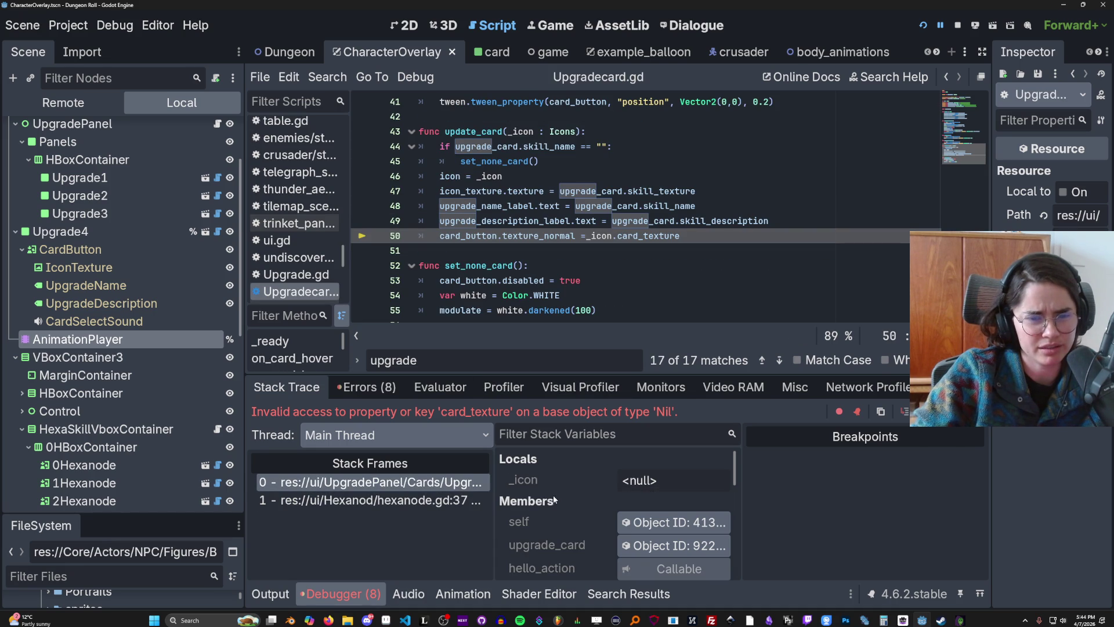
{"action": "left_click", "coordinate": [441, 501]}
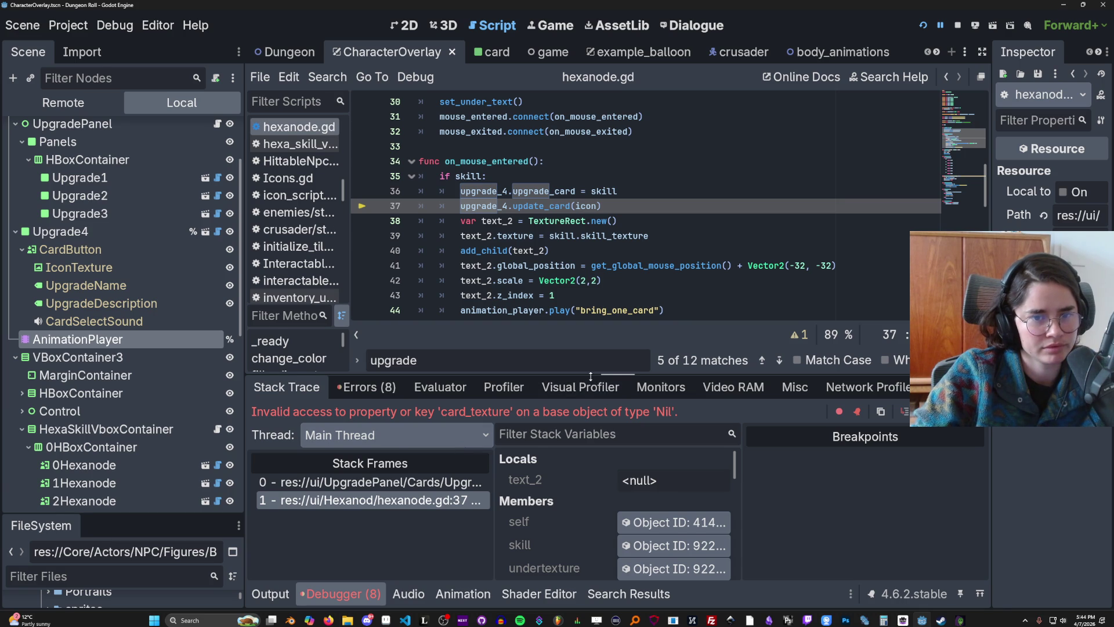
Step: Shrink the debugger panel to show more hexanode.gd code and save the scene
{"action": "left_click_drag", "start_coordinate": [618, 375], "coordinate": [597, 503]}
{"action": "left_click", "coordinate": [554, 295]}
{"action": "key", "text": "ctrl+s"}
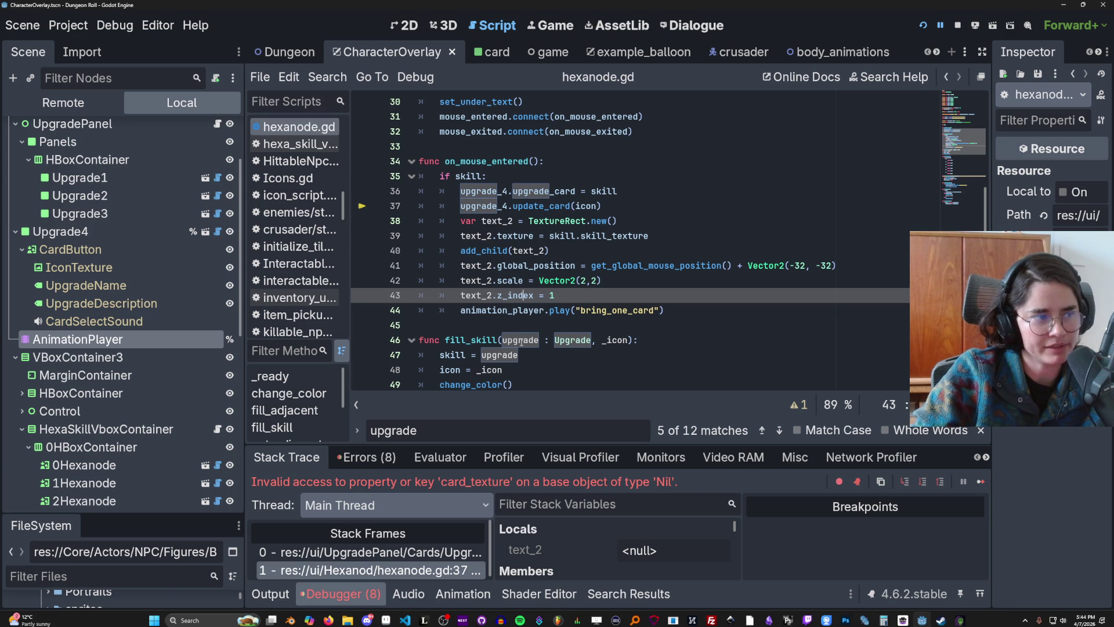
{"action": "scroll", "coordinate": [585, 312], "scroll_direction": "up", "scroll_amount": 2}
{"action": "left_click", "coordinate": [546, 328]}
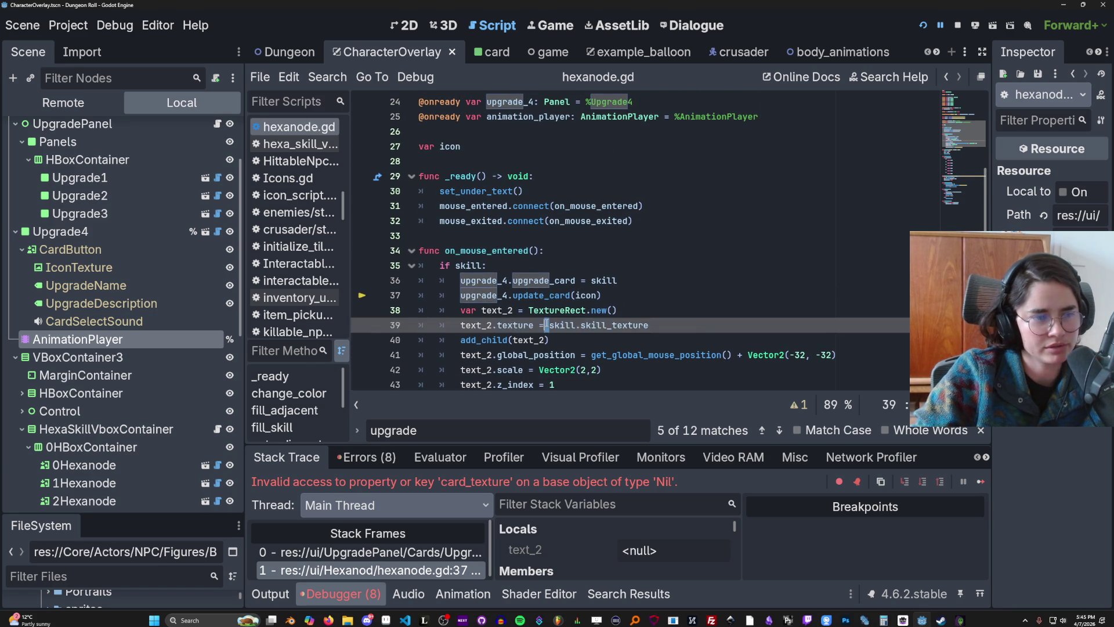
{"action": "key", "text": "ctrl+s"}
Step: Review lines 33–45 of hexanode.gd, saving the scene after each caret move
{"action": "scroll", "coordinate": [540, 289], "scroll_direction": "down", "scroll_amount": 2}
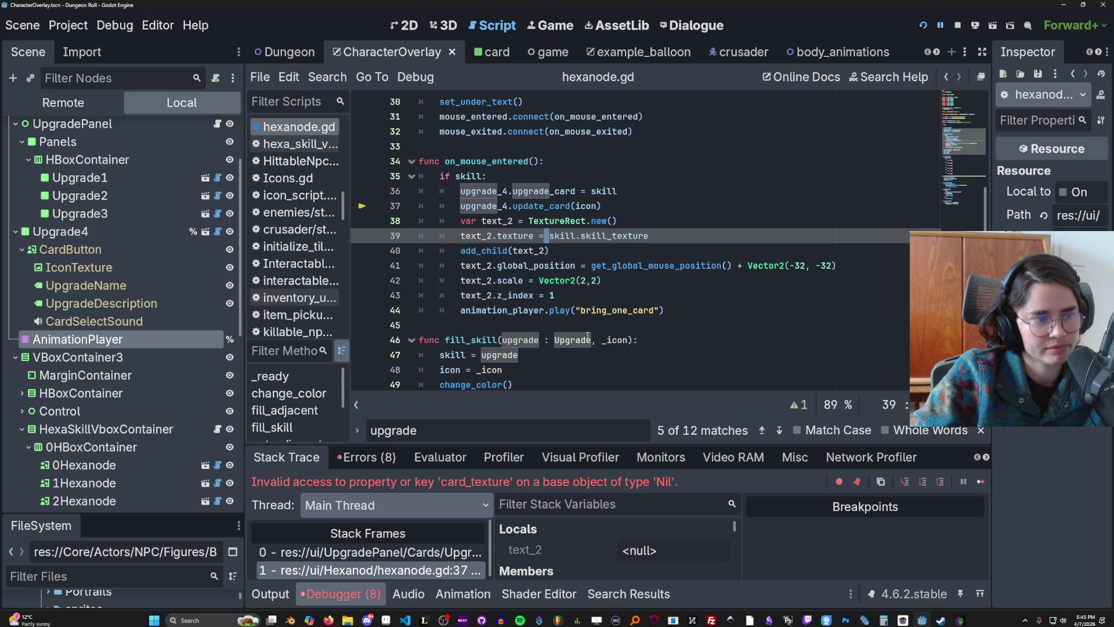
{"action": "left_click", "coordinate": [583, 325]}
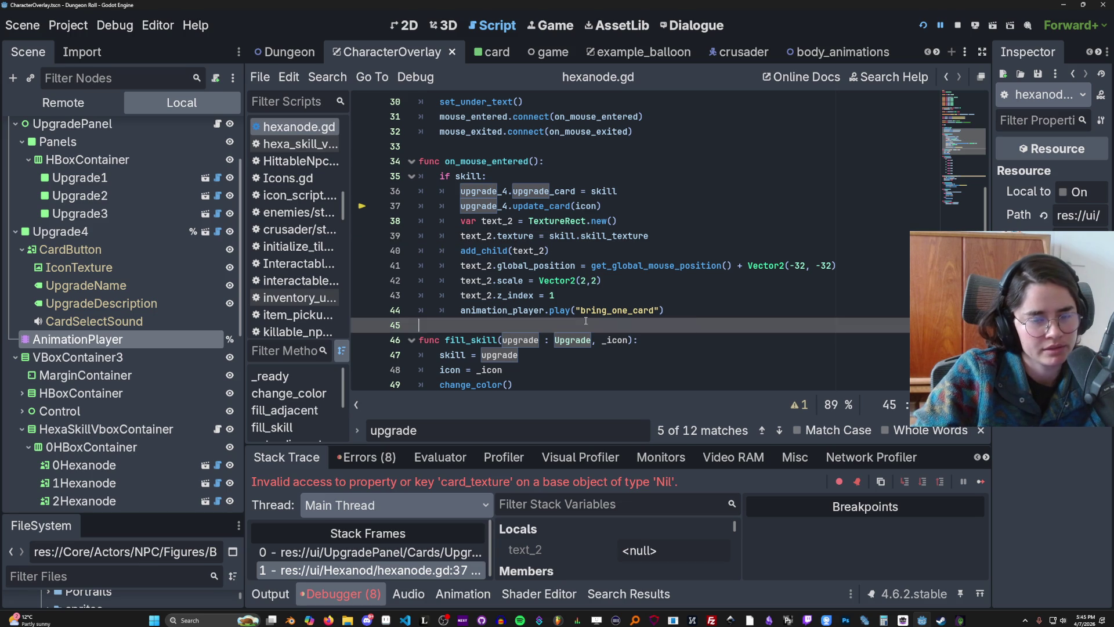
{"action": "key", "text": "ctrl+s"}
{"action": "scroll", "coordinate": [574, 323], "scroll_direction": "up", "scroll_amount": 4}
{"action": "left_click", "coordinate": [491, 327]}
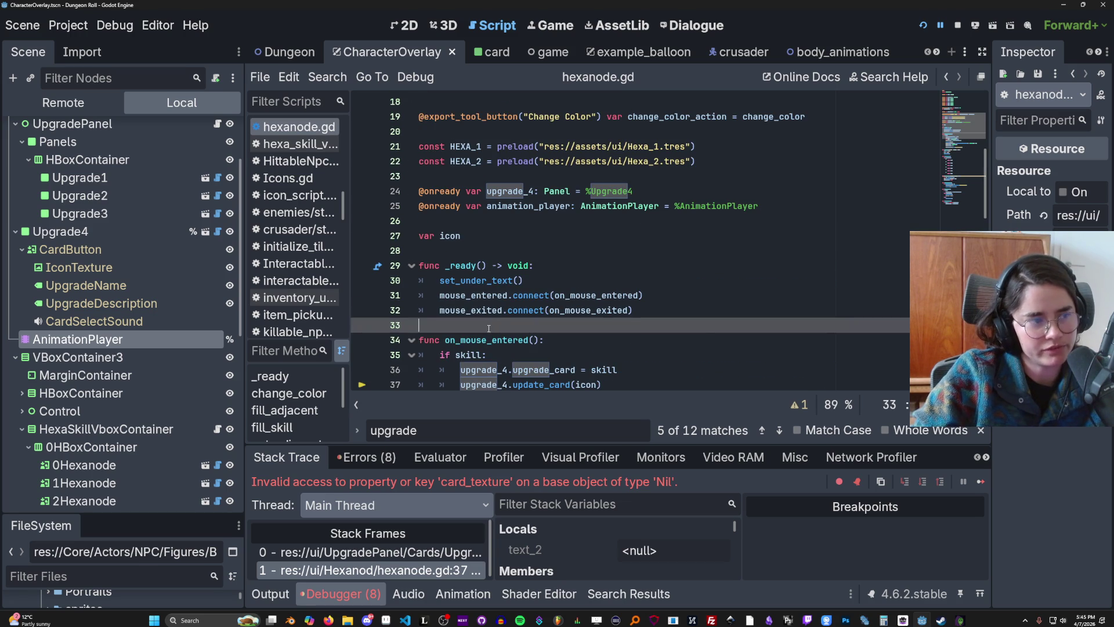
{"action": "key", "text": "ctrl+s"}
{"action": "scroll", "coordinate": [565, 344], "scroll_direction": "down", "scroll_amount": 3}
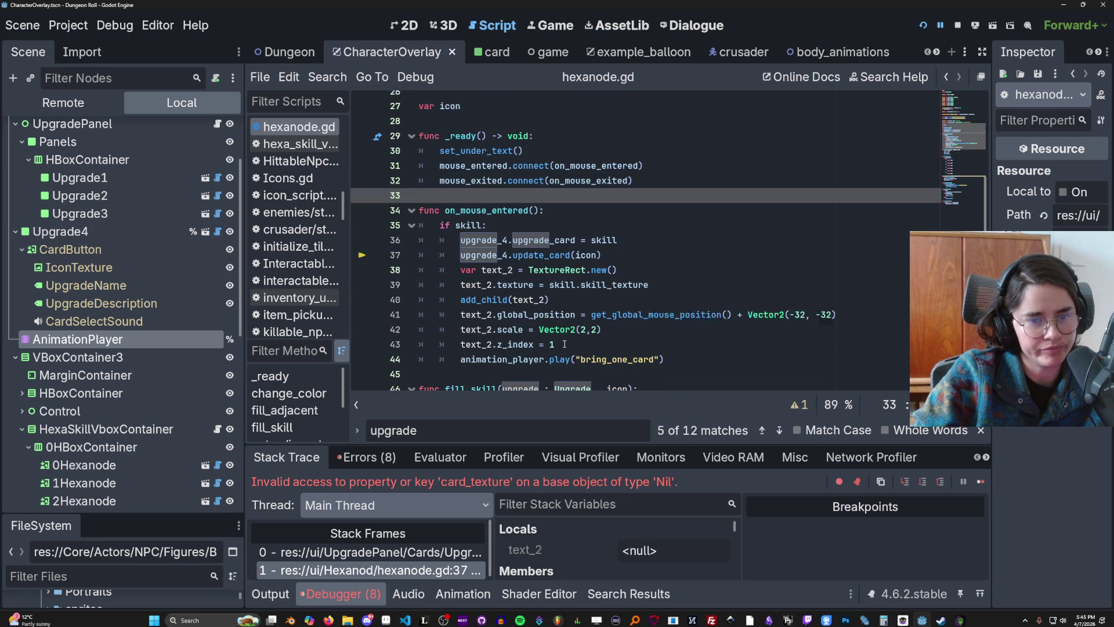
{"action": "left_click", "coordinate": [581, 371]}
{"action": "key", "text": "ctrl+s"}
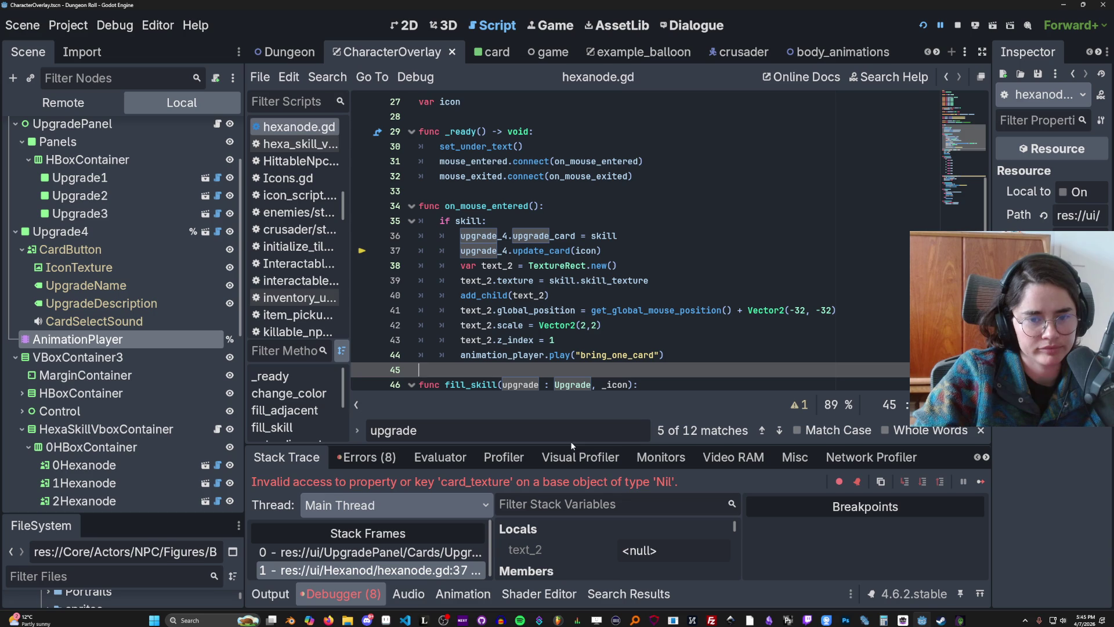
{"action": "scroll", "coordinate": [511, 271], "scroll_direction": "down", "scroll_amount": 2}
{"action": "scroll", "coordinate": [578, 340], "scroll_direction": "down", "scroll_amount": 1}
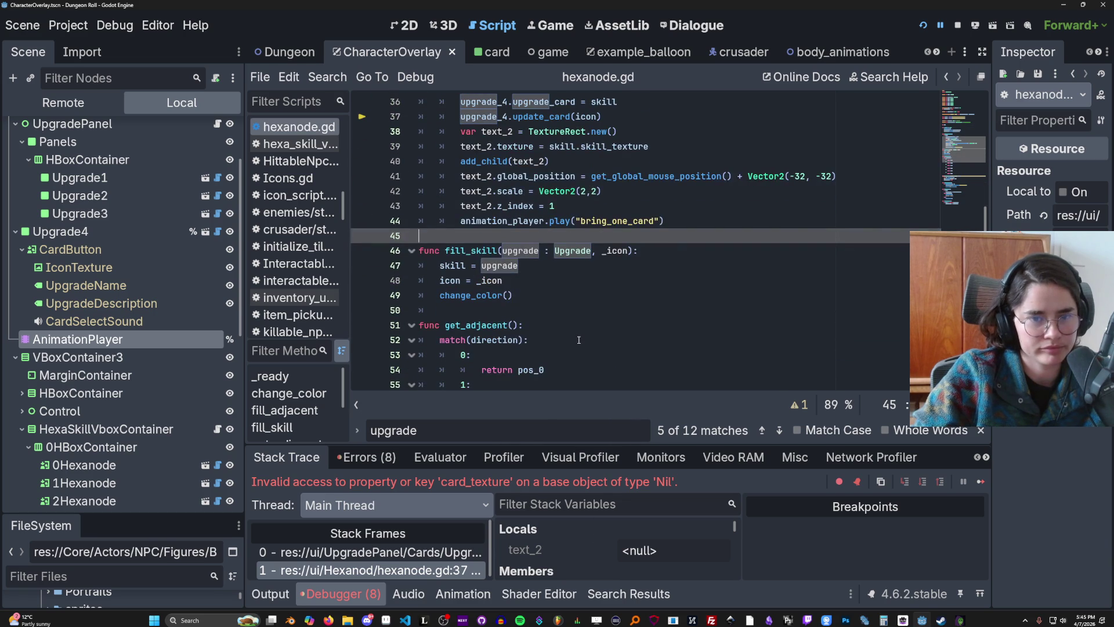
{"action": "scroll", "coordinate": [550, 266], "scroll_direction": "up", "scroll_amount": 2}
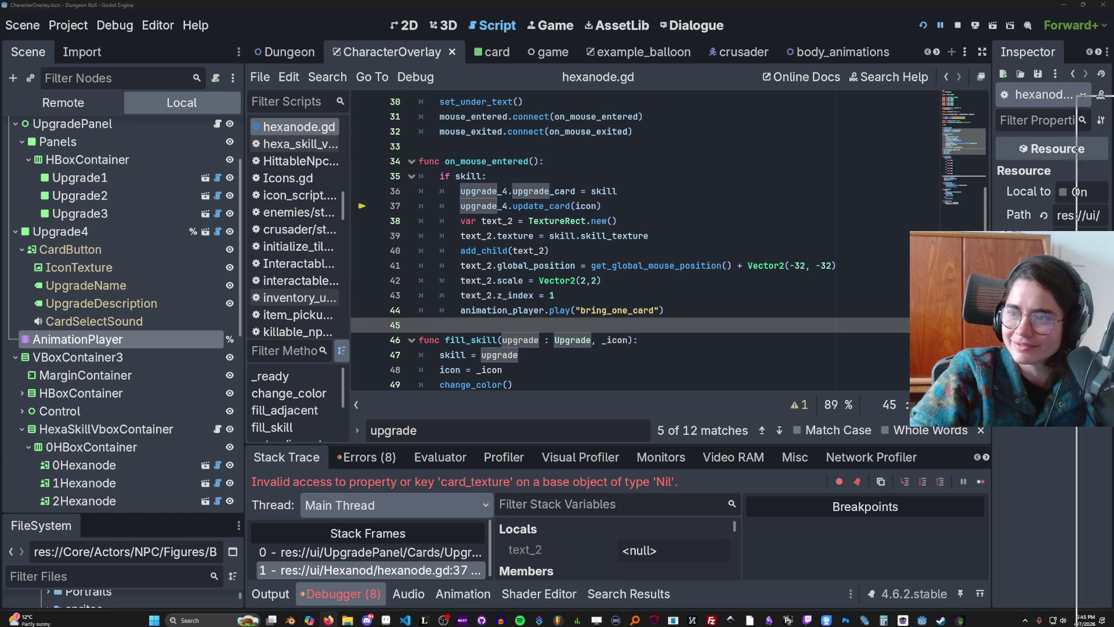
{"action": "key", "text": "alt+Tab"}
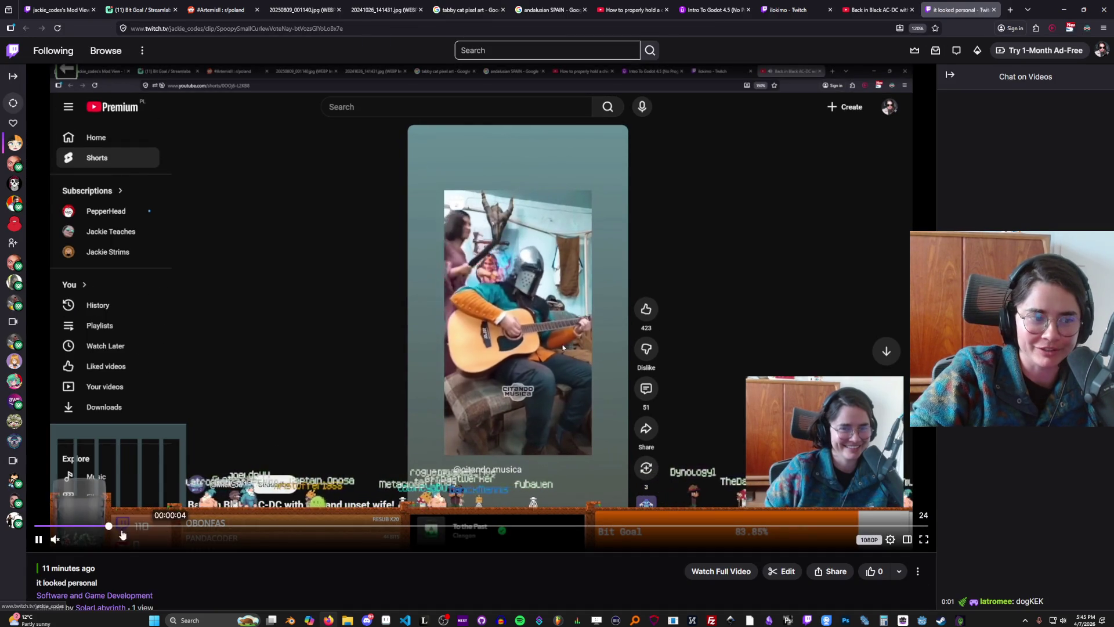
{"action": "left_click", "coordinate": [55, 539]}
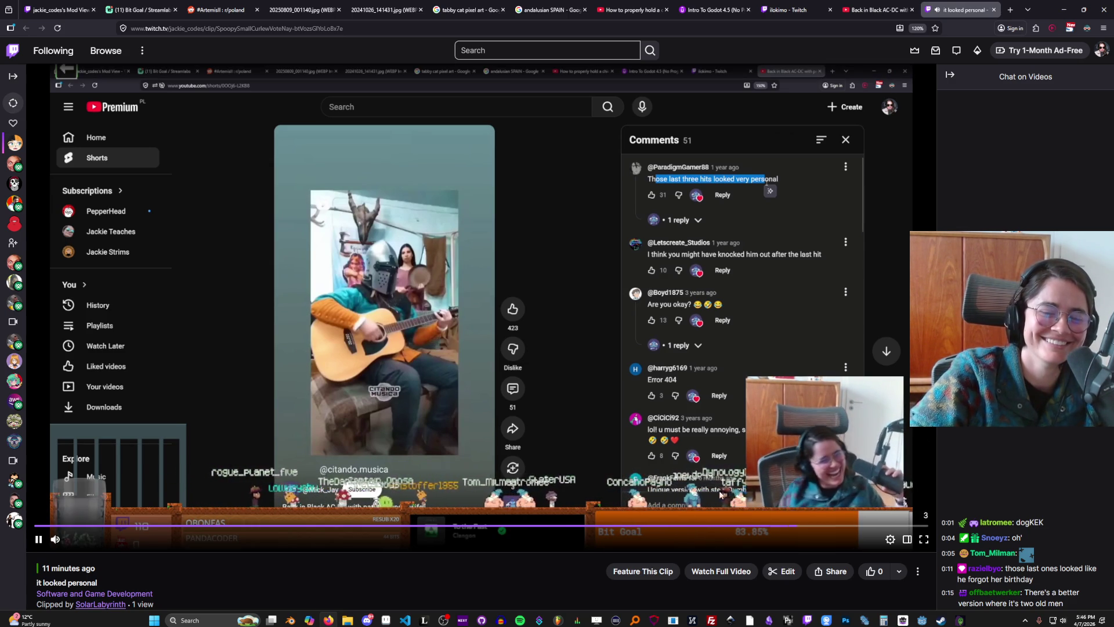
{"action": "left_click", "coordinate": [1064, 9]}
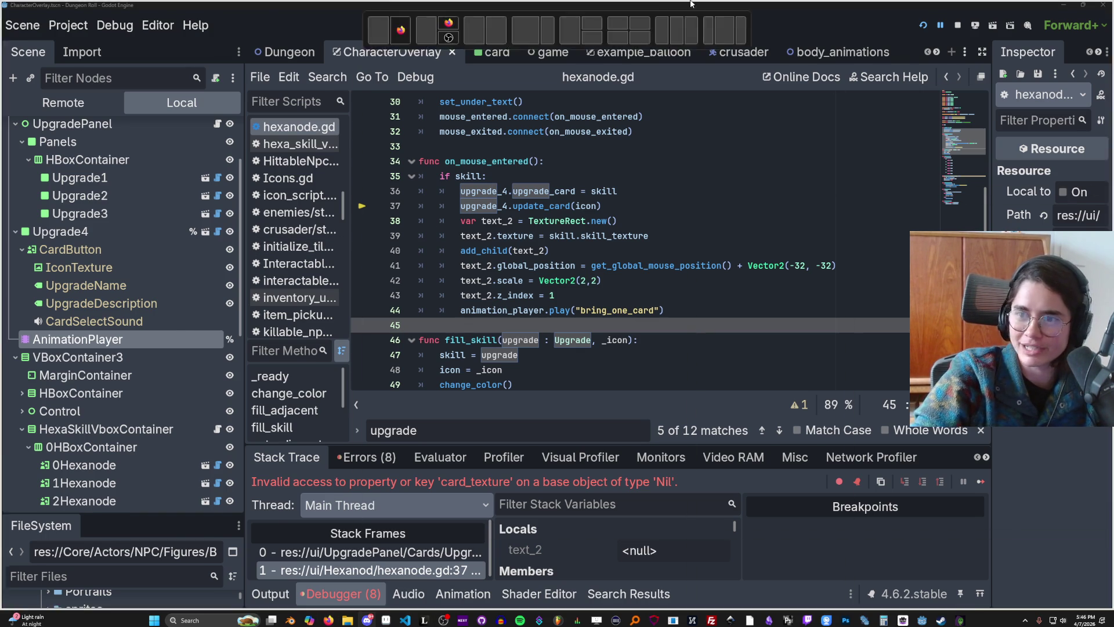
{"action": "key", "text": "alt+Tab"}
Step: Post the Twitch clip link in the treasure-chest channel
{"action": "scroll", "coordinate": [100, 343], "scroll_direction": "up", "scroll_amount": 4}
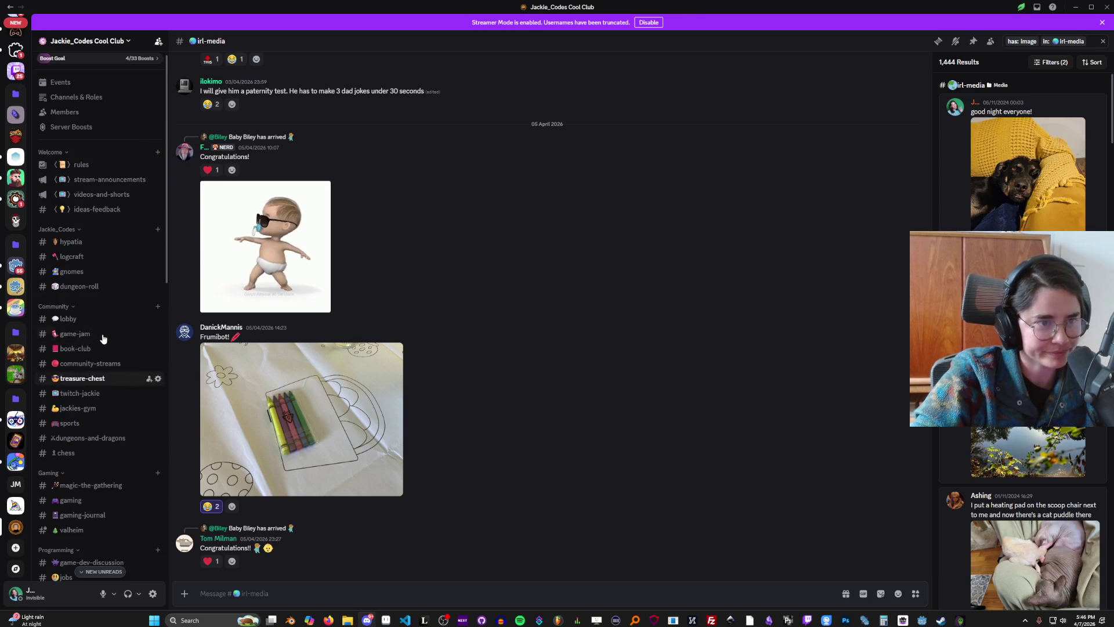
{"action": "left_click", "coordinate": [82, 379]}
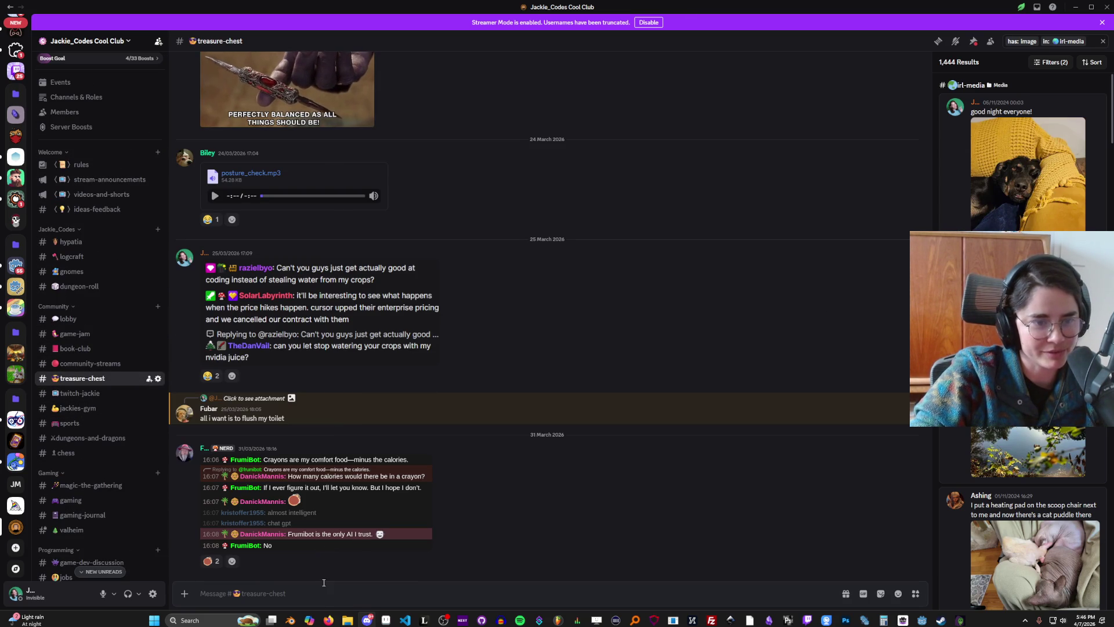
{"action": "key", "text": "ctrl+v"}
{"action": "key", "text": "Return"}
Step: Enlarge and zoom the chat screenshot, close it, then view the clip screenshot
{"action": "left_click", "coordinate": [327, 460]}
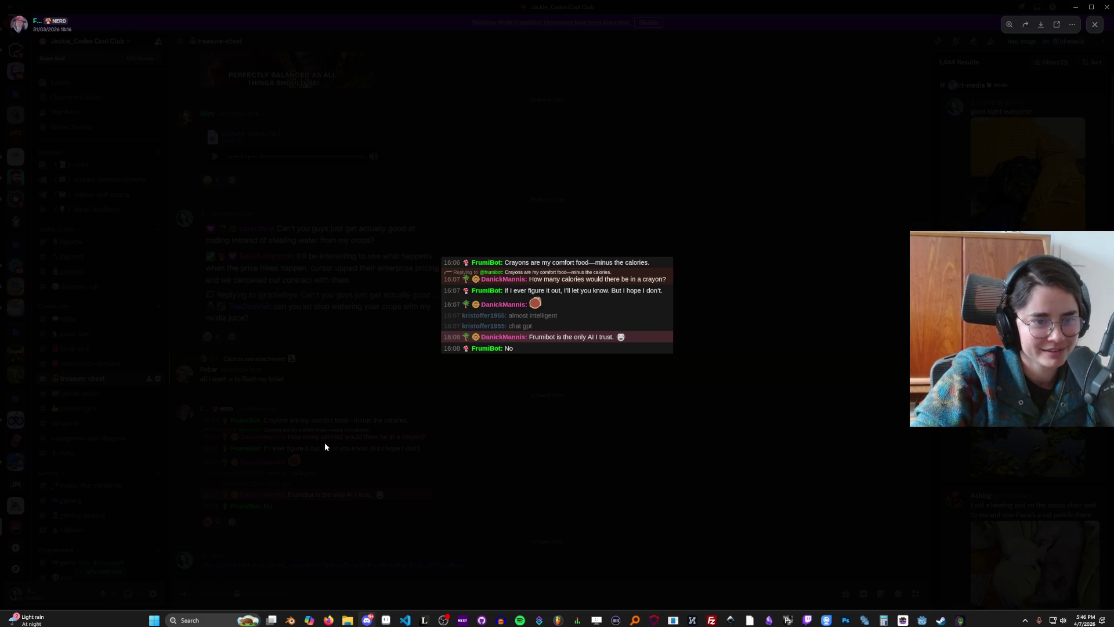
{"action": "left_click", "coordinate": [512, 290]}
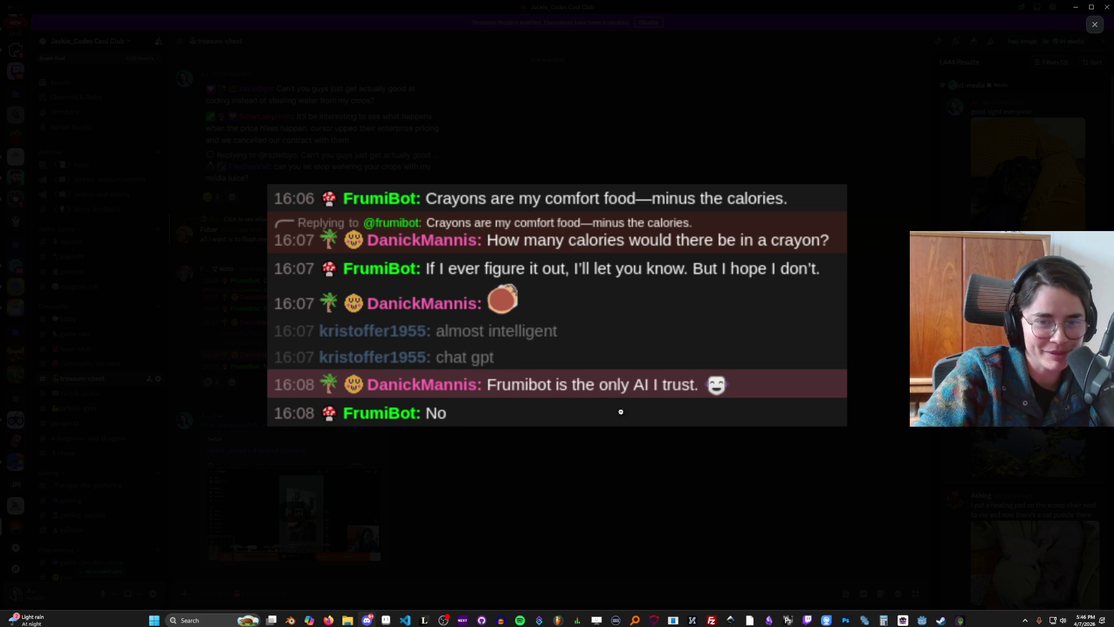
{"action": "left_click", "coordinate": [381, 425]}
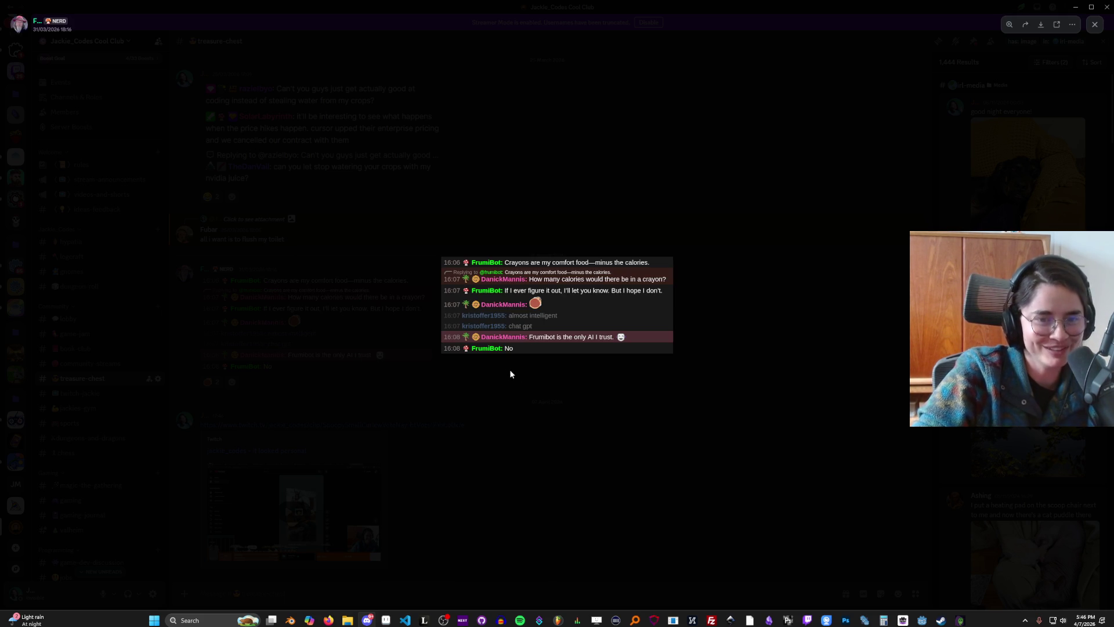
{"action": "left_click", "coordinate": [504, 390]}
{"action": "scroll", "coordinate": [388, 383], "scroll_direction": "up", "scroll_amount": 3}
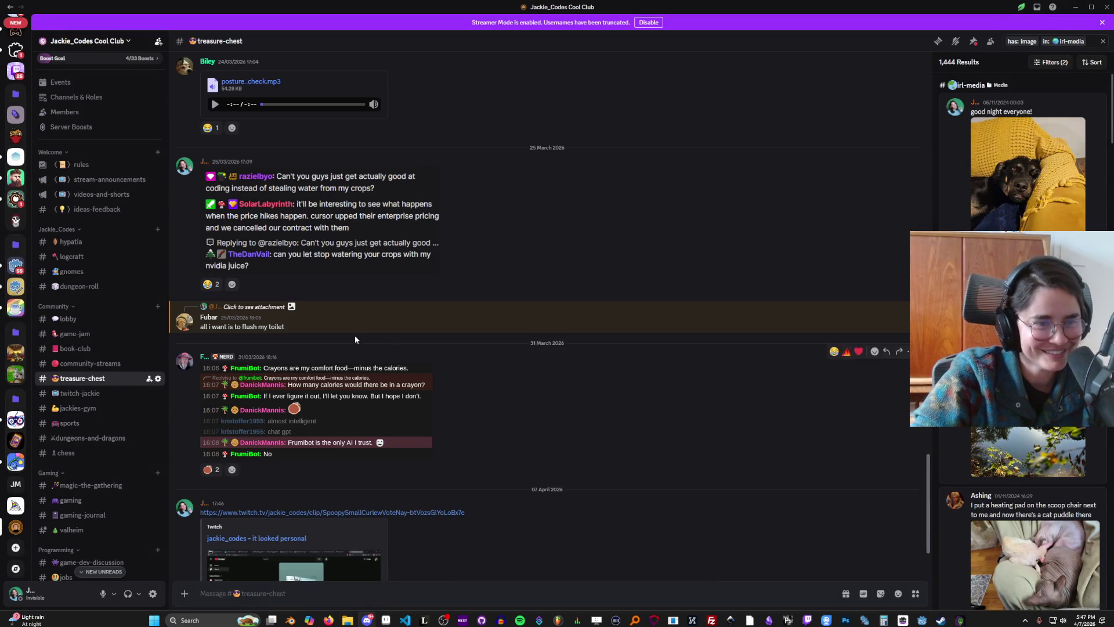
{"action": "left_click", "coordinate": [381, 238]}
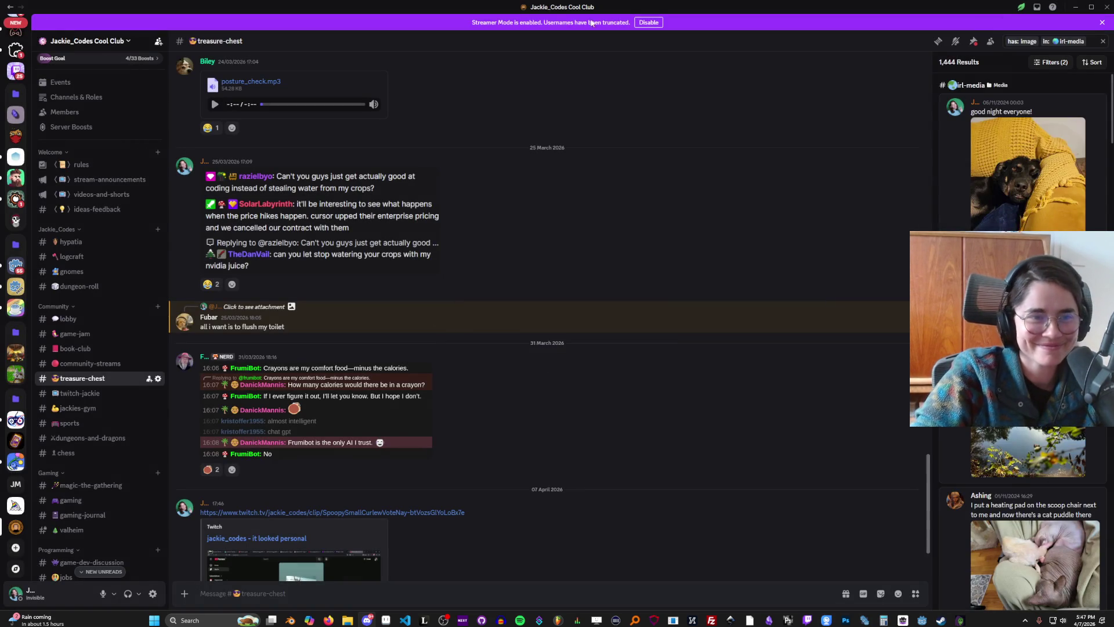
Step: Return to Godot and save hexanode.gd twice with Ctrl+S
{"action": "key", "text": "alt+Tab"}
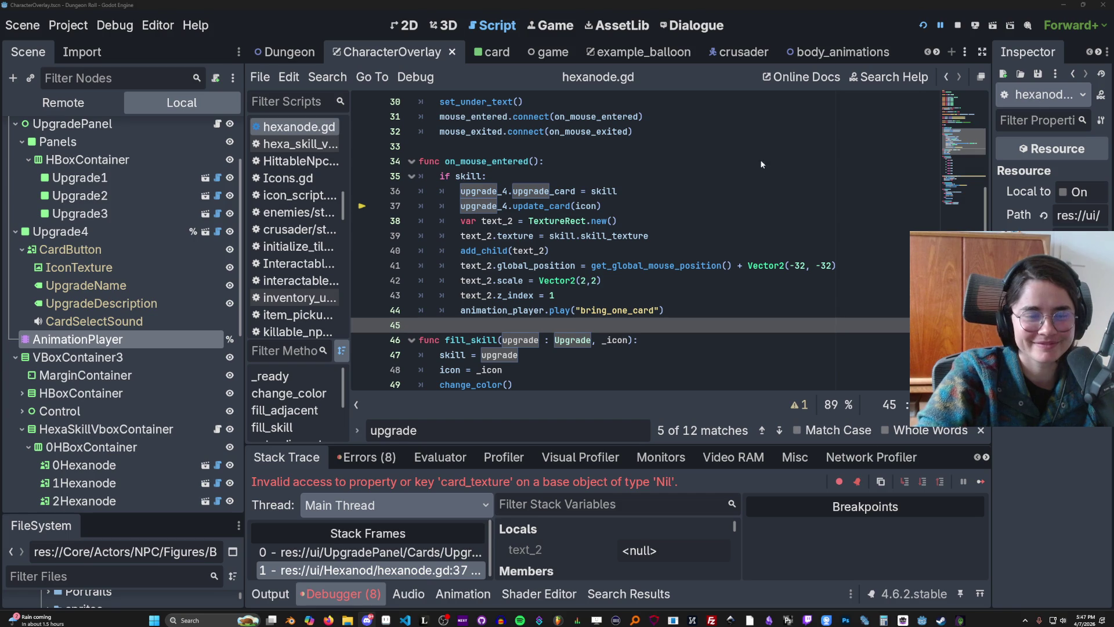
{"action": "left_click", "coordinate": [625, 255]}
{"action": "key", "text": "ctrl+s"}
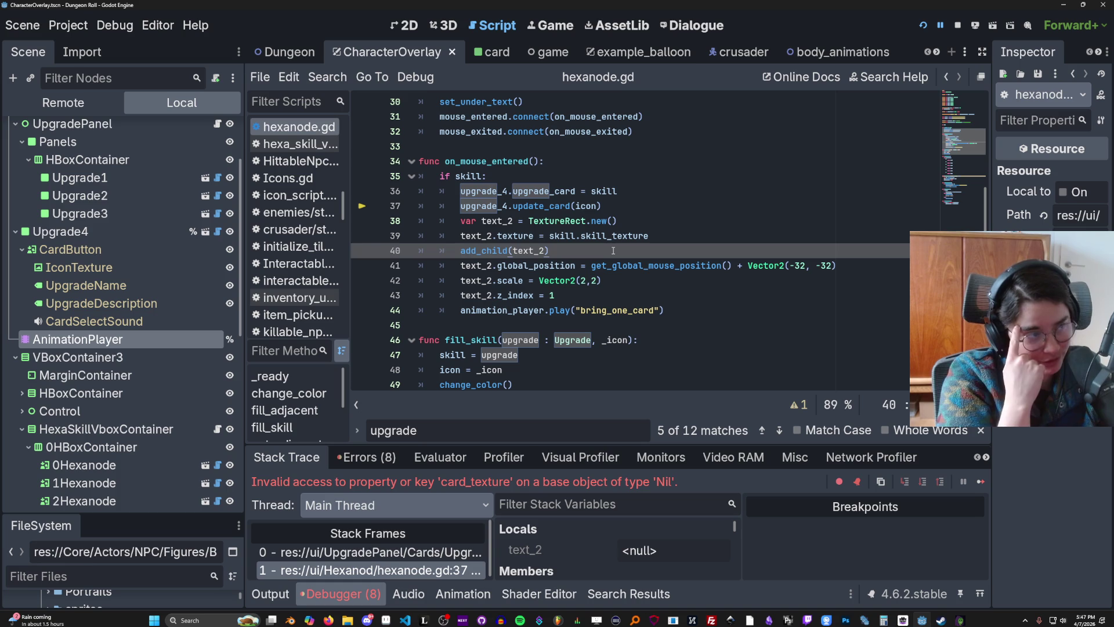
{"action": "key", "text": "ctrl+s"}
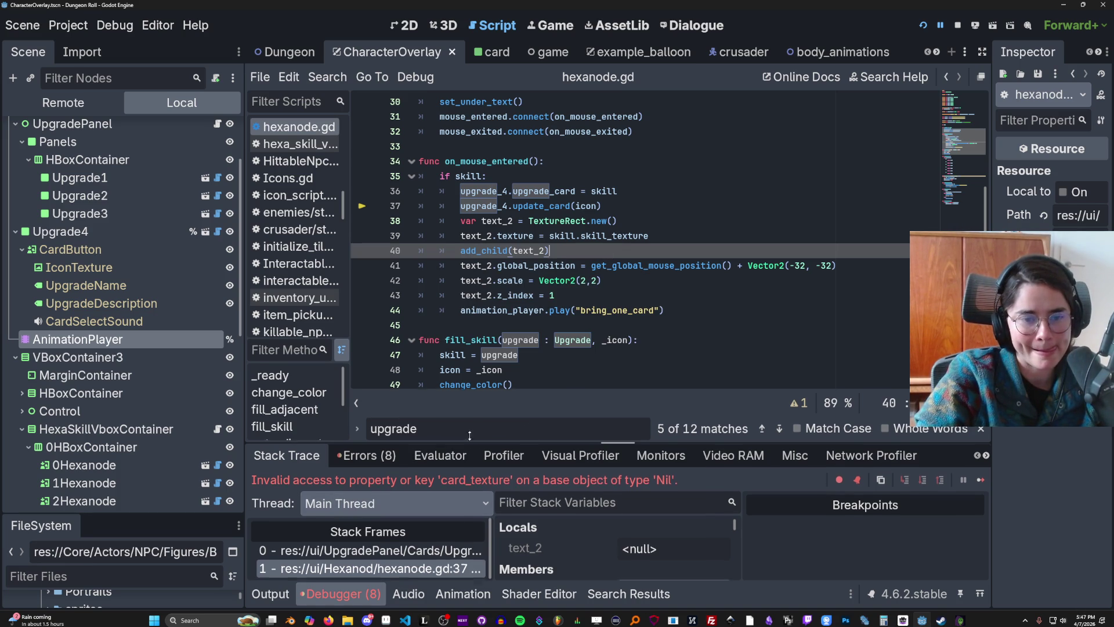
Step: Inspect update_card at Upgradecard.gd line 50, then return to hexanode.gd's calling line
{"action": "left_click_drag", "start_coordinate": [458, 443], "coordinate": [459, 353]}
{"action": "left_click", "coordinate": [461, 463]}
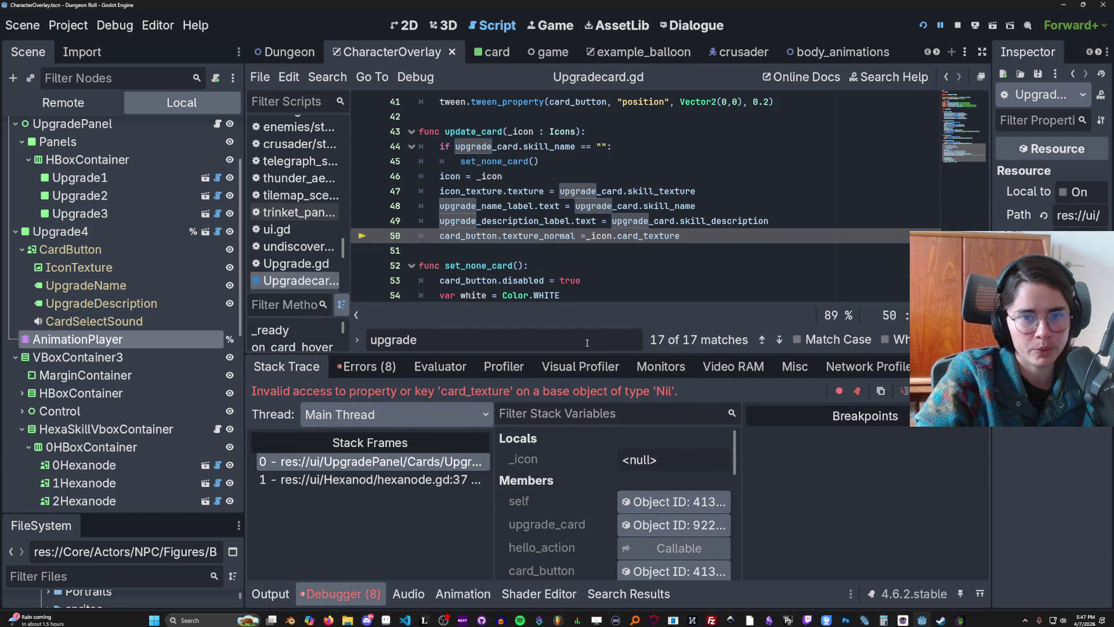
{"action": "left_click_drag", "start_coordinate": [617, 353], "coordinate": [631, 402]}
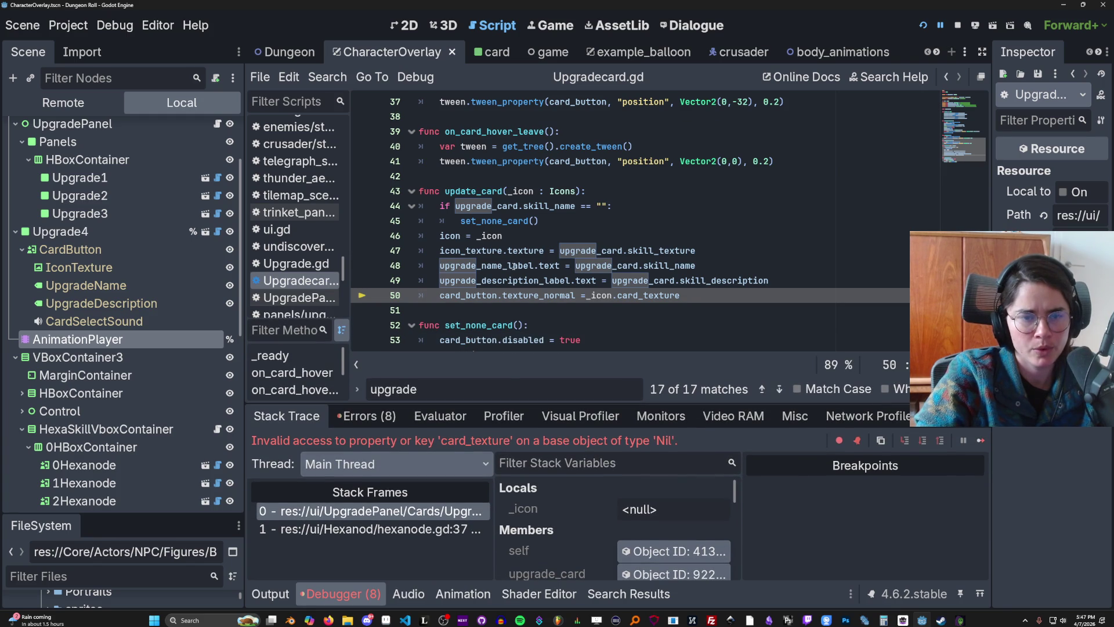
{"action": "left_click", "coordinate": [452, 513]}
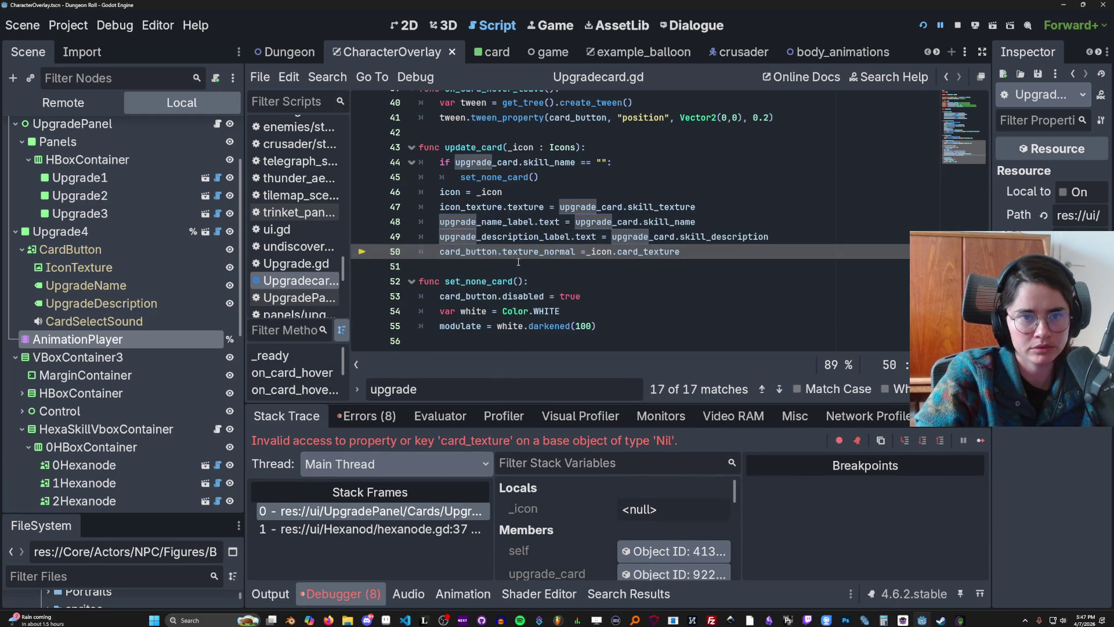
{"action": "scroll", "coordinate": [519, 262], "scroll_direction": "up", "scroll_amount": 2}
{"action": "double_click", "coordinate": [486, 239]}
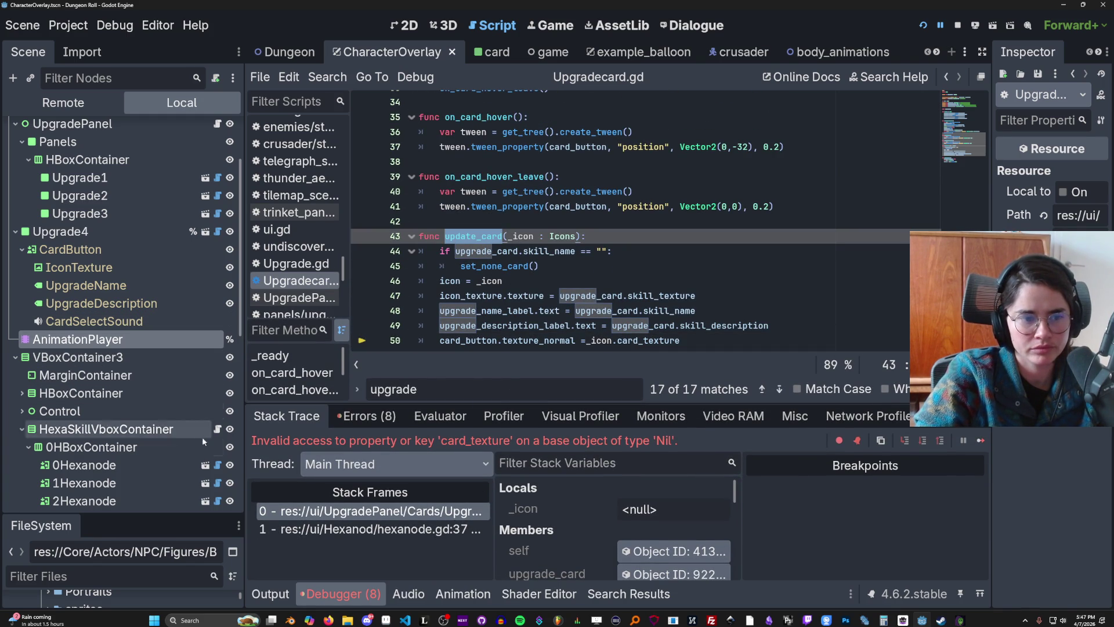
{"action": "left_click", "coordinate": [217, 465]}
{"action": "scroll", "coordinate": [486, 283], "scroll_direction": "up", "scroll_amount": 1}
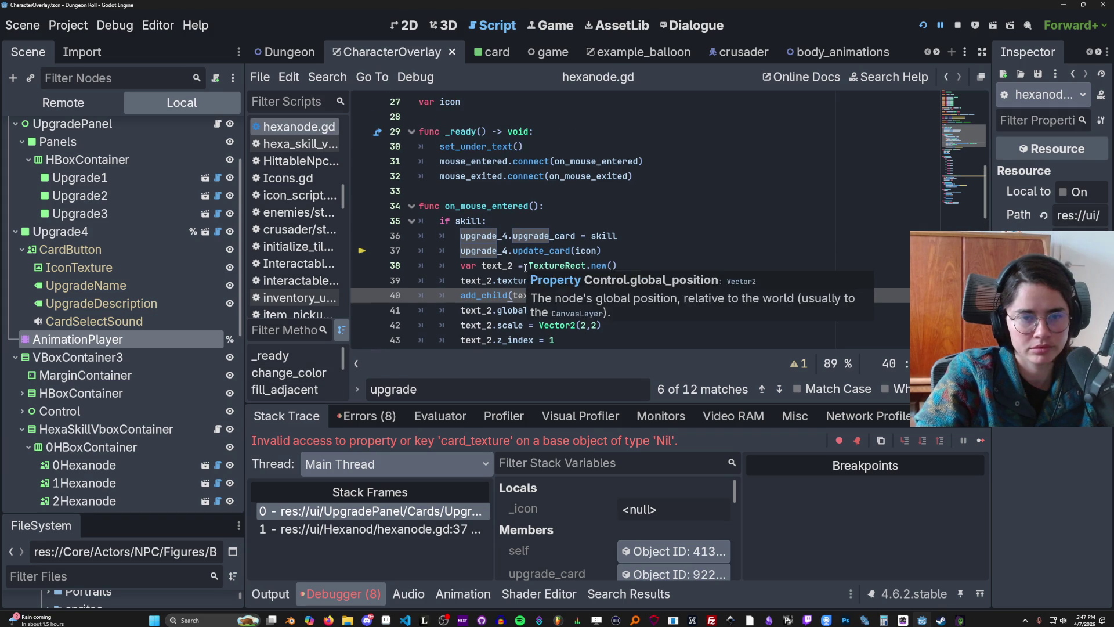
Step: Highlight uses of skill in hexanode.gd and check the update_card call
{"action": "scroll", "coordinate": [529, 261], "scroll_direction": "down", "scroll_amount": 1}
{"action": "double_click", "coordinate": [471, 176]}
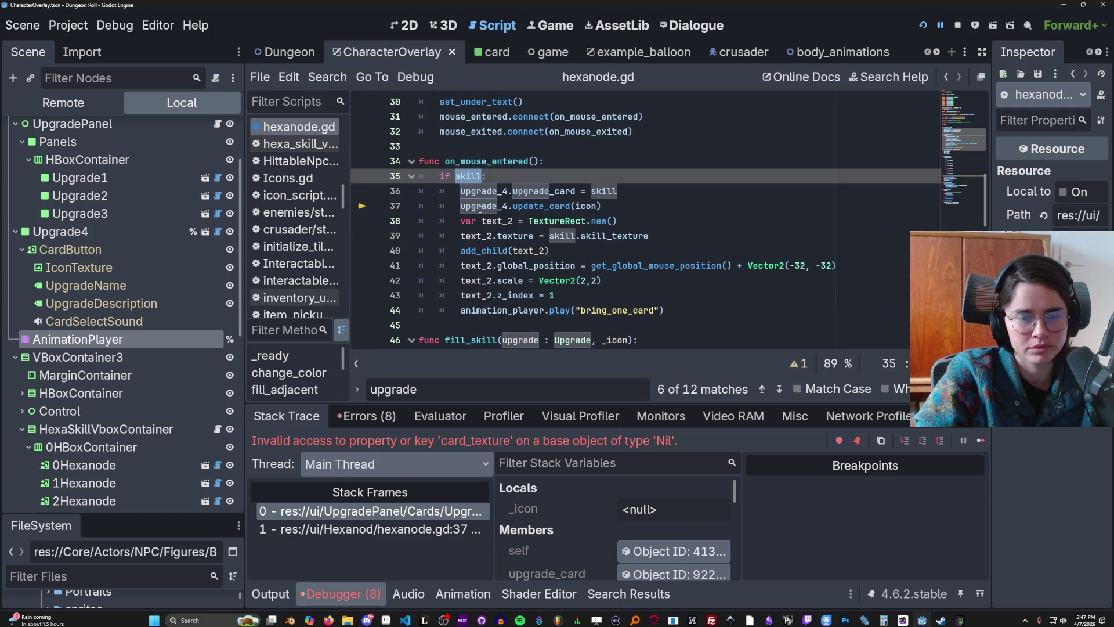
{"action": "left_click", "coordinate": [493, 250]}
{"action": "double_click", "coordinate": [478, 177]}
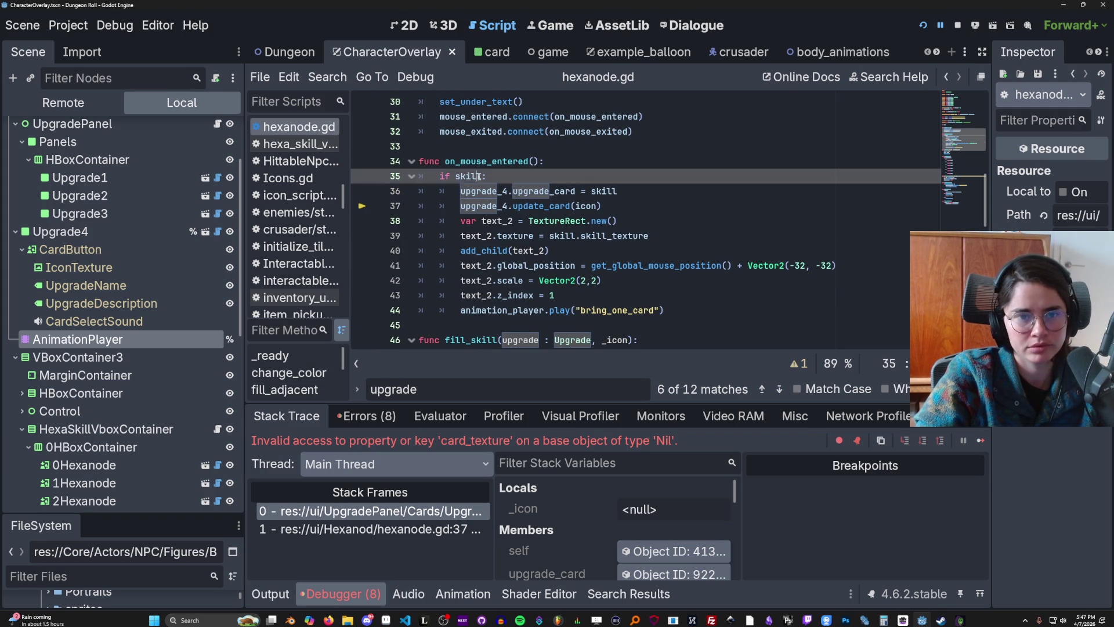
{"action": "left_click", "coordinate": [485, 177]}
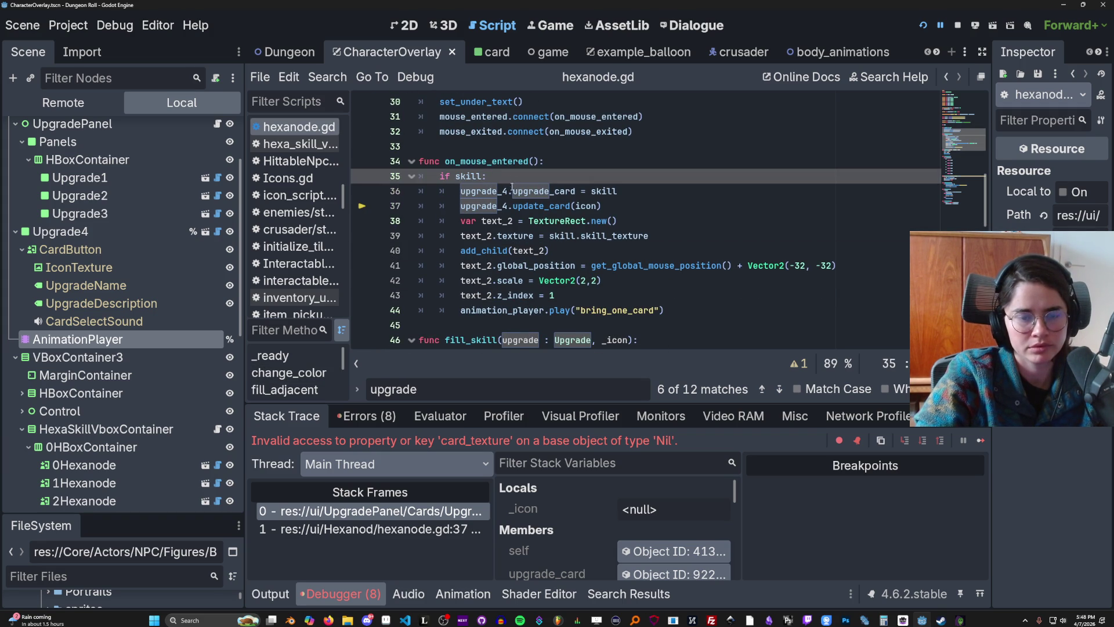
{"action": "scroll", "coordinate": [530, 236], "scroll_direction": "down", "scroll_amount": 1}
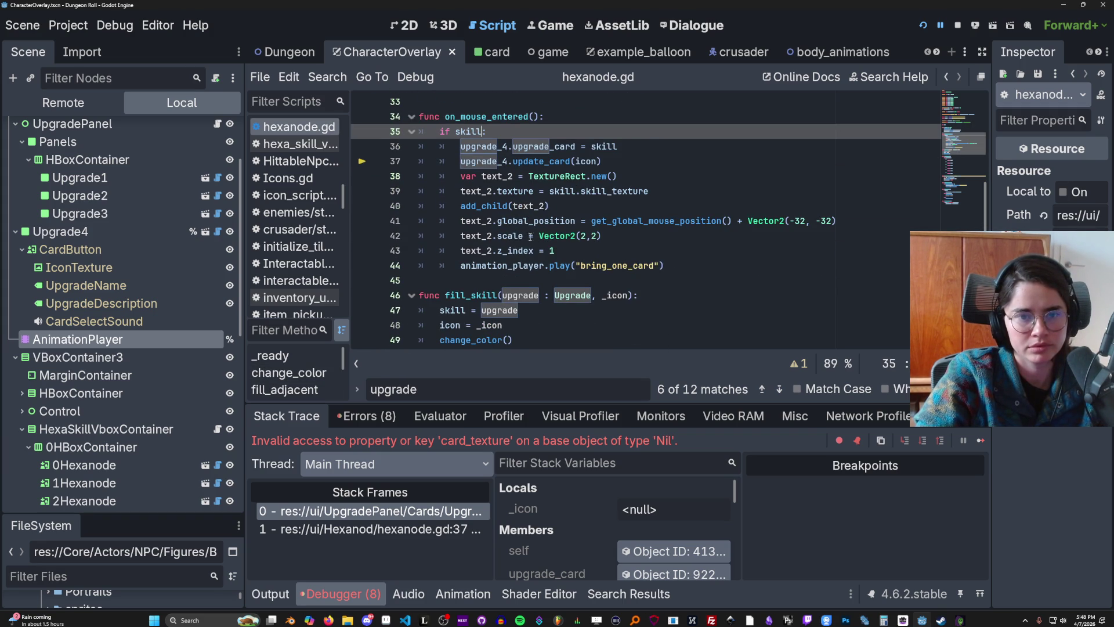
{"action": "left_click", "coordinate": [515, 164]}
Step: Check the fill_skill definition and highlight uses of upgrade in fill_adjacent on line 66
{"action": "scroll", "coordinate": [484, 265], "scroll_direction": "up", "scroll_amount": 5}
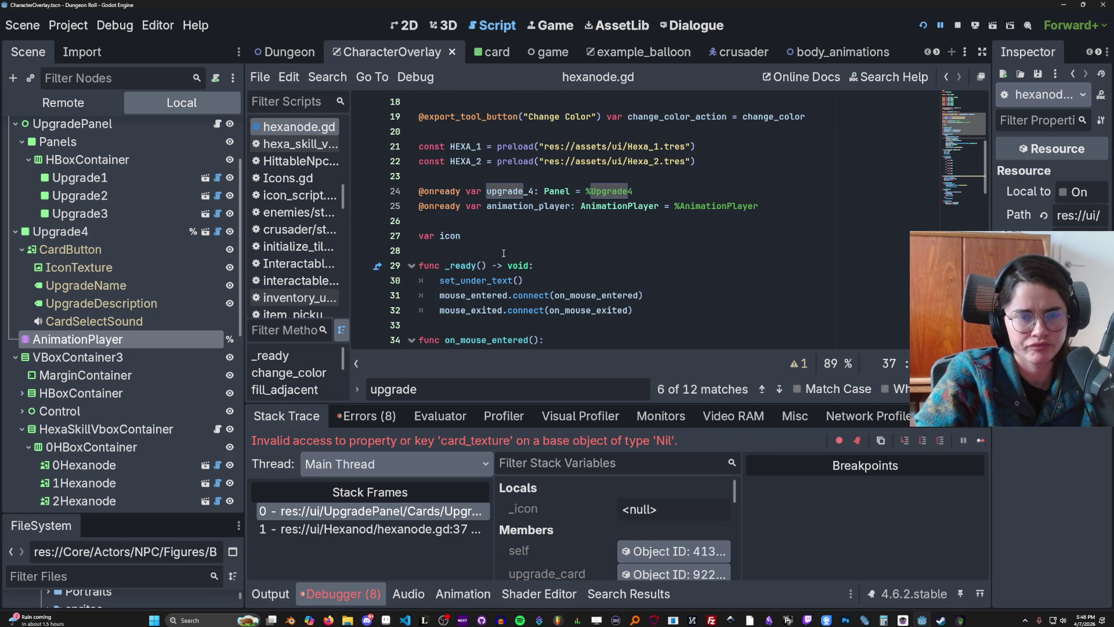
{"action": "scroll", "coordinate": [527, 239], "scroll_direction": "down", "scroll_amount": 10}
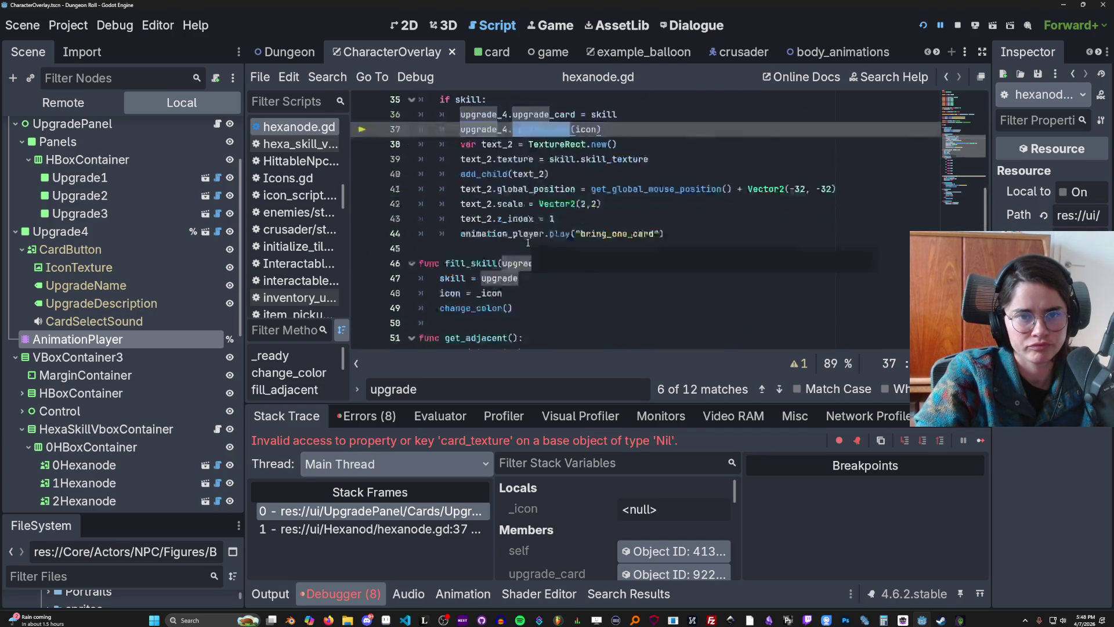
{"action": "scroll", "coordinate": [529, 246], "scroll_direction": "up", "scroll_amount": 3}
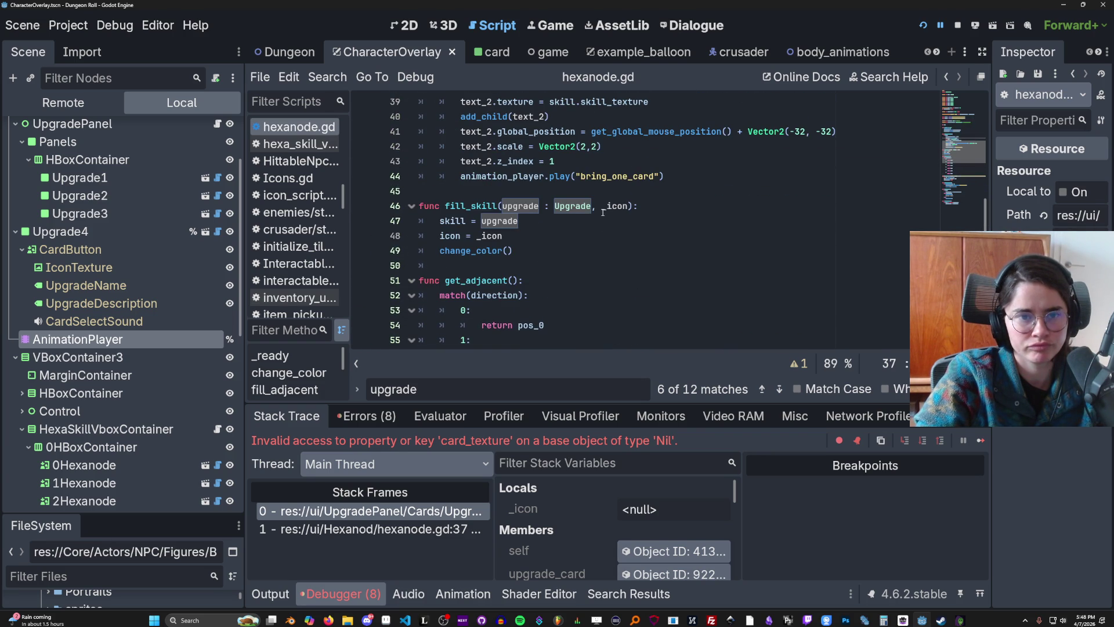
{"action": "left_click", "coordinate": [603, 213]}
{"action": "scroll", "coordinate": [523, 262], "scroll_direction": "up", "scroll_amount": 6}
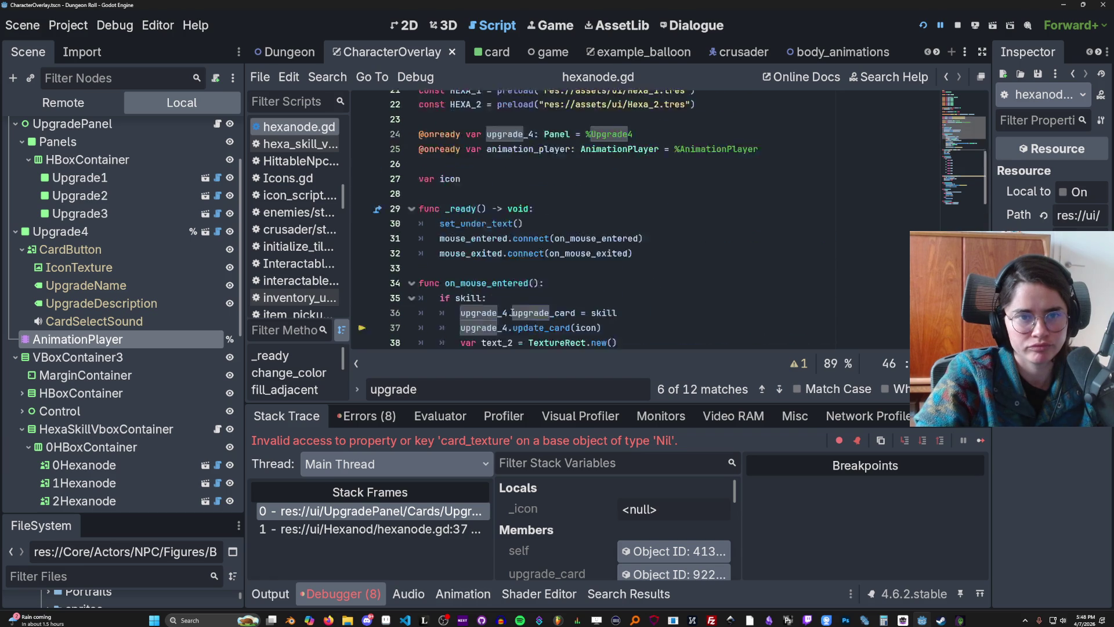
{"action": "scroll", "coordinate": [512, 313], "scroll_direction": "down", "scroll_amount": 16}
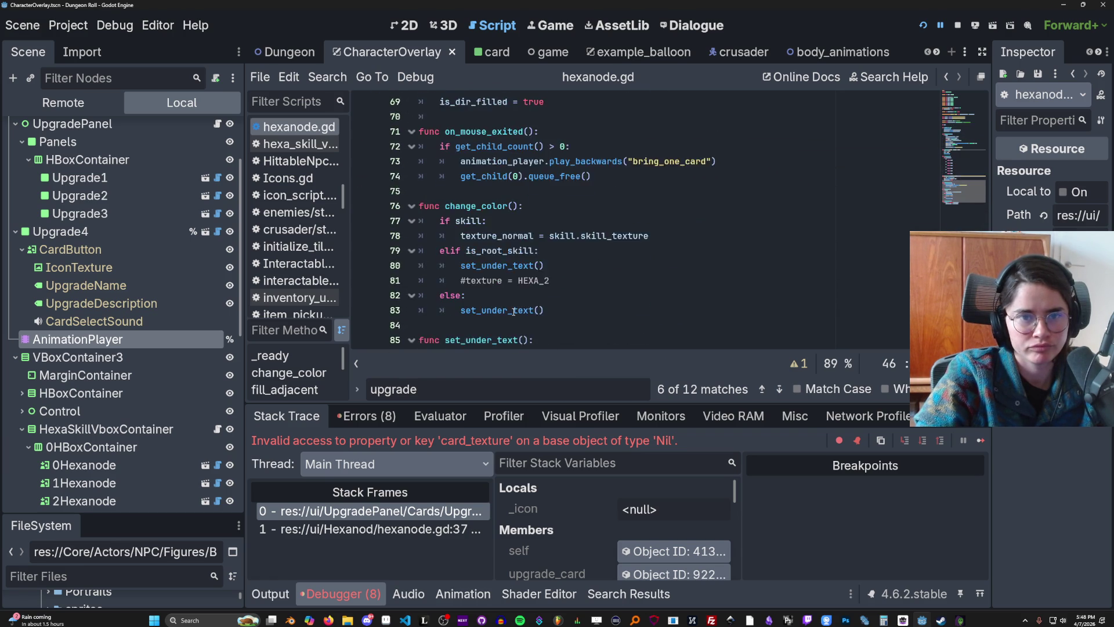
{"action": "scroll", "coordinate": [526, 283], "scroll_direction": "up", "scroll_amount": 2}
{"action": "double_click", "coordinate": [552, 146]}
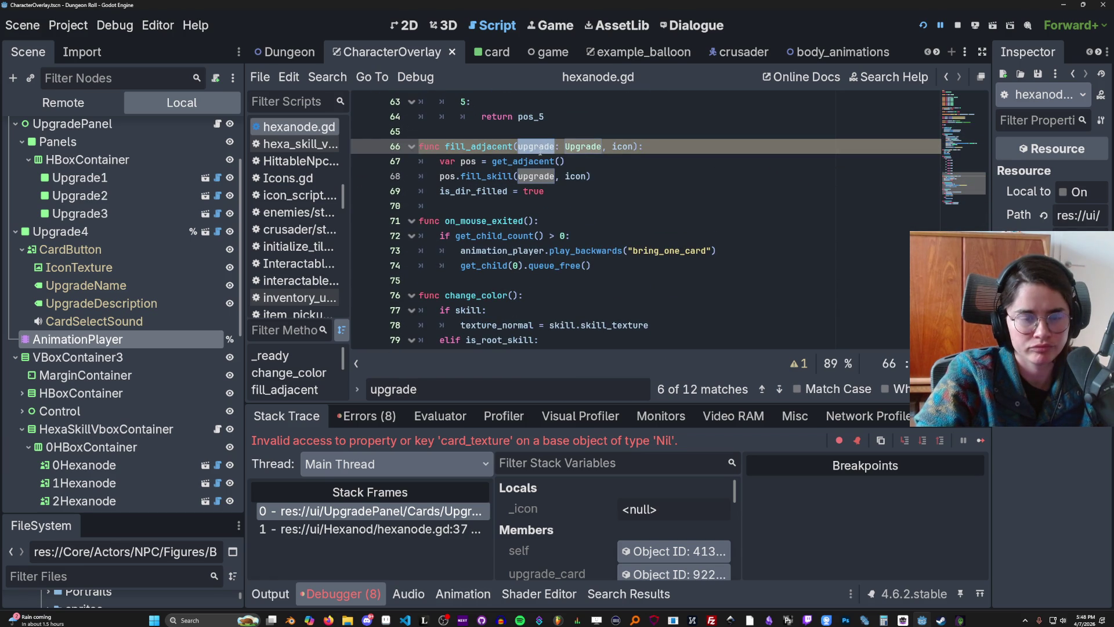
Step: Add 'icon = _icon' after the fill_skill call and rename fill_adjacent's parameter to _icon
{"action": "left_click", "coordinate": [591, 173]}
{"action": "key", "text": "Return"}
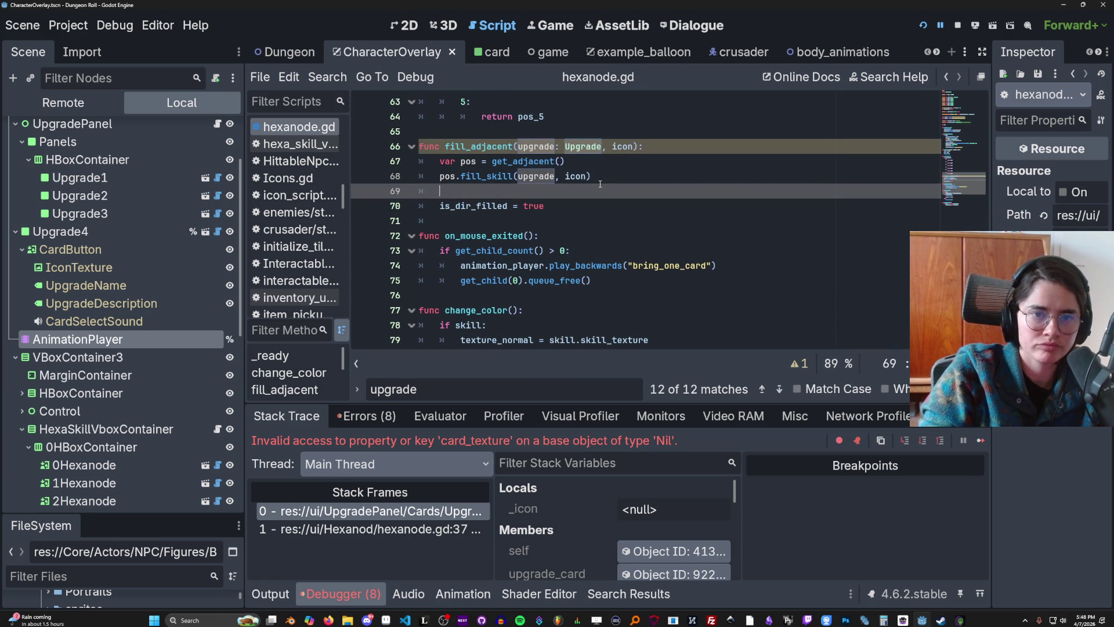
{"action": "type", "text": "i"}
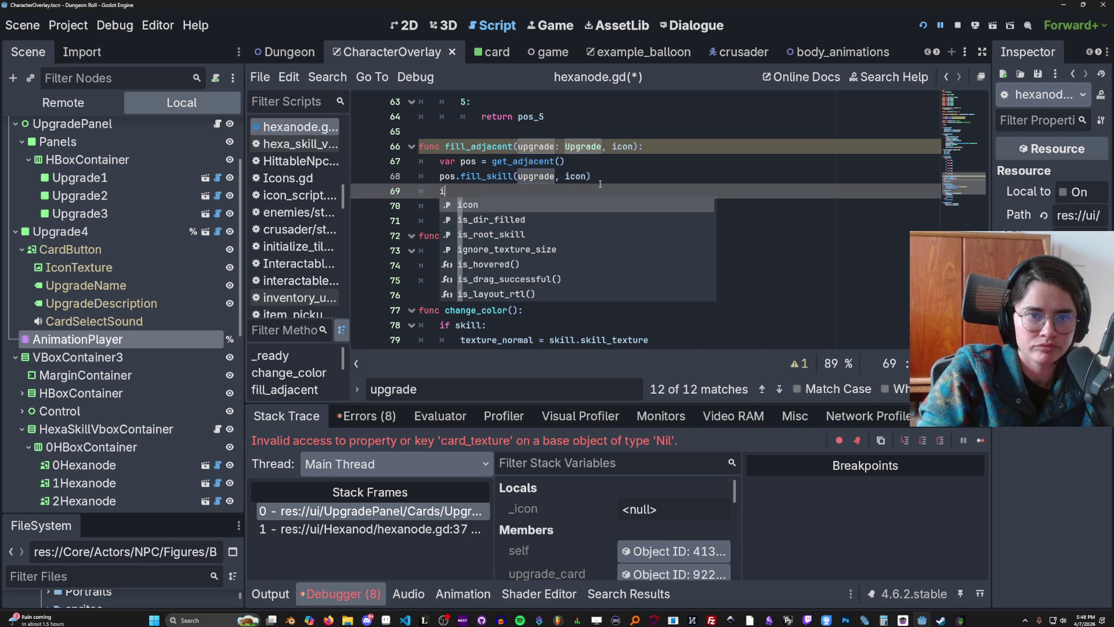
{"action": "type", "text": "con = _icon"}
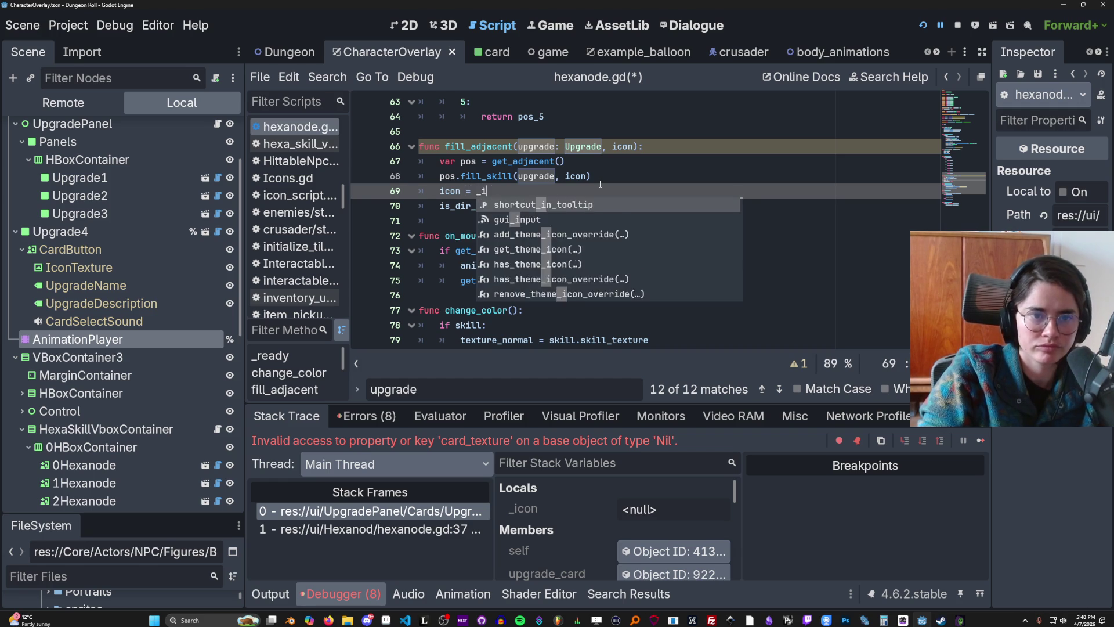
{"action": "key", "text": "Escape"}
{"action": "double_click", "coordinate": [624, 146]}
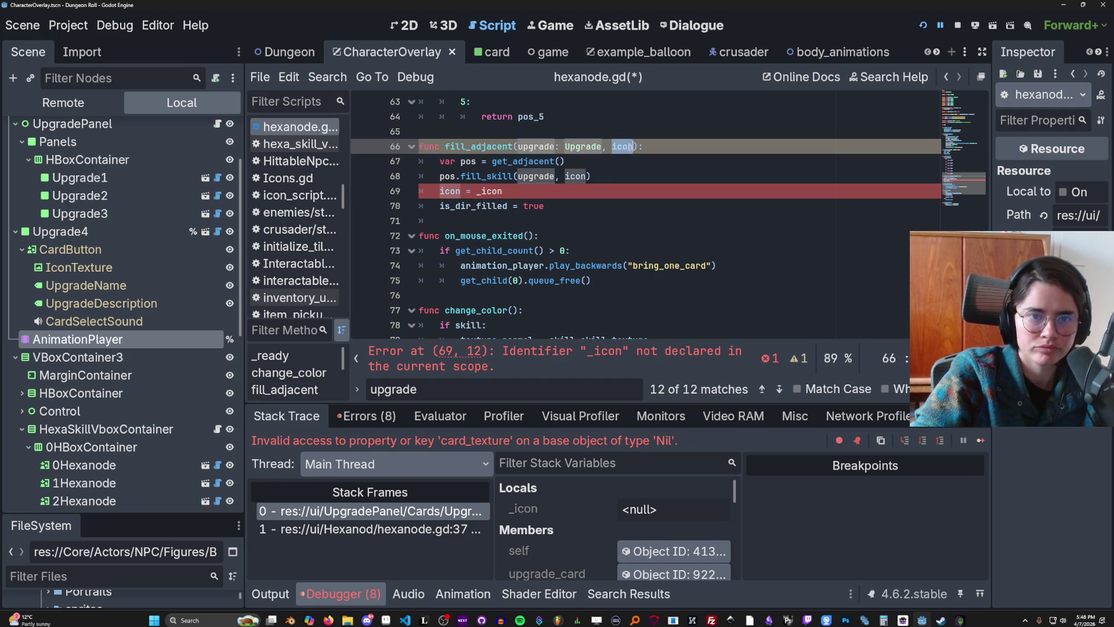
{"action": "type", "text": "_icon"}
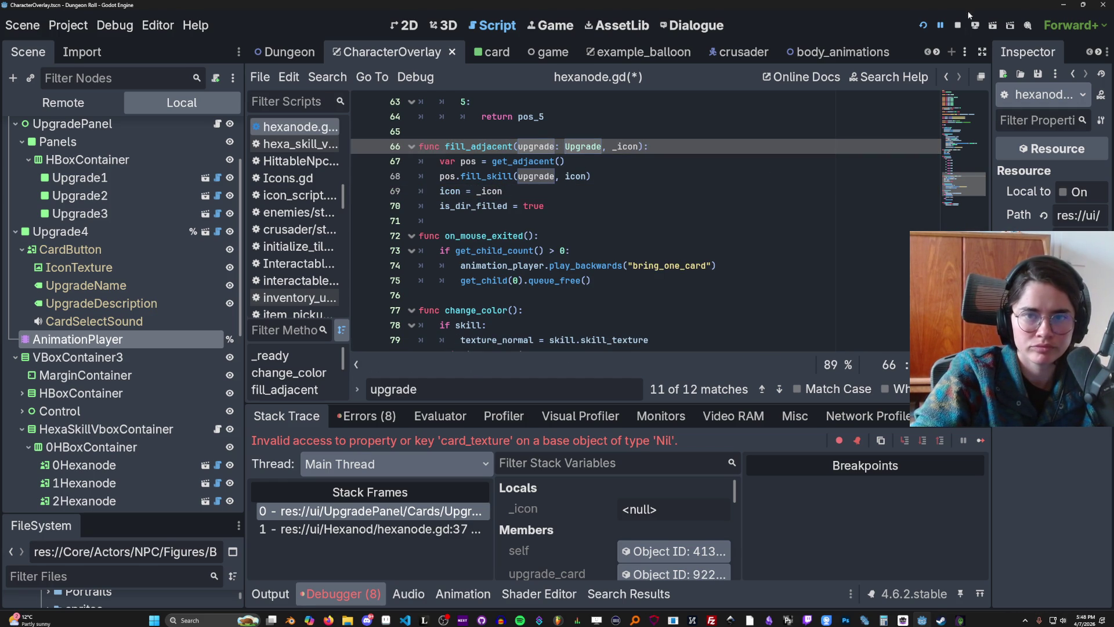
Step: Run the game with F5 and pick the Jerusalem room card from the debug list
{"action": "key", "text": "F5"}
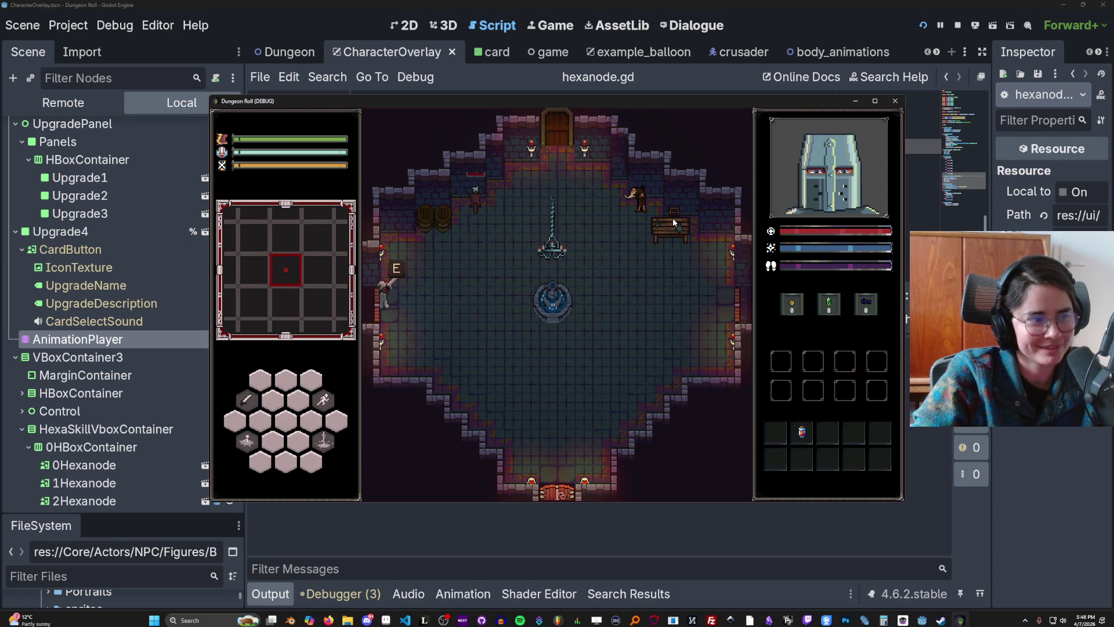
{"action": "key", "text": "e"}
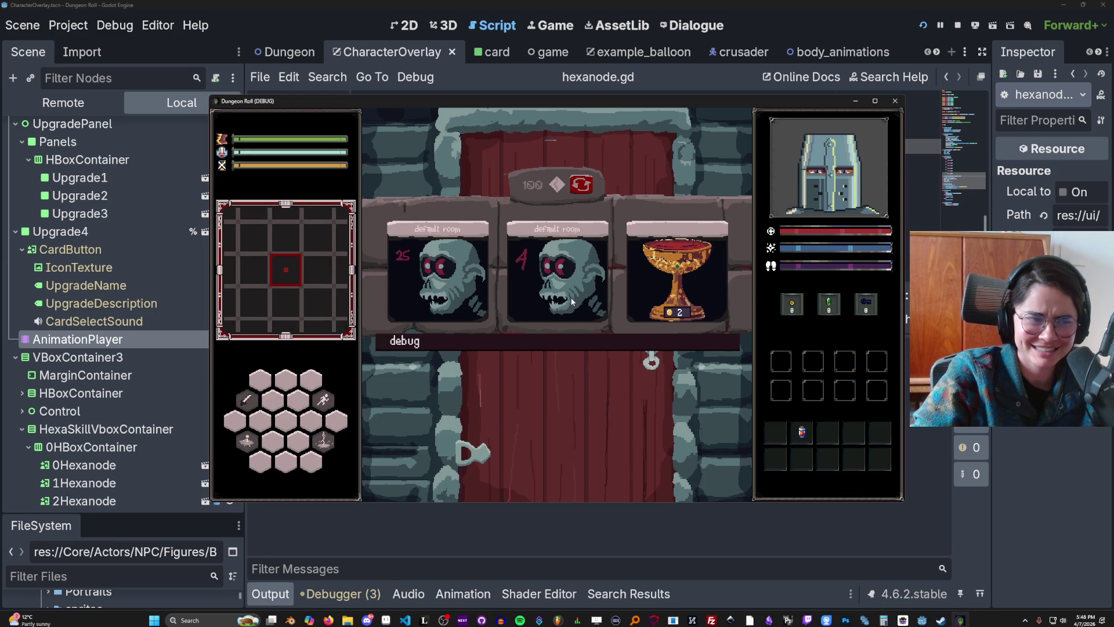
{"action": "left_click", "coordinate": [593, 344]}
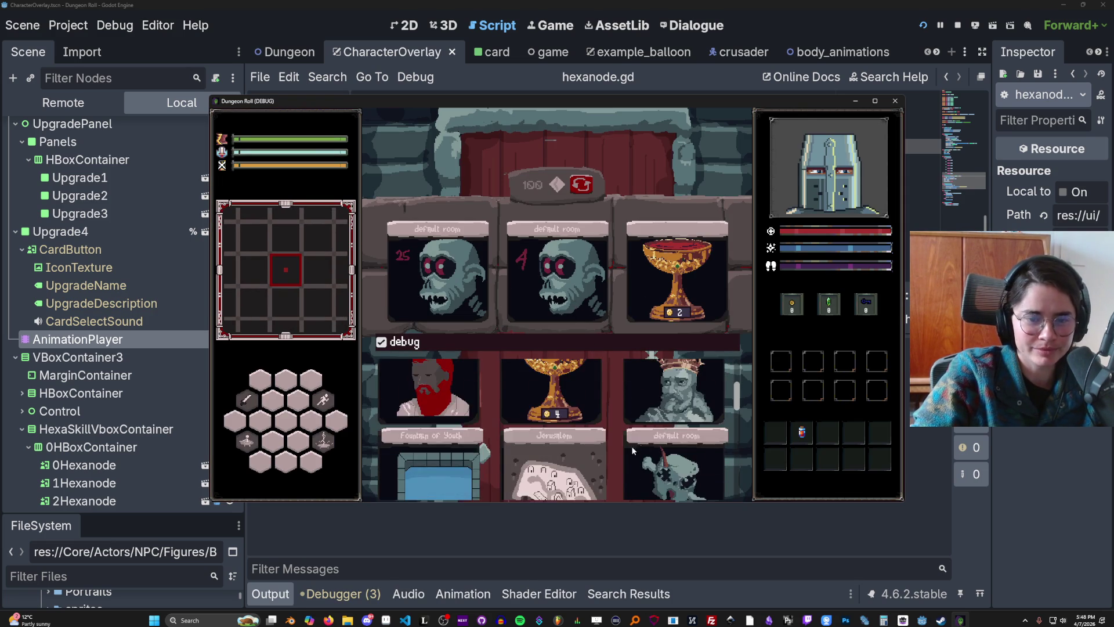
{"action": "scroll", "coordinate": [631, 446], "scroll_direction": "down", "scroll_amount": 1}
{"action": "left_click", "coordinate": [577, 443]}
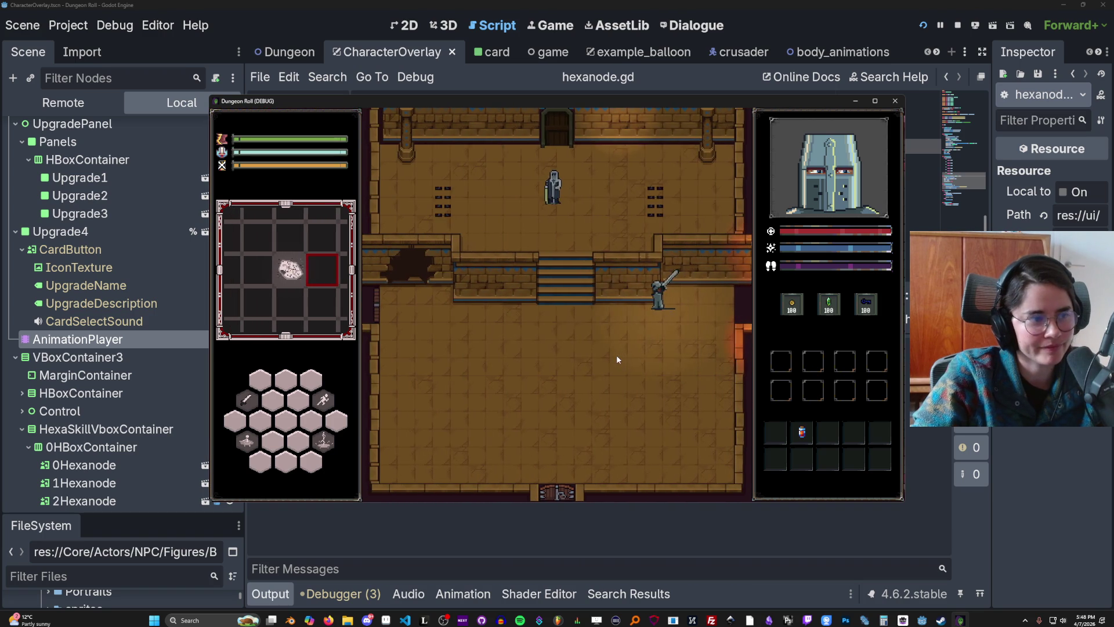
Step: Kill the goblin, ask Baldwin for upgrades, and pick the Holy Dash card
{"action": "key", "text": "w"}
{"action": "key", "text": "a"}
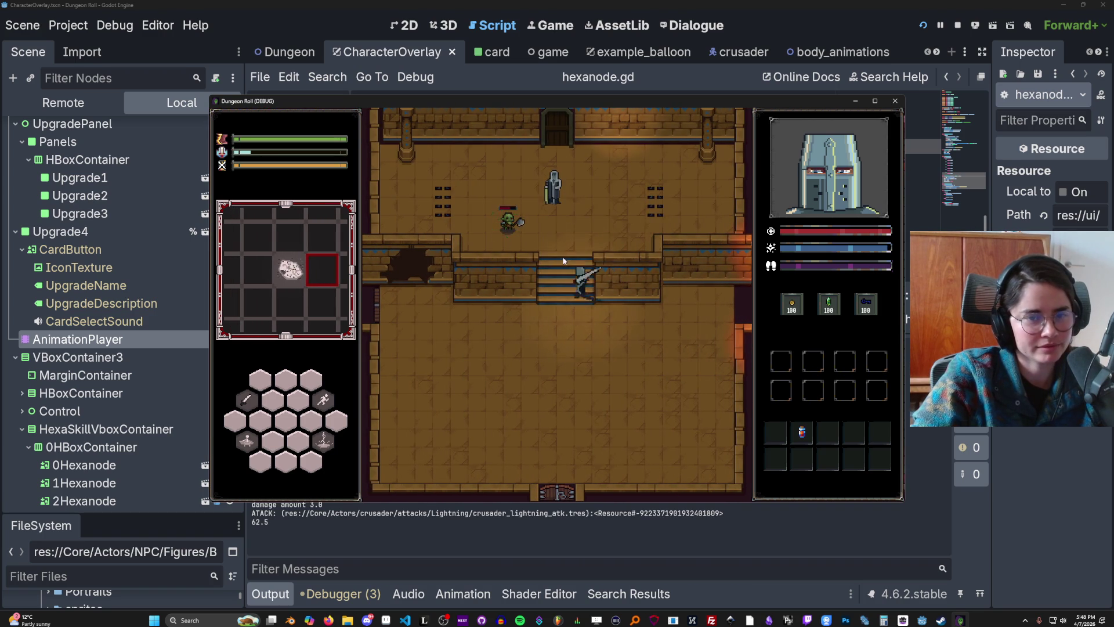
{"action": "key", "text": "a"}
{"action": "left_click", "coordinate": [557, 250]}
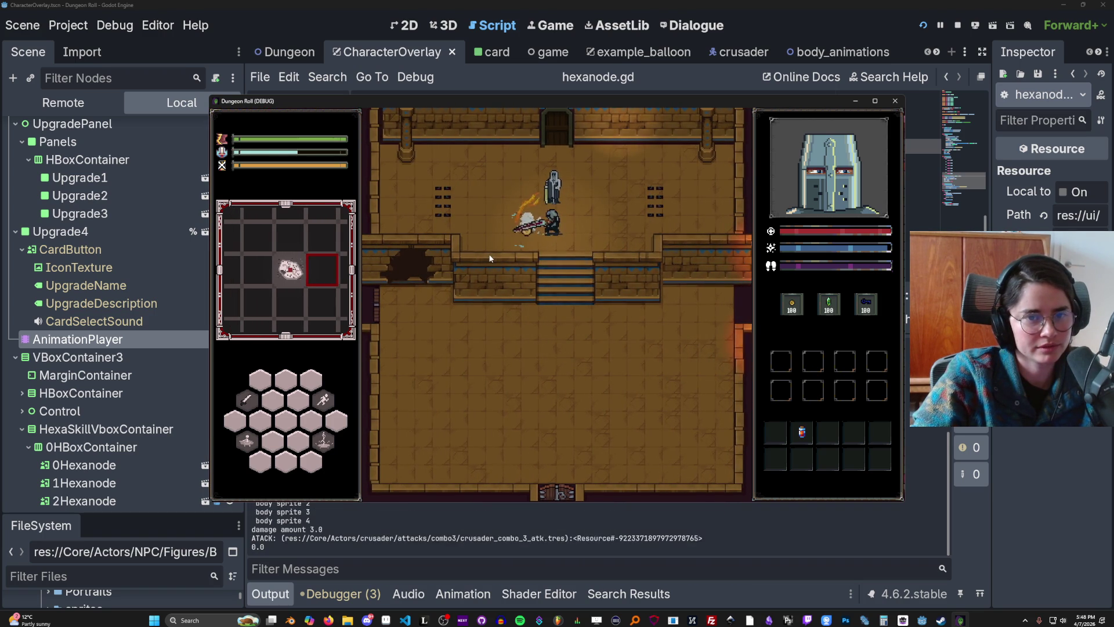
{"action": "key", "text": "w"}
{"action": "key", "text": "e"}
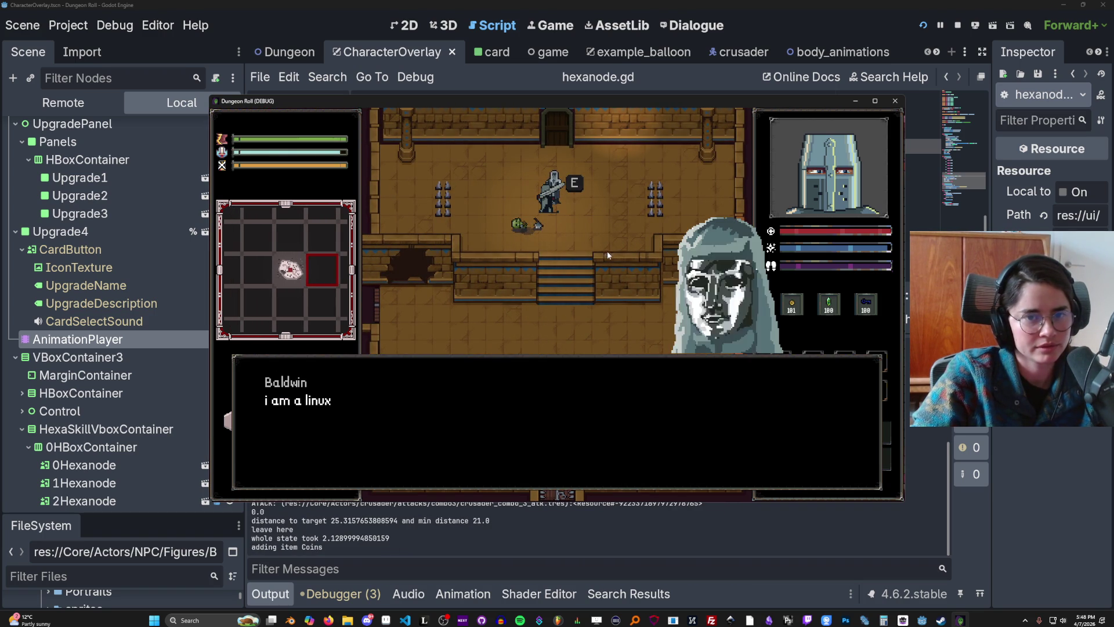
{"action": "left_click", "coordinate": [569, 306]}
{"action": "left_click", "coordinate": [546, 325]}
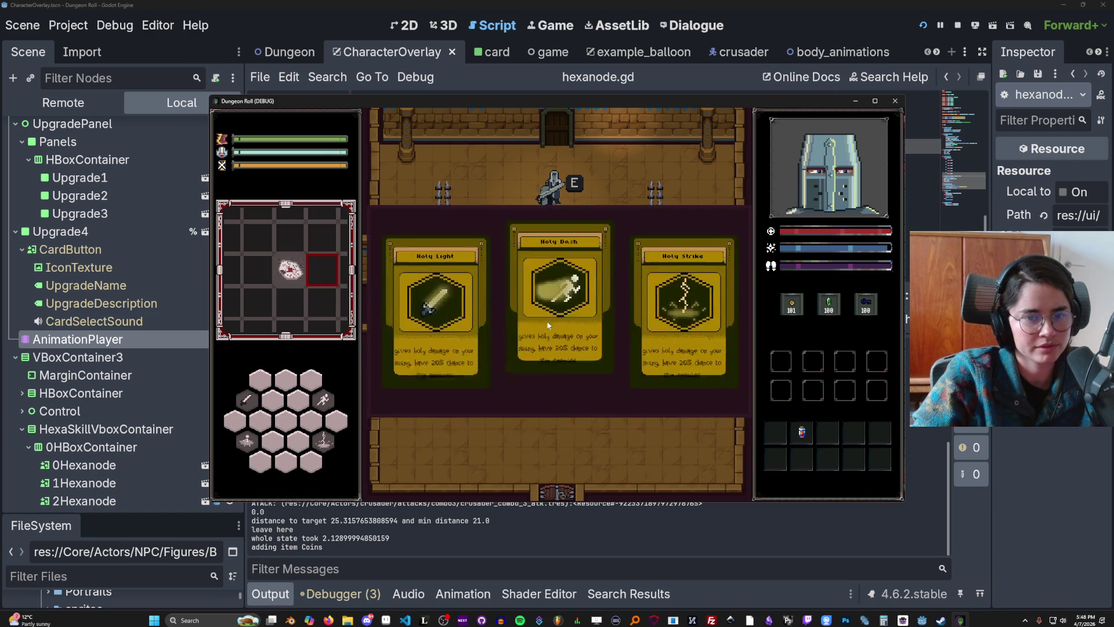
{"action": "left_click", "coordinate": [556, 302]}
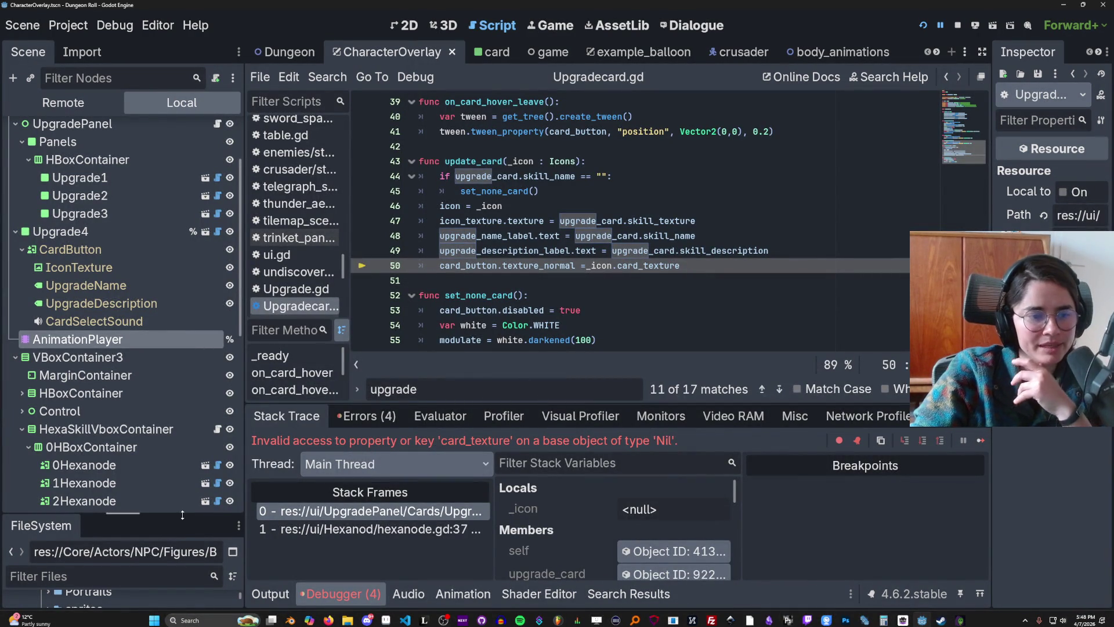
Step: Filter FileSystem for 'dash', inspect HolyDash.tres in a widened Inspector, then relaunch and stop the game
{"action": "left_click_drag", "start_coordinate": [185, 516], "coordinate": [174, 314]}
{"action": "type", "text": "dash"}
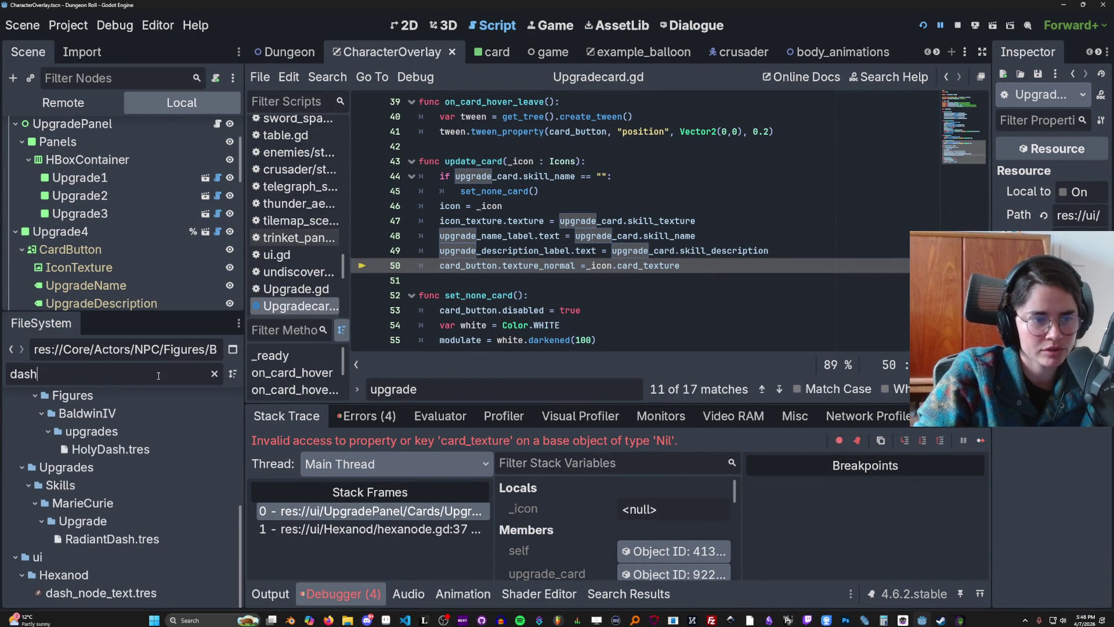
{"action": "left_click", "coordinate": [125, 450]}
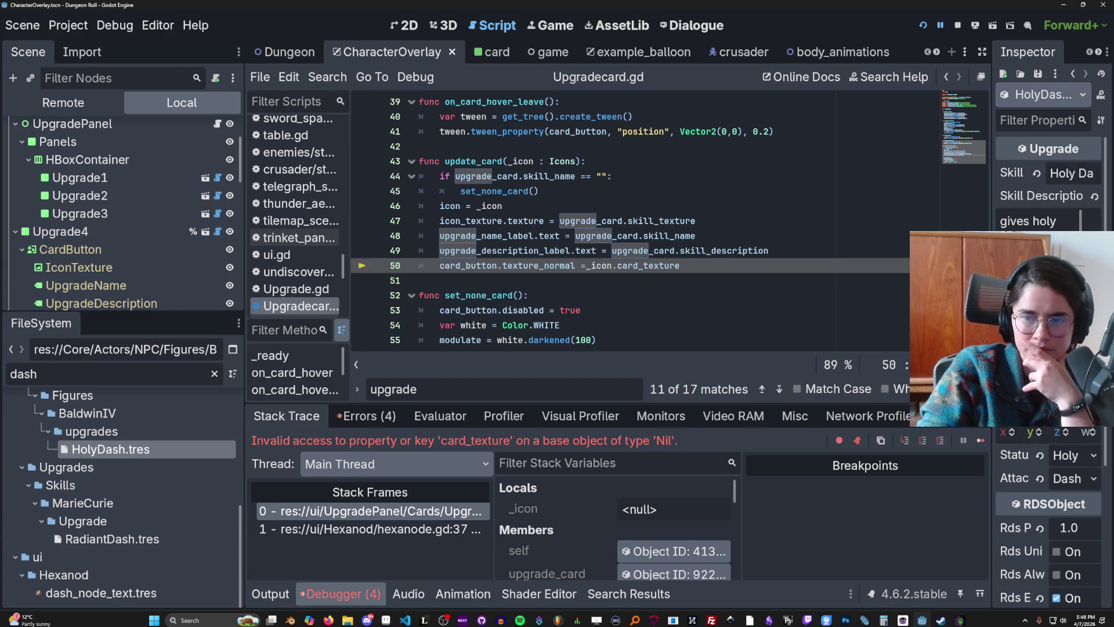
{"action": "left_click_drag", "start_coordinate": [994, 364], "coordinate": [681, 365]}
{"action": "scroll", "coordinate": [805, 354], "scroll_direction": "down", "scroll_amount": 3}
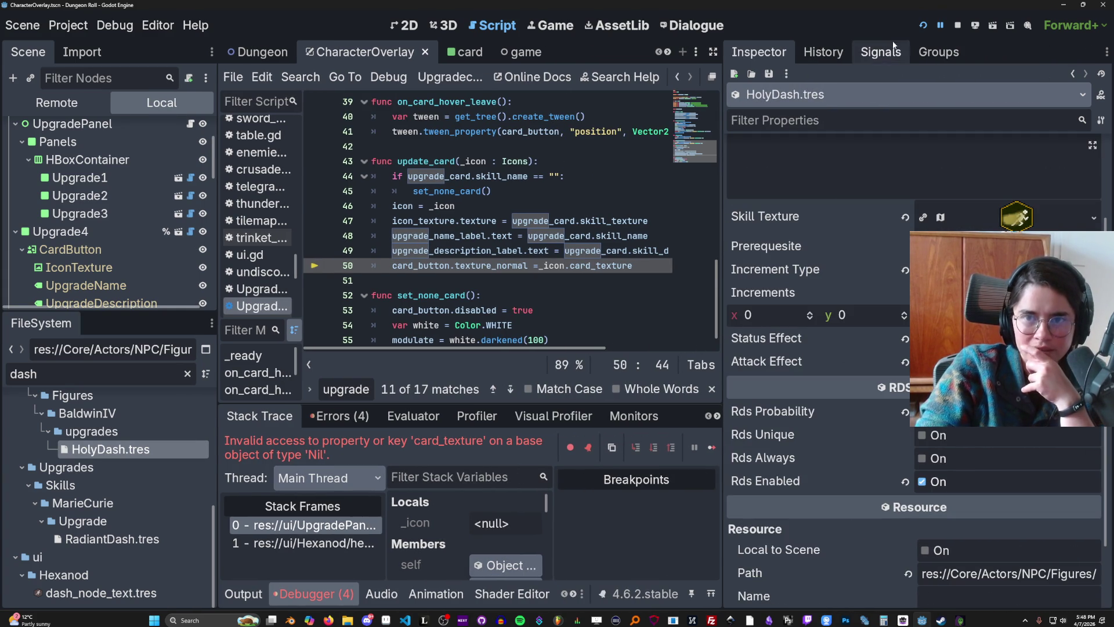
{"action": "left_click", "coordinate": [921, 26]}
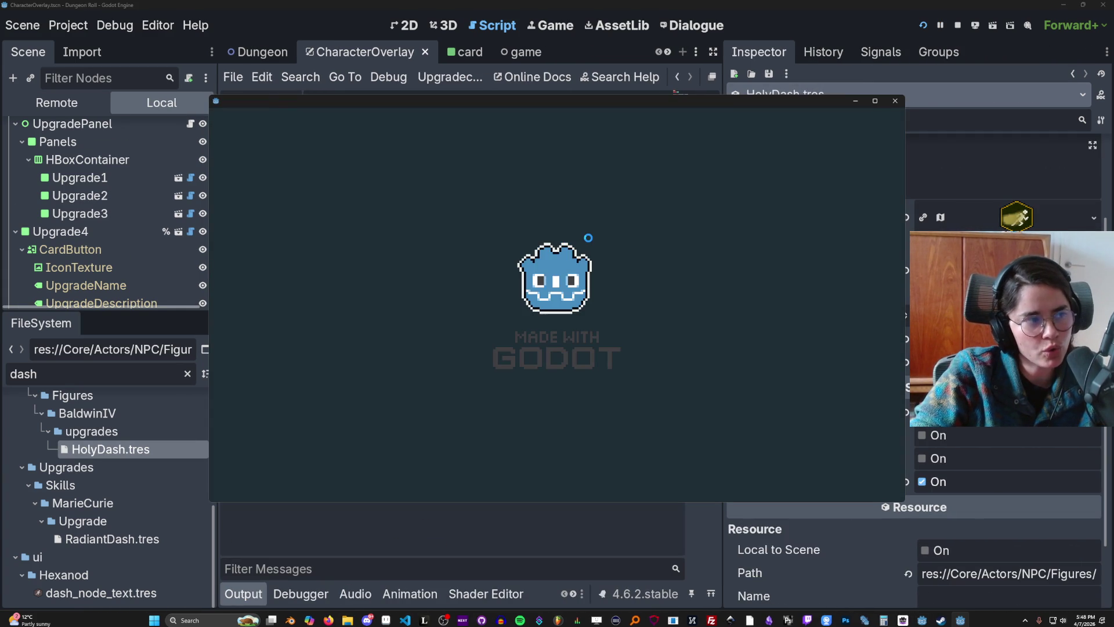
{"action": "left_click", "coordinate": [895, 101]}
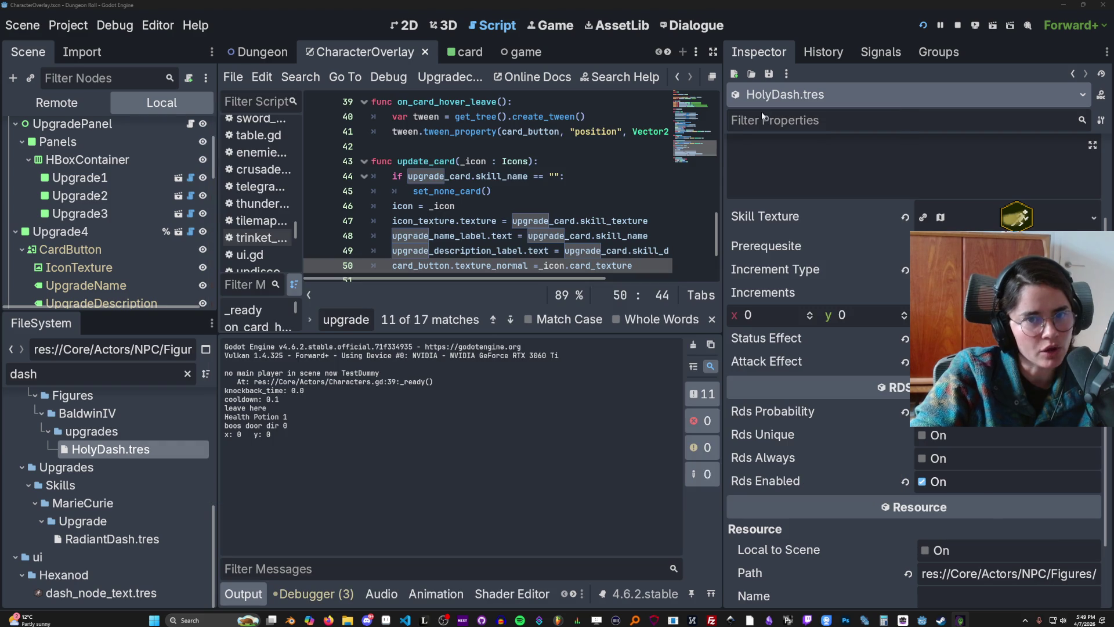
Step: Read the UpgradePanel script
{"action": "left_click_drag", "start_coordinate": [470, 334], "coordinate": [470, 428]}
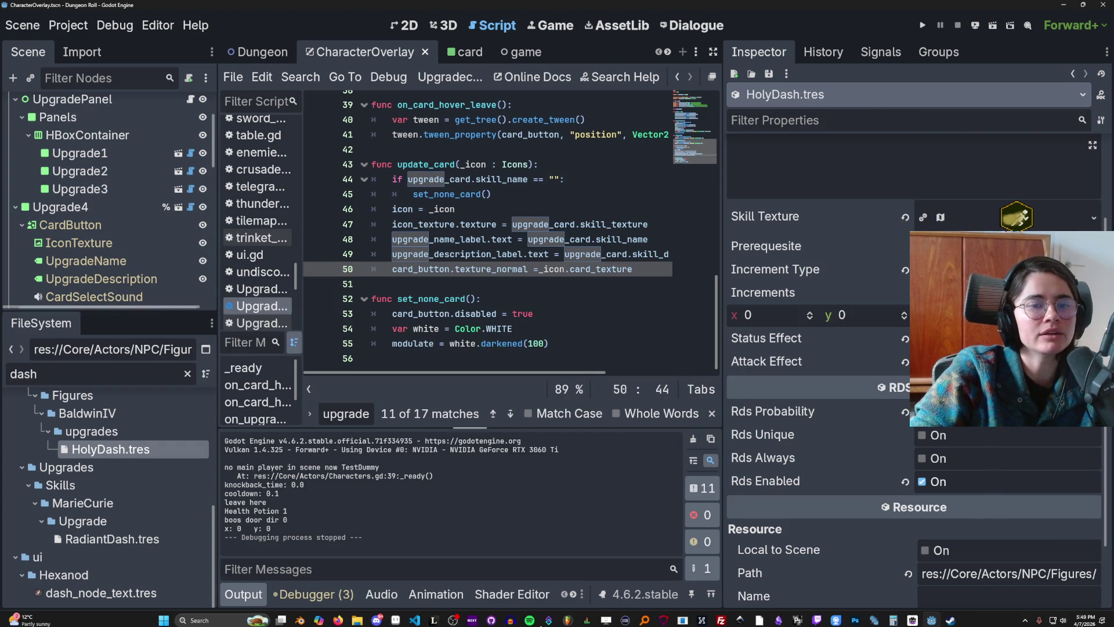
{"action": "scroll", "coordinate": [511, 208], "scroll_direction": "up", "scroll_amount": 8}
{"action": "scroll", "coordinate": [511, 208], "scroll_direction": "up", "scroll_amount": 3}
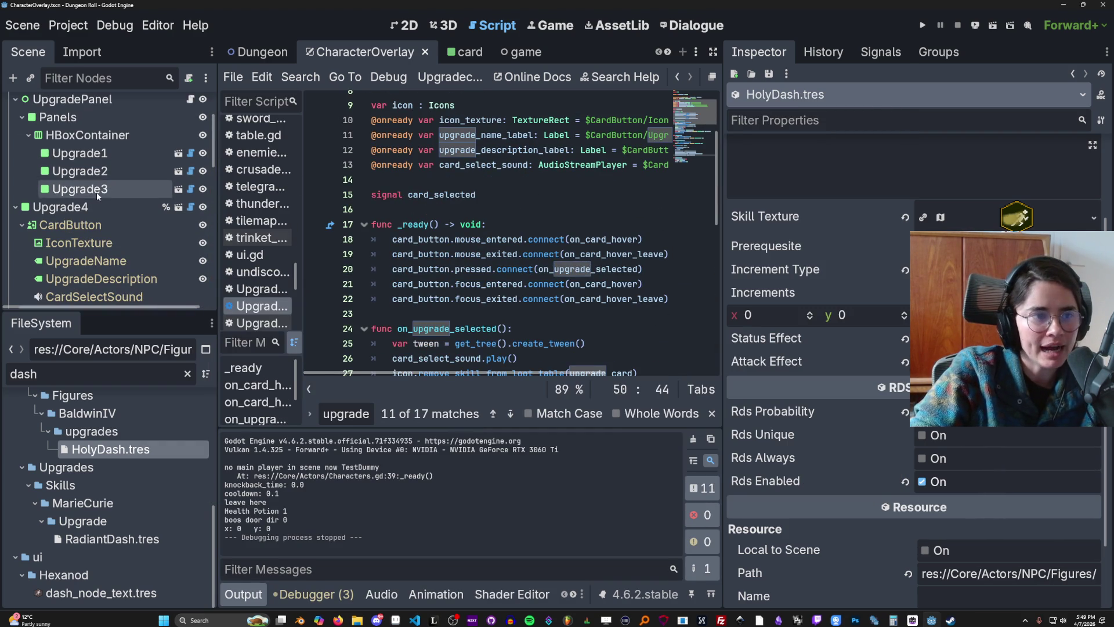
{"action": "scroll", "coordinate": [187, 227], "scroll_direction": "up", "scroll_amount": 3}
{"action": "left_click", "coordinate": [189, 195]}
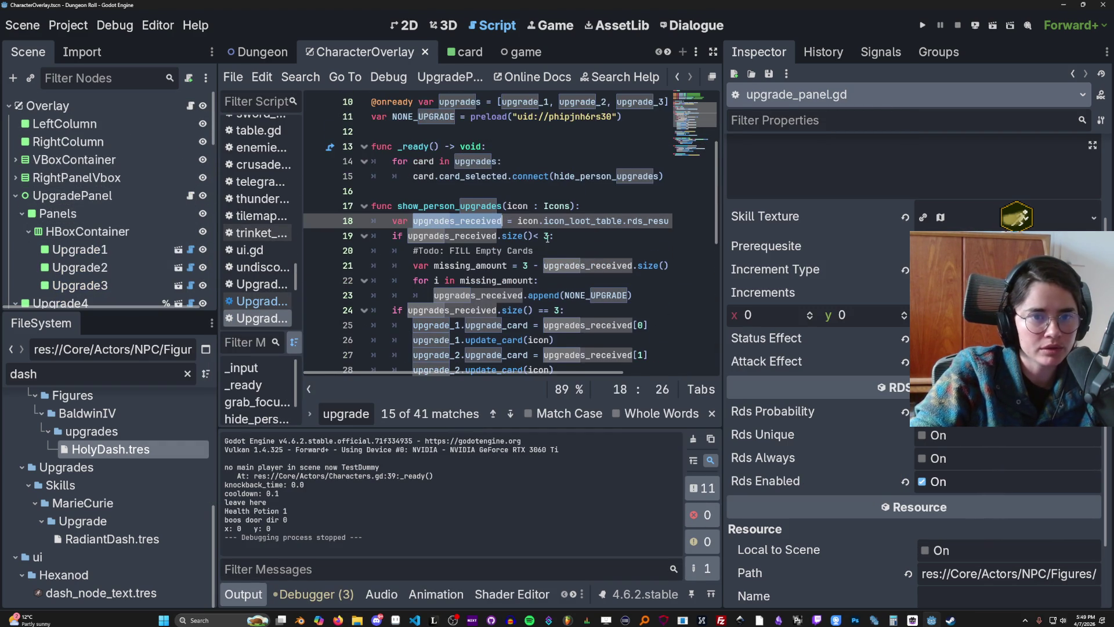
{"action": "scroll", "coordinate": [555, 243], "scroll_direction": "up", "scroll_amount": 4}
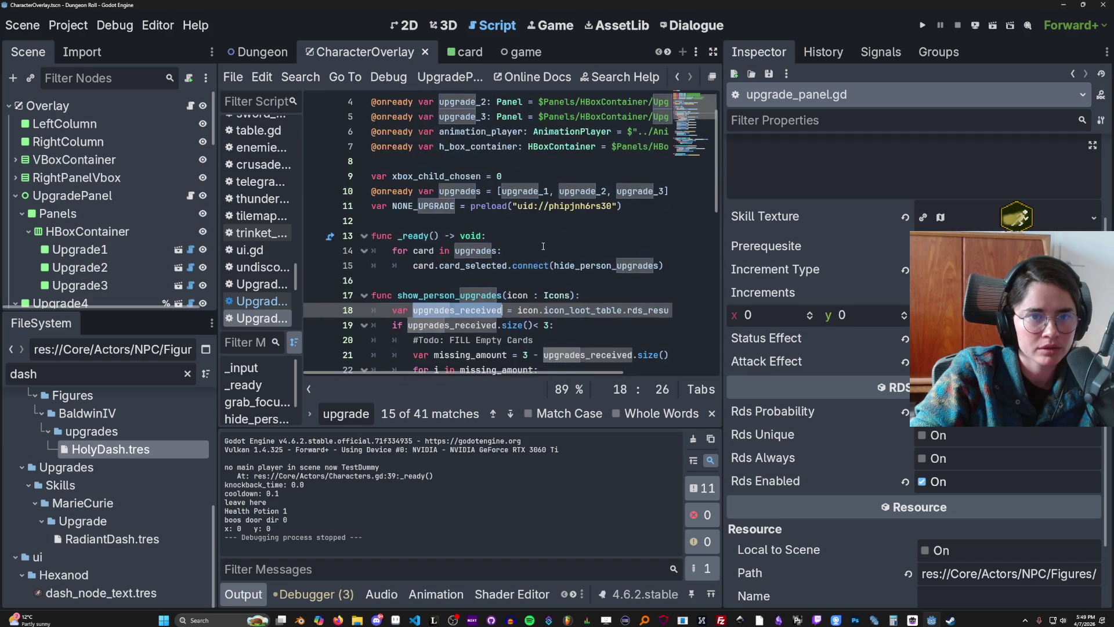
{"action": "scroll", "coordinate": [555, 243], "scroll_direction": "down", "scroll_amount": 9}
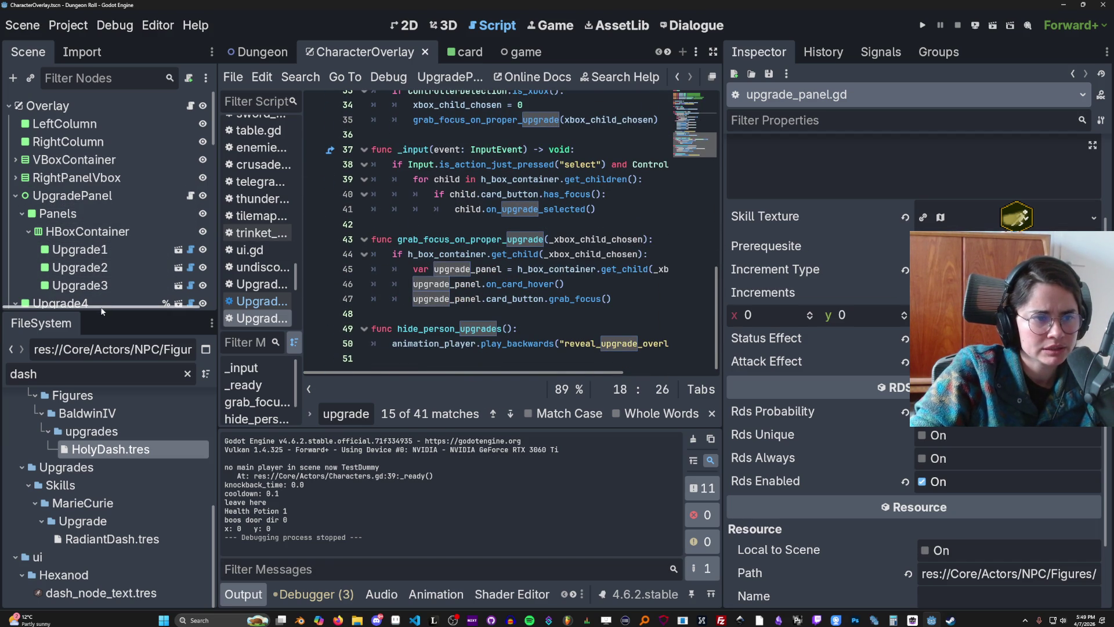
Step: Expand the scene tree, read Upgrade4's card script, then open HexaSkillVboxContainer's script
{"action": "left_click_drag", "start_coordinate": [151, 311], "coordinate": [156, 547]}
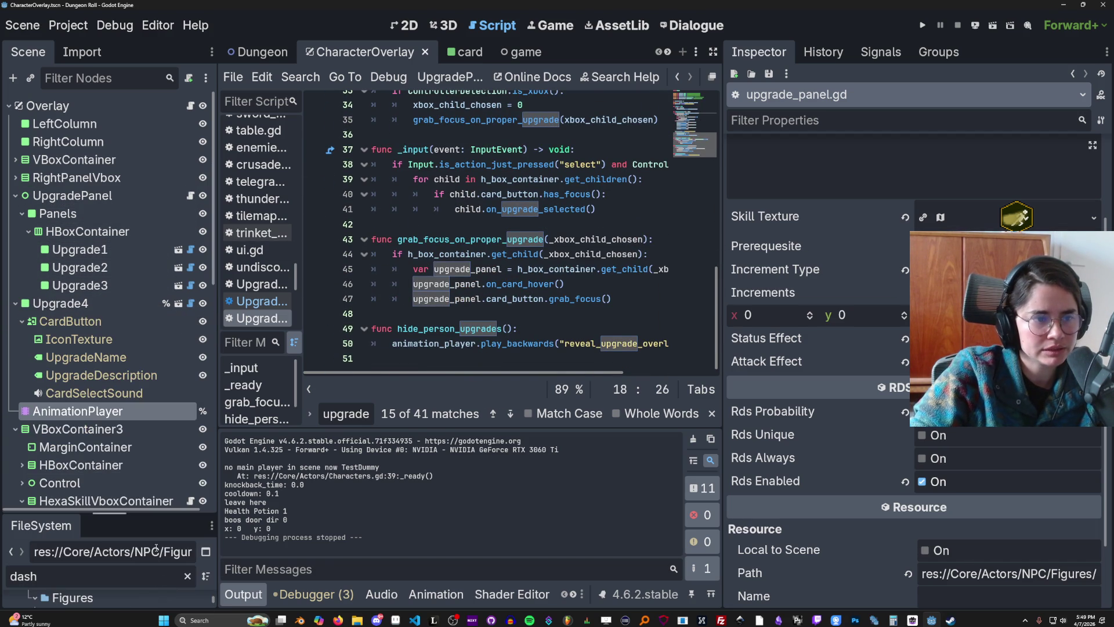
{"action": "left_click", "coordinate": [191, 304]}
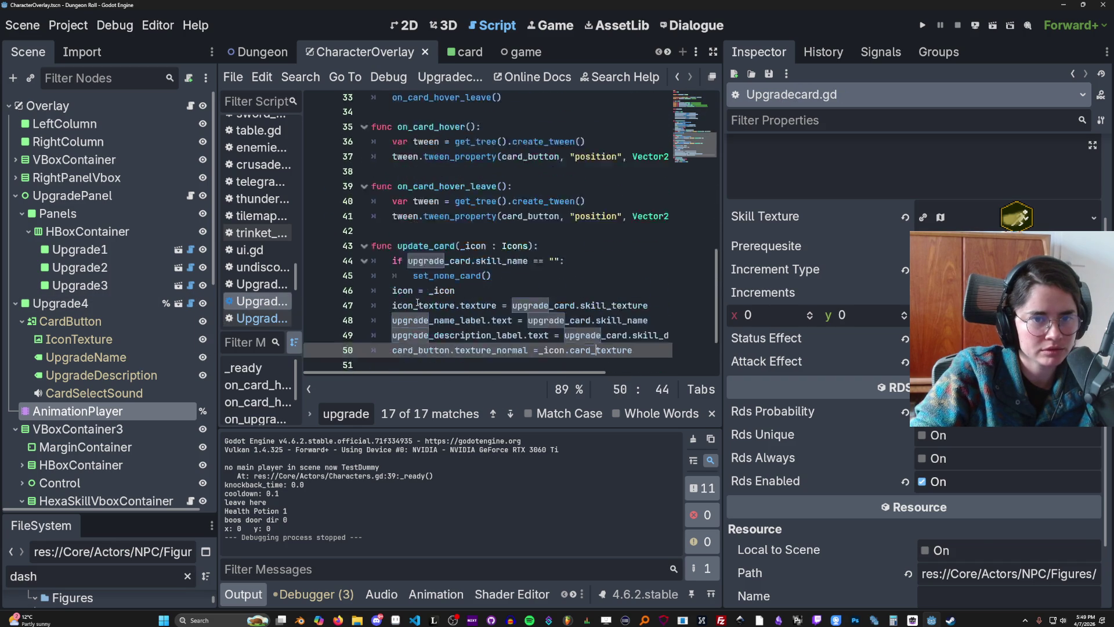
{"action": "scroll", "coordinate": [163, 388], "scroll_direction": "down", "scroll_amount": 3}
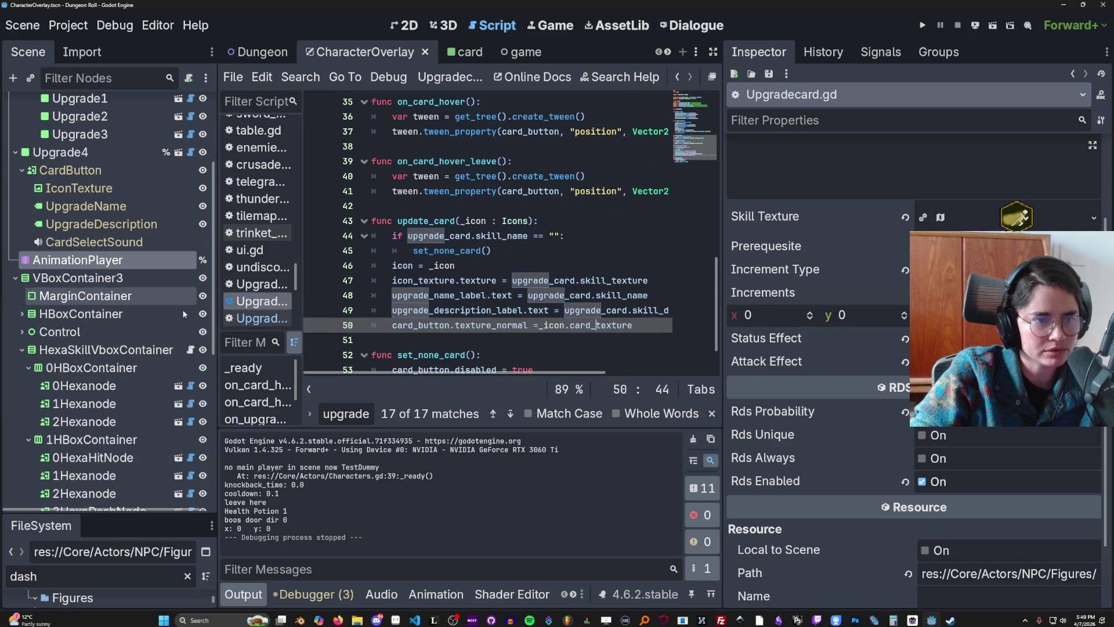
{"action": "left_click", "coordinate": [190, 350]}
Step: Add dash_node.fill_adjacent(upgrade, icon) to the Dash case on line 30
{"action": "scroll", "coordinate": [498, 237], "scroll_direction": "down", "scroll_amount": 3}
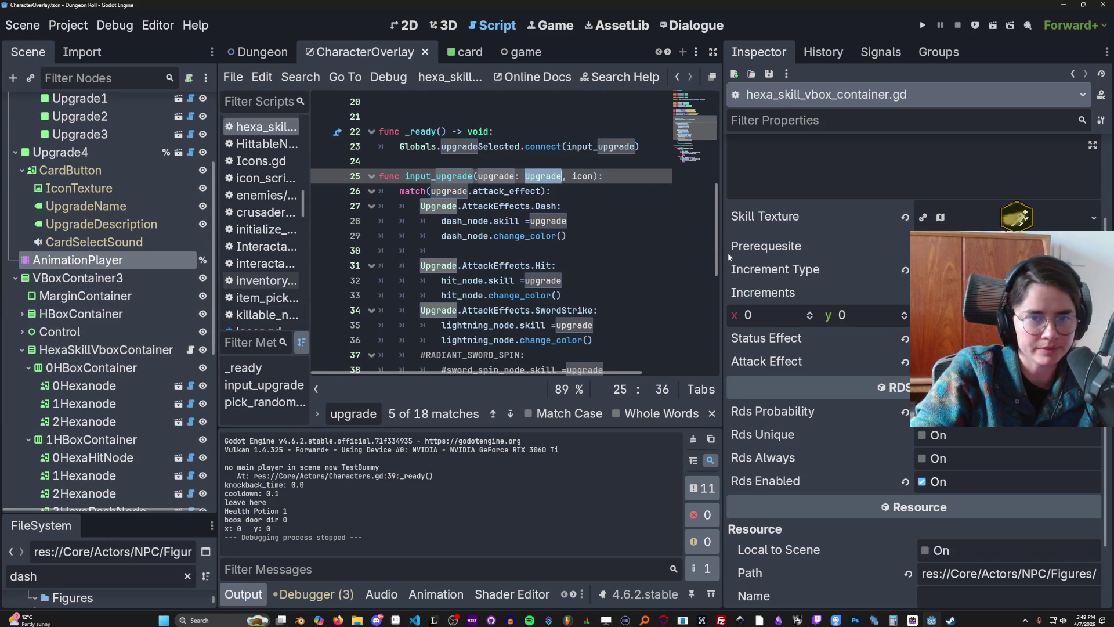
{"action": "scroll", "coordinate": [637, 262], "scroll_direction": "down", "scroll_amount": 2}
{"action": "left_click", "coordinate": [609, 281]}
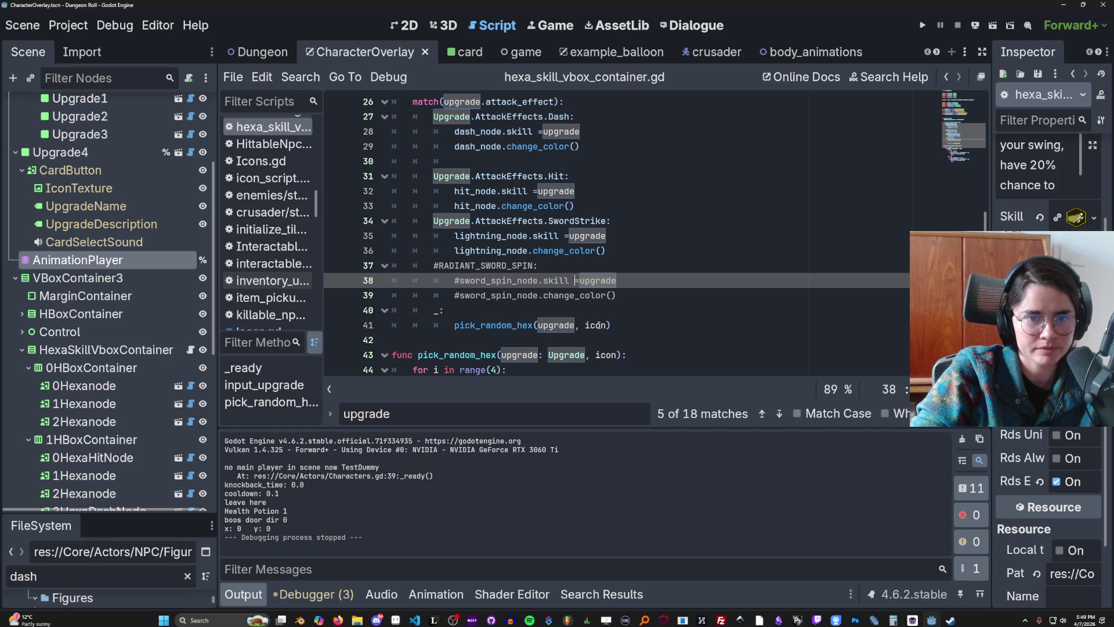
{"action": "scroll", "coordinate": [556, 316], "scroll_direction": "down", "scroll_amount": 3}
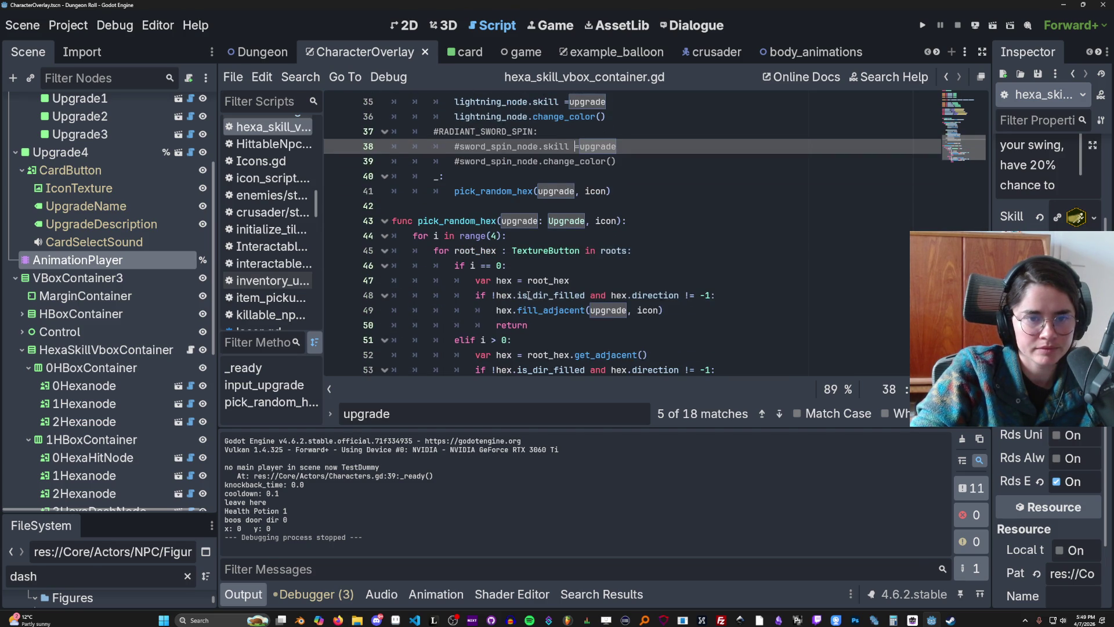
{"action": "left_click", "coordinate": [633, 313]}
{"action": "scroll", "coordinate": [535, 304], "scroll_direction": "up", "scroll_amount": 3}
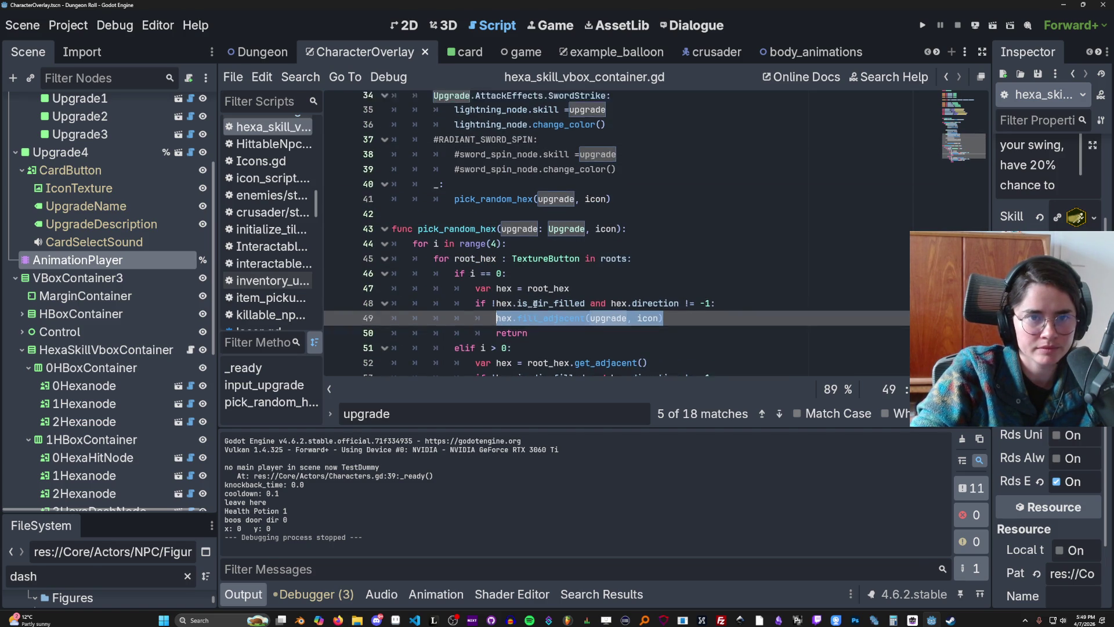
{"action": "scroll", "coordinate": [536, 304], "scroll_direction": "up", "scroll_amount": 2}
{"action": "left_click", "coordinate": [527, 251]}
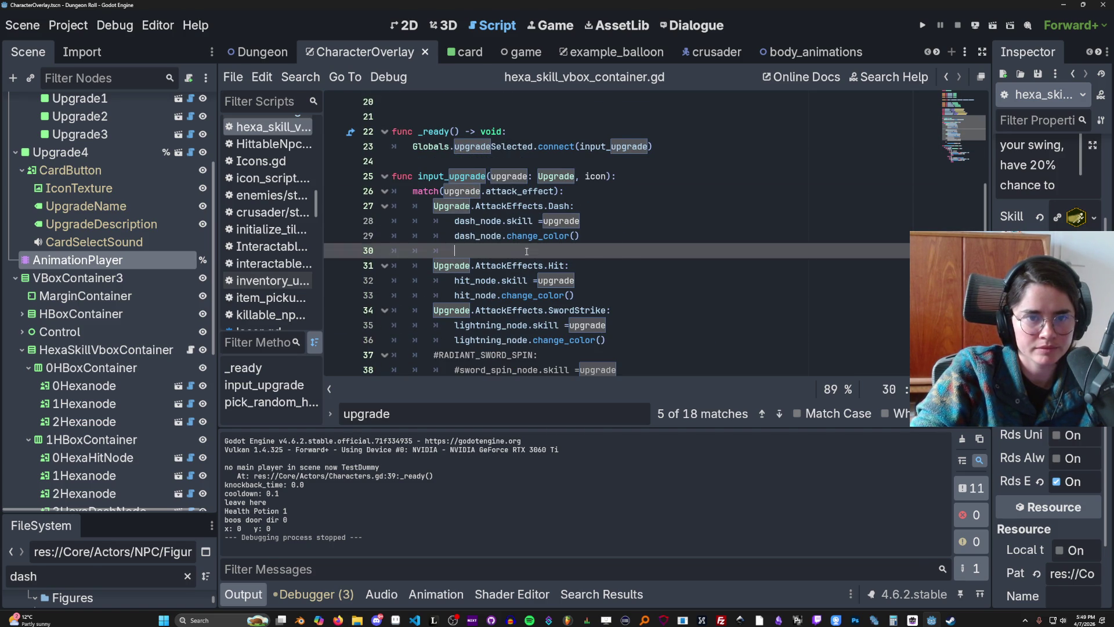
{"action": "type", "text": "hex.fill_adjacent(upgrade, icon)"}
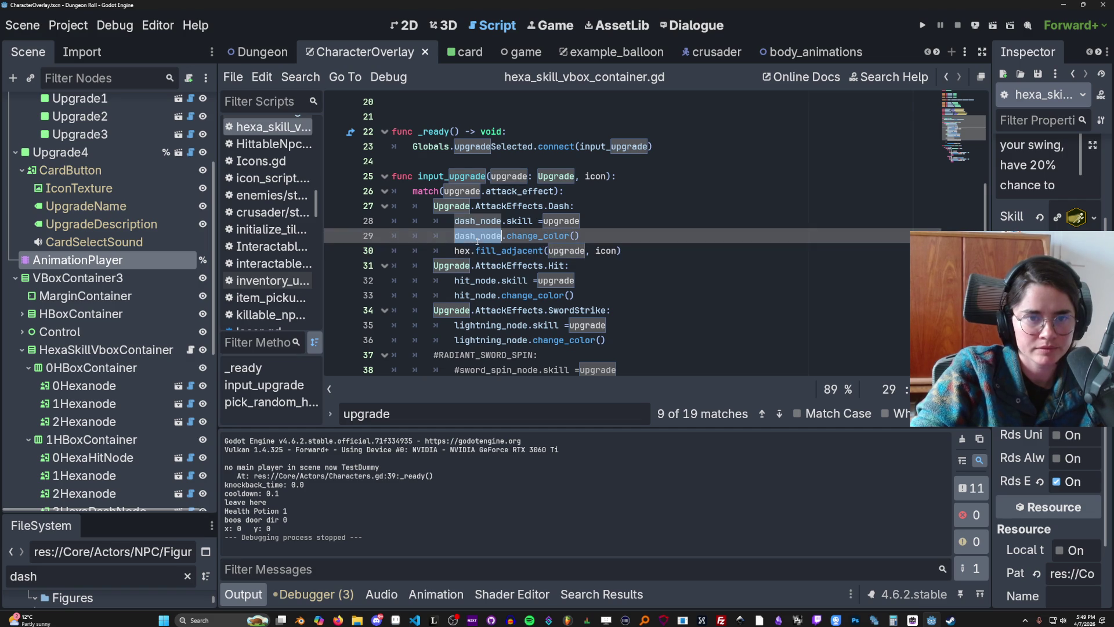
{"action": "double_click", "coordinate": [462, 251]}
{"action": "type", "text": "dash_node"}
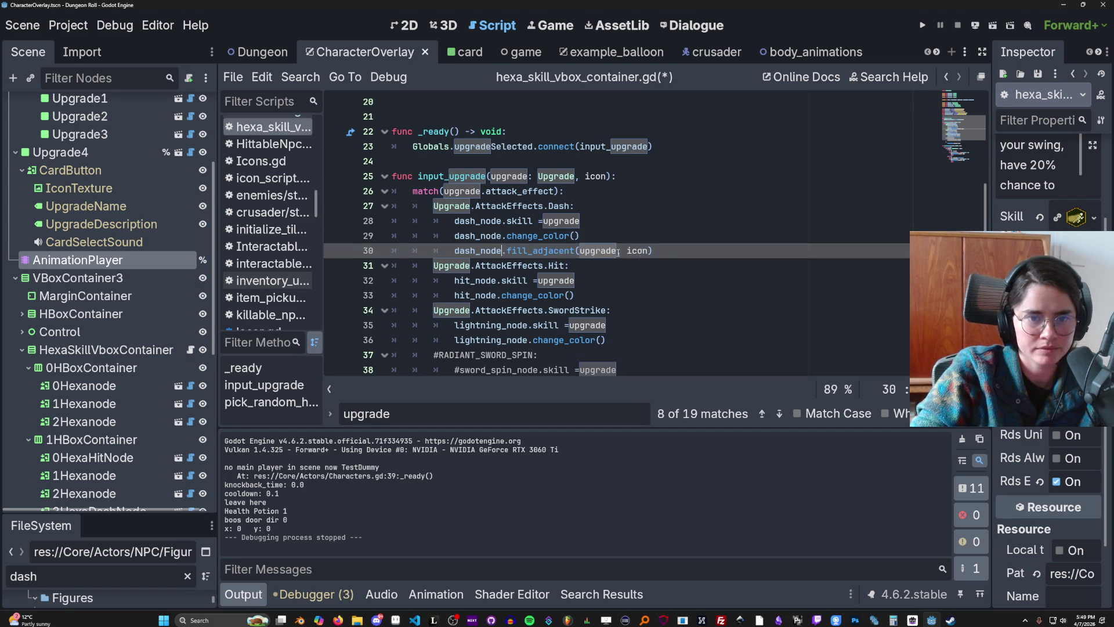
{"action": "left_click_drag", "start_coordinate": [654, 250], "coordinate": [455, 251]}
{"action": "key", "text": "ctrl+c"}
Step: Add hit_node.fill_adjacent(upgrade, icon) to the Hit case on line 34
{"action": "left_click", "coordinate": [586, 294]}
{"action": "key", "text": "Return"}
{"action": "key", "text": "ctrl+v"}
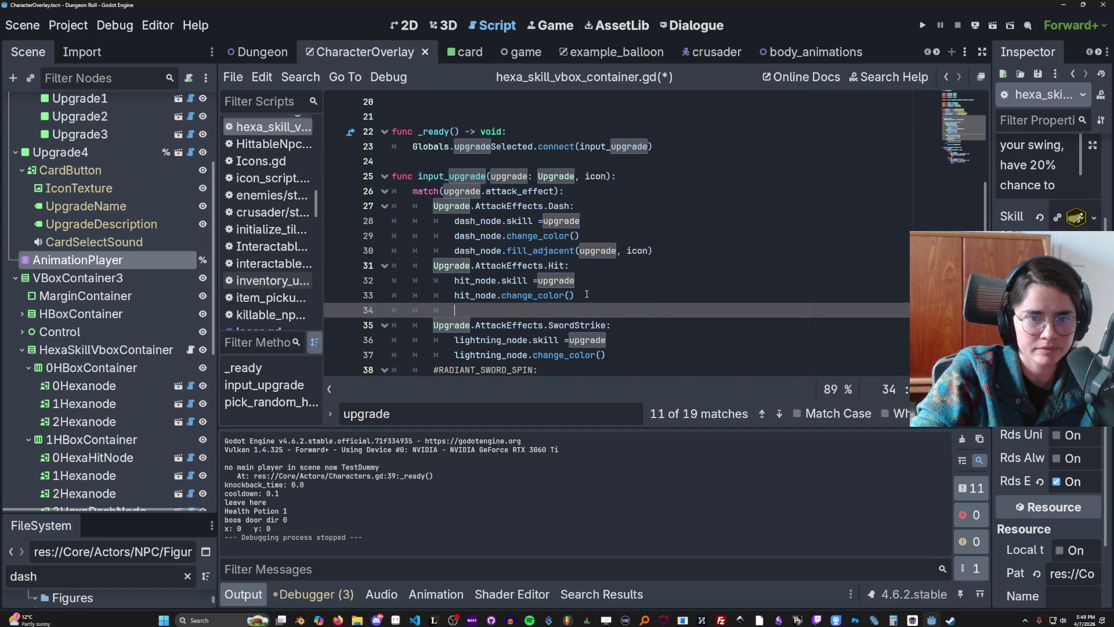
{"action": "double_click", "coordinate": [476, 295]}
{"action": "key", "text": "ctrl+c"}
{"action": "double_click", "coordinate": [476, 310]}
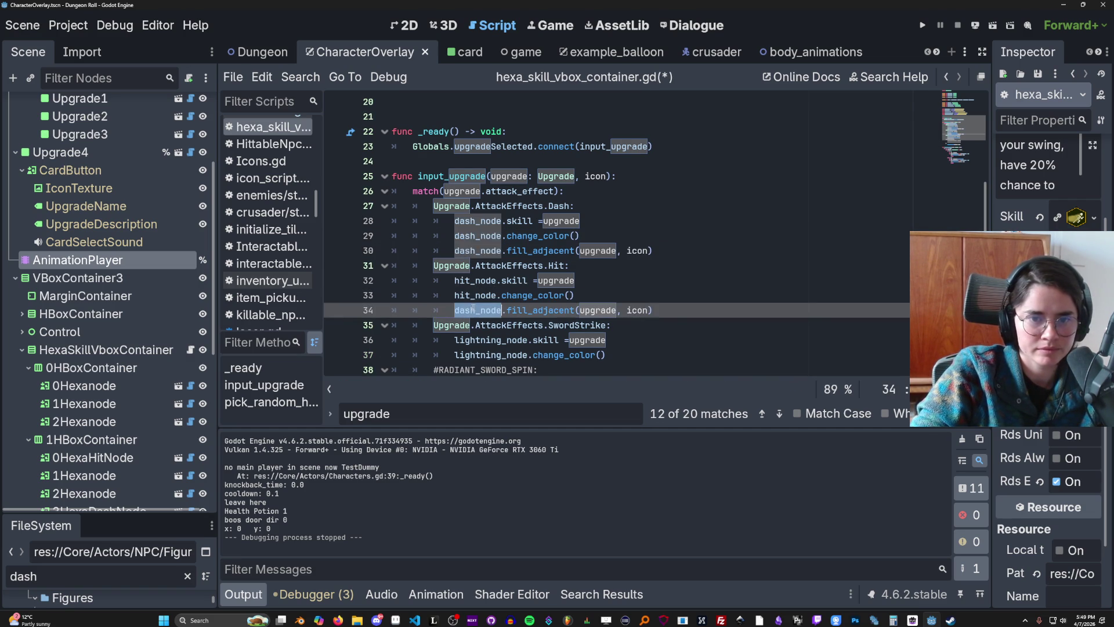
{"action": "key", "text": "ctrl+v"}
Step: Add lightning_node.fill_adjacent(upgrade, icon) to the SwordStrike case on line 38 and run the game
{"action": "scroll", "coordinate": [569, 315], "scroll_direction": "down", "scroll_amount": 1}
{"action": "left_click", "coordinate": [619, 309]}
{"action": "key", "text": "Return"}
{"action": "type", "text": "hit_node"}
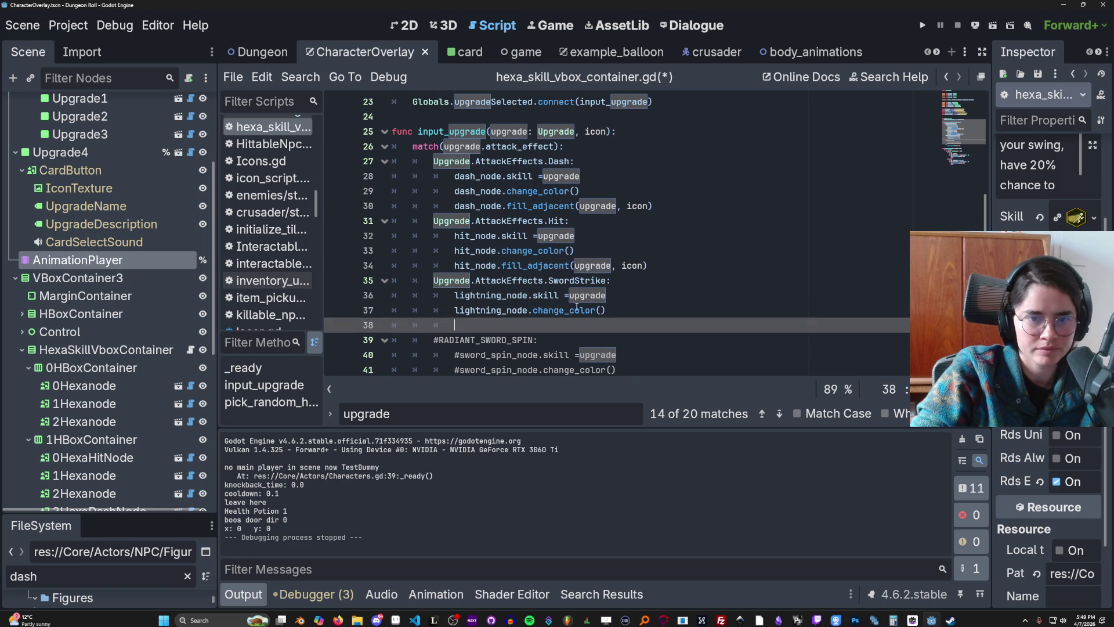
{"action": "key", "text": "ctrl+BackSpace"}
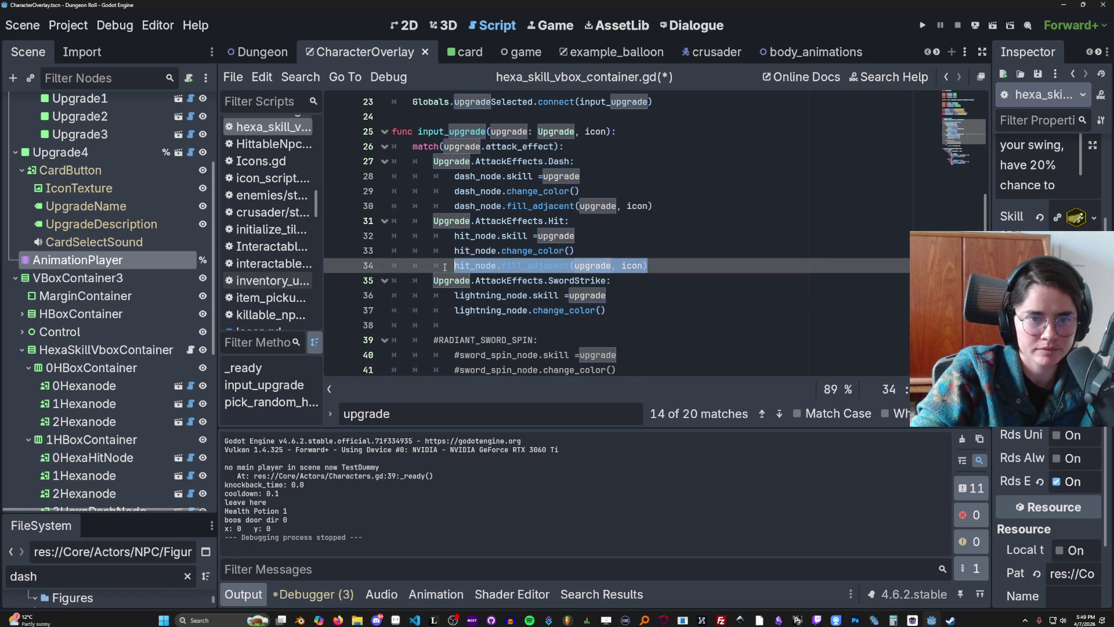
{"action": "left_click", "coordinate": [499, 326]}
{"action": "key", "text": "ctrl+v"}
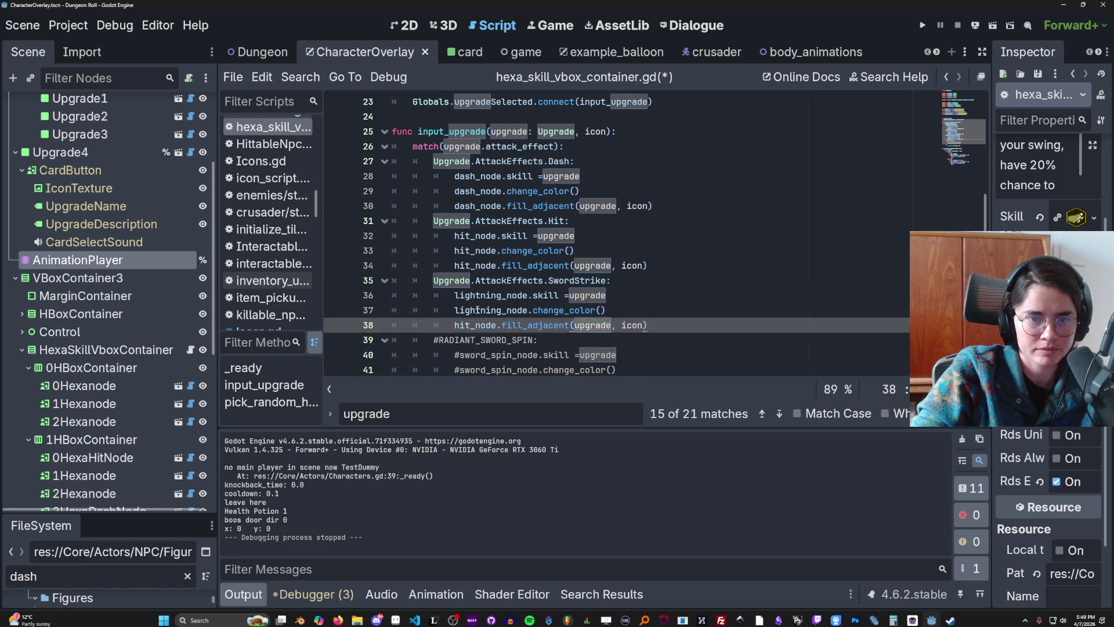
{"action": "double_click", "coordinate": [474, 325]}
{"action": "type", "text": "lightning_node"}
{"action": "scroll", "coordinate": [639, 232], "scroll_direction": "down", "scroll_amount": 3}
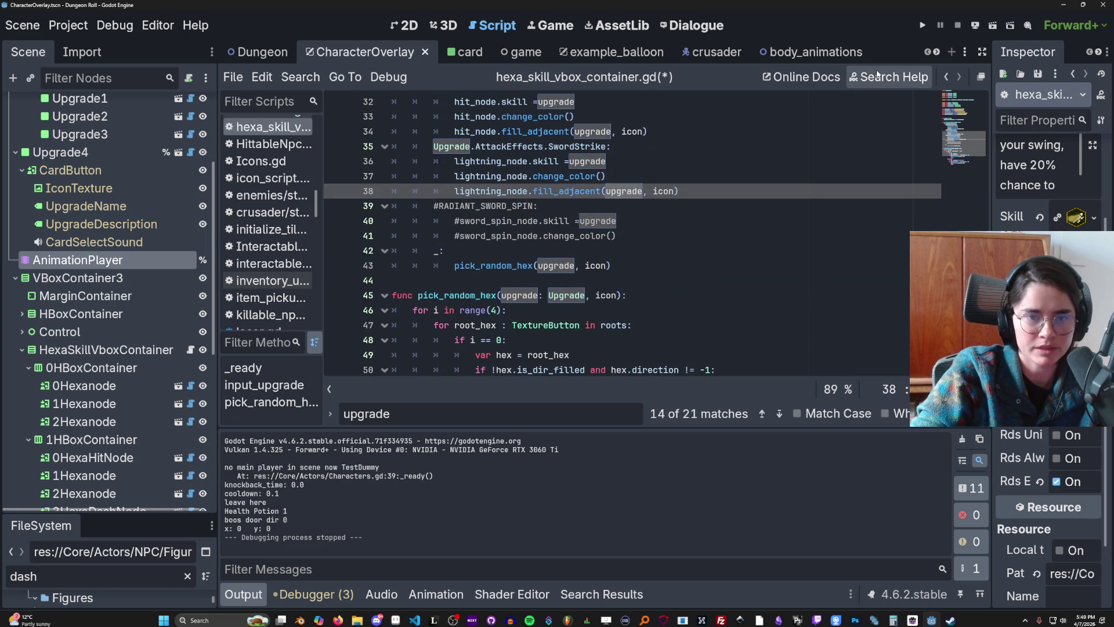
{"action": "left_click", "coordinate": [923, 25]}
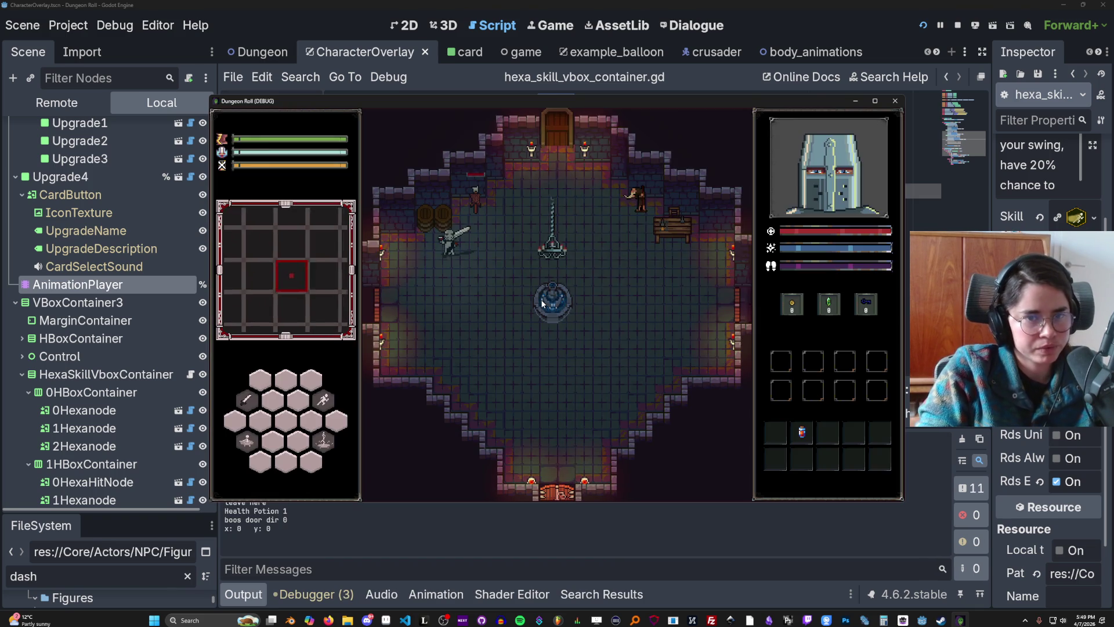
Step: Run random_upgrade in the in-game console and hover a hex to trigger the card_texture error
{"action": "key", "text": "grave"}
{"action": "type", "text": "sp"}
{"action": "key", "text": "BackSpace"}
{"action": "key", "text": "BackSpace"}
{"action": "key", "text": "BackSpace"}
{"action": "type", "text": "ran"}
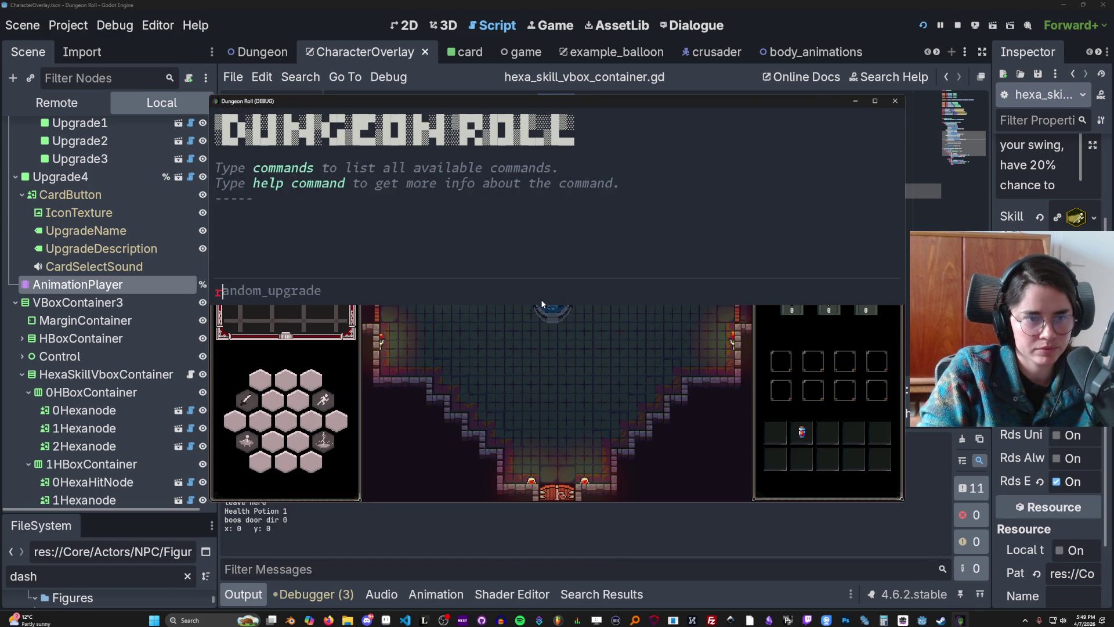
{"action": "key", "text": "Tab"}
{"action": "key", "text": "Return"}
{"action": "key", "text": "grave"}
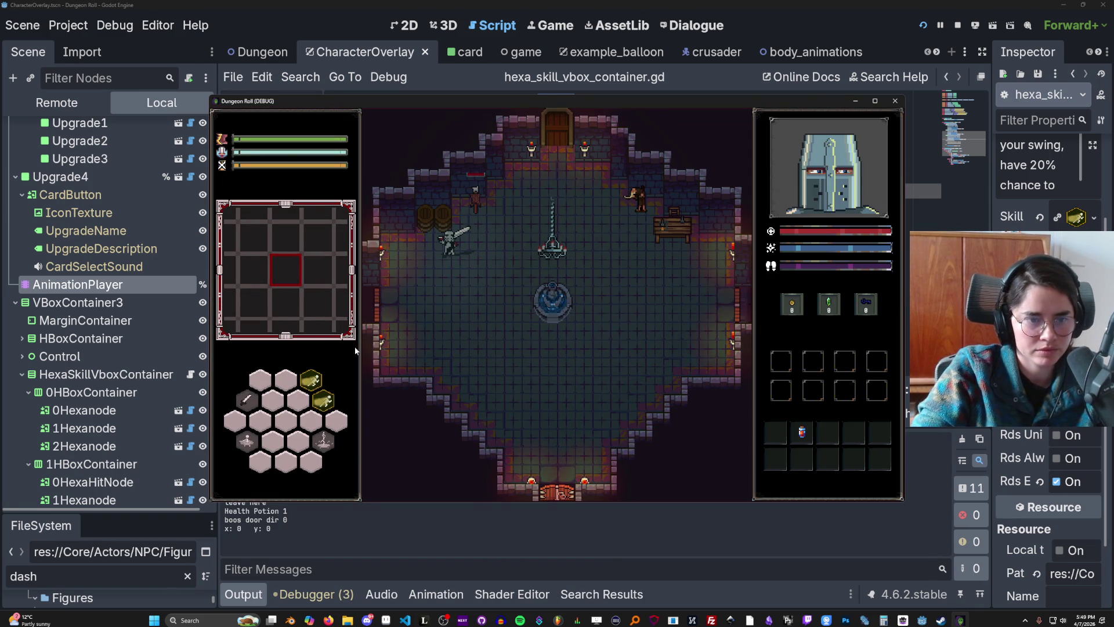
{"action": "mouse_move", "coordinate": [334, 396]}
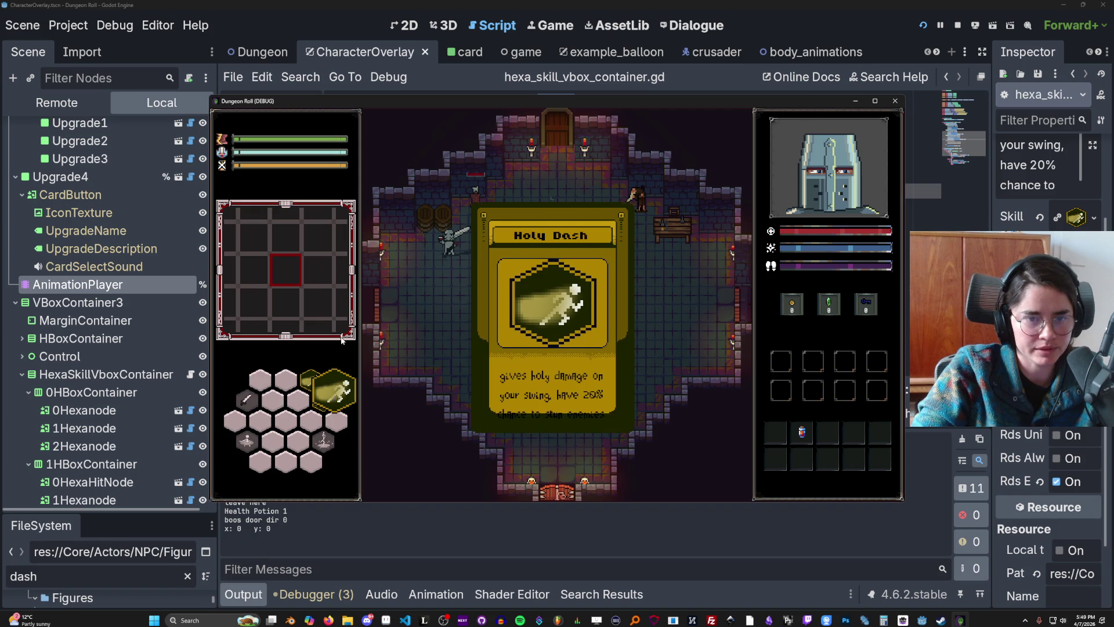
{"action": "mouse_move", "coordinate": [318, 378]}
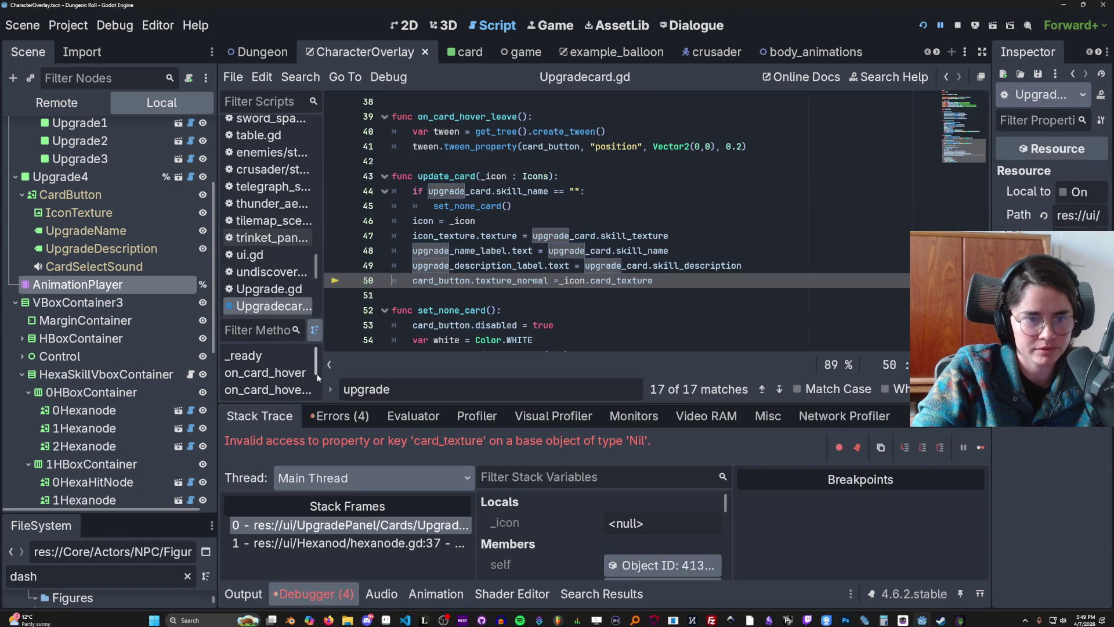
Step: Restart the game, start typing random_upgrade again, then close the running game
{"action": "left_click", "coordinate": [921, 27]}
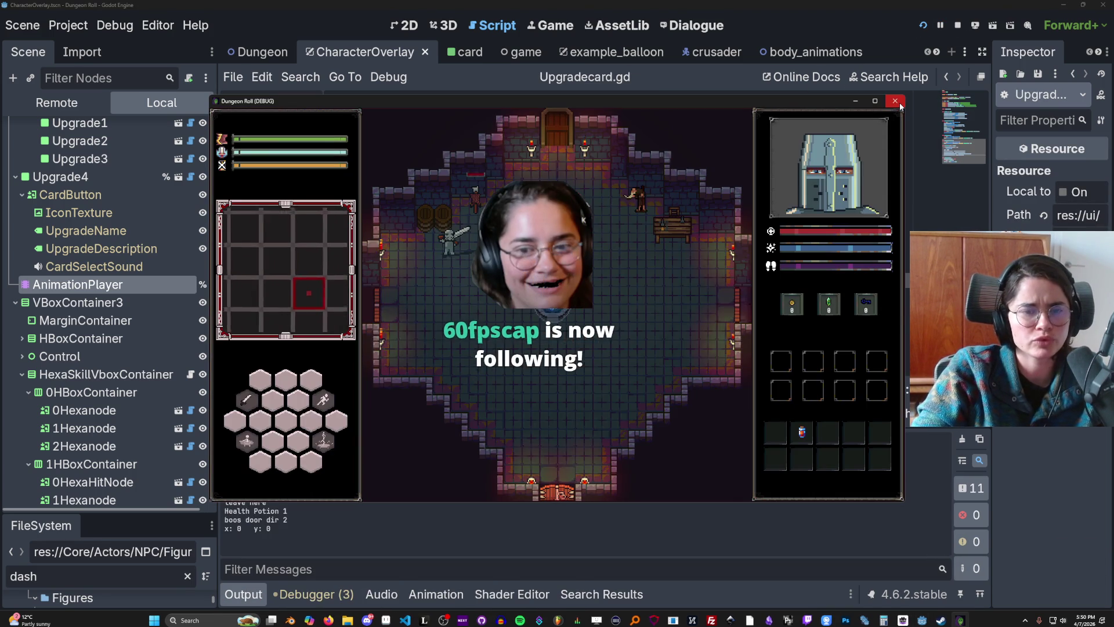
{"action": "key", "text": "grave"}
{"action": "type", "text": "random_upgrade"}
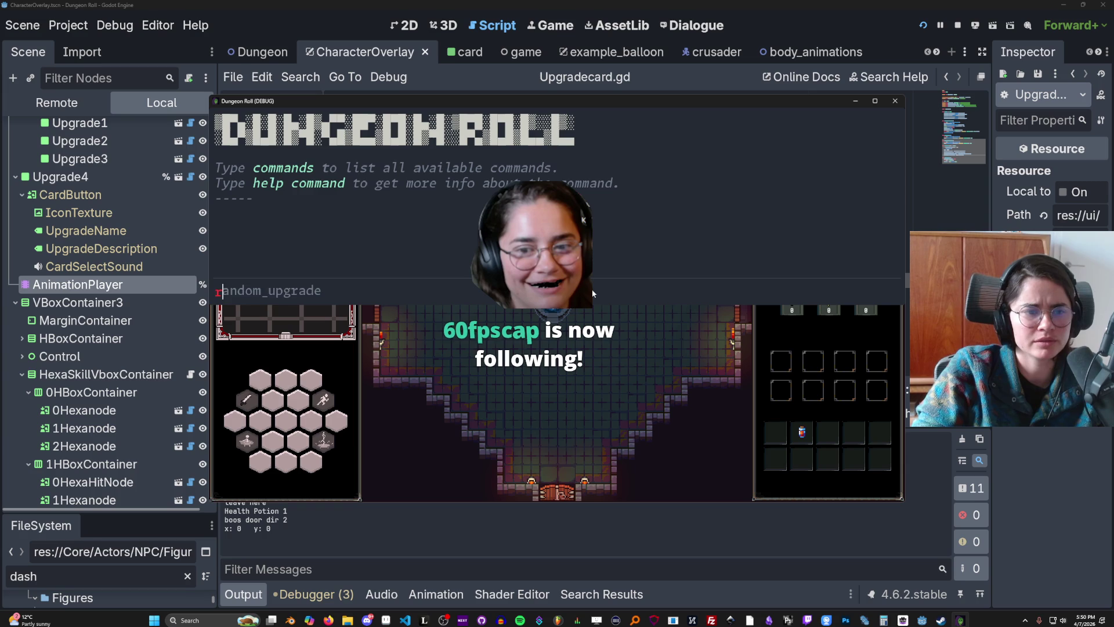
{"action": "left_click", "coordinate": [896, 101]}
{"action": "scroll", "coordinate": [853, 111], "scroll_direction": "up", "scroll_amount": 2}
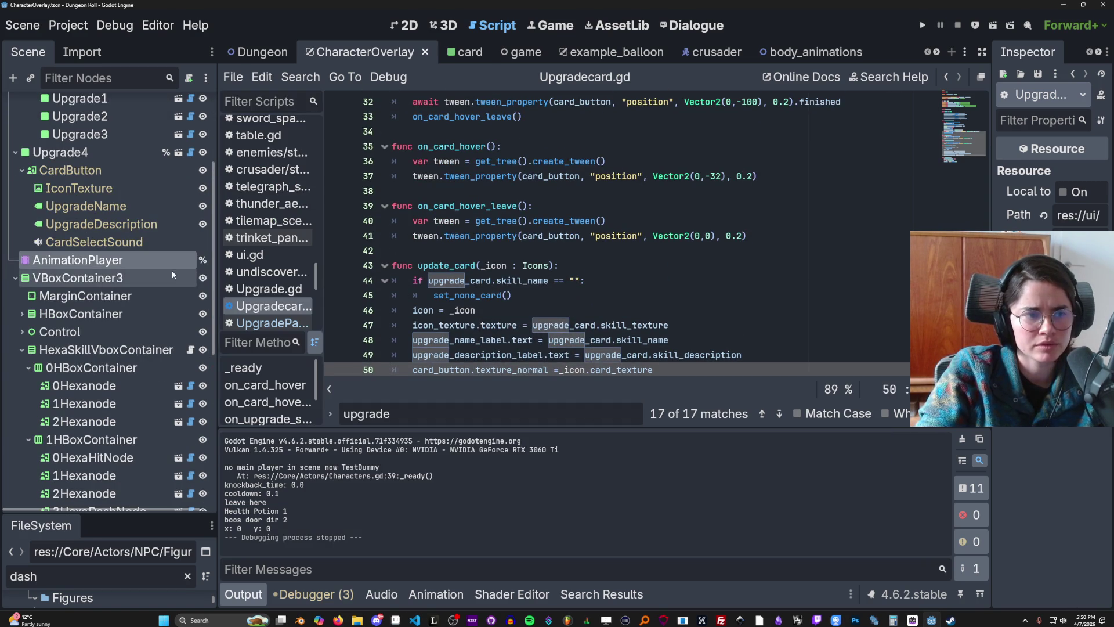
Step: Switch to hexa_skill_vbox_container.gd and look through its code
{"action": "left_click", "coordinate": [202, 368]}
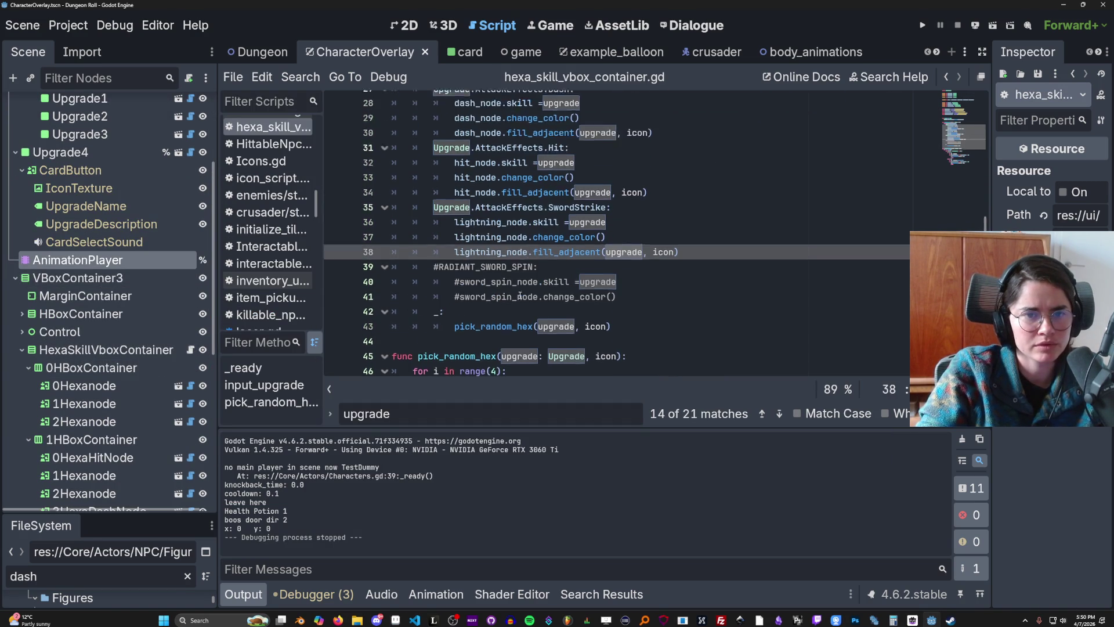
{"action": "scroll", "coordinate": [519, 293], "scroll_direction": "up", "scroll_amount": 1}
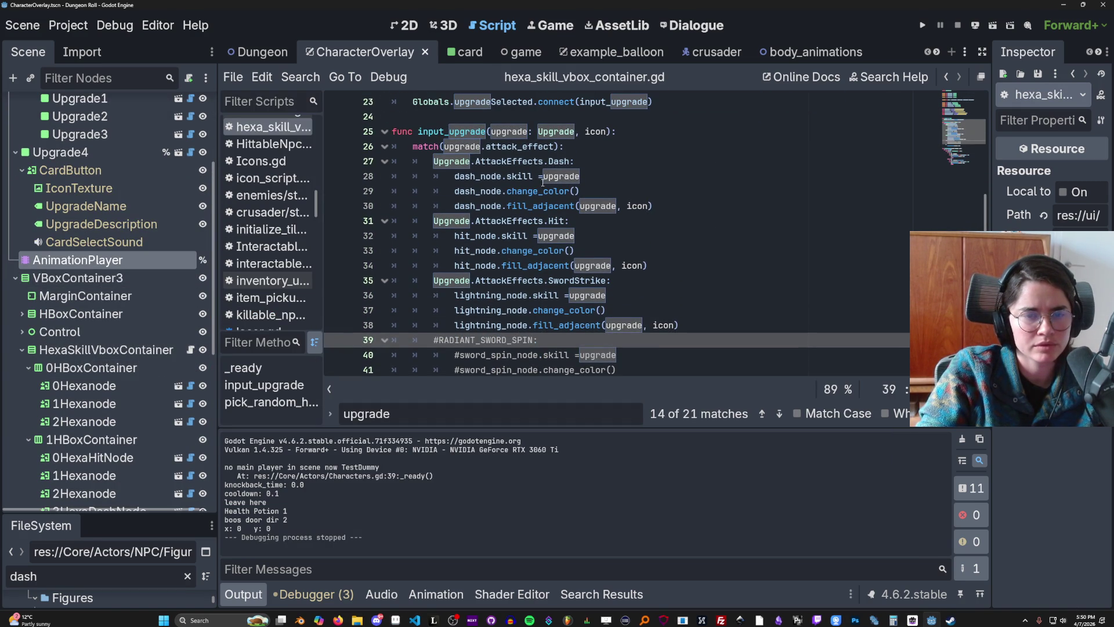
{"action": "scroll", "coordinate": [501, 233], "scroll_direction": "down", "scroll_amount": 2}
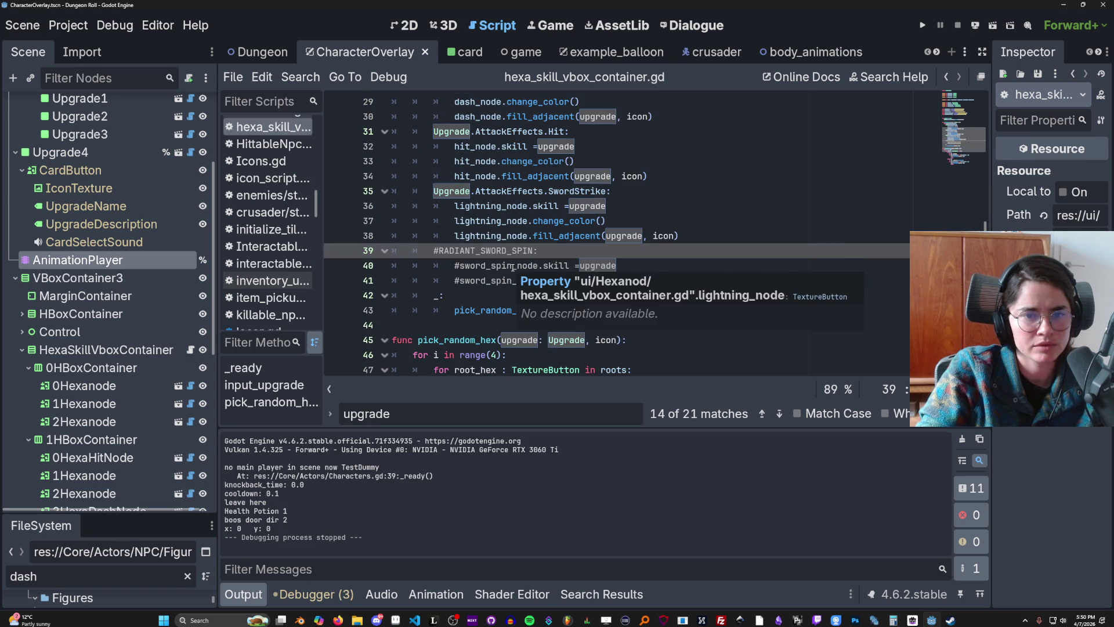
{"action": "scroll", "coordinate": [513, 266], "scroll_direction": "up", "scroll_amount": 1}
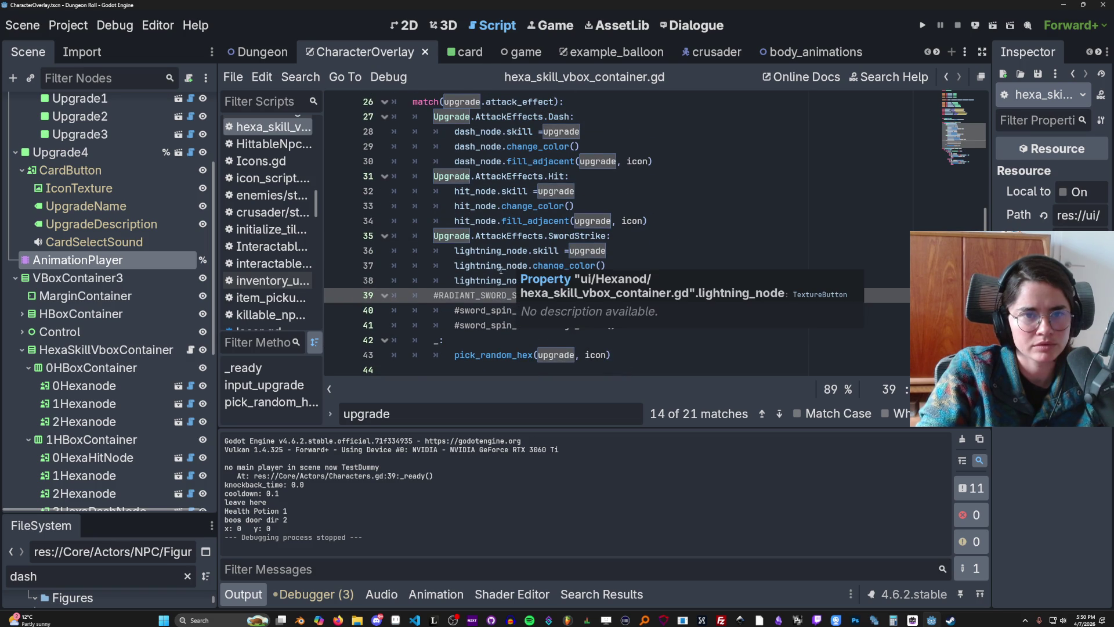
{"action": "scroll", "coordinate": [501, 269], "scroll_direction": "up", "scroll_amount": 1}
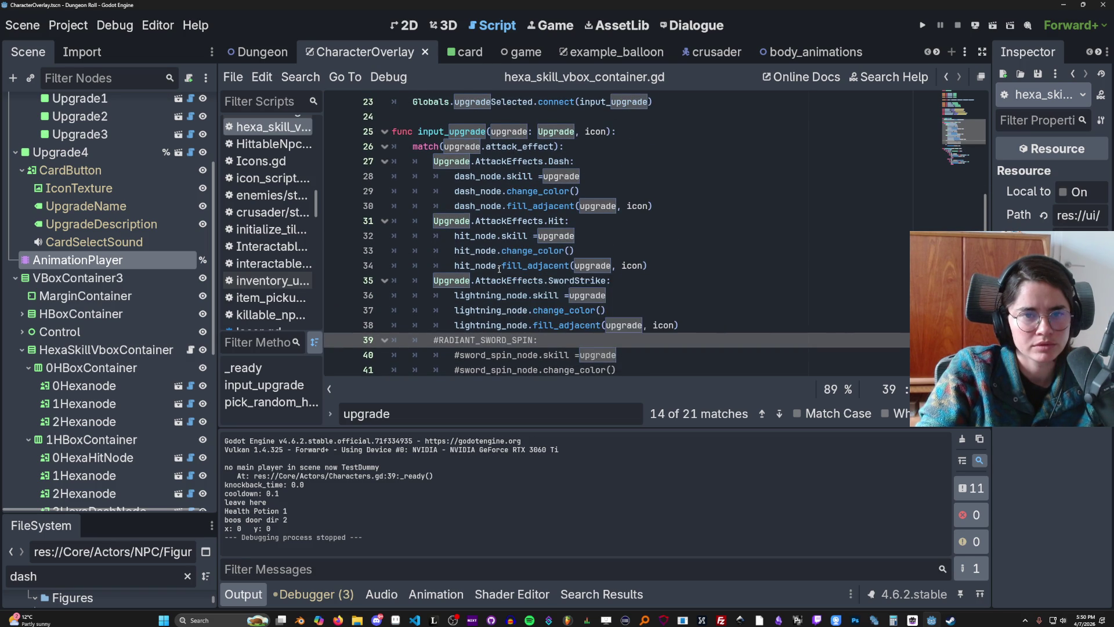
{"action": "scroll", "coordinate": [499, 270], "scroll_direction": "down", "scroll_amount": 5}
{"action": "scroll", "coordinate": [499, 270], "scroll_direction": "down", "scroll_amount": 1}
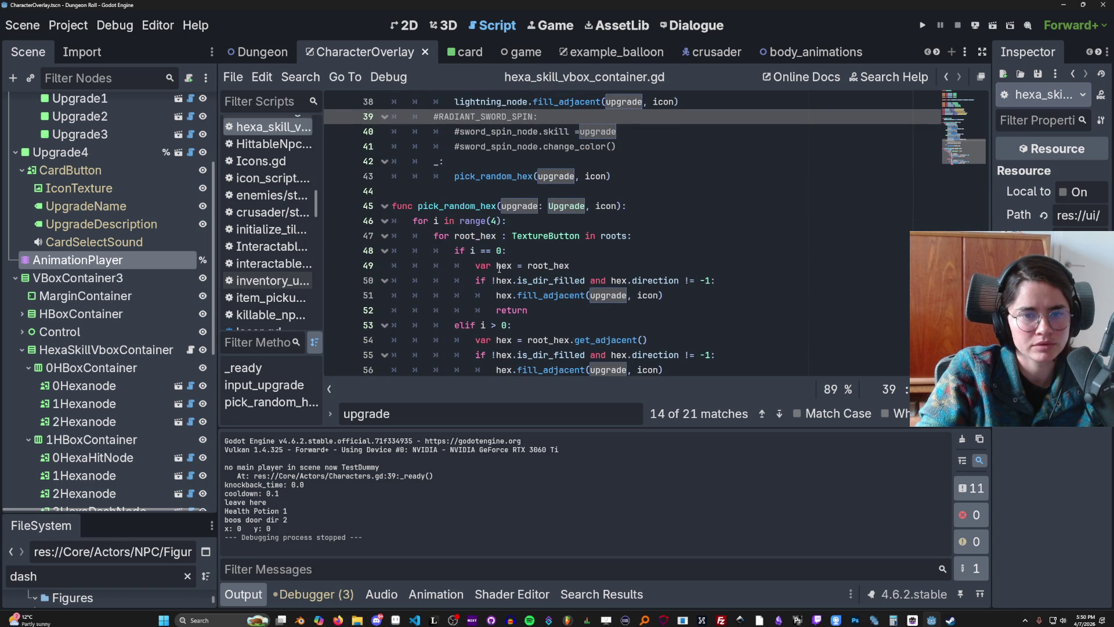
Step: Open 0Hexanode's hexanode.gd script and select 'icon = _icon' on line 69
{"action": "left_click", "coordinate": [191, 386]}
{"action": "scroll", "coordinate": [509, 298], "scroll_direction": "down", "scroll_amount": 3}
{"action": "scroll", "coordinate": [509, 298], "scroll_direction": "up", "scroll_amount": 2}
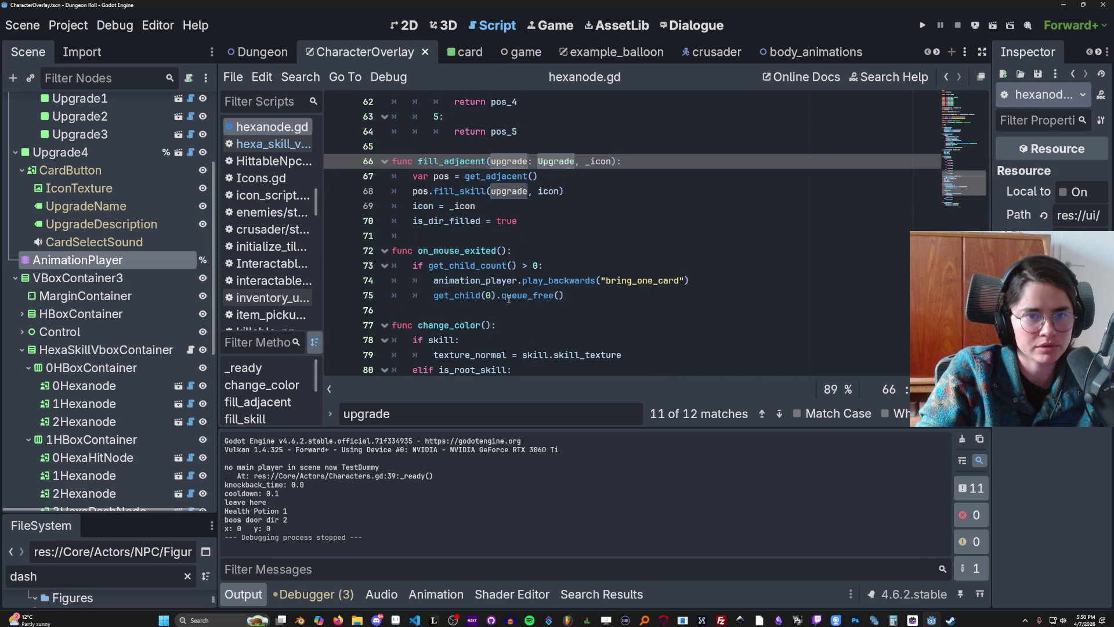
{"action": "mouse_move", "coordinate": [568, 191]}
{"action": "left_mouse_down"}
{"action": "mouse_move", "coordinate": [415, 204]}
{"action": "mouse_move", "coordinate": [407, 196]}
{"action": "left_mouse_up"}
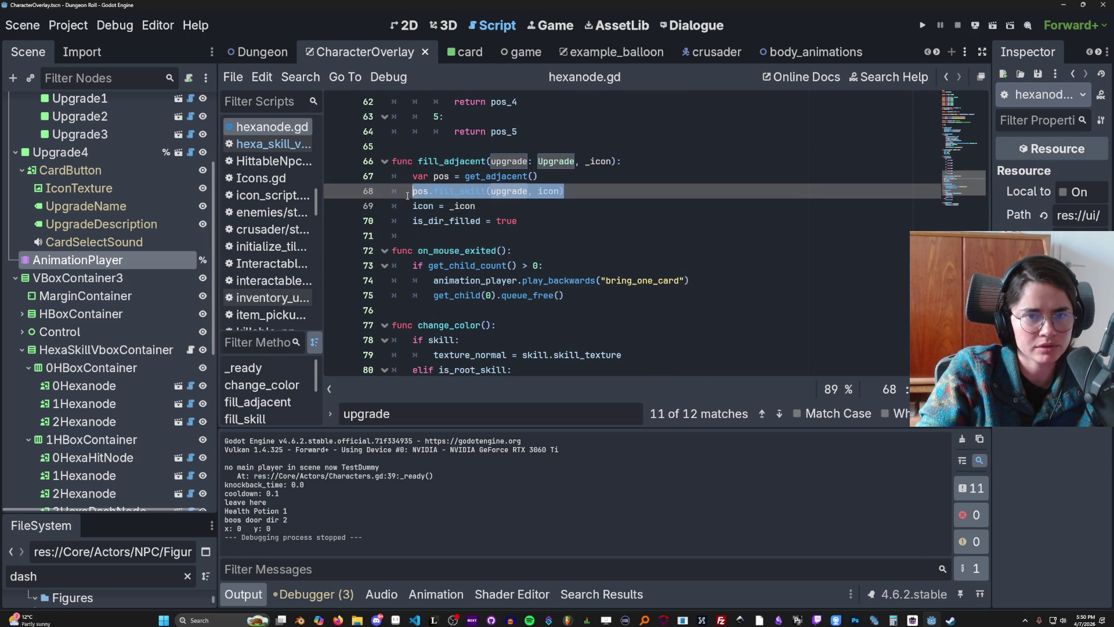
{"action": "scroll", "coordinate": [432, 227], "scroll_direction": "up", "scroll_amount": 1}
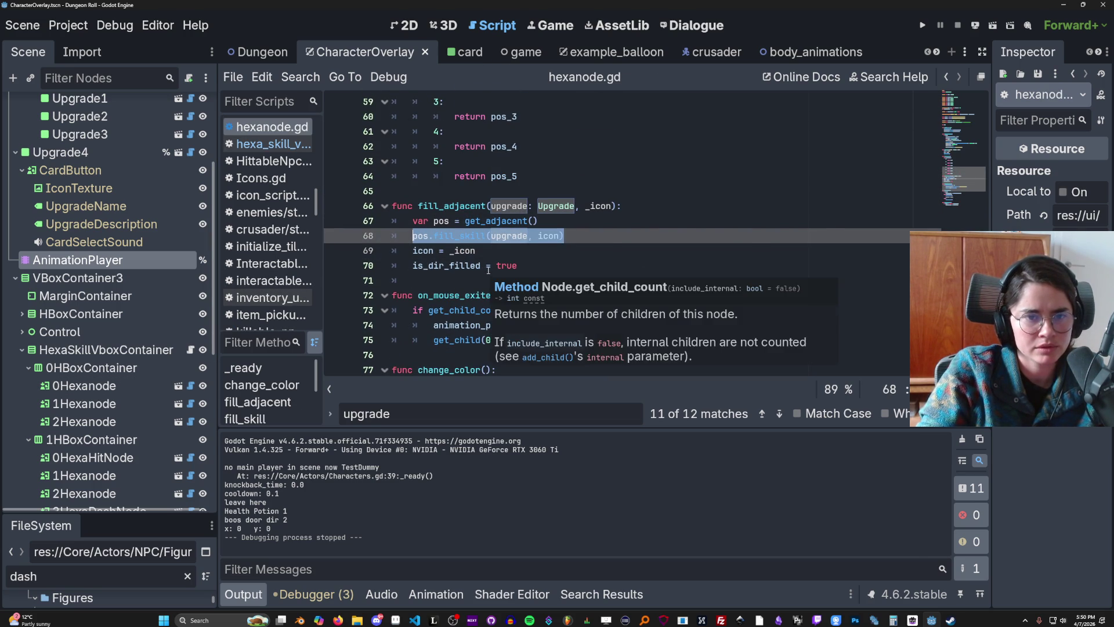
{"action": "left_click_drag", "start_coordinate": [476, 251], "coordinate": [379, 253]}
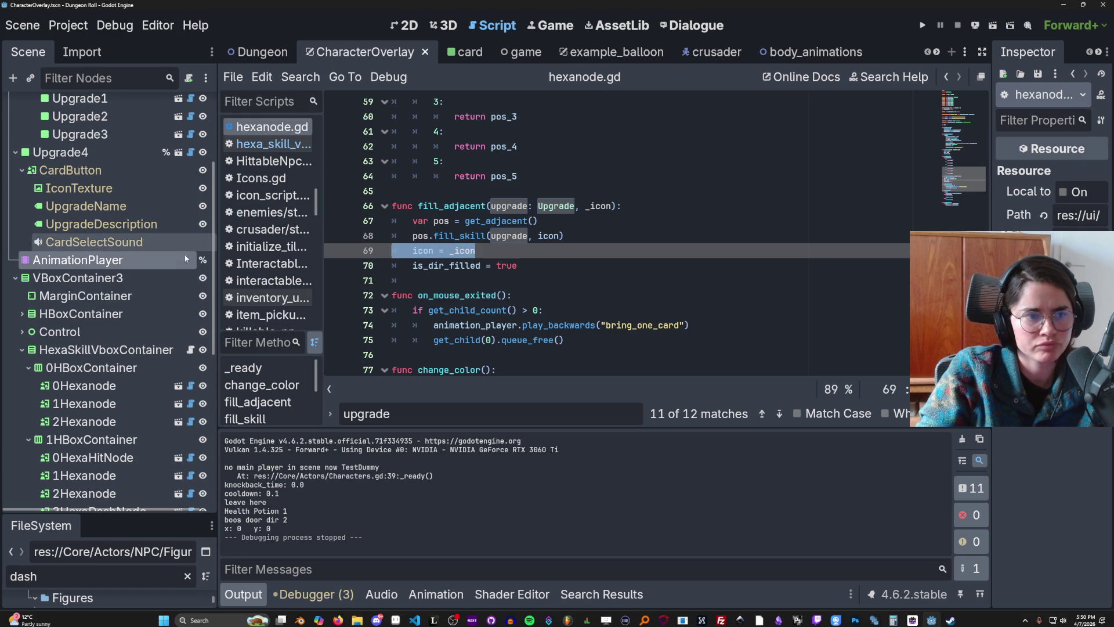
{"action": "scroll", "coordinate": [180, 273], "scroll_direction": "up", "scroll_amount": 3}
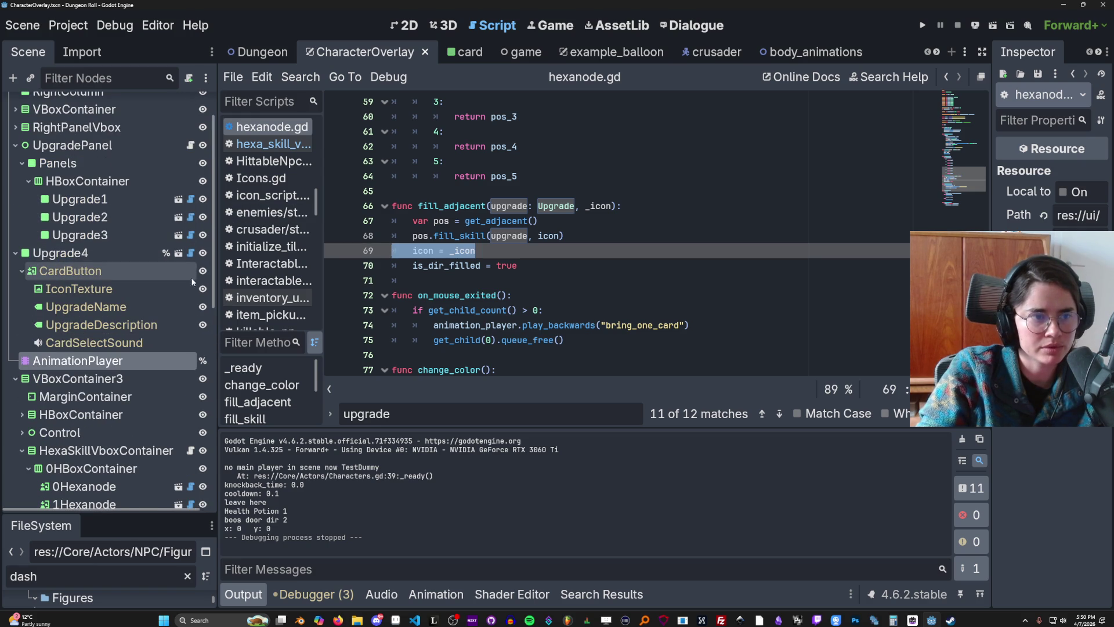
Step: Back in hexa_skill_vbox_container.gd, review the lightning_node and fill_adjacent lines in input_upgrade
{"action": "left_click", "coordinate": [192, 452]}
{"action": "left_click", "coordinate": [532, 197]}
{"action": "double_click", "coordinate": [520, 176]}
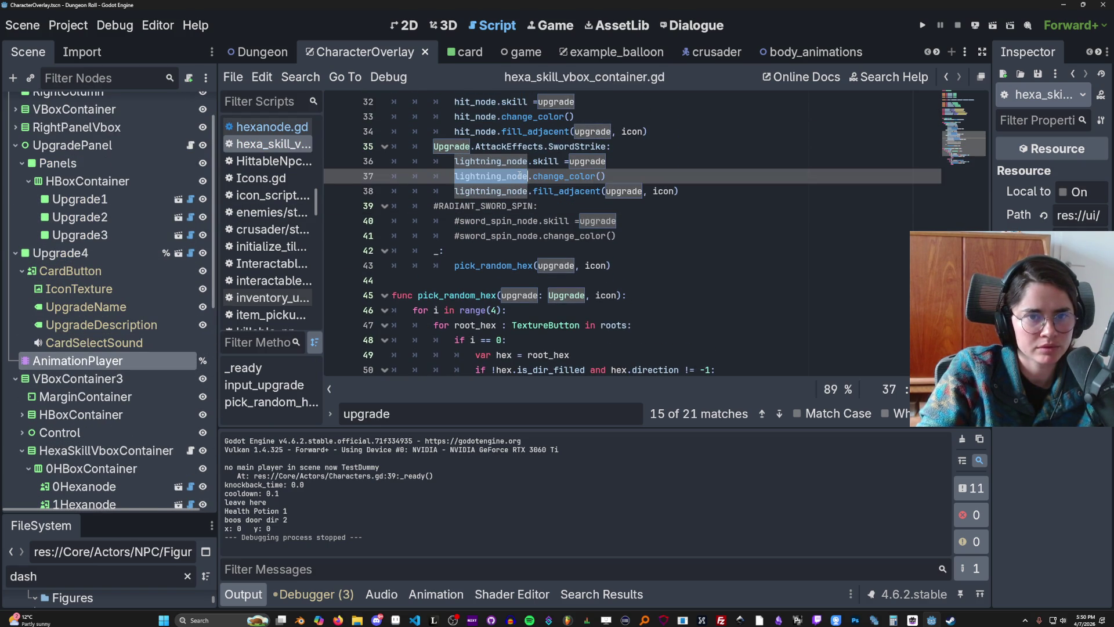
{"action": "double_click", "coordinate": [525, 162]}
{"action": "double_click", "coordinate": [551, 162]}
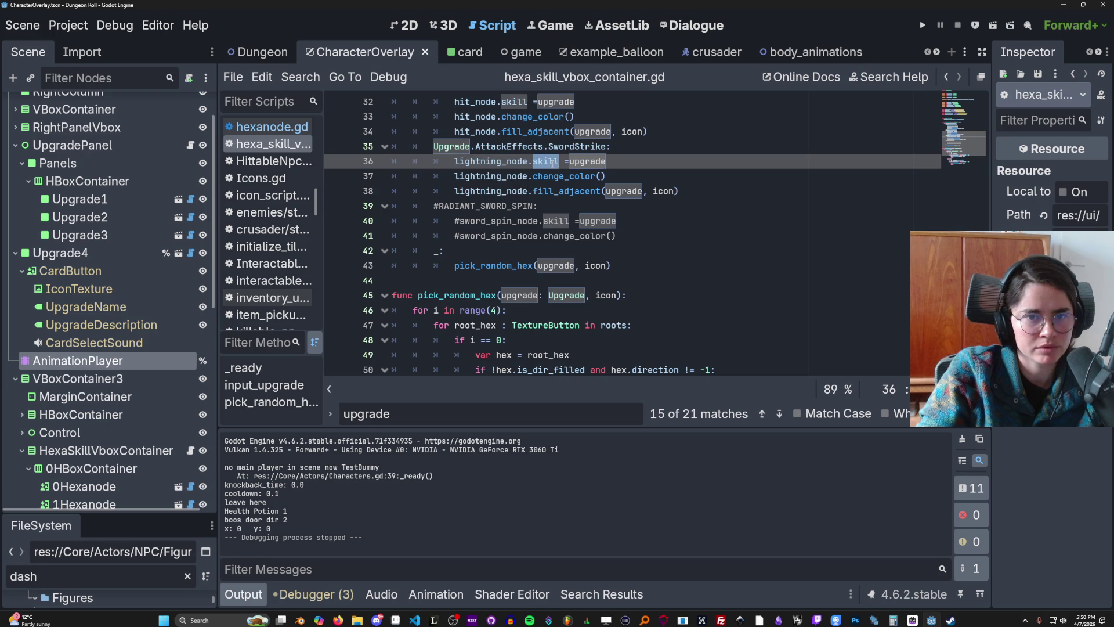
{"action": "scroll", "coordinate": [586, 203], "scroll_direction": "up", "scroll_amount": 1}
{"action": "double_click", "coordinate": [580, 238]}
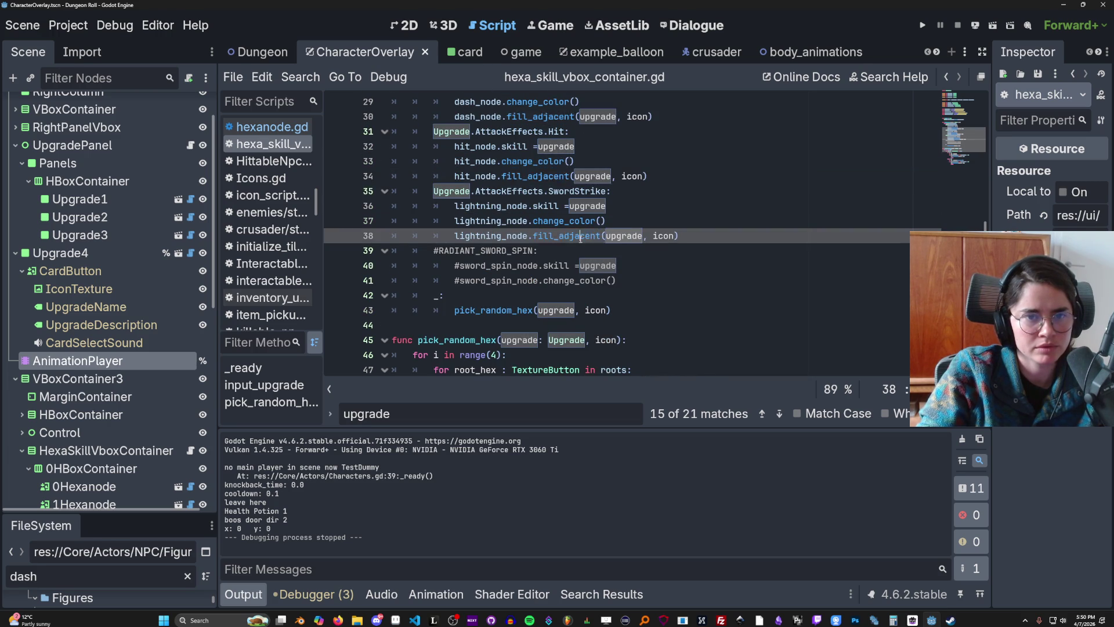
{"action": "scroll", "coordinate": [580, 238], "scroll_direction": "up", "scroll_amount": 1}
Step: Replace the fill_adjacent call on line 34 with hit_node.icon = icon
{"action": "left_click", "coordinate": [538, 191]}
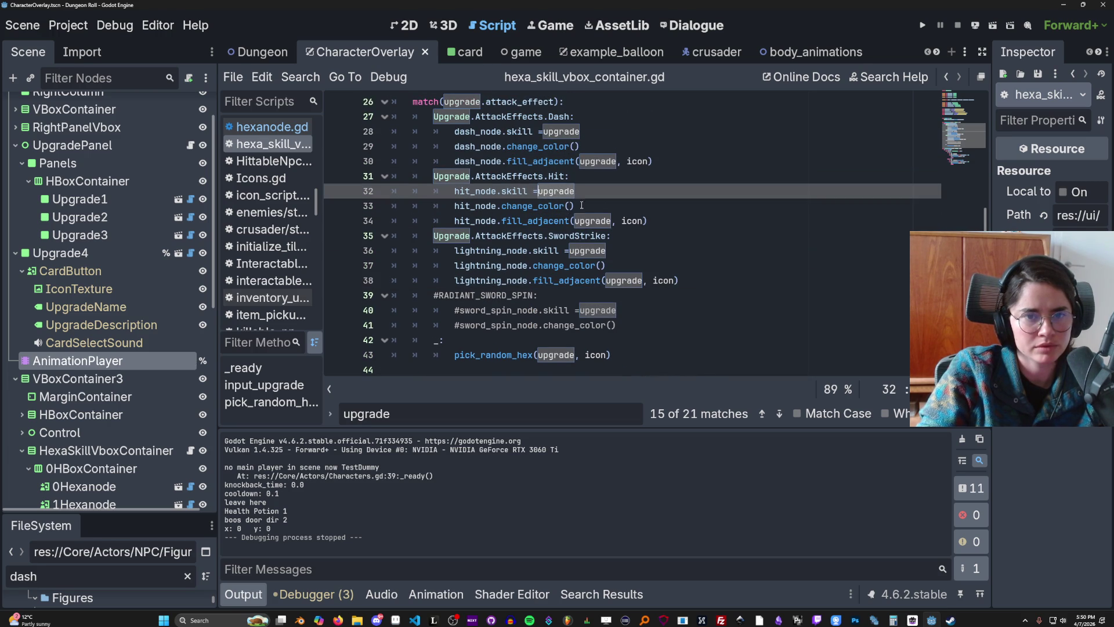
{"action": "left_click_drag", "start_coordinate": [649, 224], "coordinate": [502, 224]}
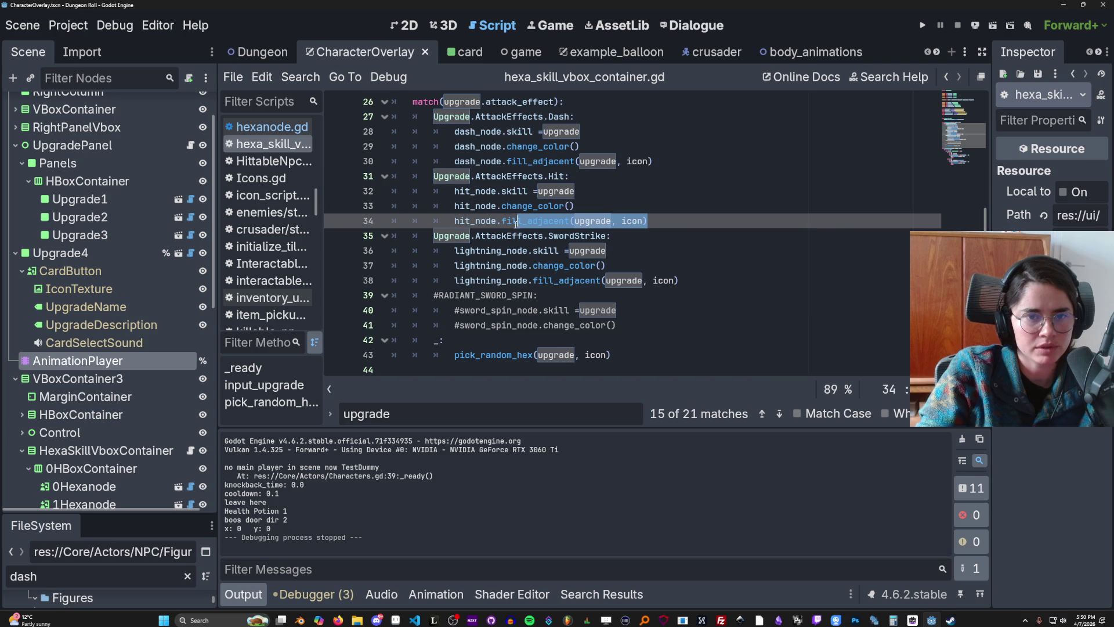
{"action": "type", "text": "icon = icon"}
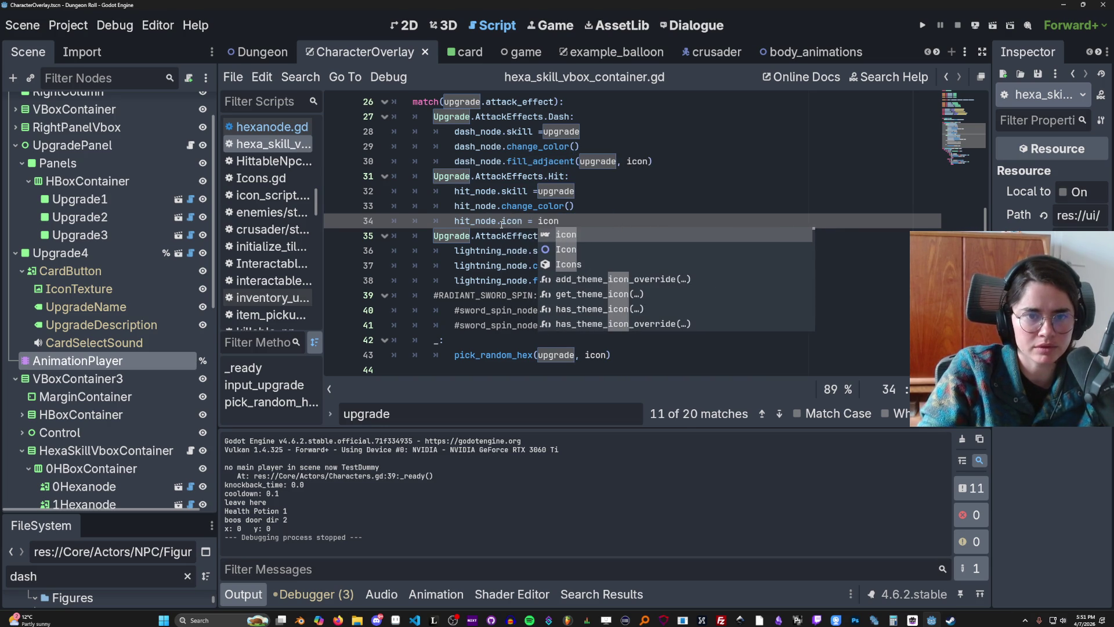
{"action": "key", "text": "Escape"}
{"action": "left_click_drag", "start_coordinate": [559, 221], "coordinate": [454, 225]}
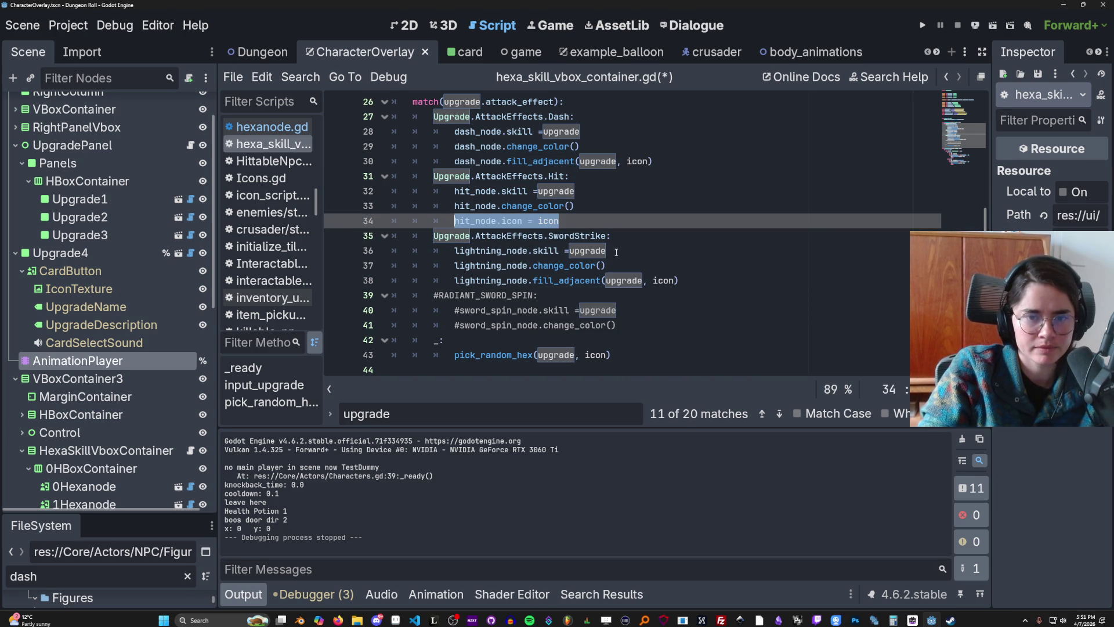
Step: Replace the fill_adjacent call on line 39 with a lightning_node.icon = icon line
{"action": "left_click", "coordinate": [637, 268]}
{"action": "key", "text": "Return"}
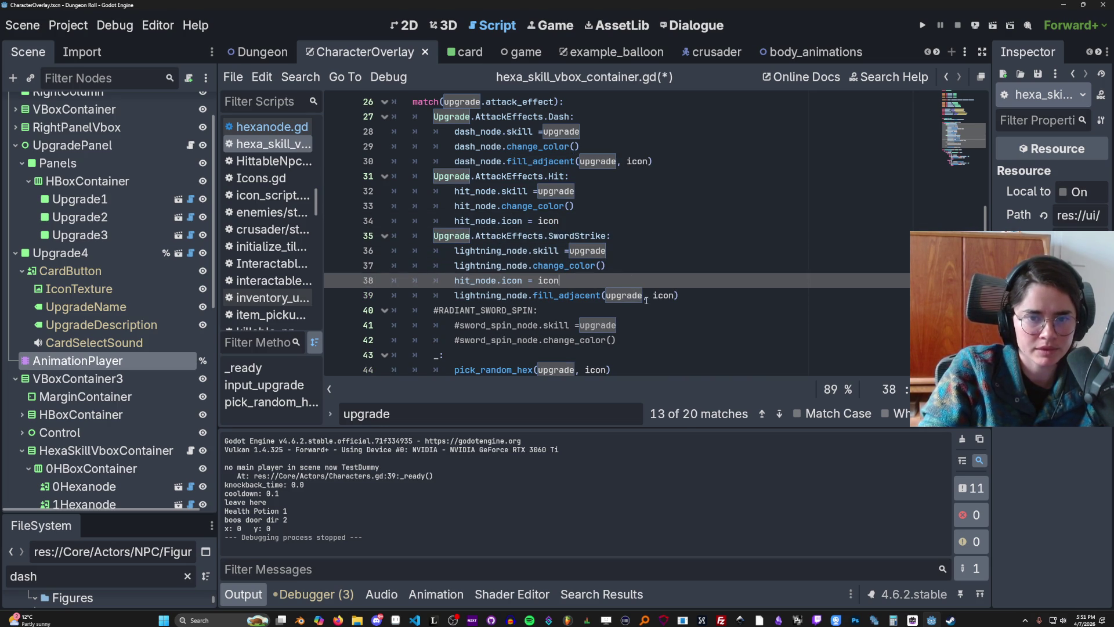
{"action": "left_click_drag", "start_coordinate": [679, 296], "coordinate": [453, 301]}
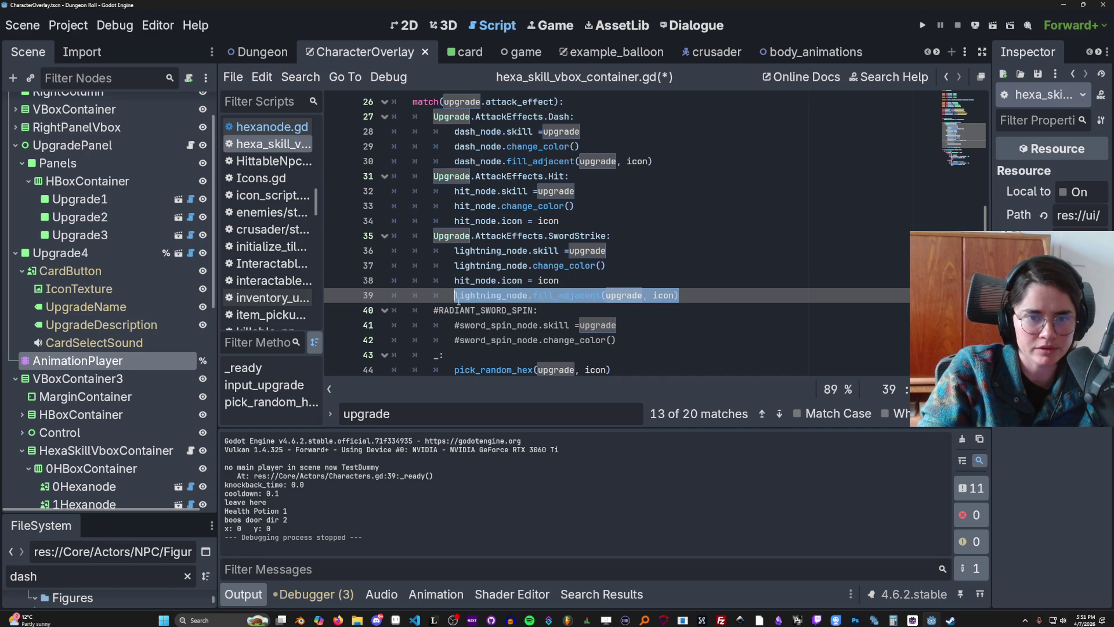
{"action": "key", "text": "Delete"}
{"action": "double_click", "coordinate": [490, 265]}
{"action": "key", "text": "ctrl+c"}
{"action": "double_click", "coordinate": [467, 280]}
{"action": "key", "text": "ctrl+v"}
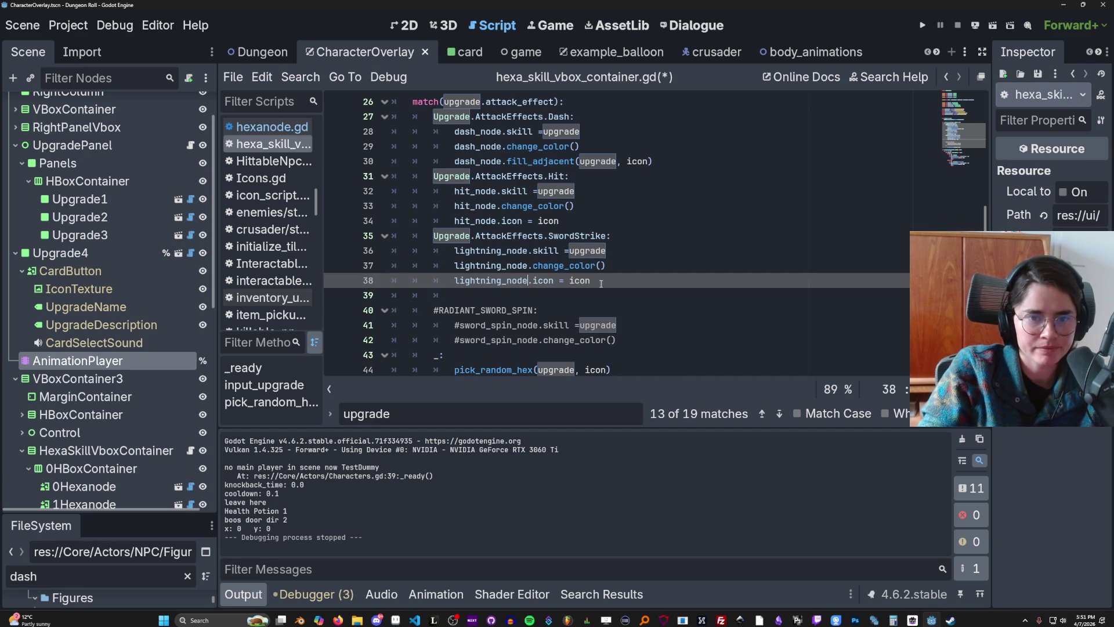
{"action": "left_click_drag", "start_coordinate": [601, 283], "coordinate": [451, 284]}
{"action": "scroll", "coordinate": [586, 177], "scroll_direction": "up", "scroll_amount": 1}
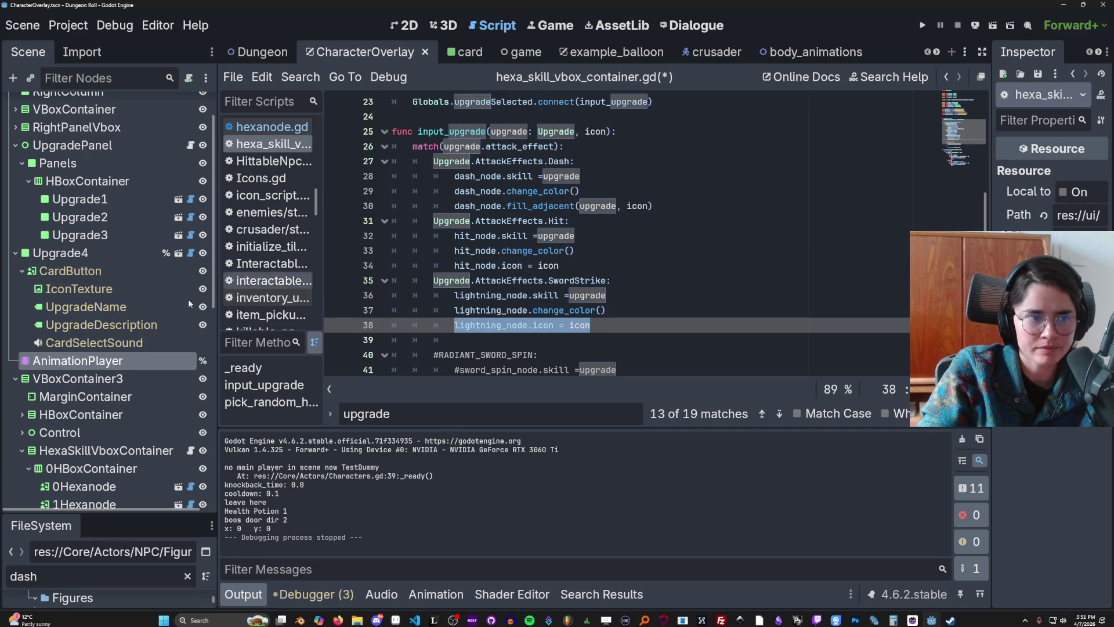
Step: After checking hexanode.gd, delete the Dash case's fill_adjacent call on line 30
{"action": "left_click", "coordinate": [191, 487]}
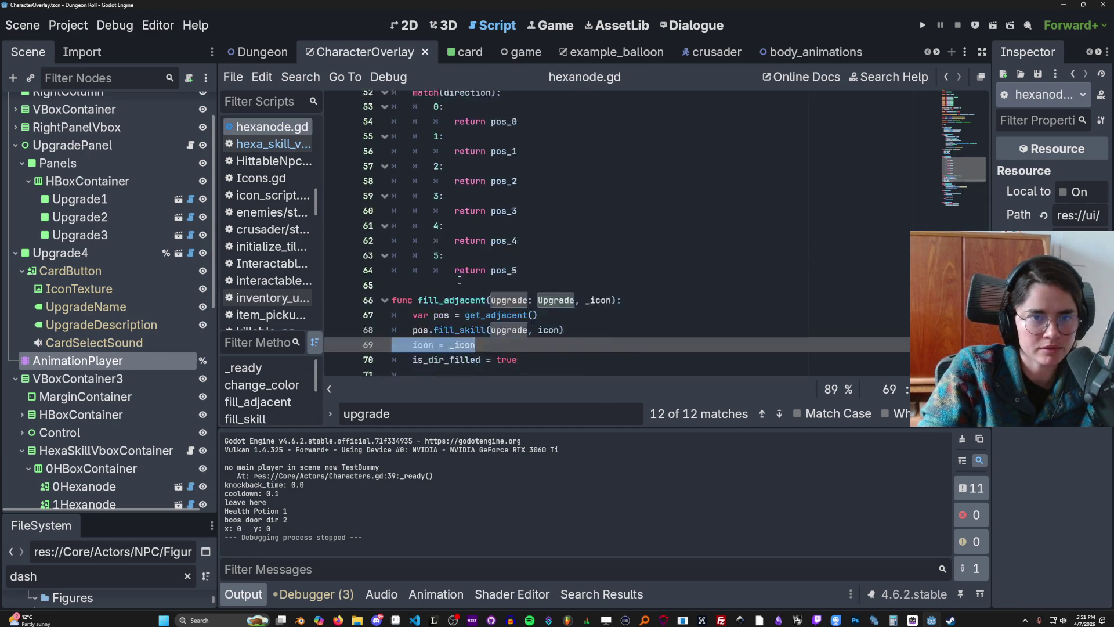
{"action": "scroll", "coordinate": [748, 145], "scroll_direction": "up", "scroll_amount": 15}
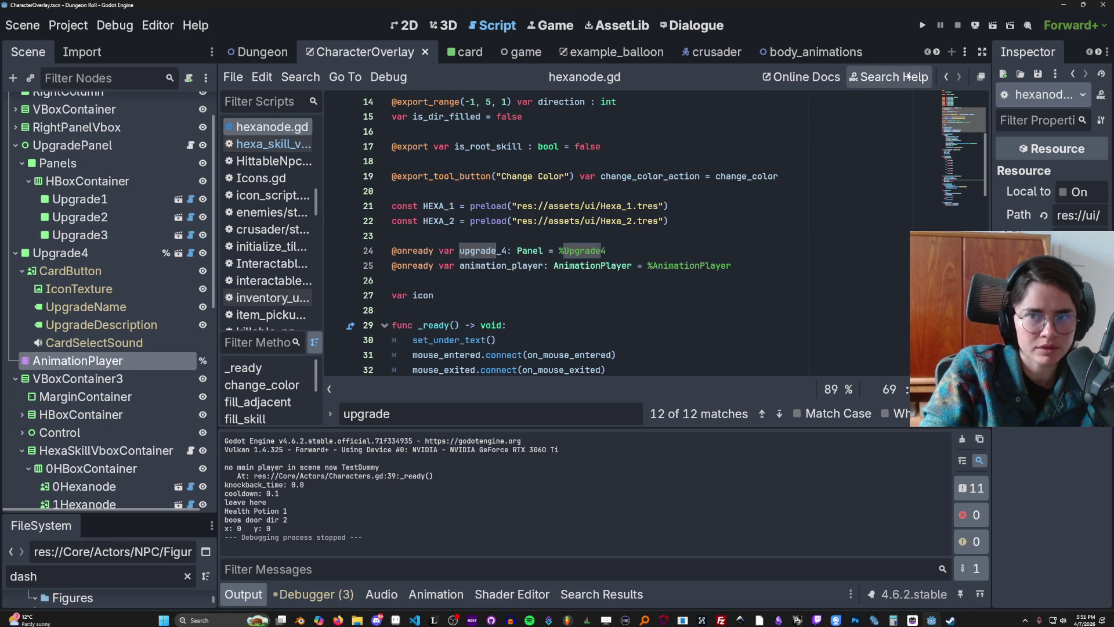
{"action": "left_click", "coordinate": [946, 76]}
{"action": "left_click", "coordinate": [654, 207]}
{"action": "key", "text": "Return"}
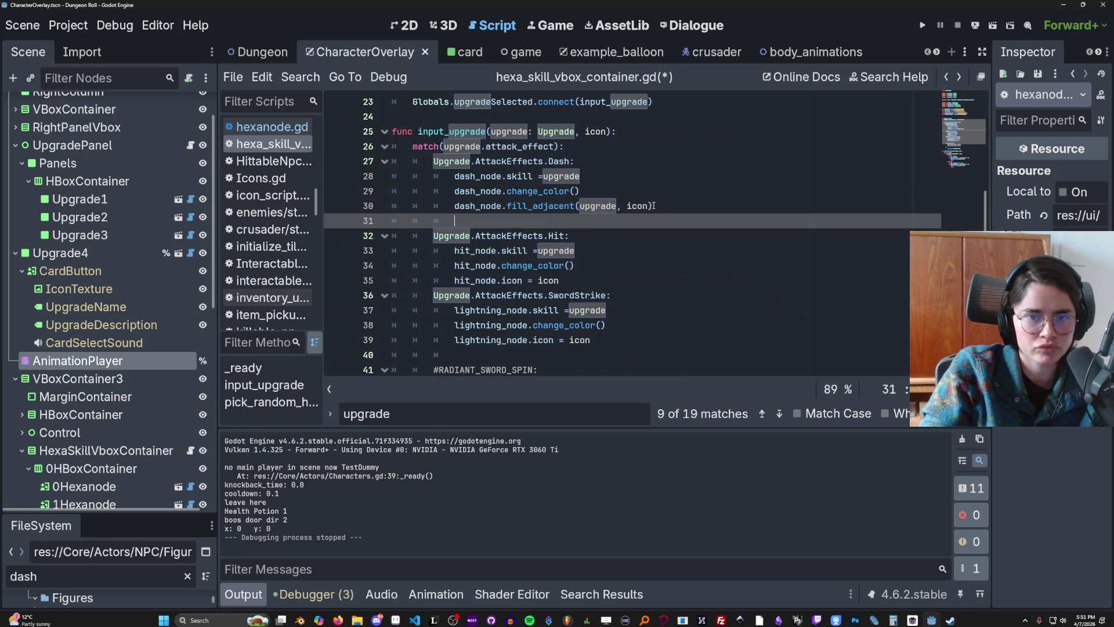
{"action": "left_click_drag", "start_coordinate": [653, 206], "coordinate": [434, 206]}
{"action": "key", "text": "BackSpace"}
Step: Change the copied icon line under Dash to dash_node.icon = icon and remove the empty line
{"action": "left_click", "coordinate": [489, 191]}
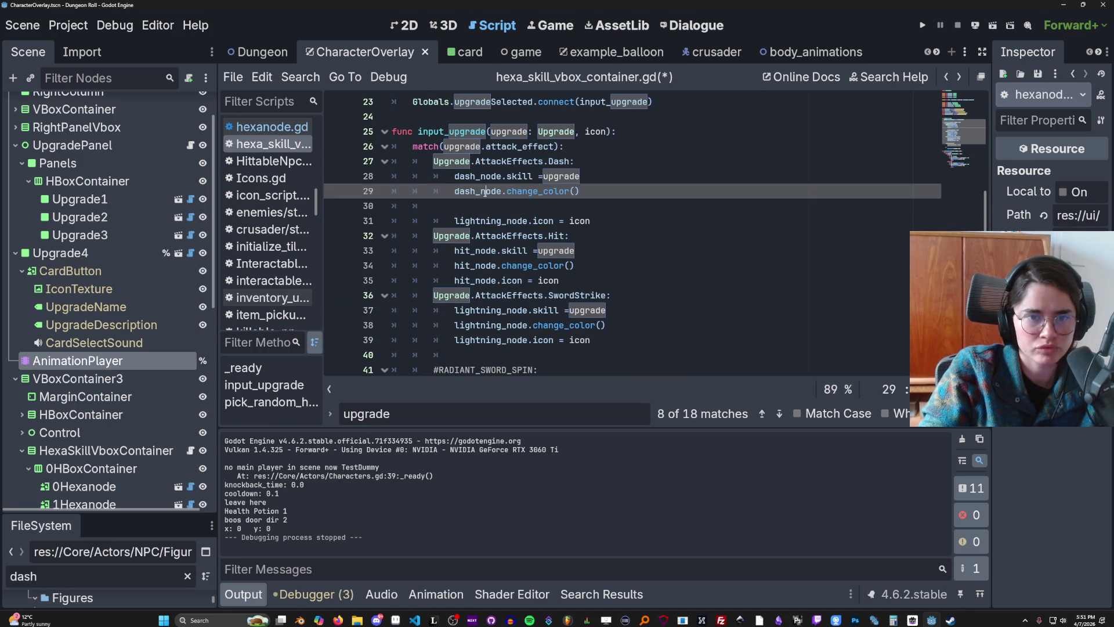
{"action": "double_click", "coordinate": [489, 192]}
{"action": "key", "text": "ctrl+c"}
{"action": "double_click", "coordinate": [491, 221]}
{"action": "key", "text": "ctrl+v"}
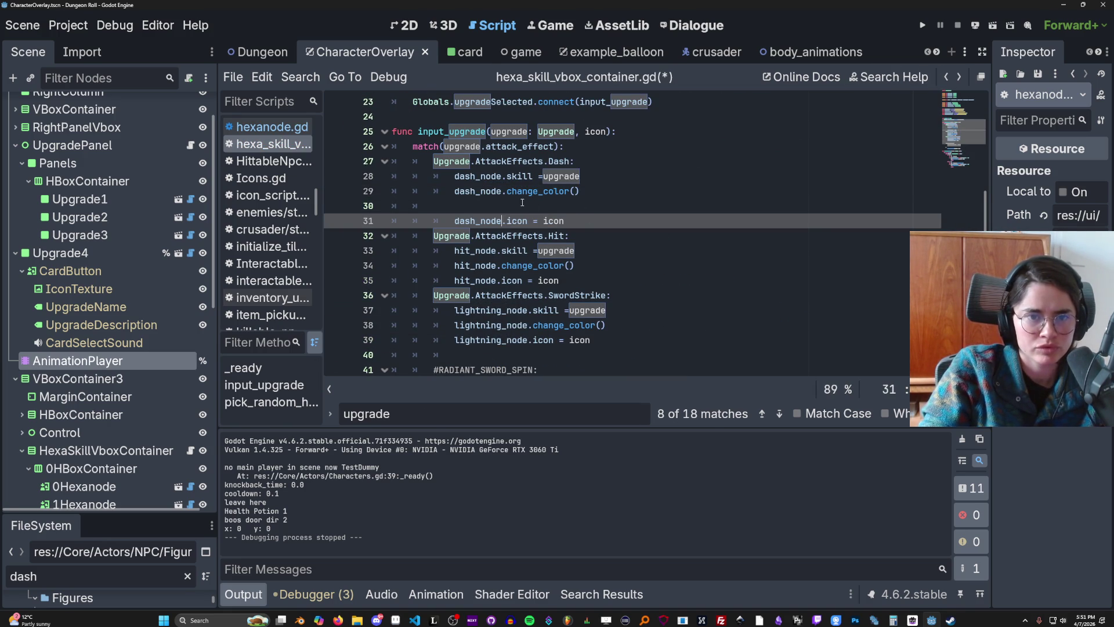
{"action": "left_click", "coordinate": [511, 208]}
{"action": "key", "text": "BackSpace"}
{"action": "key", "text": "BackSpace"}
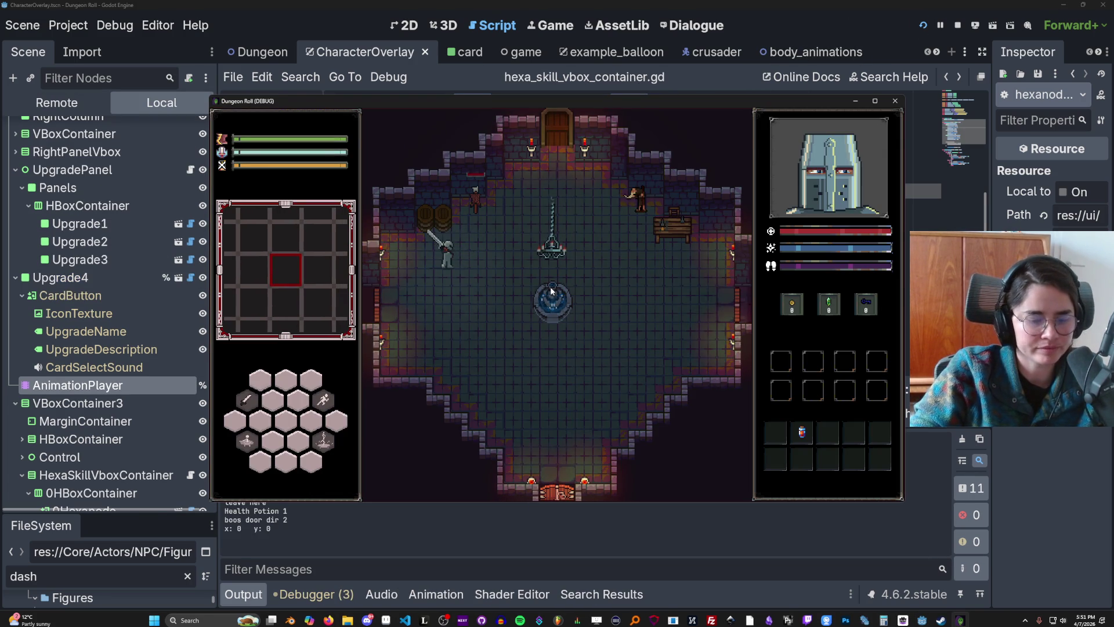
Step: Run random_upgrade in the console and hover the hex skill to preview its Holy Dash card
{"action": "key", "text": "grave"}
{"action": "type", "text": "random_upgrade"}
{"action": "key", "text": "Return"}
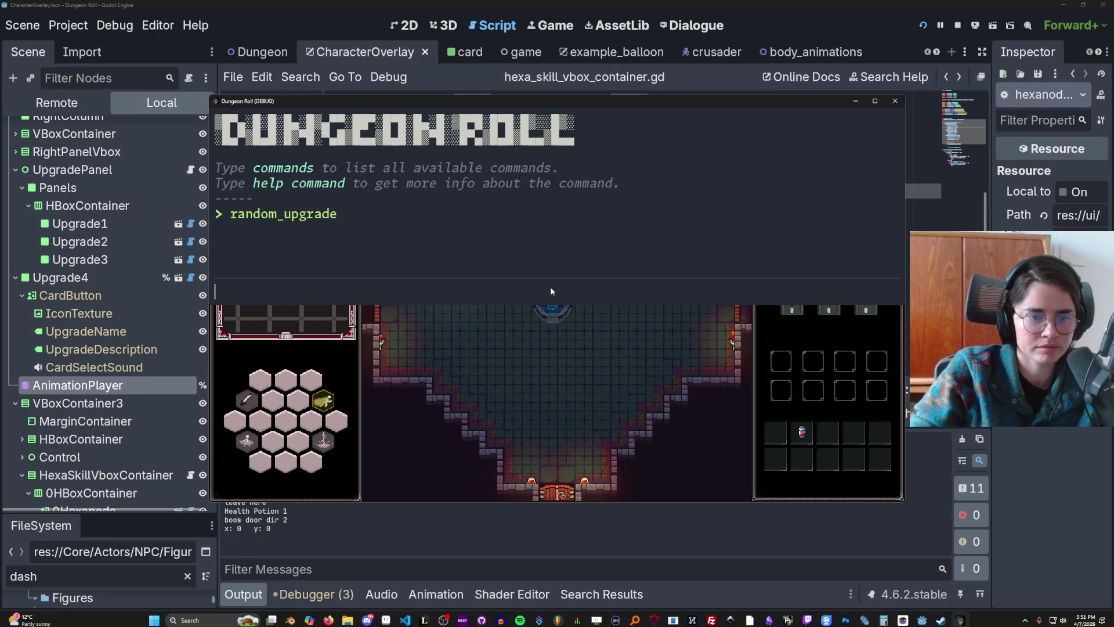
{"action": "key", "text": "grave"}
{"action": "mouse_move", "coordinate": [335, 403]}
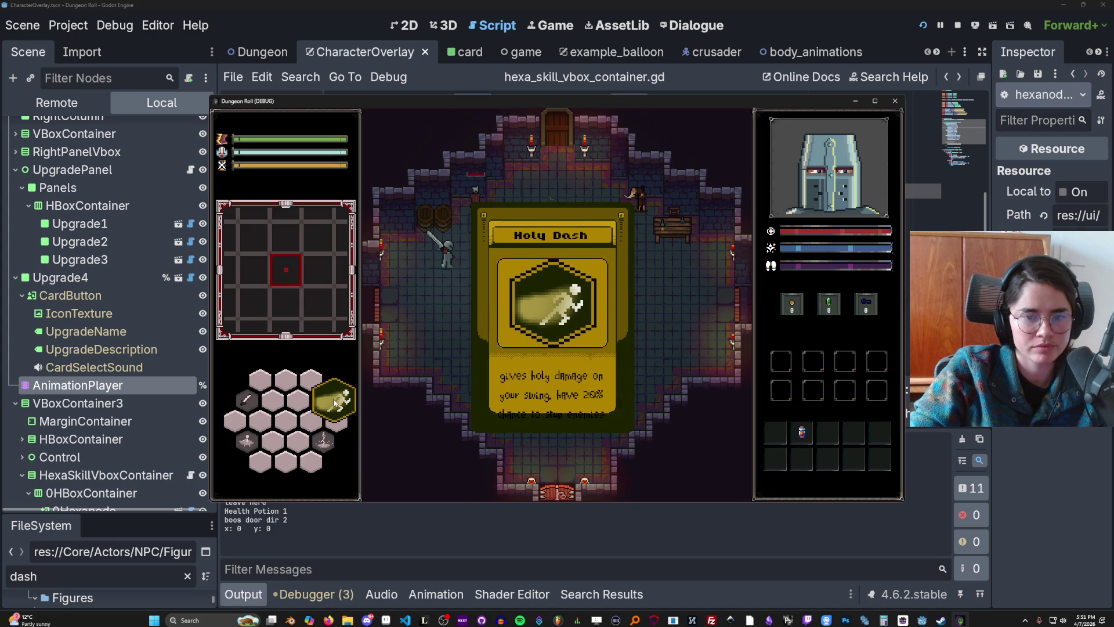
Step: Travel to a new dungeon room and fight the goblin with combo attacks
{"action": "key", "text": "Tab"}
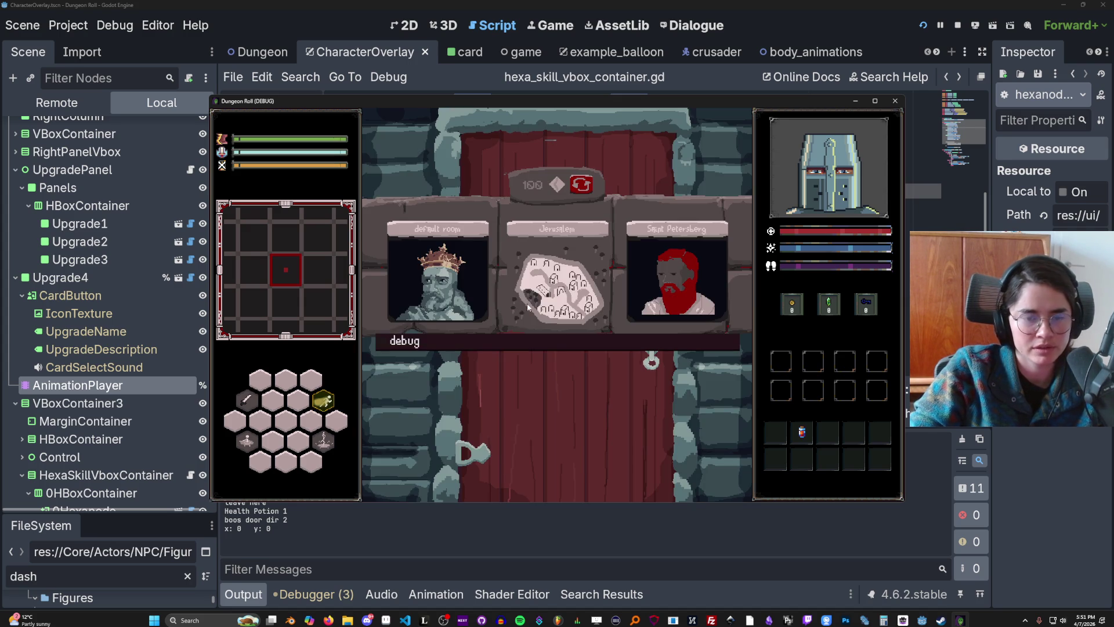
{"action": "left_click", "coordinate": [528, 308]}
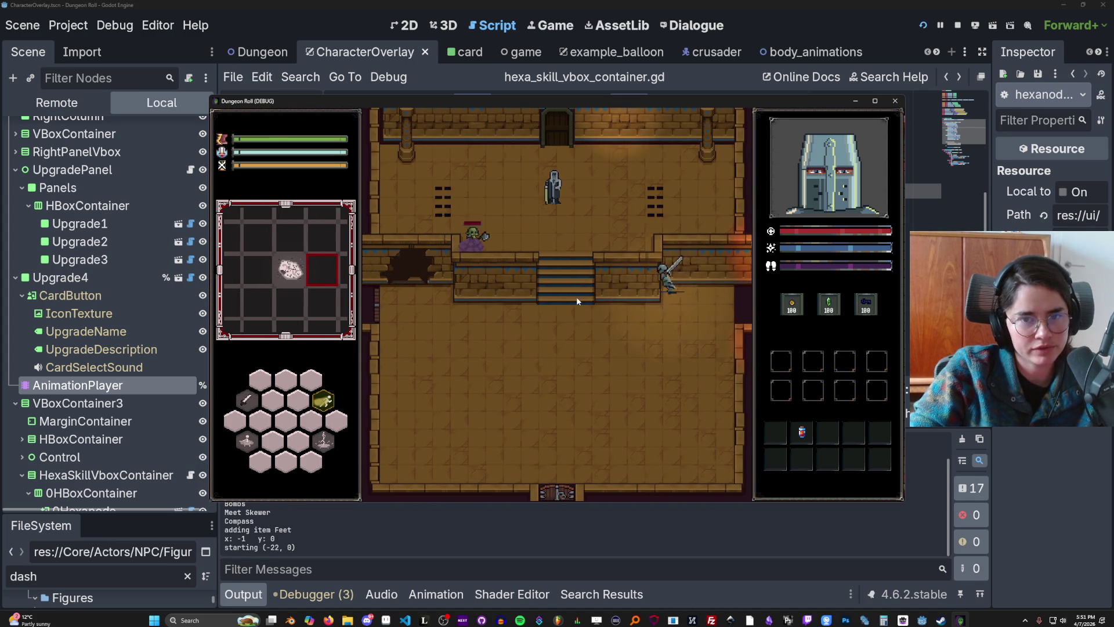
{"action": "left_click", "coordinate": [576, 297]}
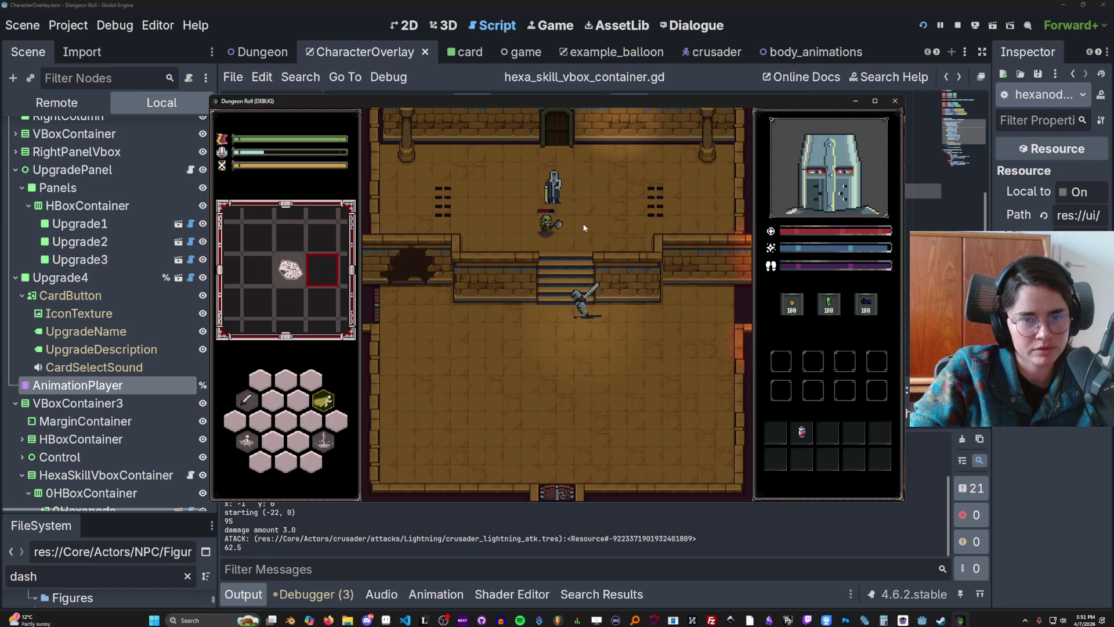
{"action": "key", "text": "w"}
{"action": "left_click", "coordinate": [566, 202]}
{"action": "left_click", "coordinate": [566, 203]}
{"action": "left_click", "coordinate": [578, 254]}
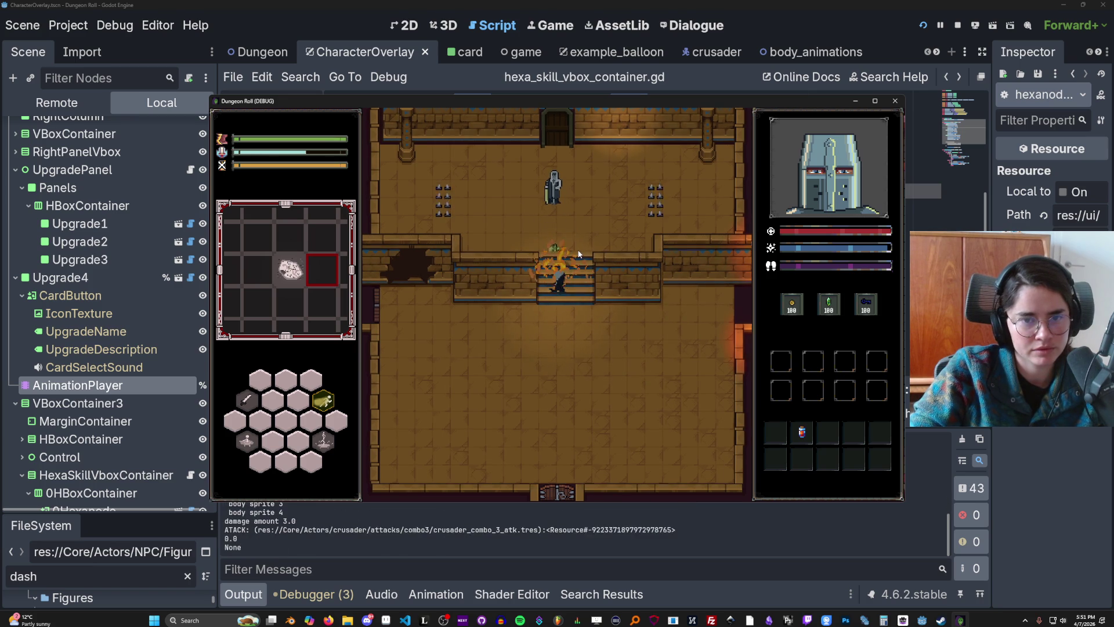
Step: Talk to Baldwin and pick the Repentance card plus two more upgrade cards
{"action": "key", "text": "w"}
{"action": "key", "text": "e"}
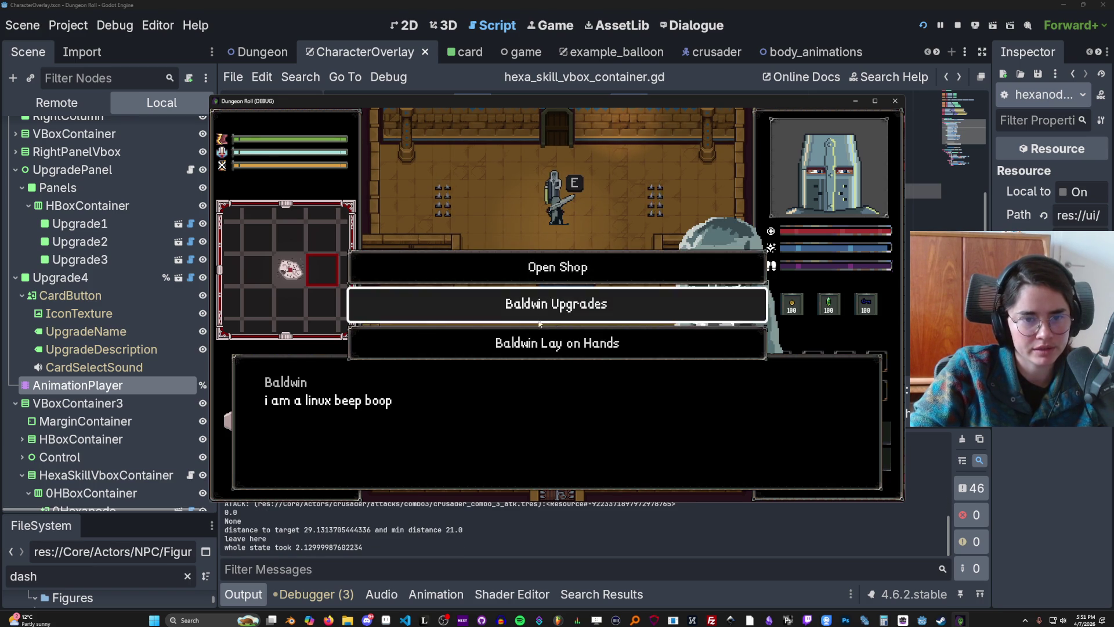
{"action": "left_click", "coordinate": [538, 304]}
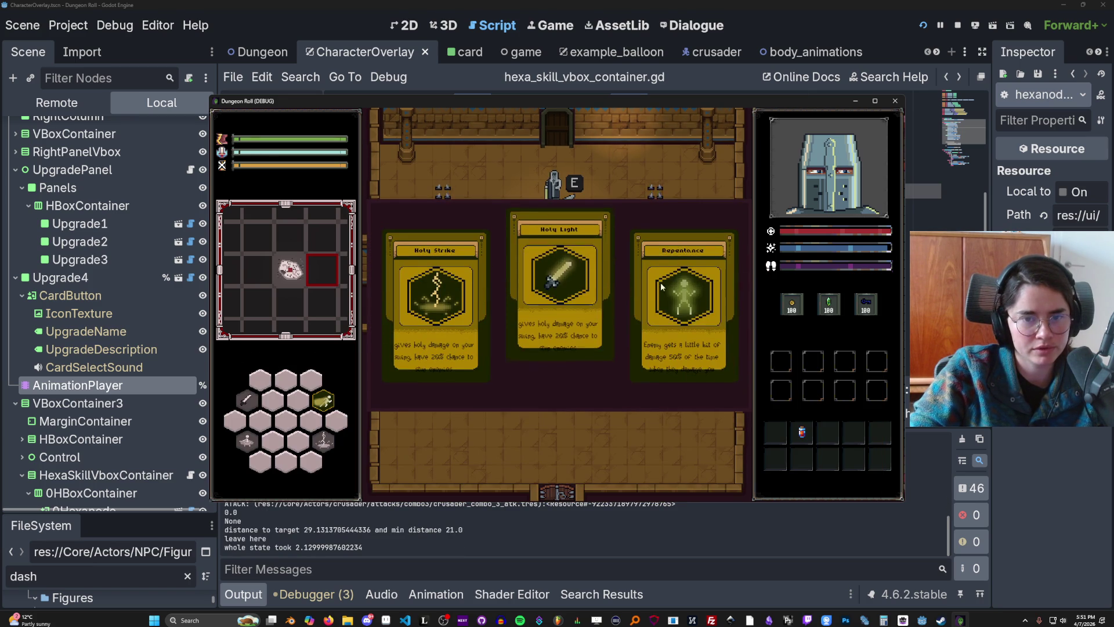
{"action": "left_click", "coordinate": [656, 286]}
{"action": "key", "text": "e"}
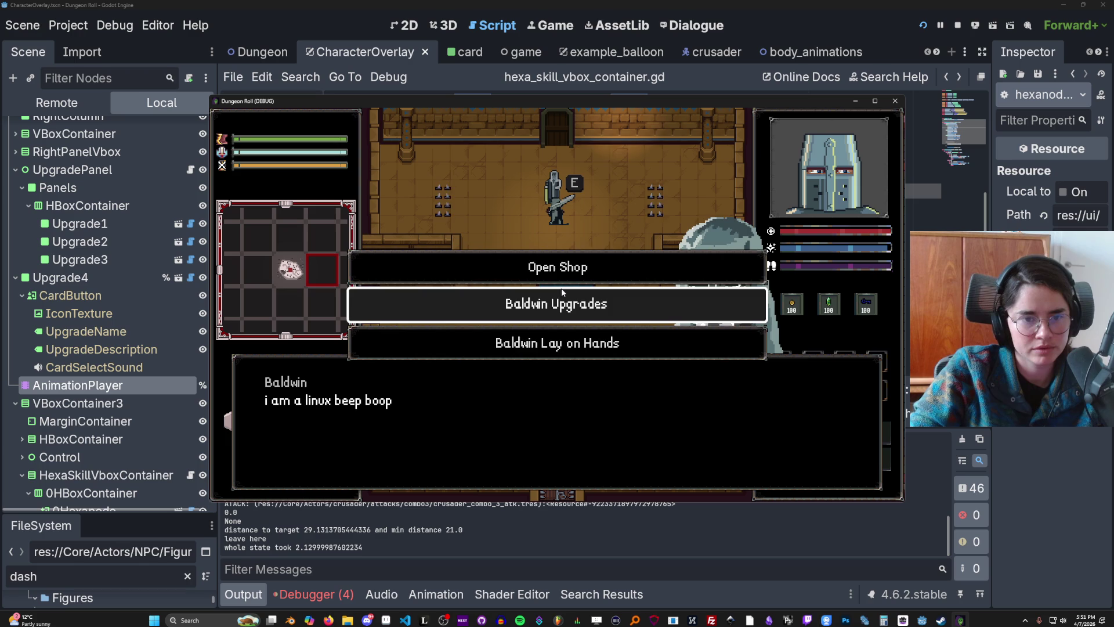
{"action": "left_click", "coordinate": [547, 300]}
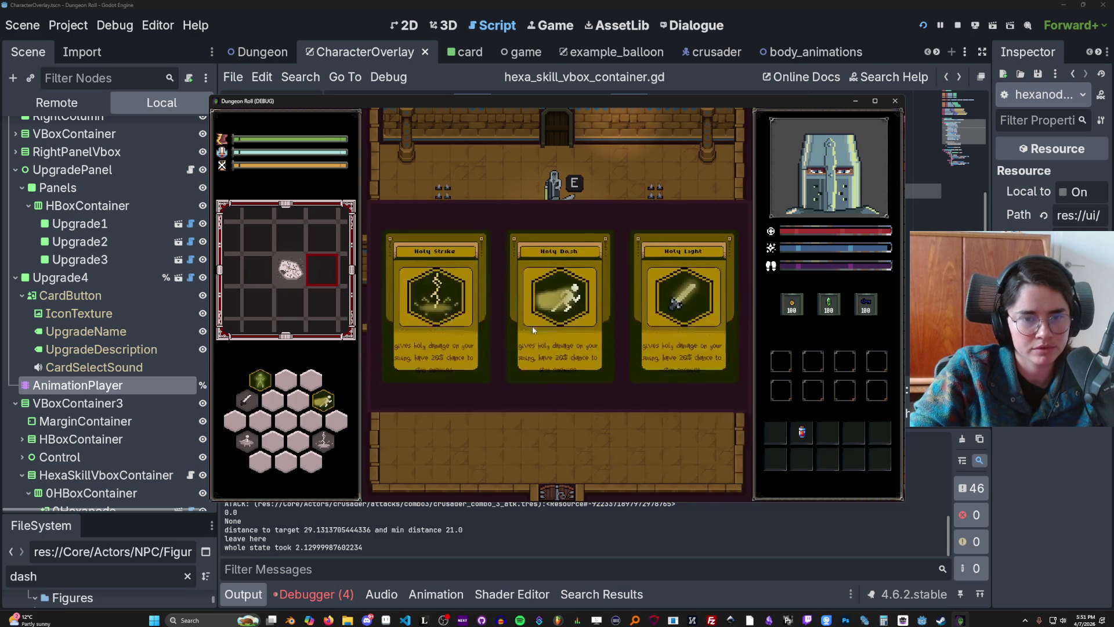
{"action": "left_click", "coordinate": [533, 330]}
{"action": "key", "text": "e"}
{"action": "left_click", "coordinate": [563, 312]}
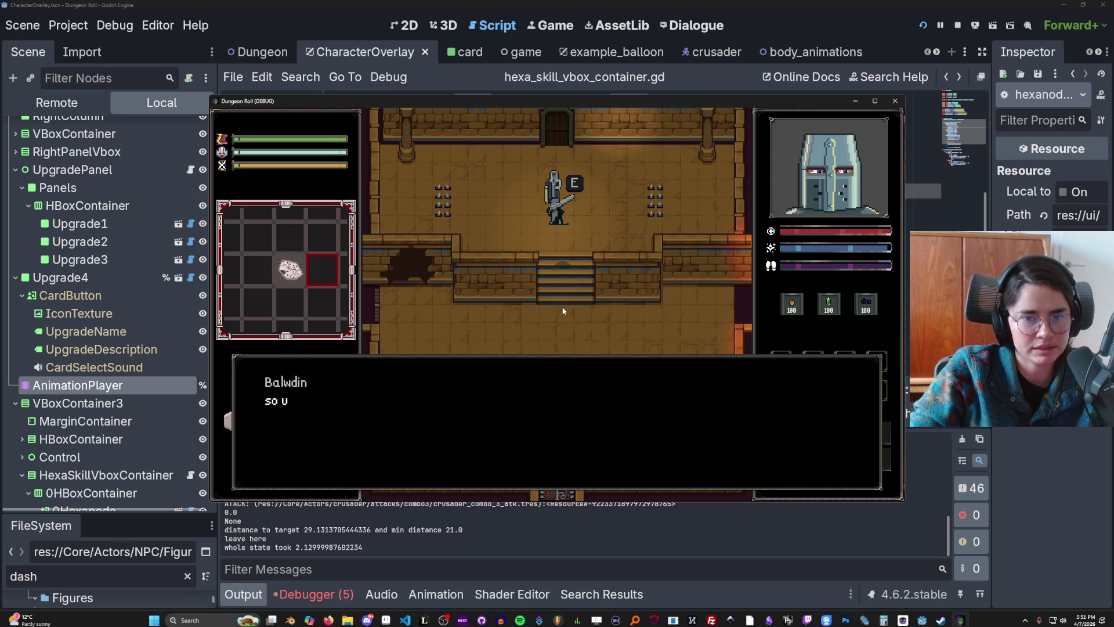
{"action": "left_click", "coordinate": [587, 323]}
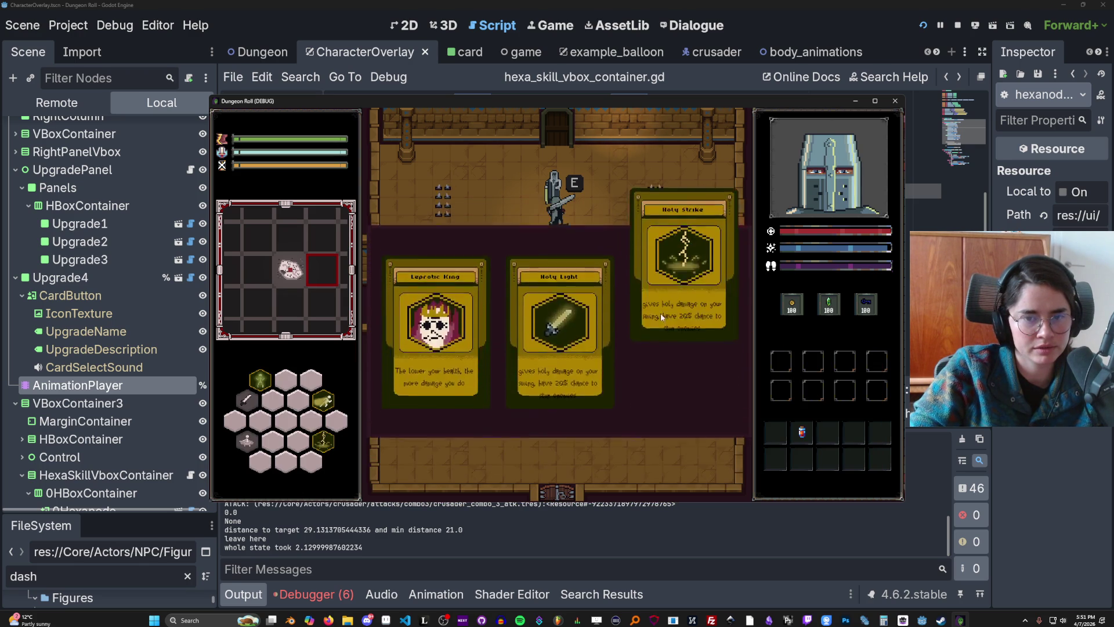
{"action": "left_click", "coordinate": [660, 313]}
Step: Ask Baldwin for more upgrades and pick the Leprotic King and Holy Light cards
{"action": "key", "text": "e"}
{"action": "left_click", "coordinate": [569, 308]}
{"action": "left_click", "coordinate": [573, 301]}
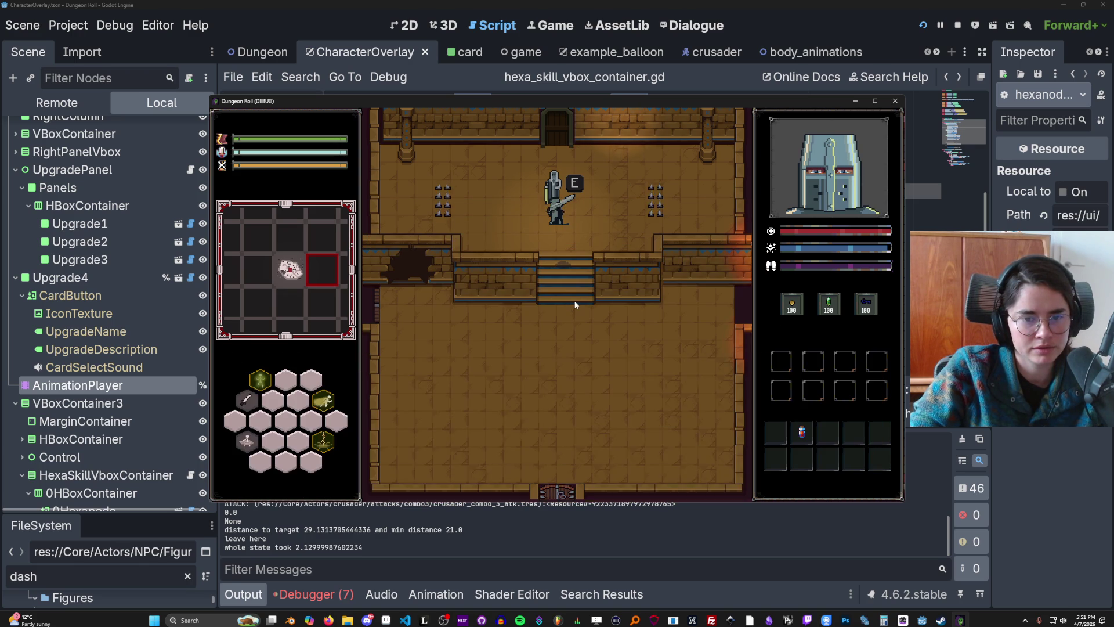
{"action": "left_click", "coordinate": [578, 299]}
{"action": "key", "text": "e"}
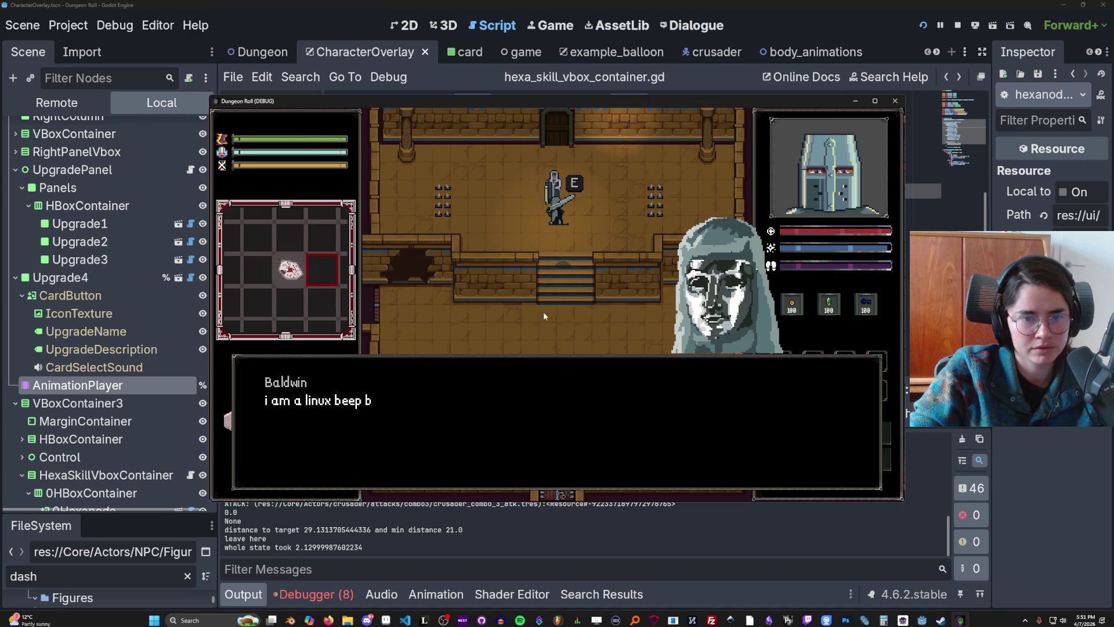
{"action": "left_click", "coordinate": [545, 308]}
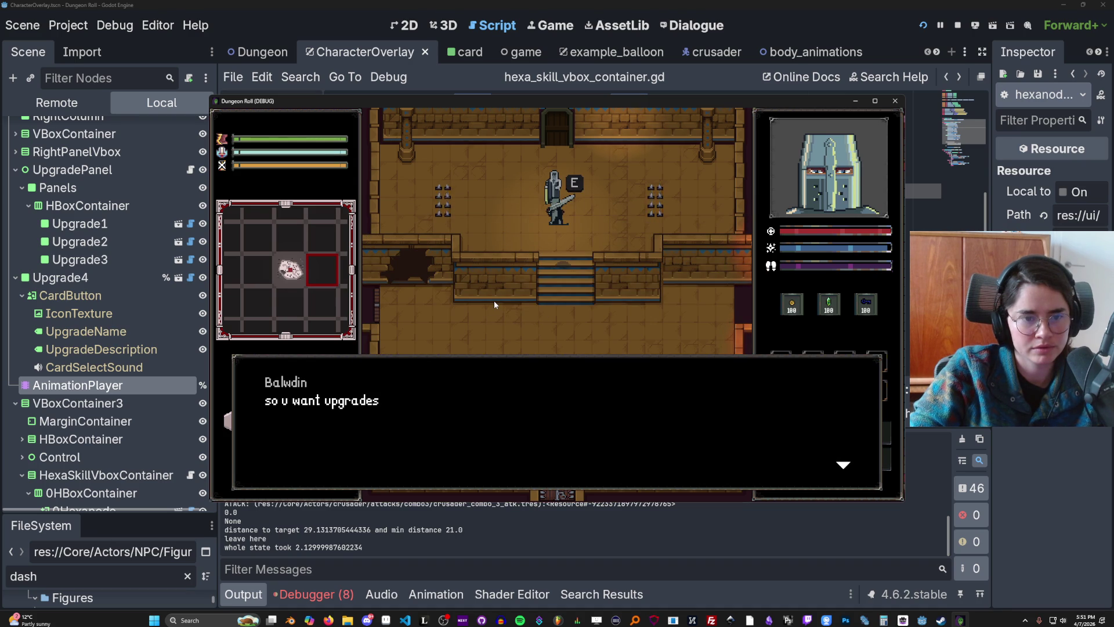
{"action": "left_click", "coordinate": [494, 301]}
{"action": "left_click", "coordinate": [449, 301]}
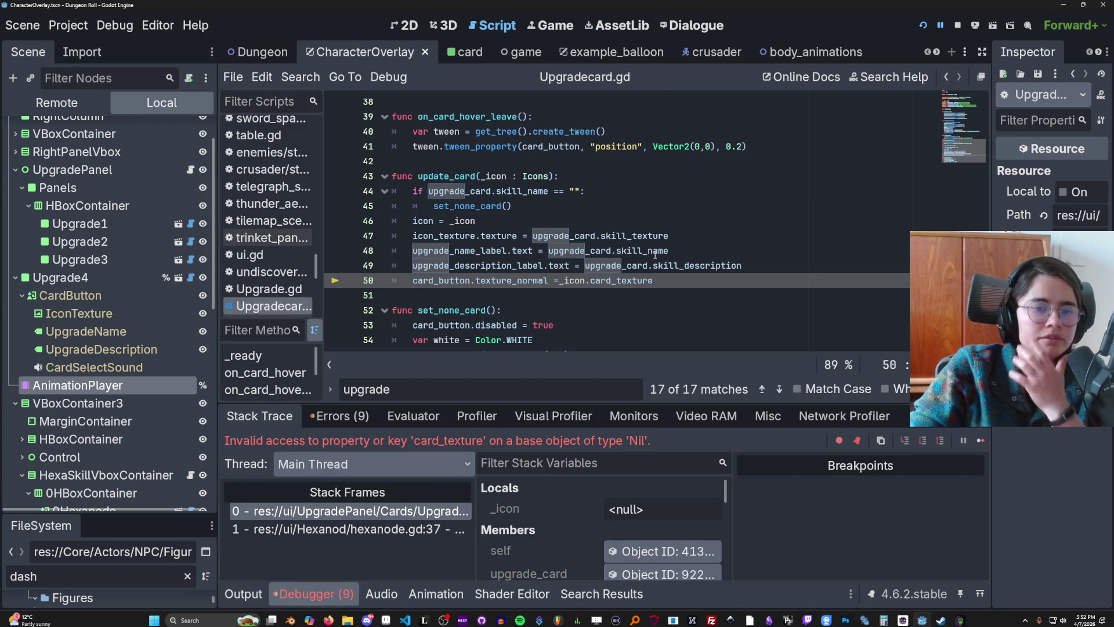
Step: Inspect the Nil card_texture error's stack variables and select update_card to search for it
{"action": "mouse_move", "coordinate": [655, 254]}
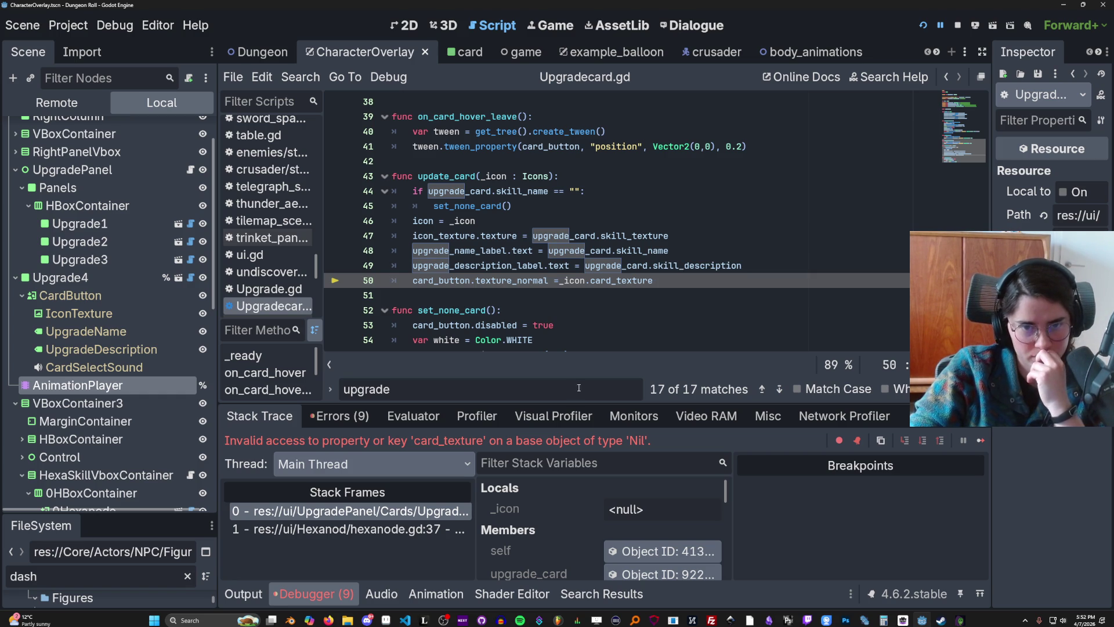
{"action": "scroll", "coordinate": [568, 505], "scroll_direction": "down", "scroll_amount": 5}
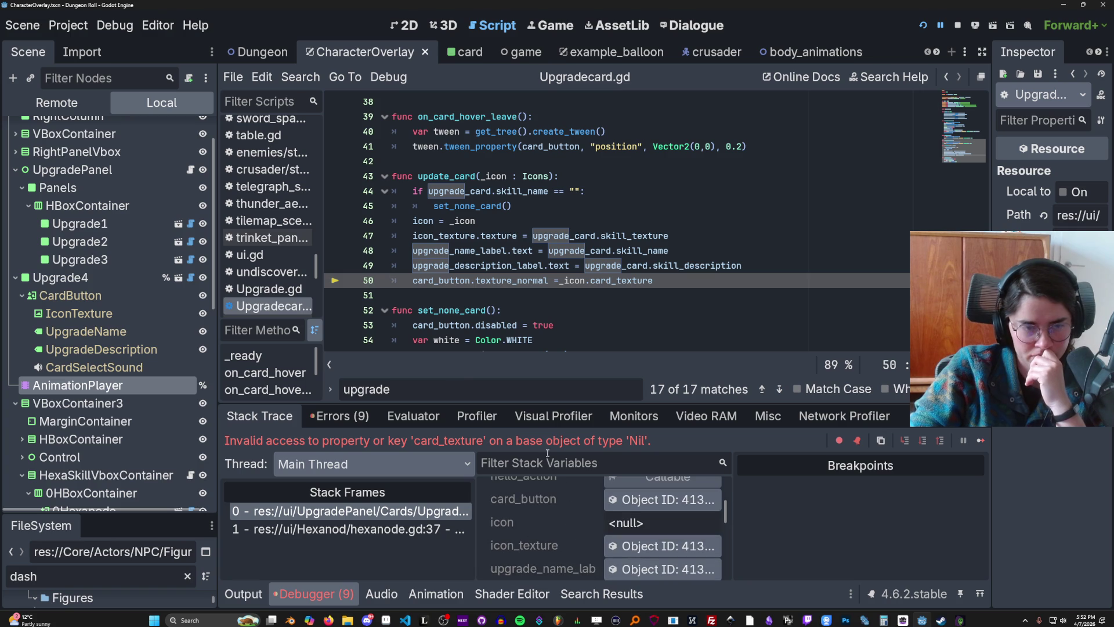
{"action": "scroll", "coordinate": [464, 325], "scroll_direction": "up", "scroll_amount": 1}
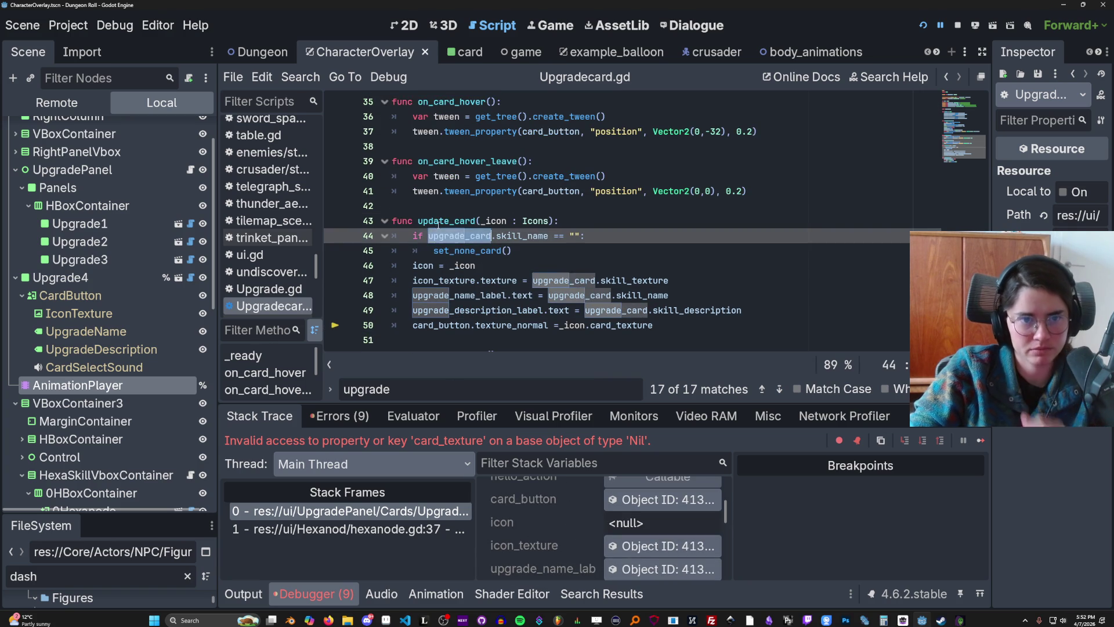
{"action": "double_click", "coordinate": [447, 221]}
{"action": "left_click", "coordinate": [302, 79]}
Step: Search all project files for update_card, then enlarge the FileSystem dock and clear its dash filter
{"action": "left_click", "coordinate": [348, 174]}
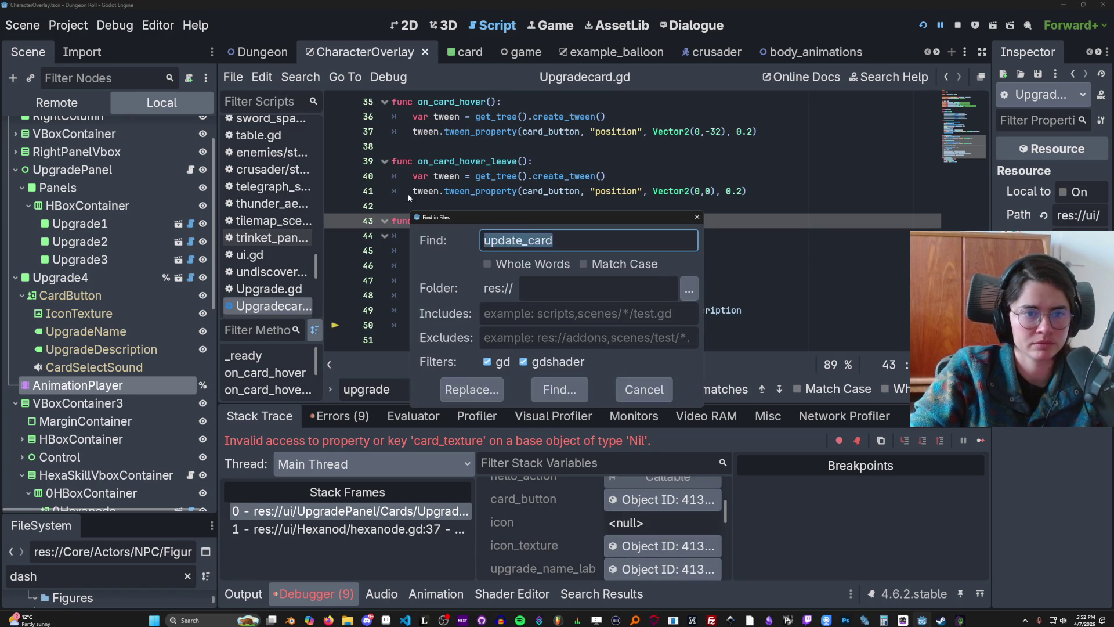
{"action": "left_click", "coordinate": [575, 390]}
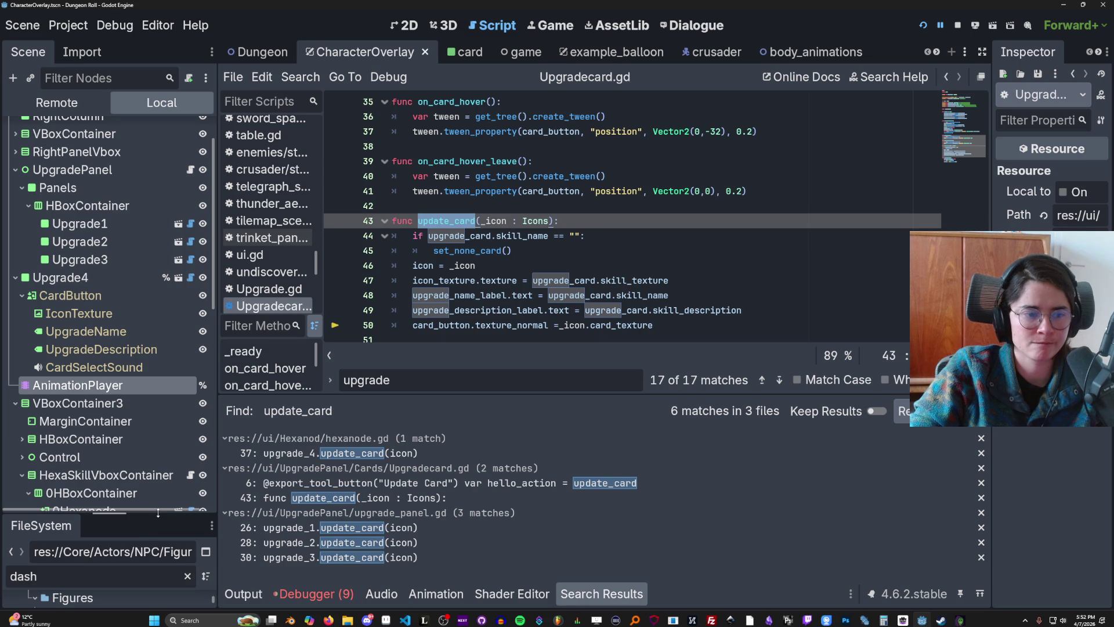
{"action": "left_click_drag", "start_coordinate": [104, 513], "coordinate": [107, 229]}
{"action": "left_click", "coordinate": [187, 291]}
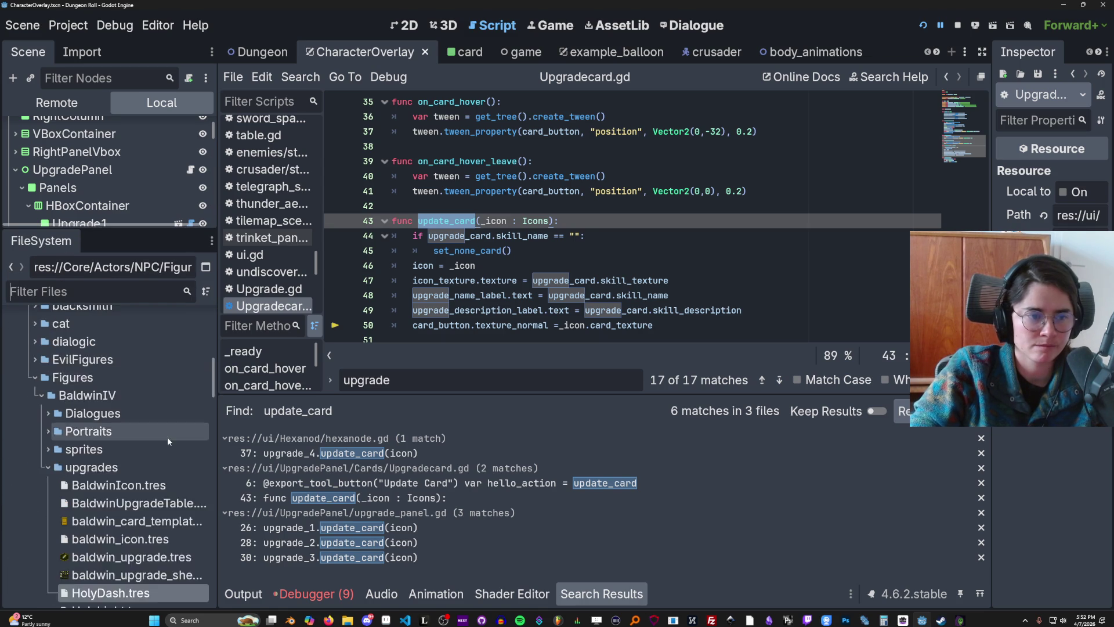
{"action": "scroll", "coordinate": [167, 436], "scroll_direction": "down", "scroll_amount": 3}
Step: Inspect the HolyDash, HolyLight, LeproticKing and Repentance .tres resources, then jump to hexanode.gd line 37
{"action": "left_click", "coordinate": [116, 450]}
{"action": "left_click", "coordinate": [110, 464]}
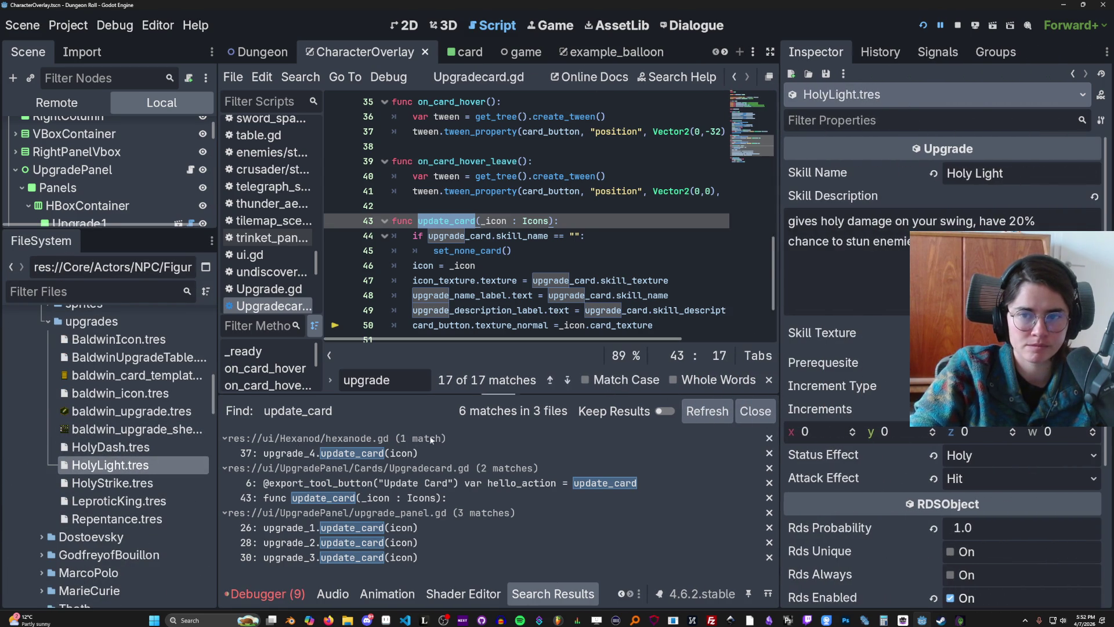
{"action": "left_click", "coordinate": [49, 448]}
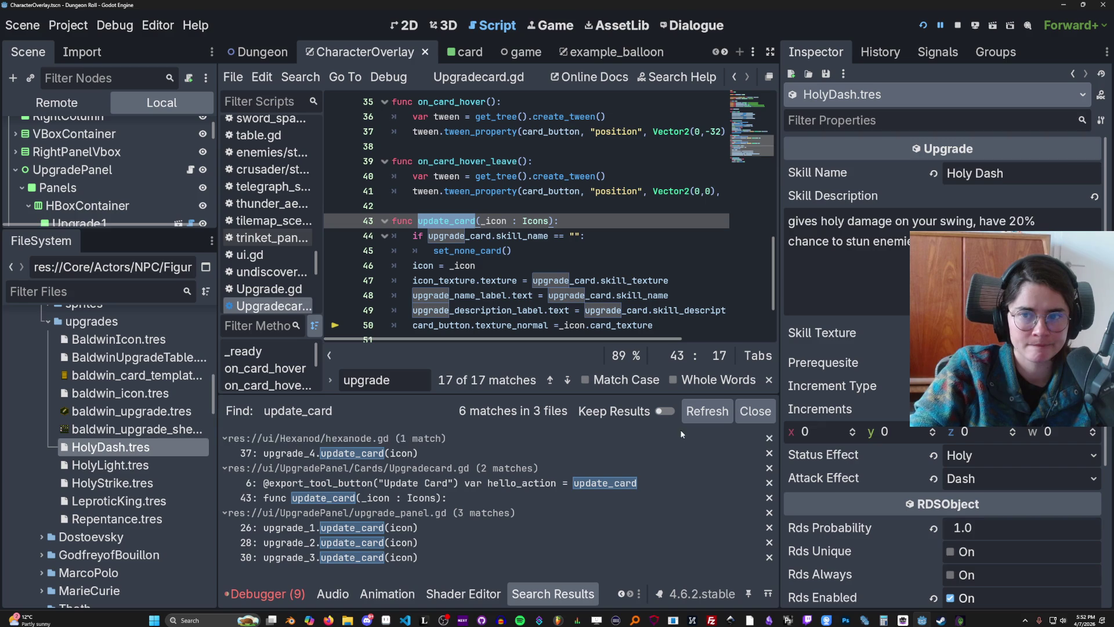
{"action": "left_click", "coordinate": [110, 464]}
{"action": "left_click", "coordinate": [112, 483]}
{"action": "left_click", "coordinate": [140, 500]}
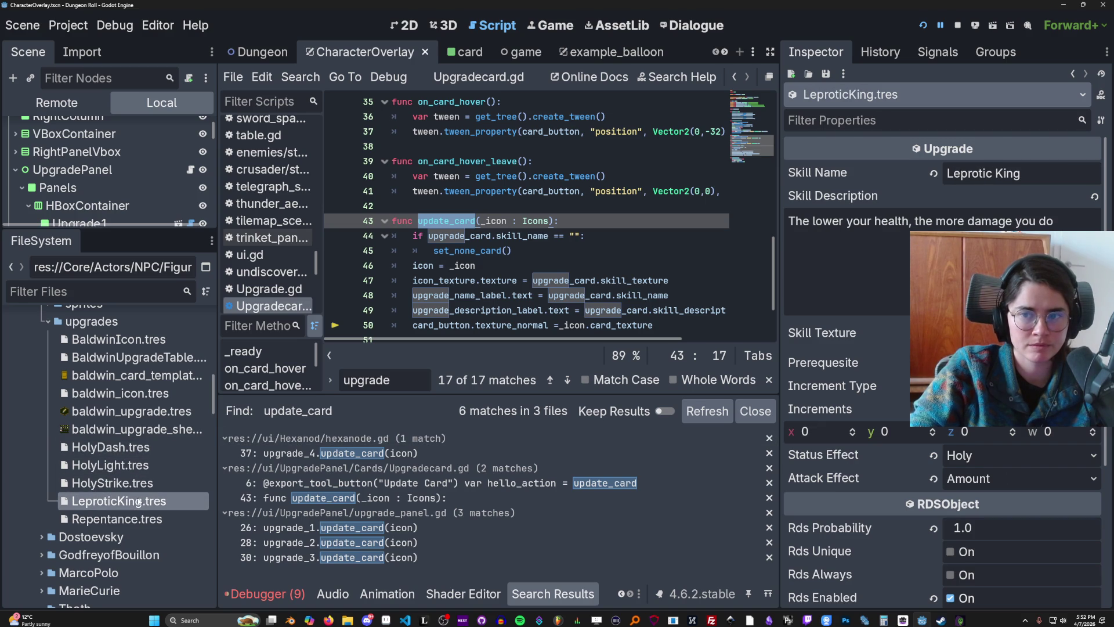
{"action": "left_click", "coordinate": [125, 519]}
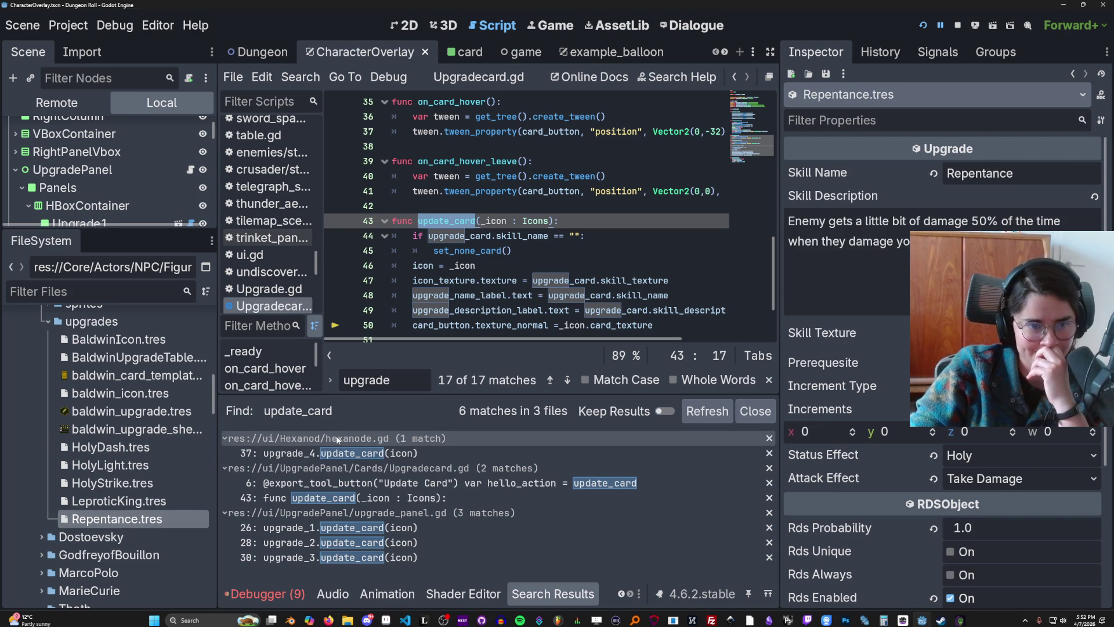
{"action": "left_click", "coordinate": [336, 531]}
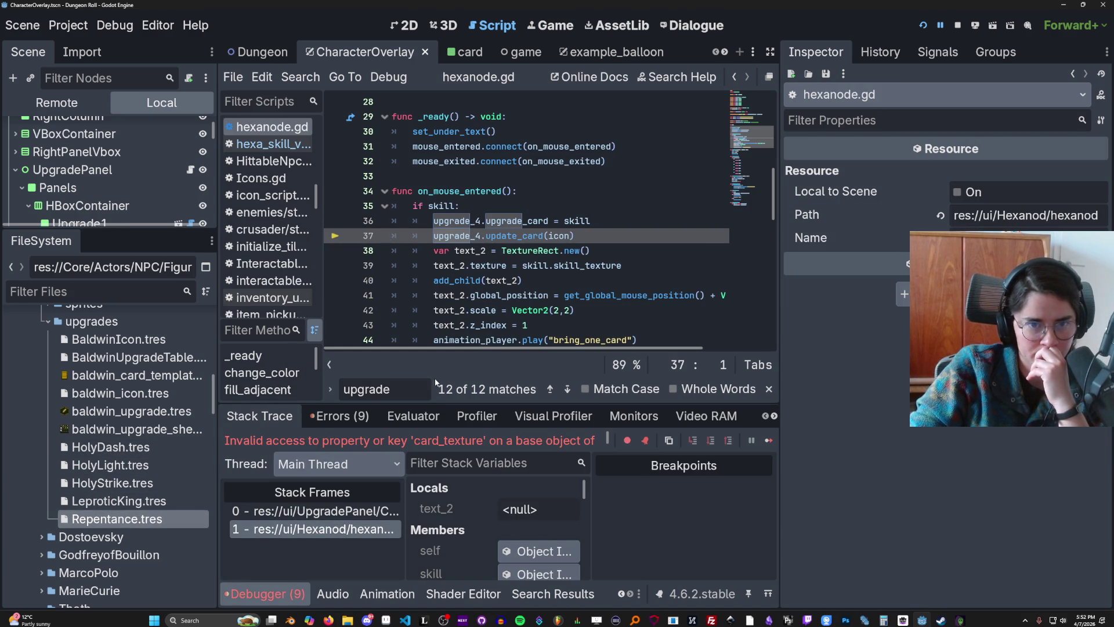
Step: Give the code area more height and inspect the Repentance skill Object in Stack Variables
{"action": "mouse_move", "coordinate": [565, 302]}
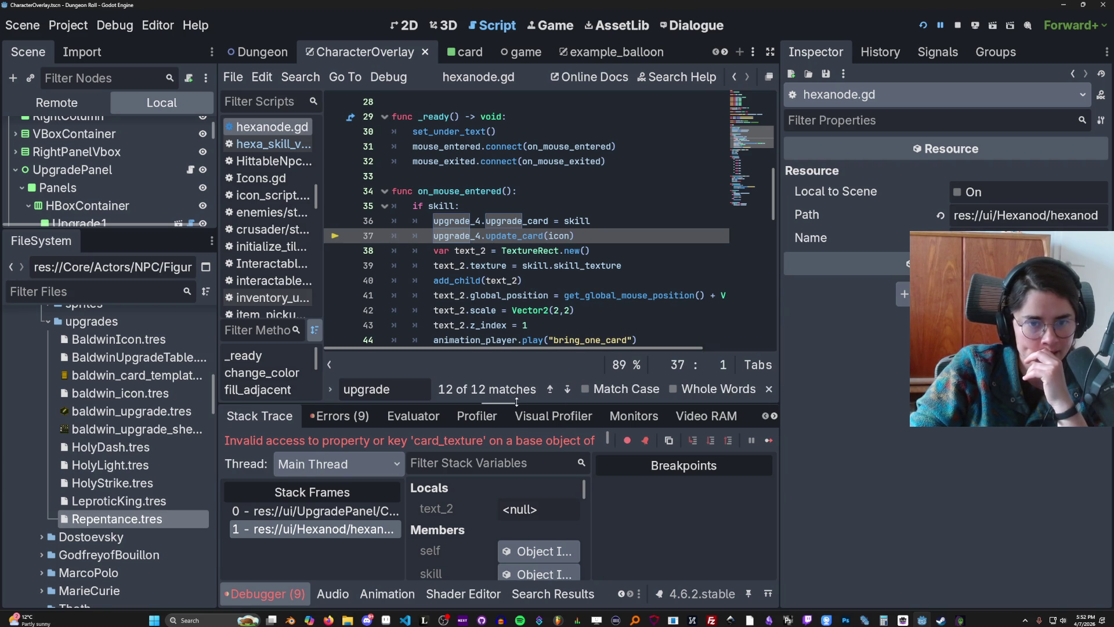
{"action": "left_click_drag", "start_coordinate": [516, 401], "coordinate": [516, 443]}
{"action": "scroll", "coordinate": [509, 342], "scroll_direction": "down", "scroll_amount": 2}
{"action": "mouse_move", "coordinate": [509, 342]}
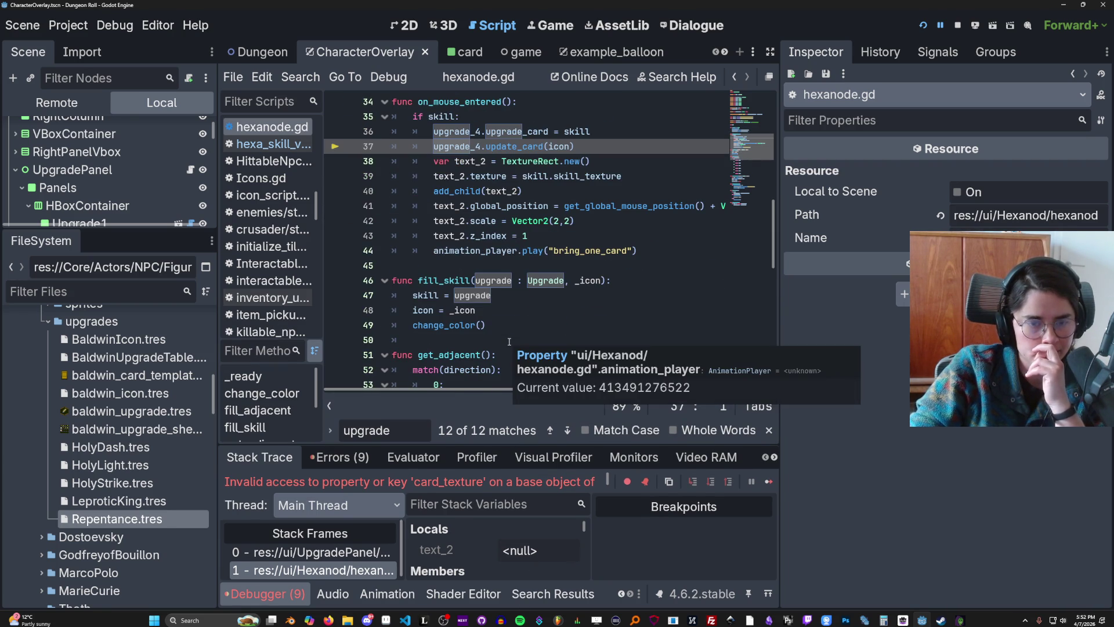
{"action": "scroll", "coordinate": [510, 340], "scroll_direction": "up", "scroll_amount": 1}
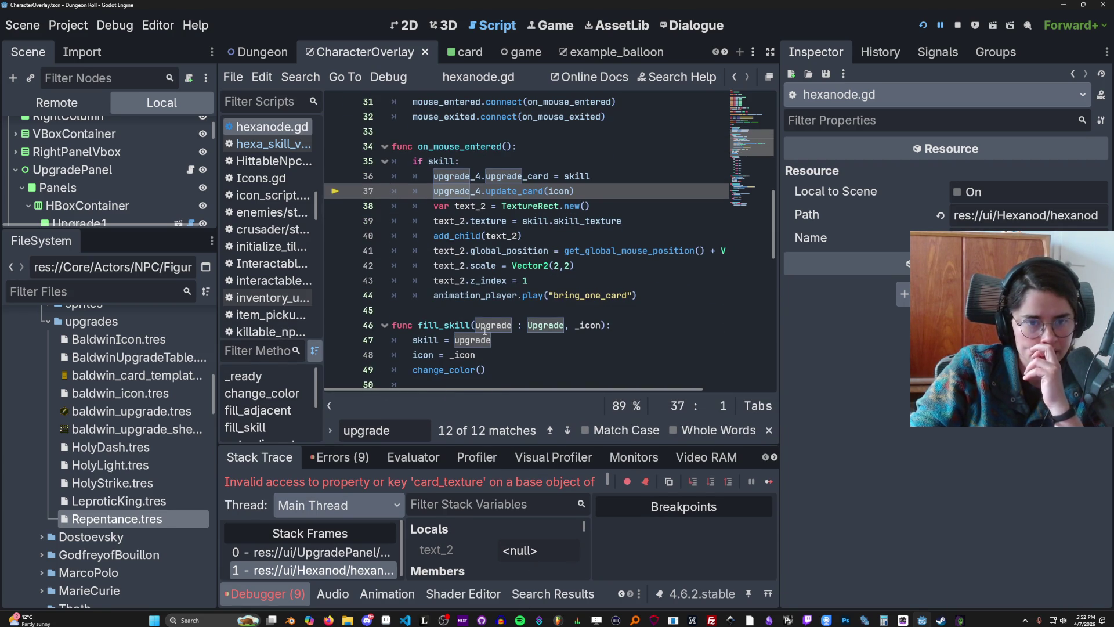
{"action": "scroll", "coordinate": [485, 328], "scroll_direction": "down", "scroll_amount": 1}
{"action": "scroll", "coordinate": [496, 549], "scroll_direction": "down", "scroll_amount": 3}
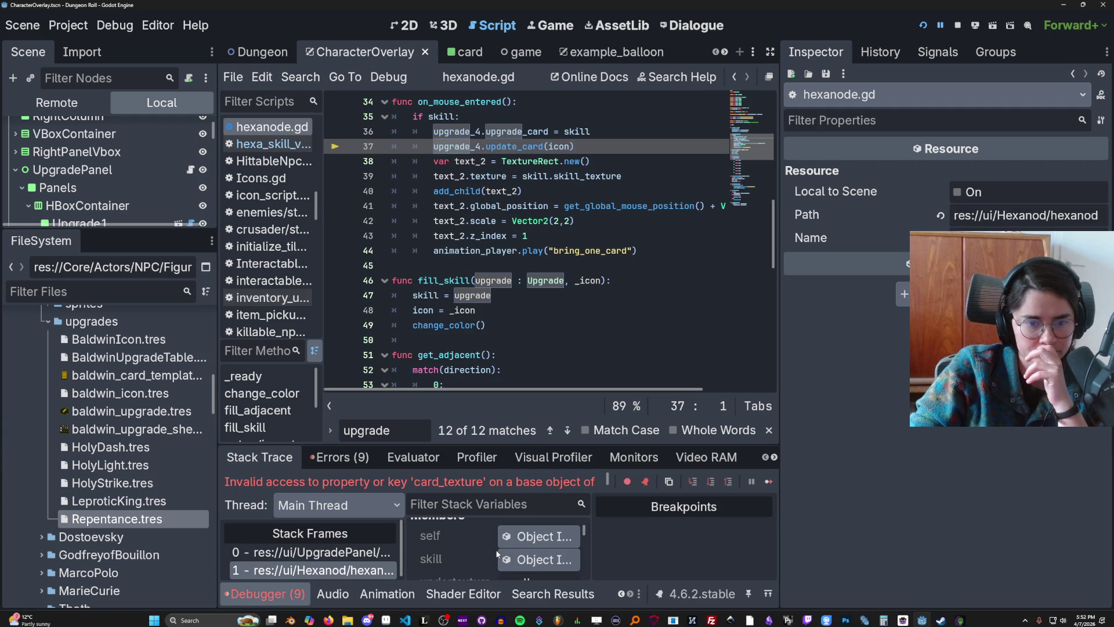
{"action": "left_click", "coordinate": [521, 539]}
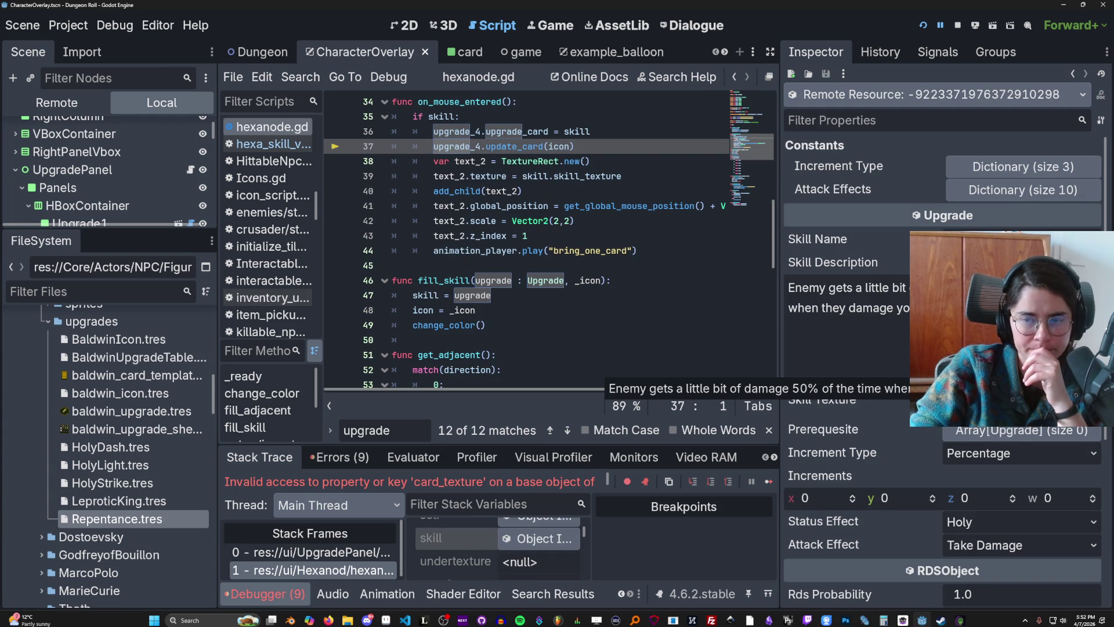
{"action": "scroll", "coordinate": [847, 290], "scroll_direction": "down", "scroll_amount": 2}
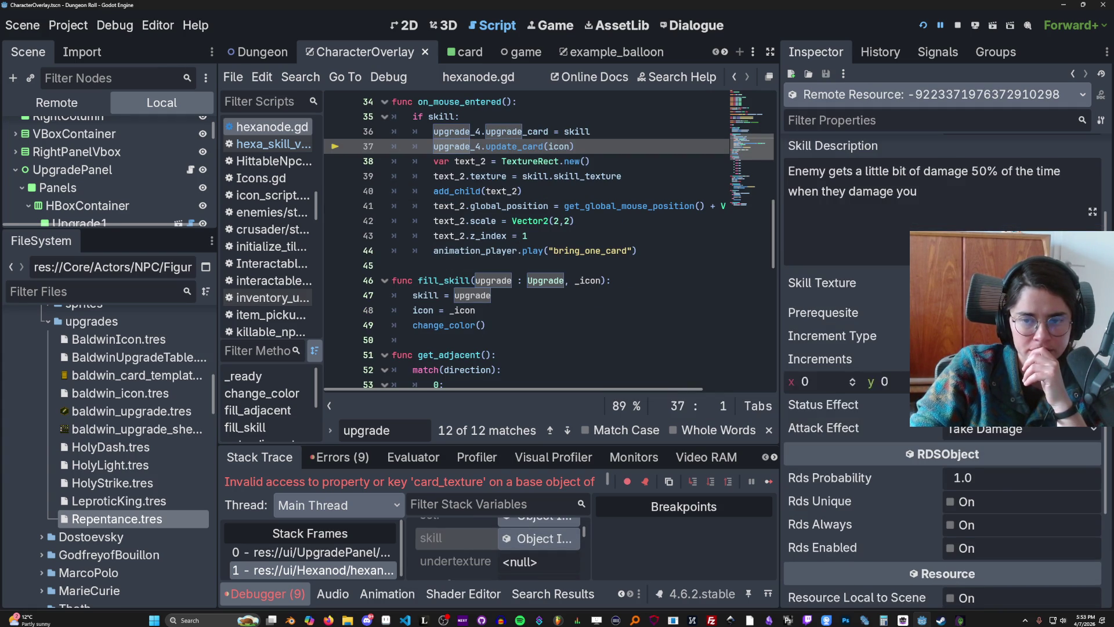
{"action": "scroll", "coordinate": [847, 290], "scroll_direction": "up", "scroll_amount": 1}
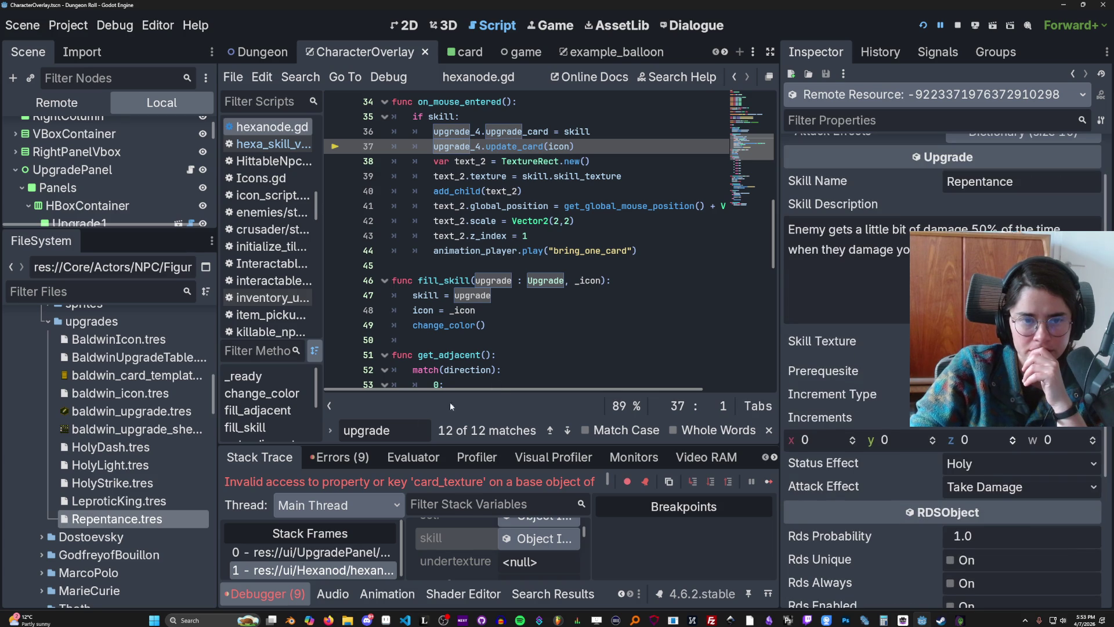
Step: Enlarge the Scene dock and open hexa_skill_vbox_container.gd
{"action": "mouse_move", "coordinate": [101, 226]}
{"action": "left_mouse_down"}
{"action": "mouse_move", "coordinate": [129, 238]}
{"action": "mouse_move", "coordinate": [133, 410]}
{"action": "left_mouse_up"}
{"action": "scroll", "coordinate": [152, 320], "scroll_direction": "up", "scroll_amount": 2}
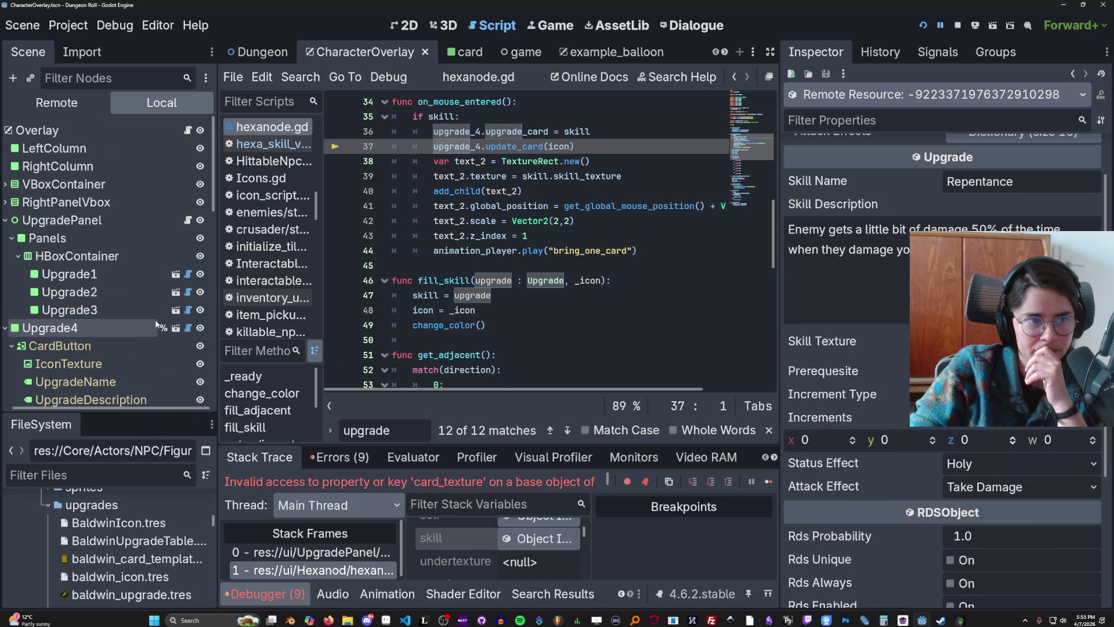
{"action": "scroll", "coordinate": [166, 278], "scroll_direction": "down", "scroll_amount": 10}
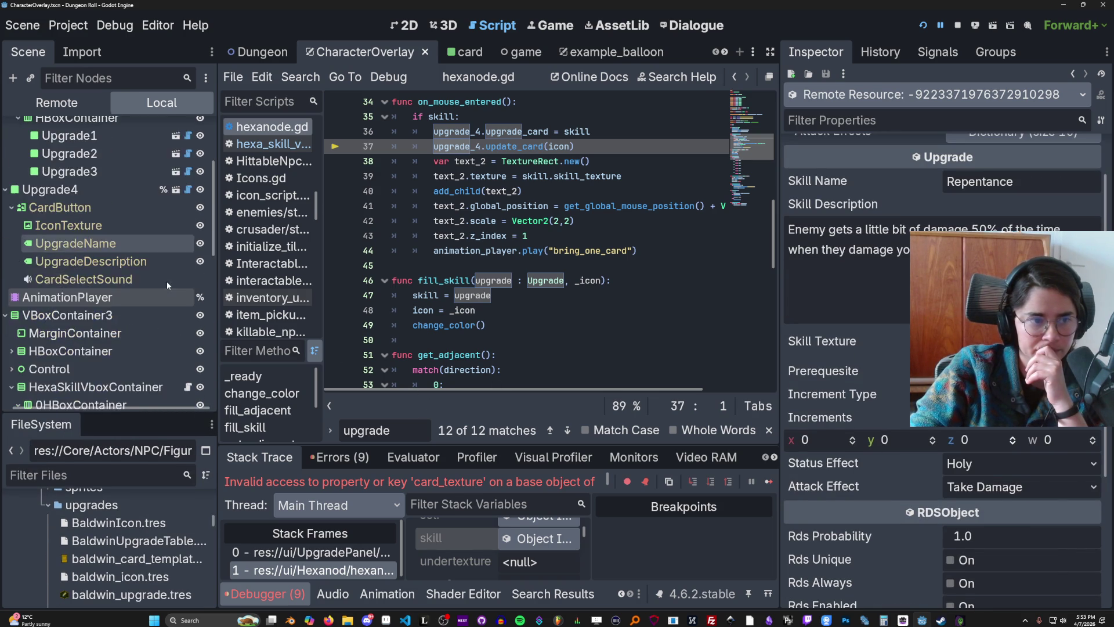
{"action": "left_click", "coordinate": [188, 283]}
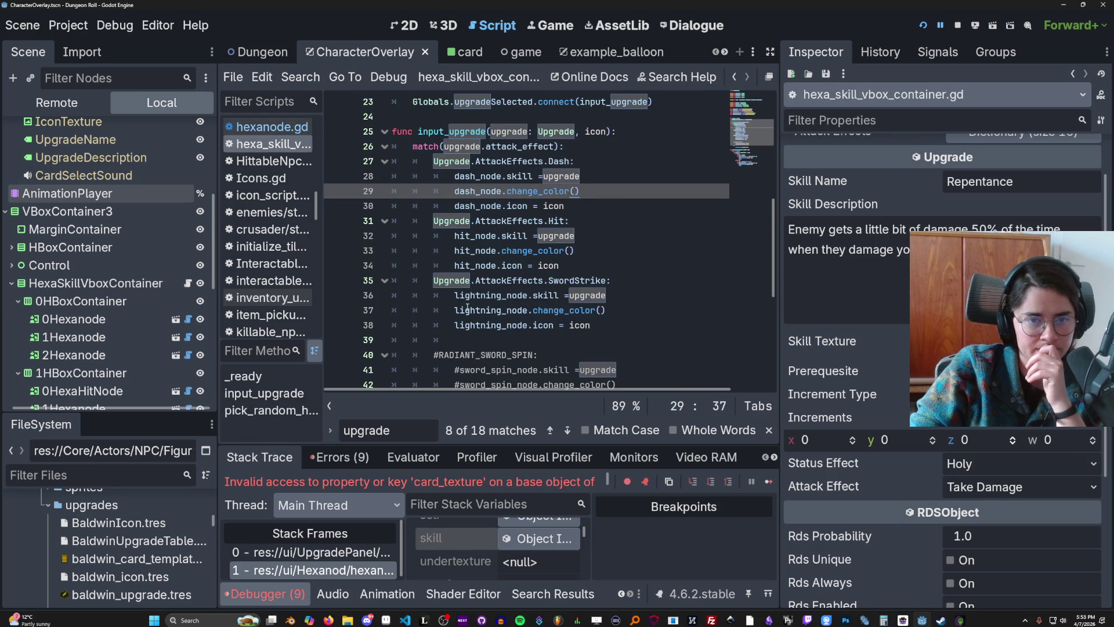
Step: Locate pick_random_hex's hex.fill_adjacent(upgrade, icon) calls, widening the code area past the Inspector
{"action": "double_click", "coordinate": [480, 205]}
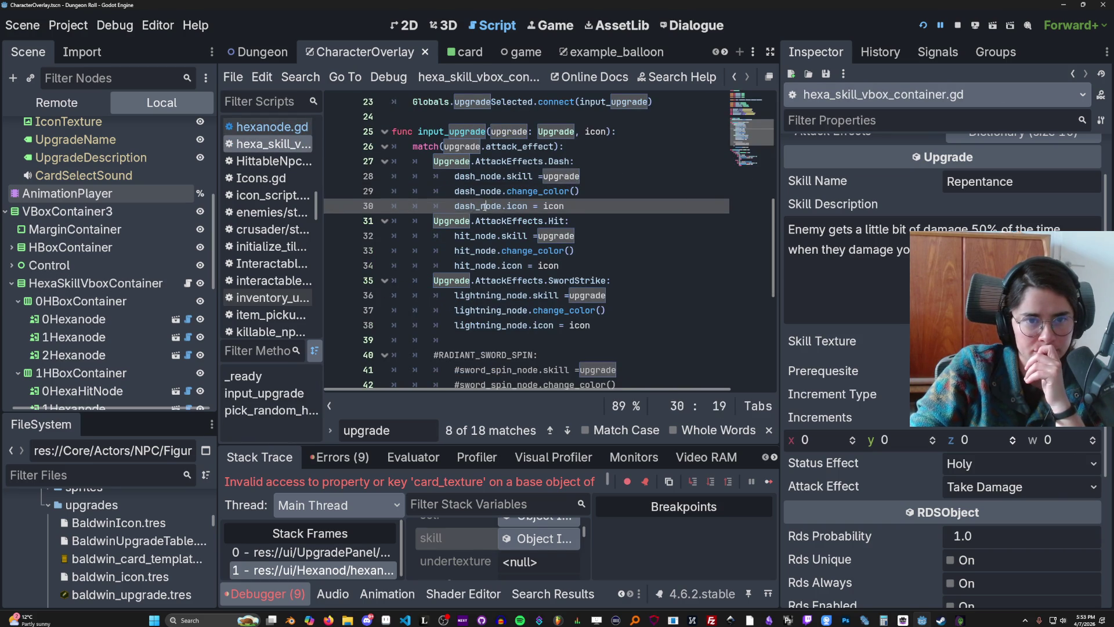
{"action": "scroll", "coordinate": [531, 300], "scroll_direction": "down", "scroll_amount": 5}
{"action": "left_click", "coordinate": [545, 310]}
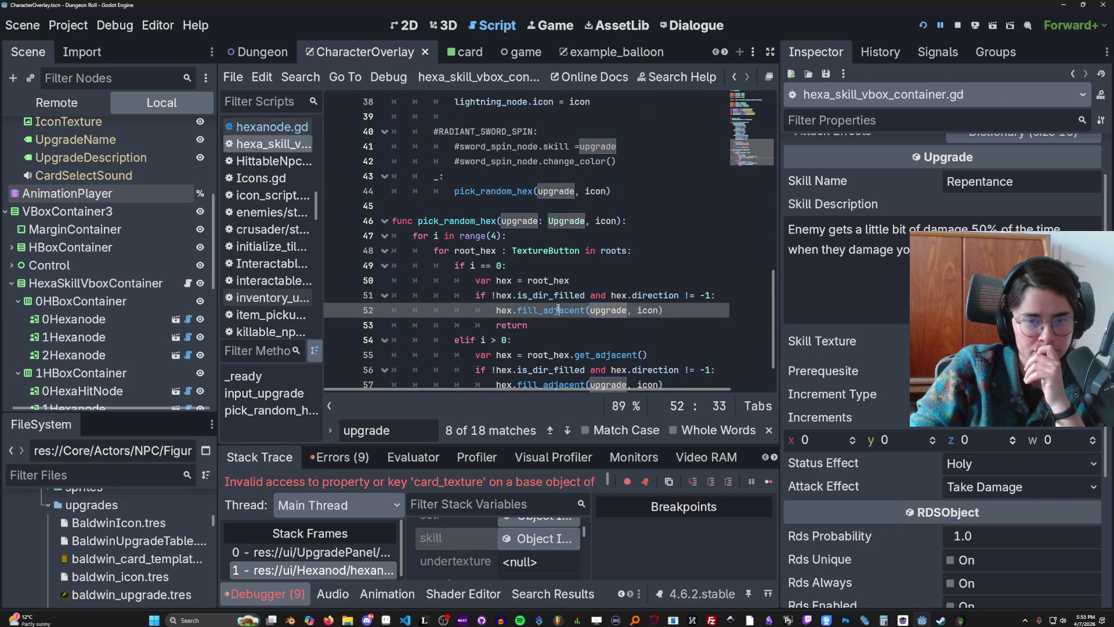
{"action": "double_click", "coordinate": [608, 310]}
{"action": "scroll", "coordinate": [602, 309], "scroll_direction": "down", "scroll_amount": 1}
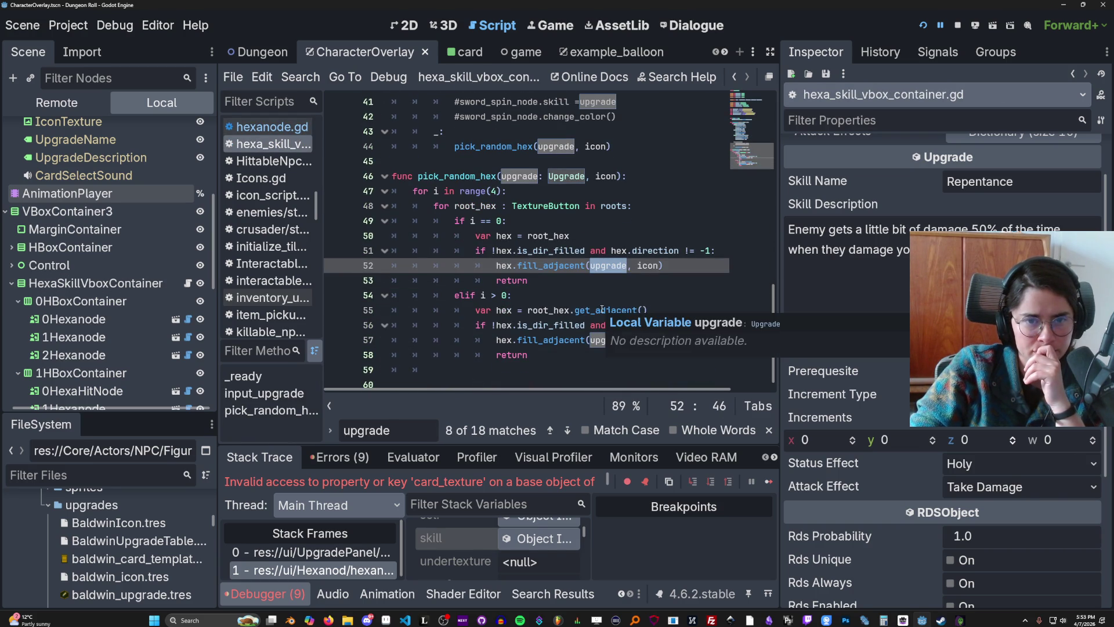
{"action": "left_click", "coordinate": [684, 300]}
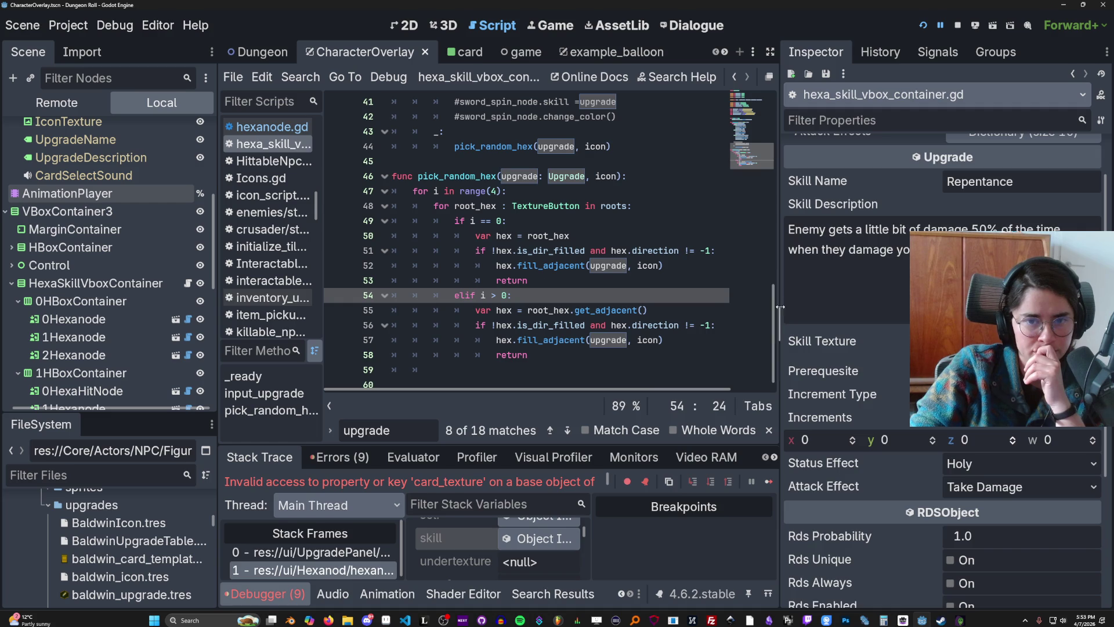
{"action": "left_click_drag", "start_coordinate": [780, 307], "coordinate": [992, 307]}
{"action": "double_click", "coordinate": [546, 267]}
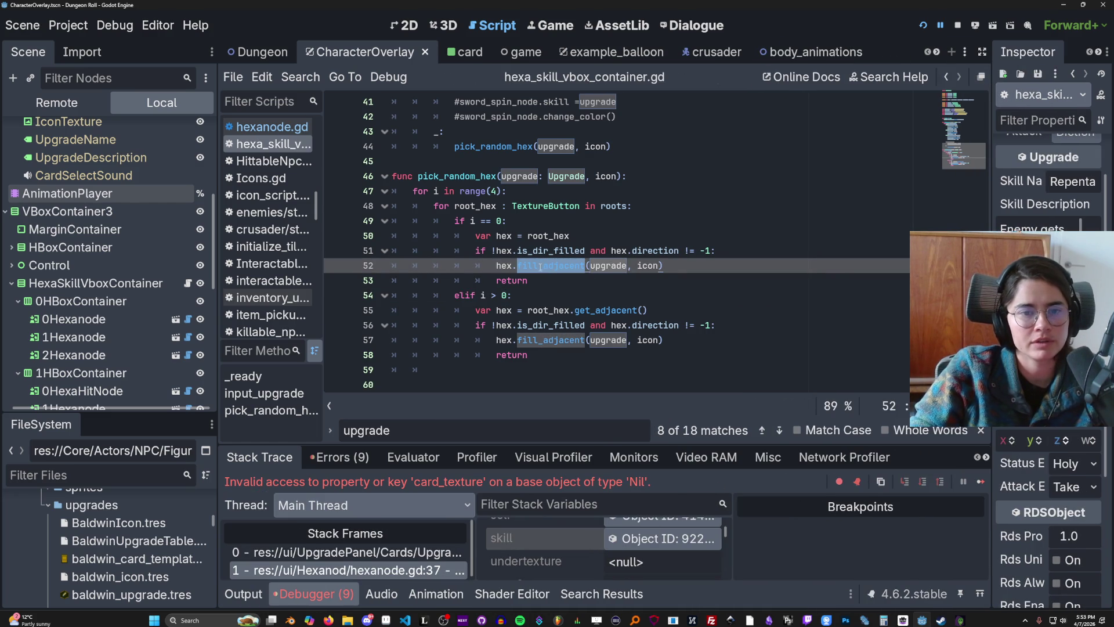
{"action": "left_click", "coordinate": [300, 77]}
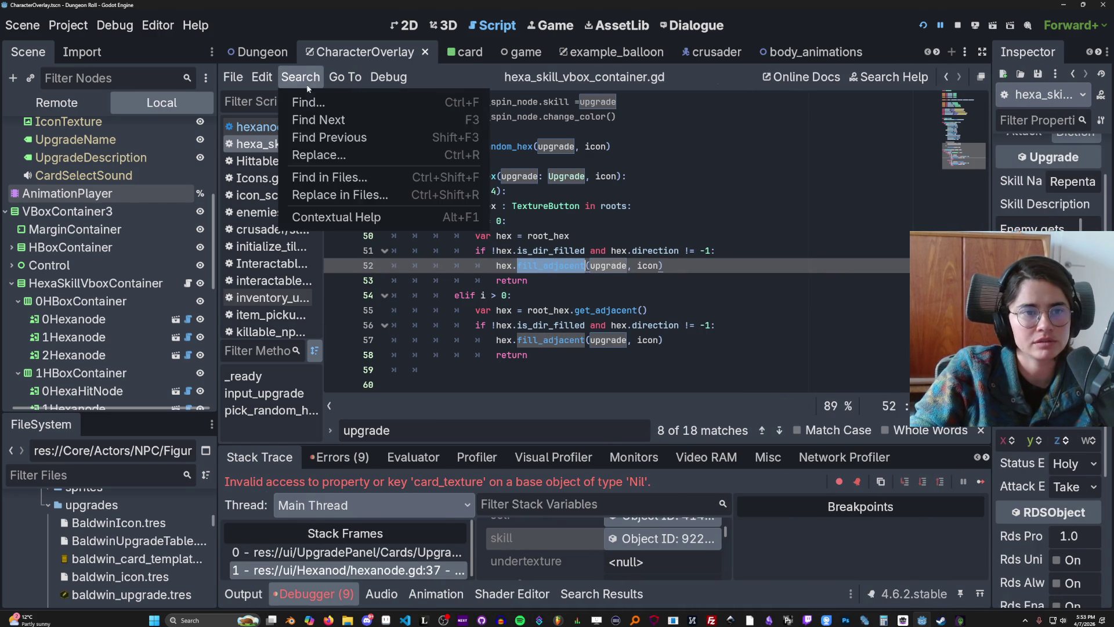
Step: Find fill_adjacent across the project and open its definition in hexanode.gd
{"action": "left_click", "coordinate": [328, 176]}
{"action": "left_click", "coordinate": [575, 389]}
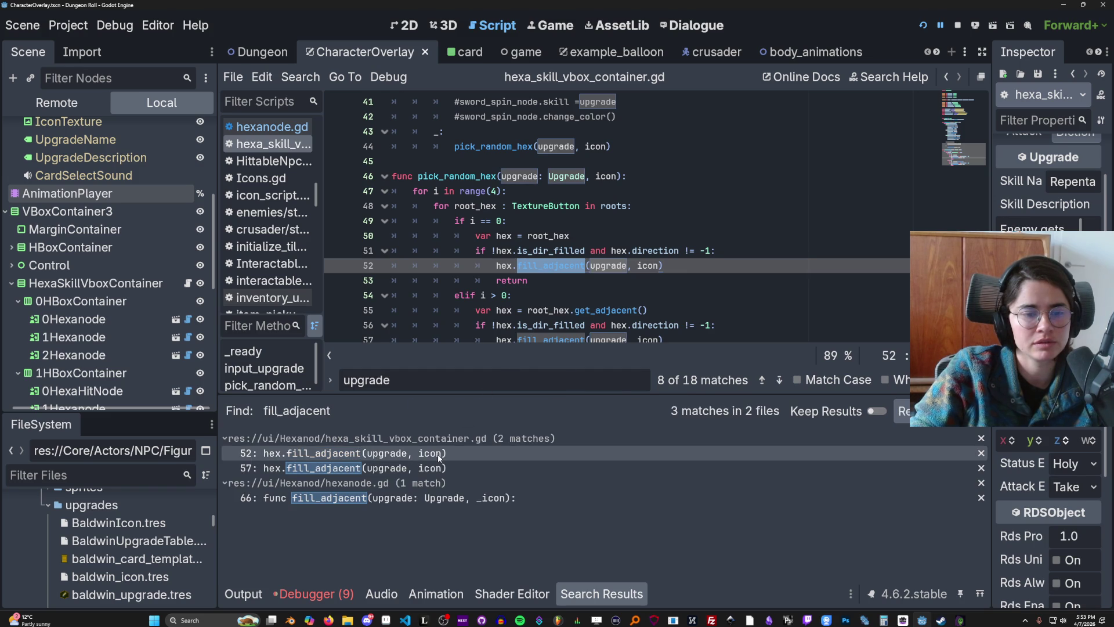
{"action": "left_click", "coordinate": [441, 498]}
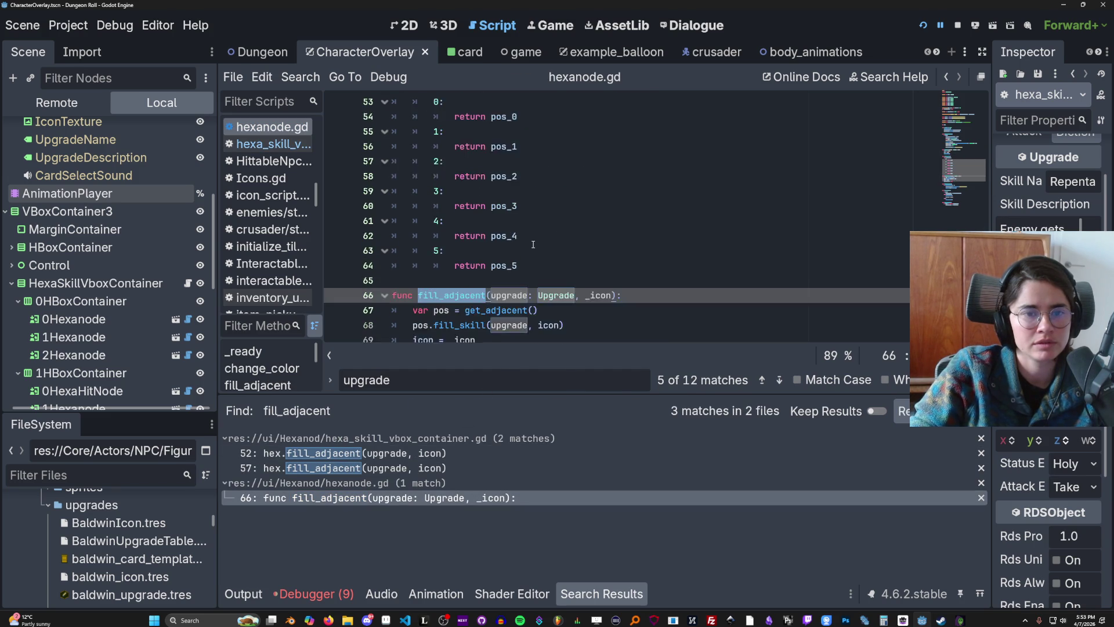
Step: Add print("ICON ", _icon) as the first line of fill_adjacent and save
{"action": "left_click", "coordinate": [627, 207]}
{"action": "key", "text": "Return"}
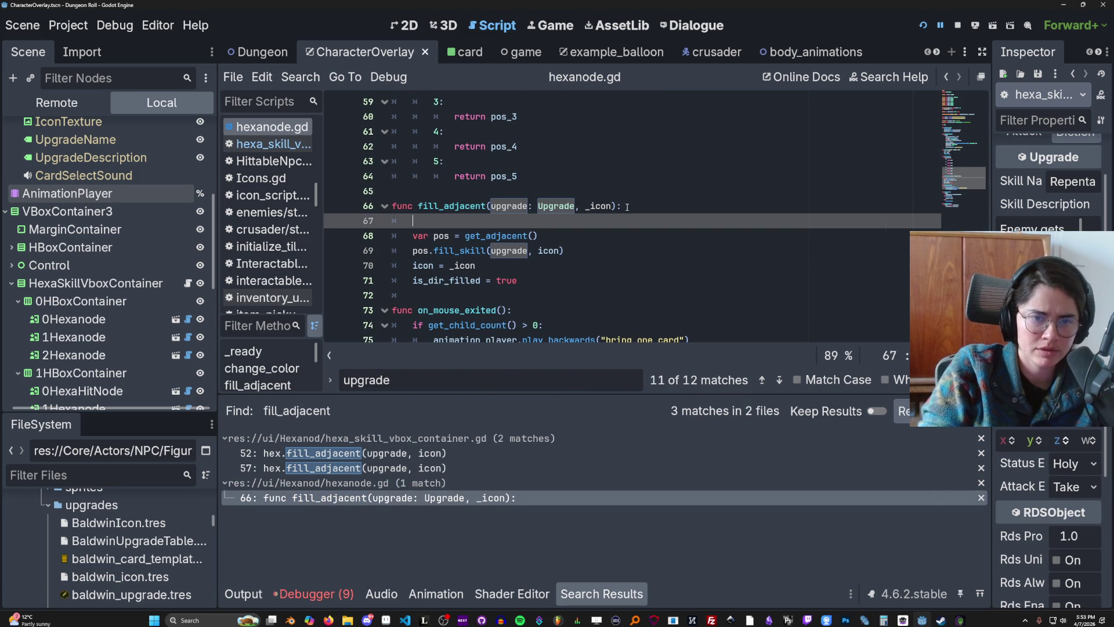
{"action": "type", "text": "print(\"IC"}
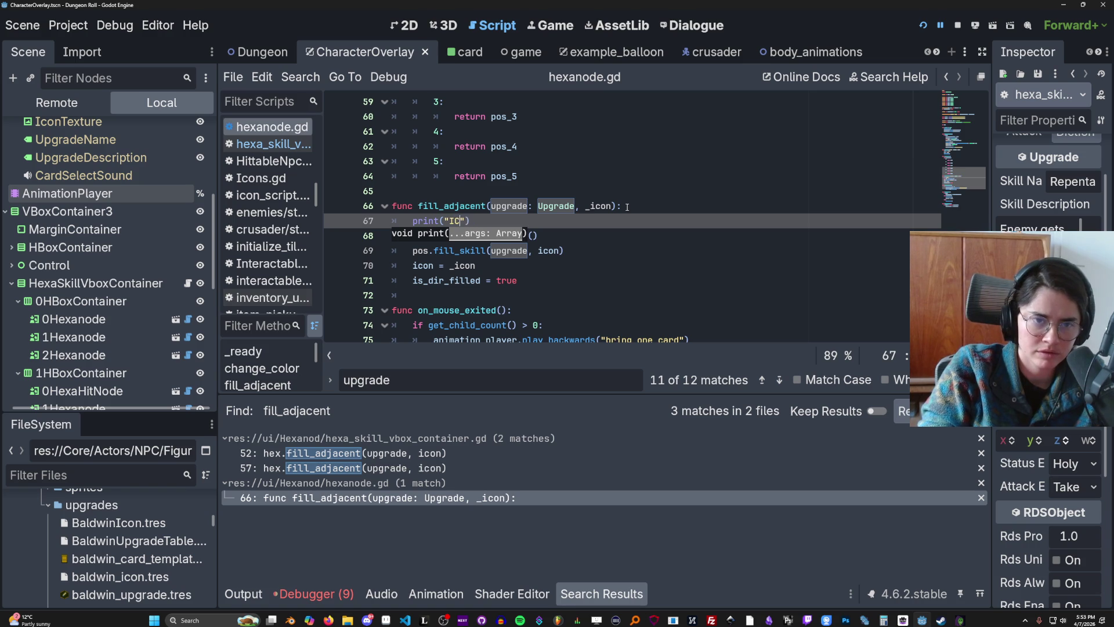
{"action": "type", "text": "i"}
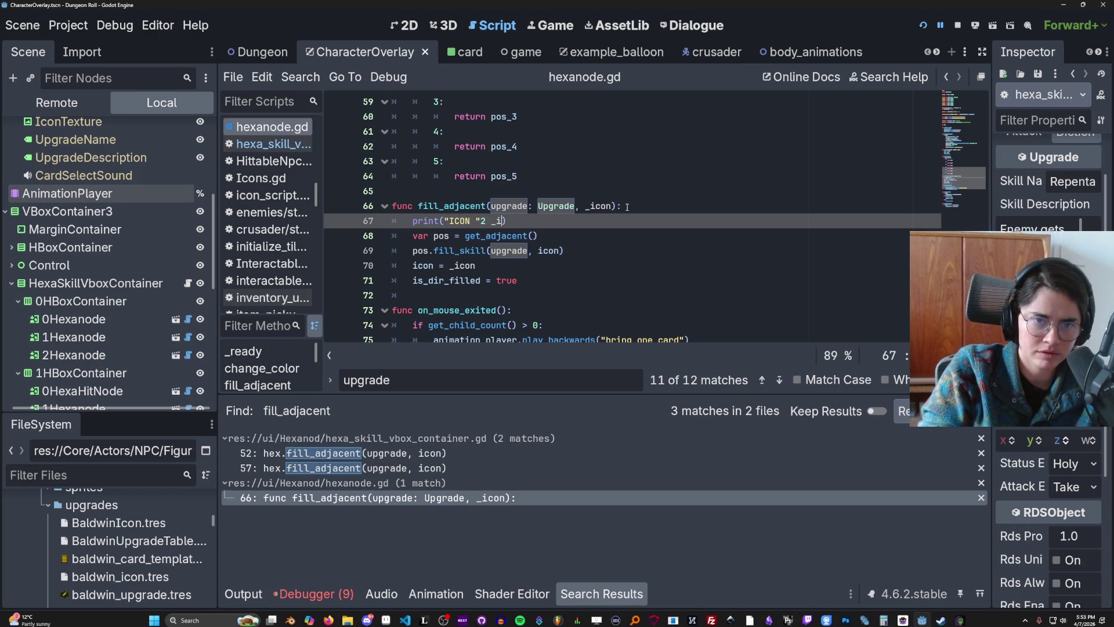
{"action": "type", "text": "n"}
{"action": "key", "text": "ctrl+s"}
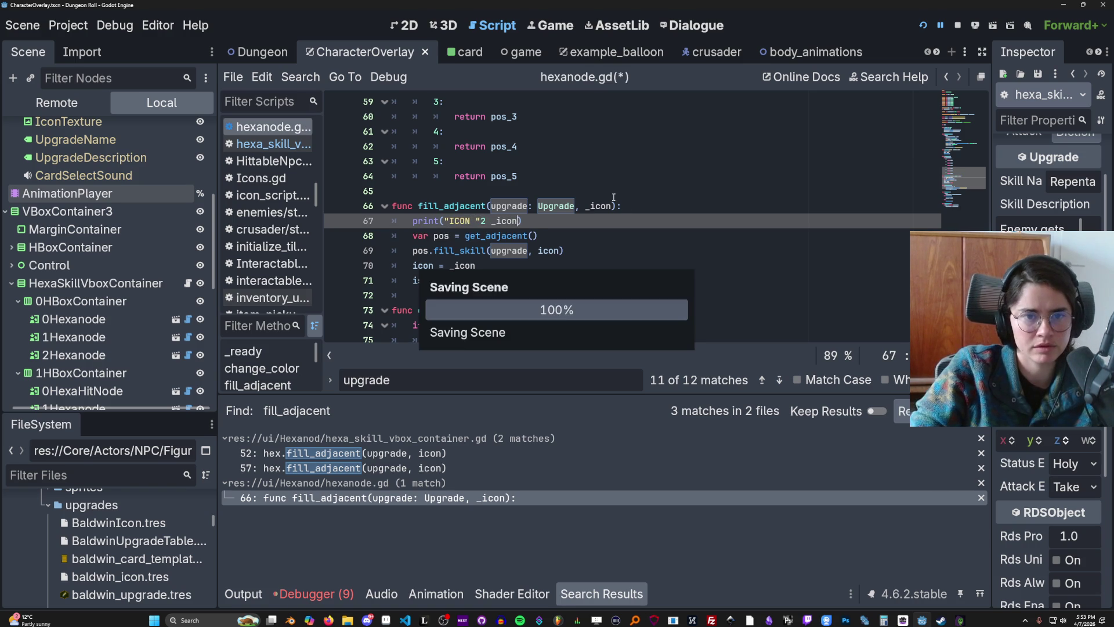
{"action": "type", "text": ","}
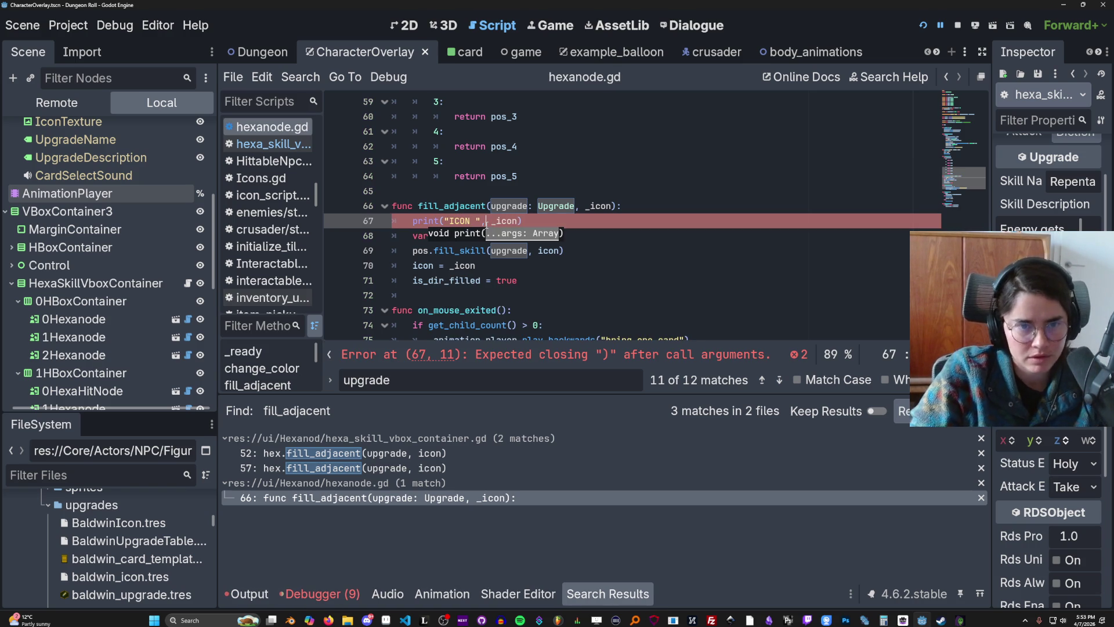
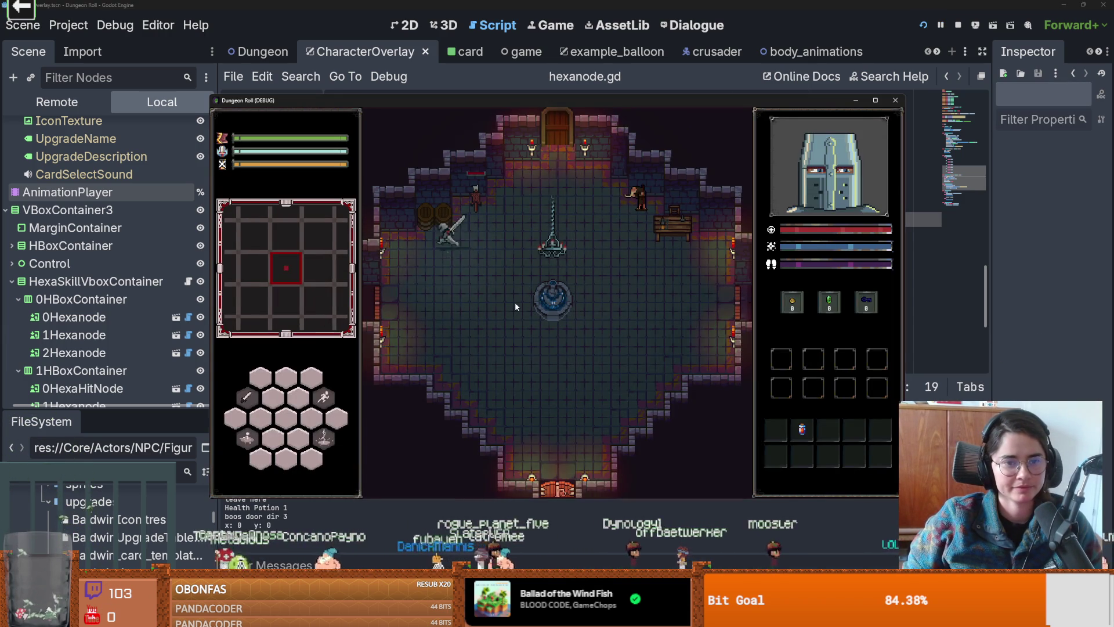
Step: End the current run from the pause menu and pick a starting room card
{"action": "left_click", "coordinate": [531, 298]}
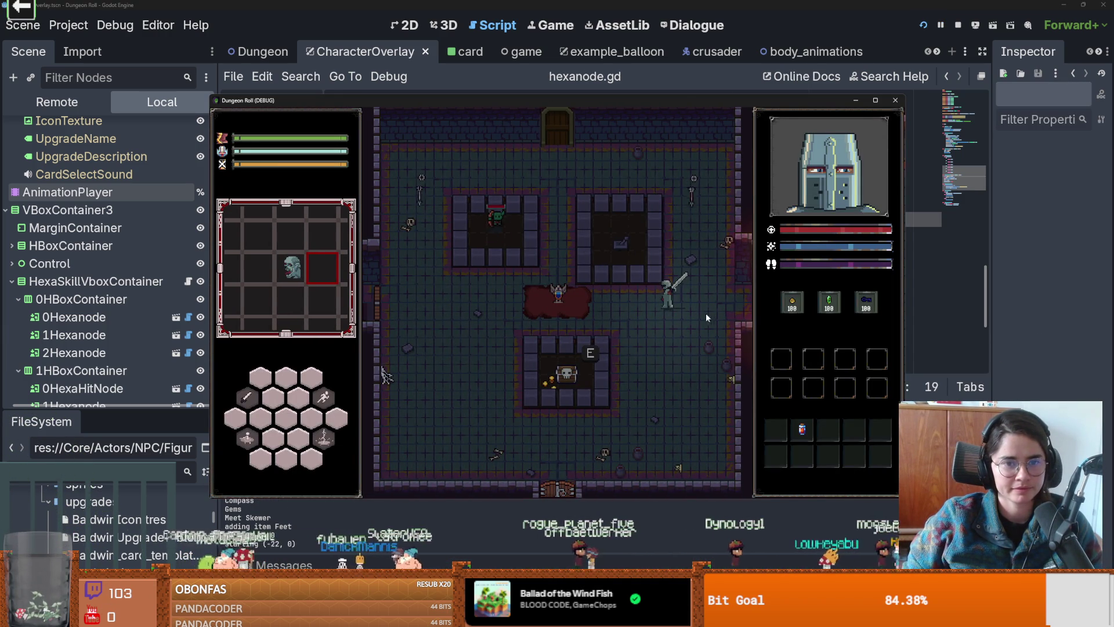
{"action": "key", "text": "Escape"}
{"action": "left_click", "coordinate": [561, 361]}
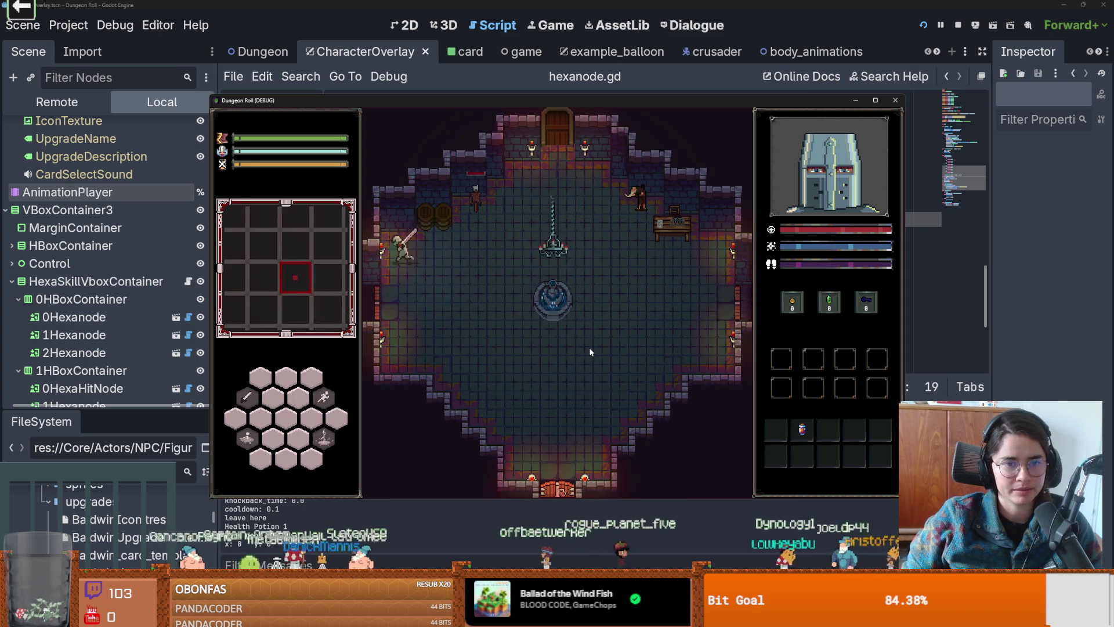
{"action": "left_click", "coordinate": [573, 256]}
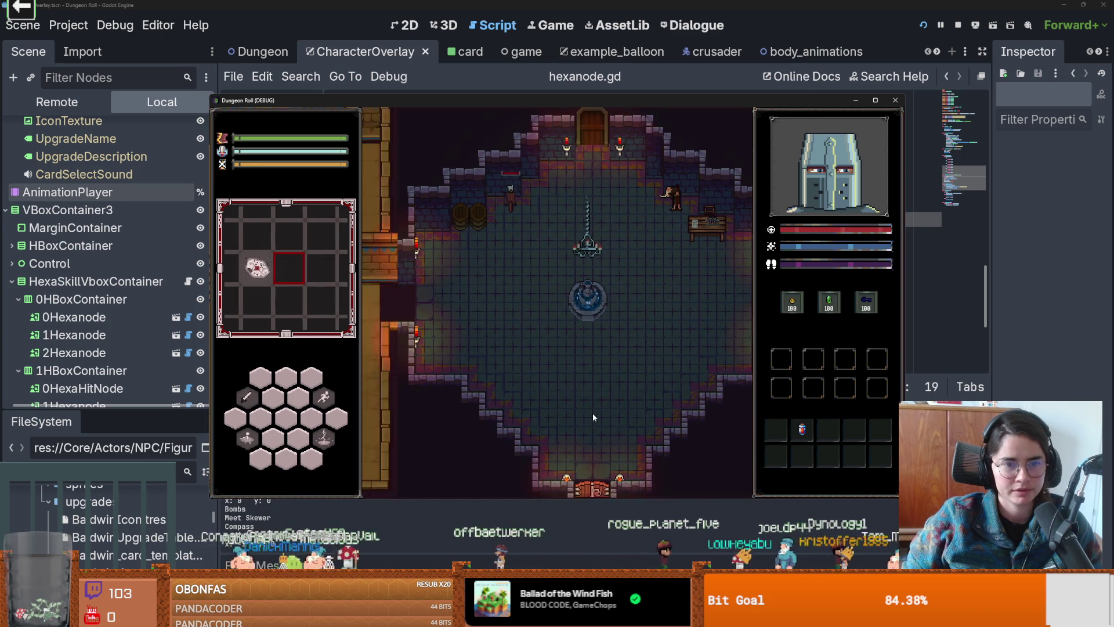
Step: Kill the goblin, ask Baldwin for upgrades and pick the Leprotic King card
{"action": "key", "text": "a"}
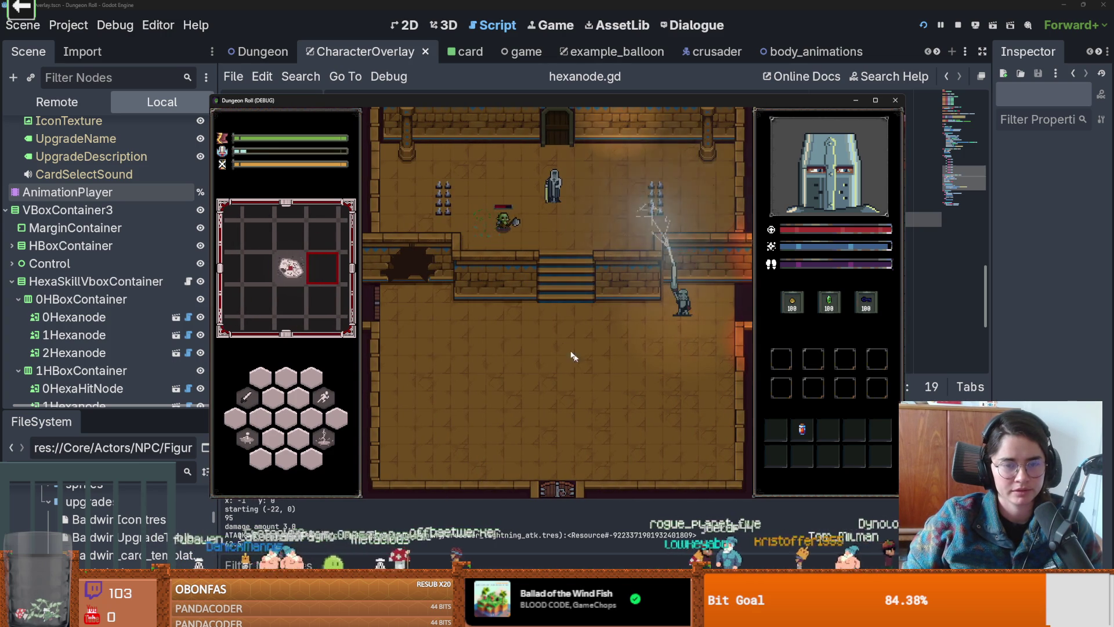
{"action": "left_click", "coordinate": [565, 220]}
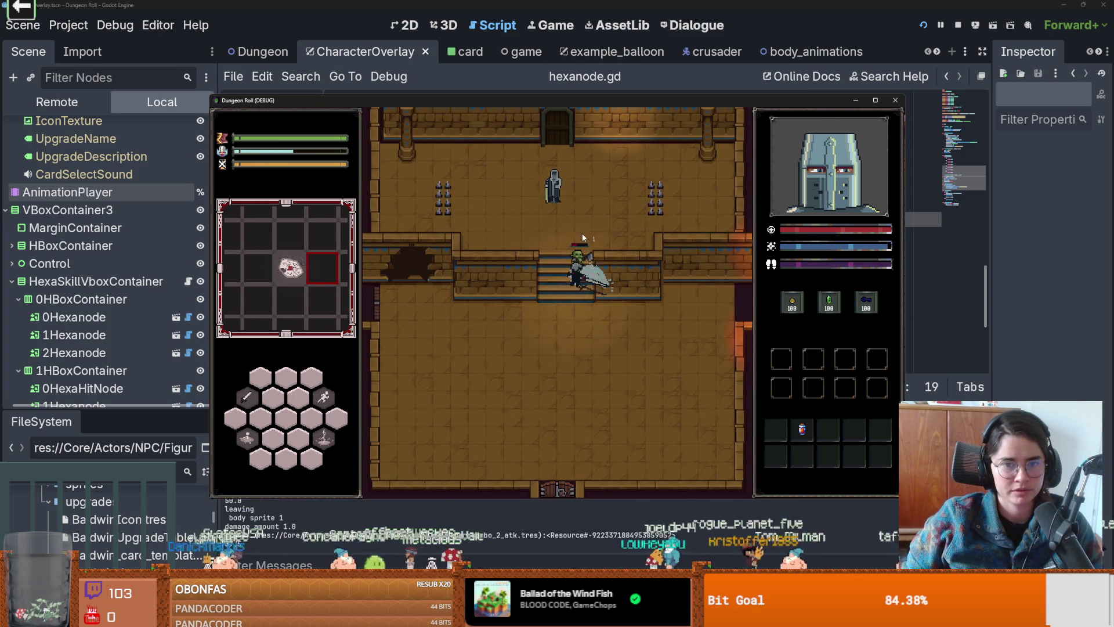
{"action": "key", "text": "w"}
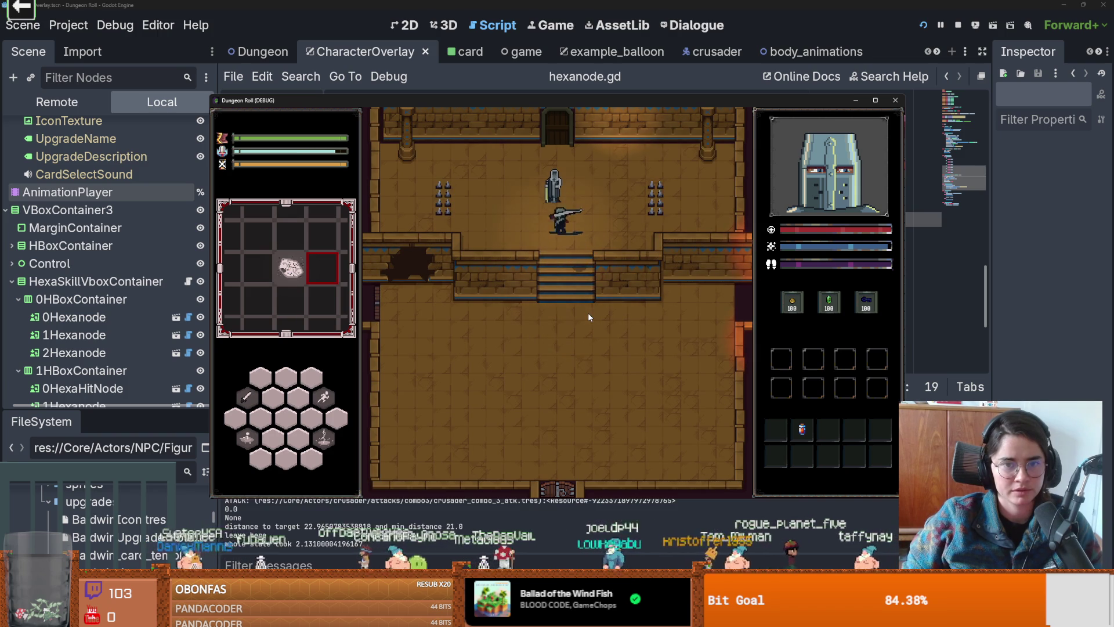
{"action": "key", "text": "e"}
{"action": "left_click", "coordinate": [545, 308]}
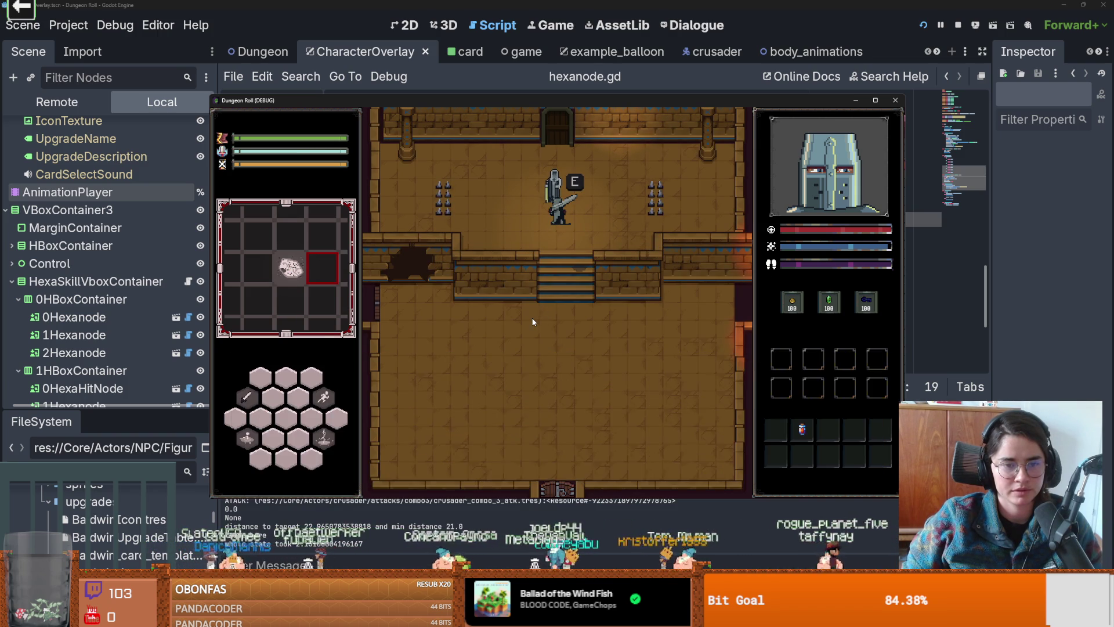
{"action": "left_click", "coordinate": [533, 321]}
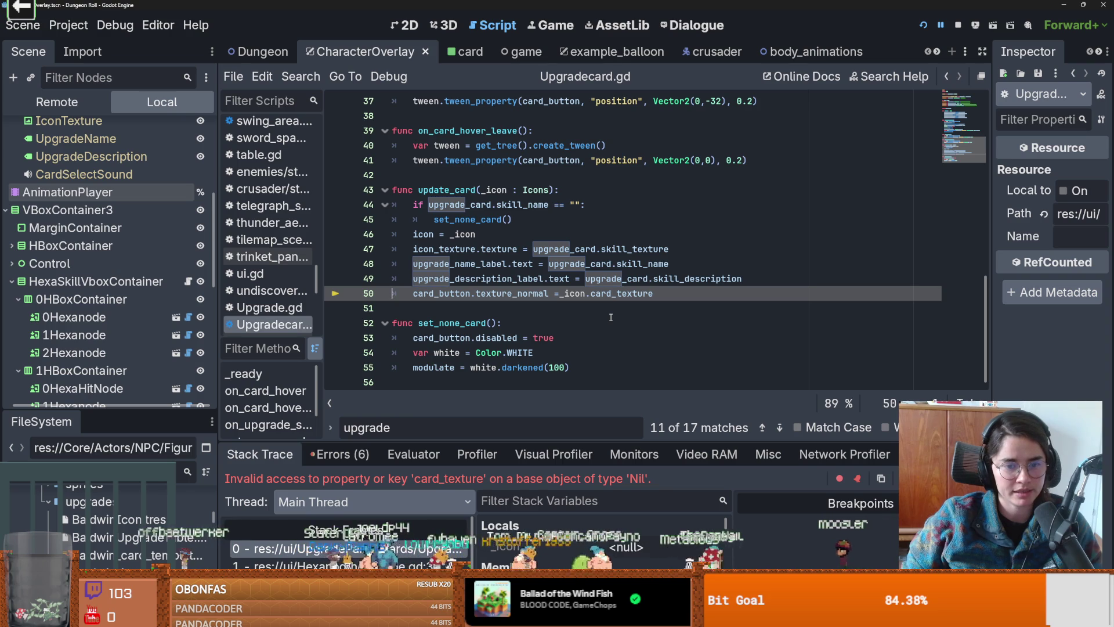
Step: Enlarge the debugger, jump to the hexanode.gd frame and inspect the icon variable on line 27
{"action": "mouse_move", "coordinate": [539, 442]}
{"action": "left_mouse_down"}
{"action": "mouse_move", "coordinate": [551, 400]}
{"action": "mouse_move", "coordinate": [554, 408]}
{"action": "left_mouse_up"}
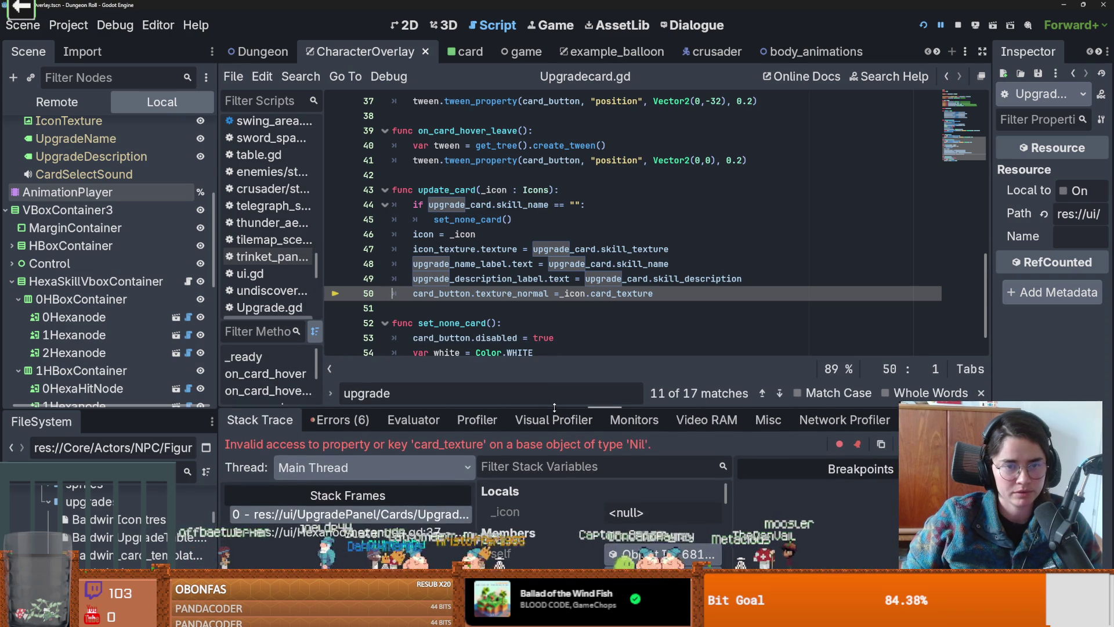
{"action": "left_click", "coordinate": [406, 533]}
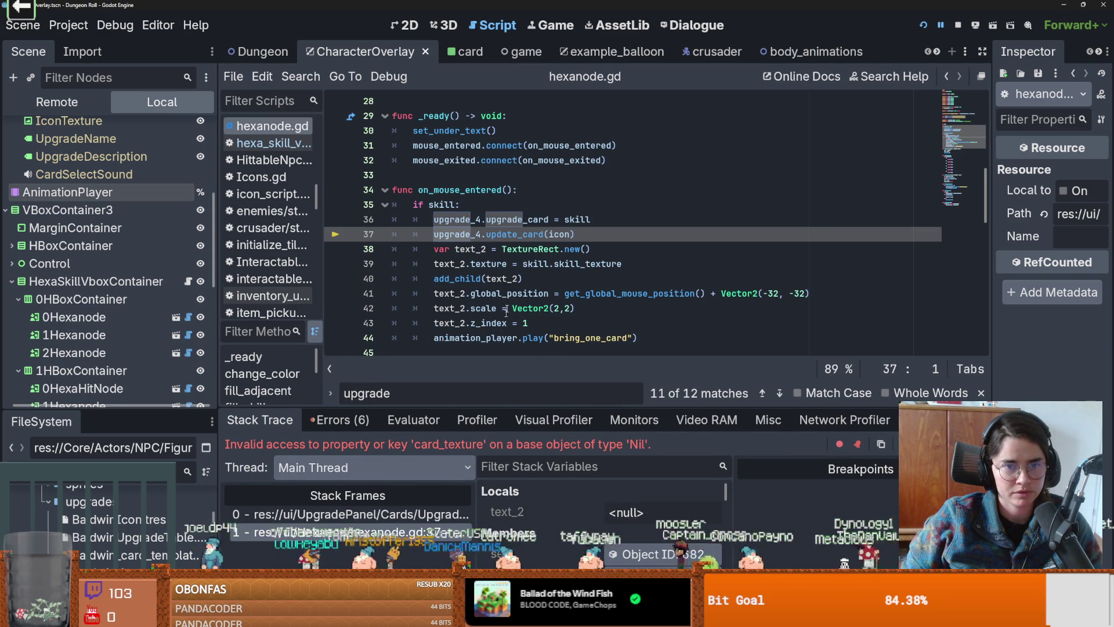
{"action": "scroll", "coordinate": [506, 313], "scroll_direction": "up", "scroll_amount": 4}
{"action": "left_click", "coordinate": [426, 264]}
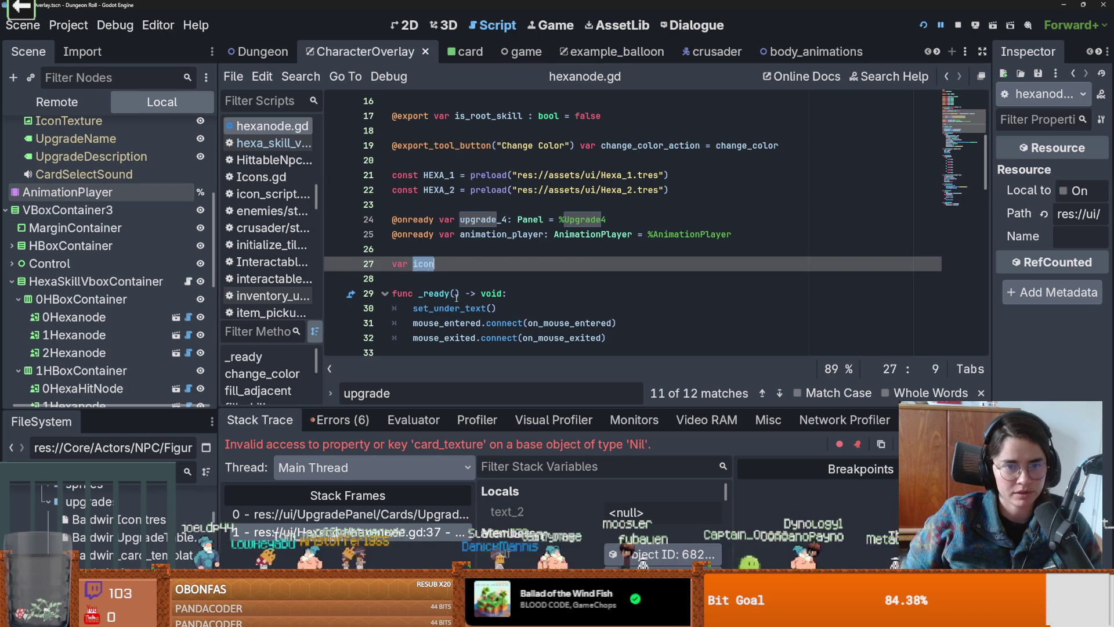
Step: Review the surrounding hexanode.gd code, then restart the game
{"action": "scroll", "coordinate": [446, 290], "scroll_direction": "down", "scroll_amount": 9}
{"action": "scroll", "coordinate": [466, 309], "scroll_direction": "up", "scroll_amount": 1}
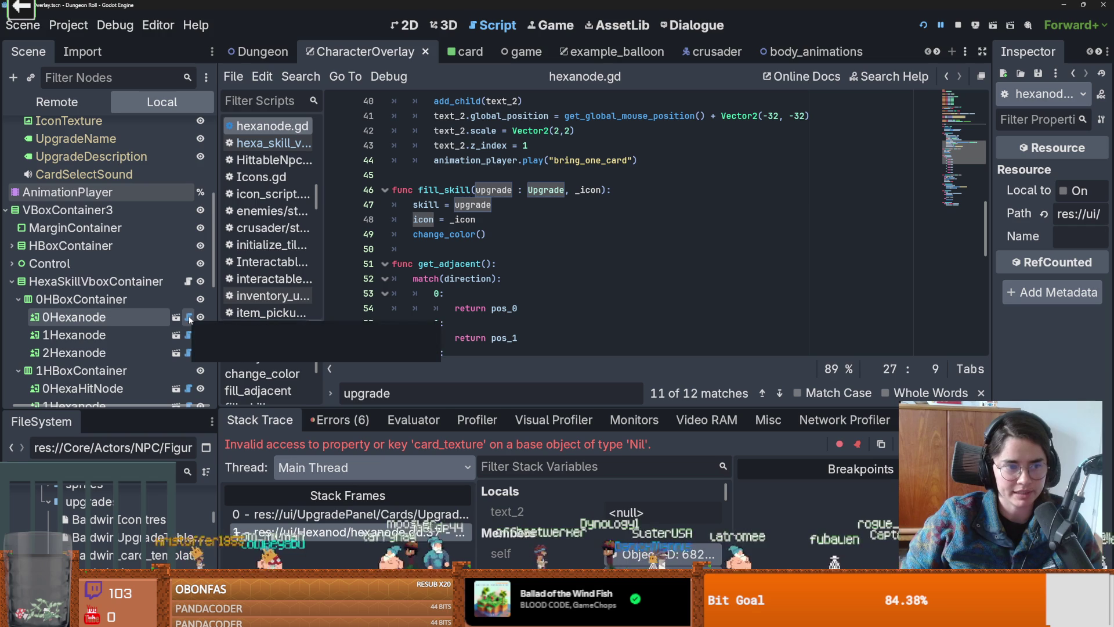
{"action": "scroll", "coordinate": [456, 322], "scroll_direction": "up", "scroll_amount": 1}
{"action": "scroll", "coordinate": [456, 323], "scroll_direction": "up", "scroll_amount": 2}
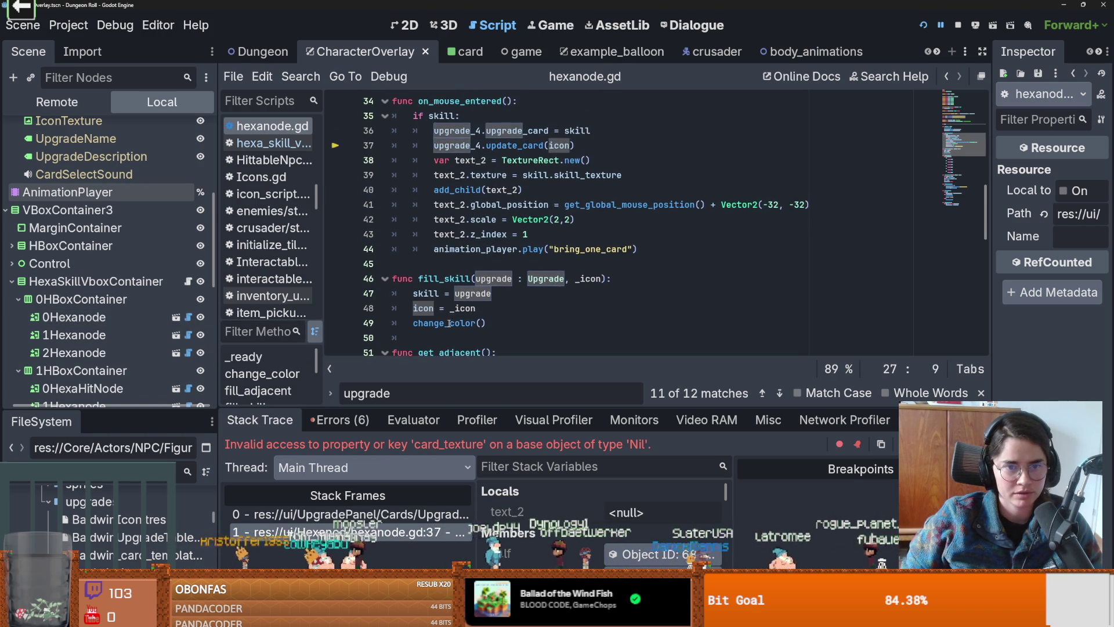
{"action": "scroll", "coordinate": [449, 324], "scroll_direction": "down", "scroll_amount": 1}
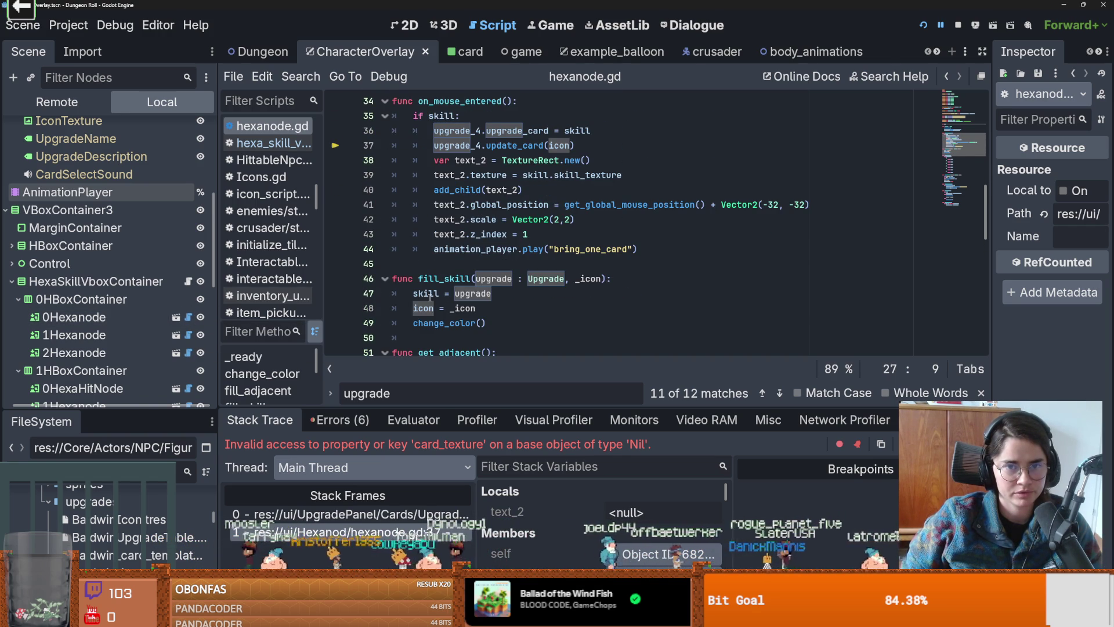
{"action": "scroll", "coordinate": [448, 290], "scroll_direction": "up", "scroll_amount": 1}
{"action": "scroll", "coordinate": [448, 291], "scroll_direction": "down", "scroll_amount": 1}
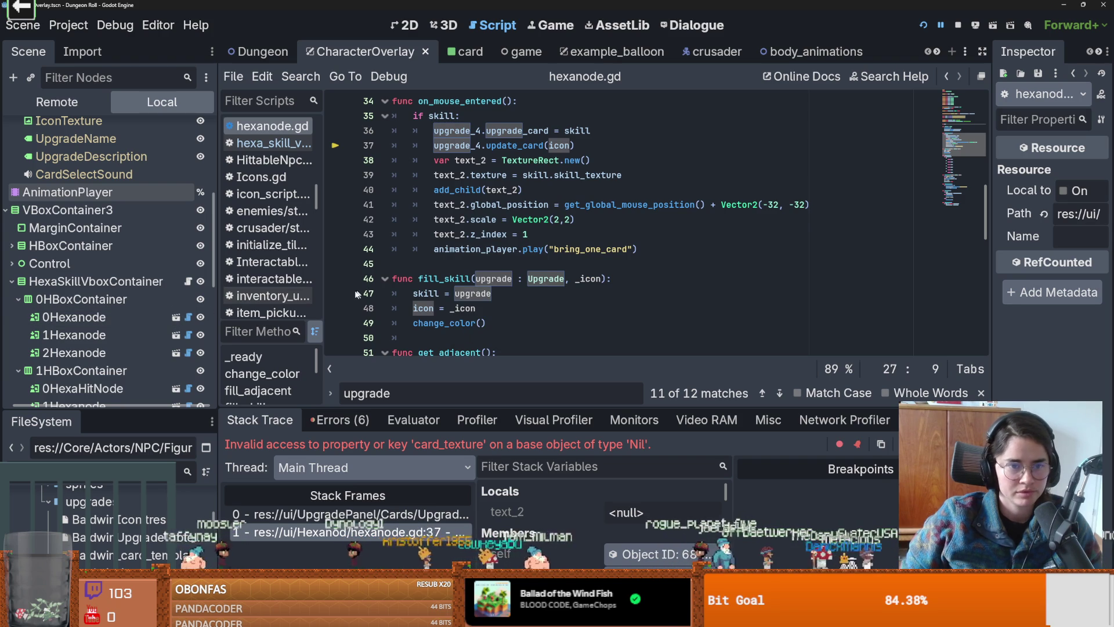
{"action": "left_click", "coordinate": [924, 26]}
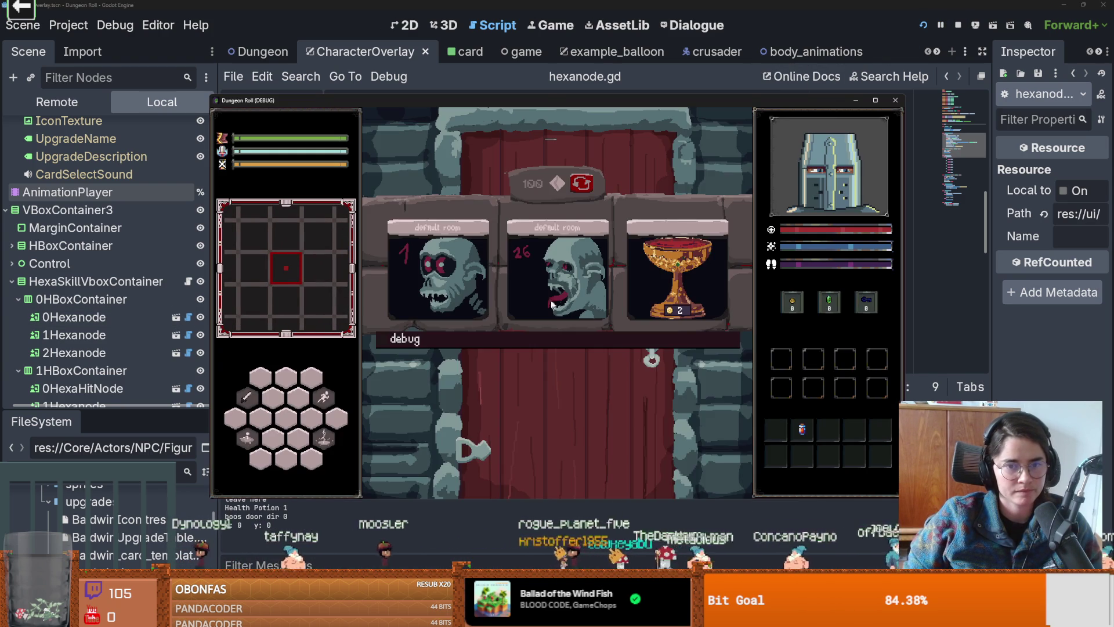
Step: Enter a room, kill the goblin and take Baldwin's middle upgrade card
{"action": "left_click", "coordinate": [556, 422]}
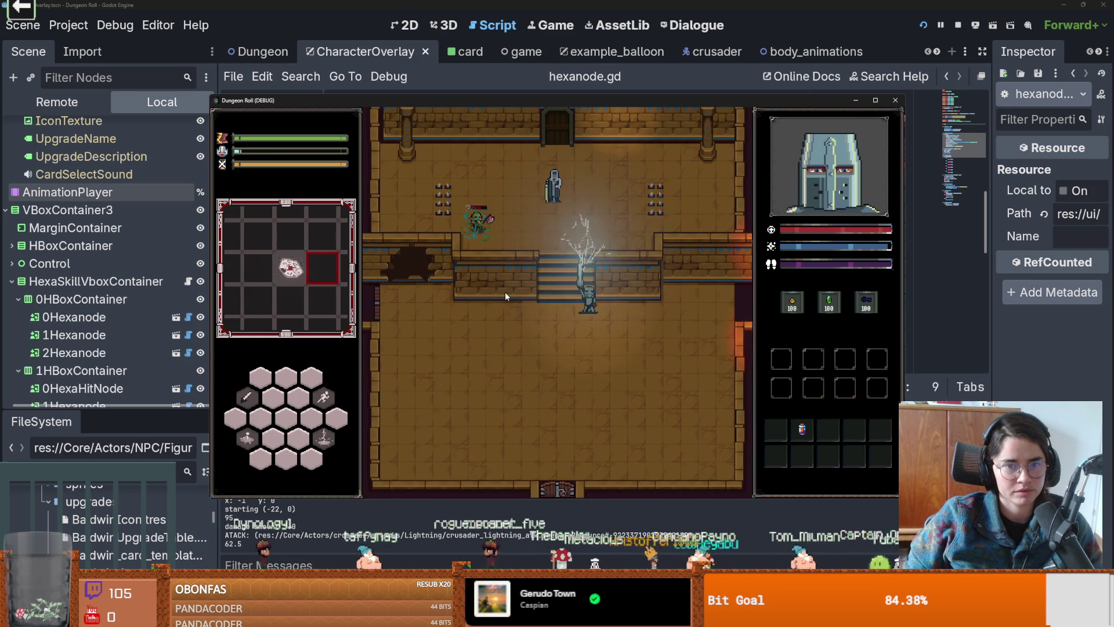
{"action": "key", "text": "w"}
{"action": "left_click", "coordinate": [500, 263]}
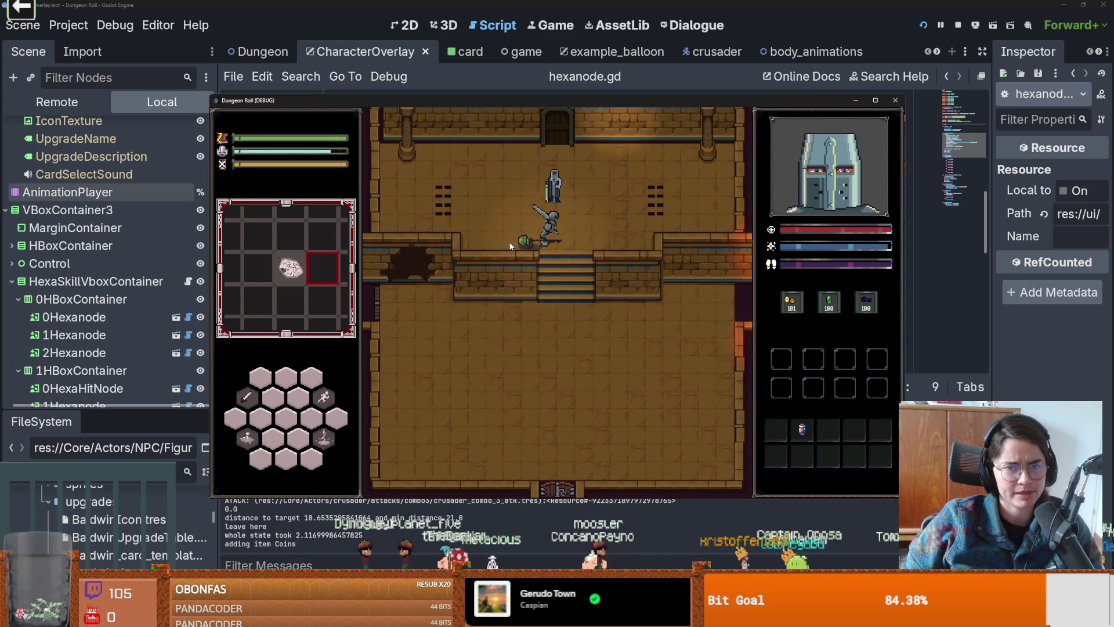
{"action": "key", "text": "w"}
{"action": "key", "text": "e"}
{"action": "left_click", "coordinate": [546, 298]}
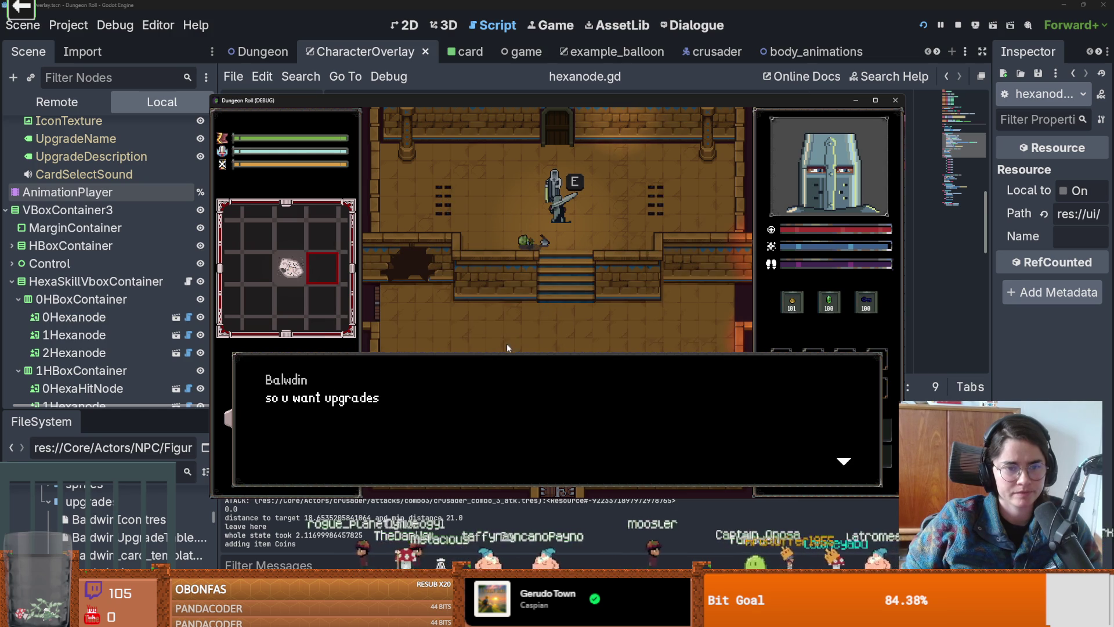
{"action": "left_click", "coordinate": [507, 347]}
{"action": "left_click", "coordinate": [553, 299]}
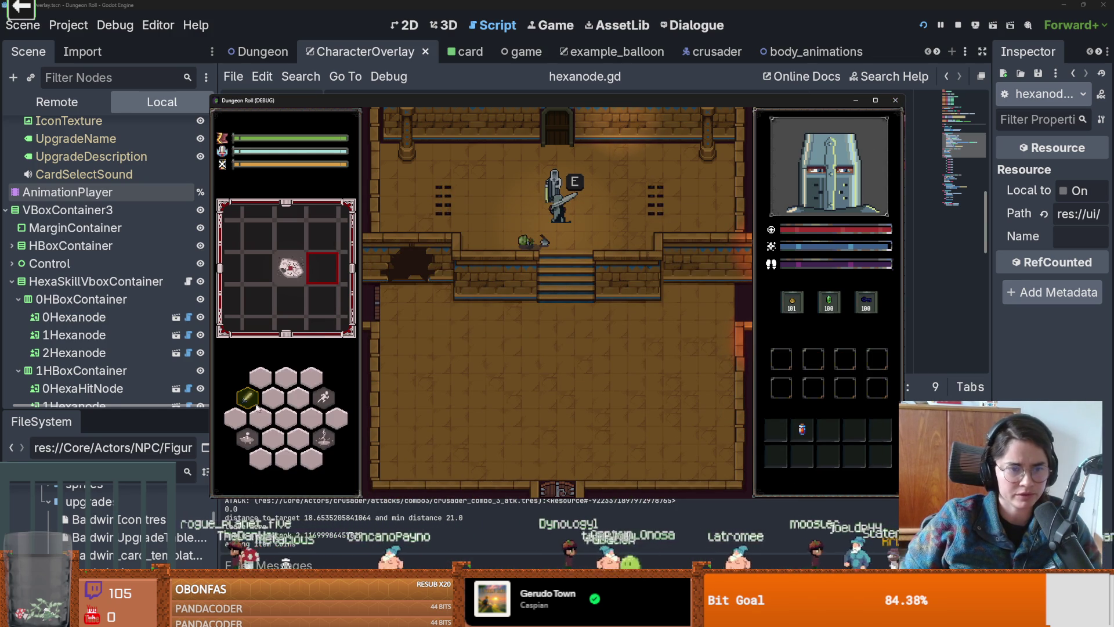
Step: Ask Baldwin for upgrades again and pick Leprotic King, hitting the line 47 breakpoint
{"action": "key", "text": "e"}
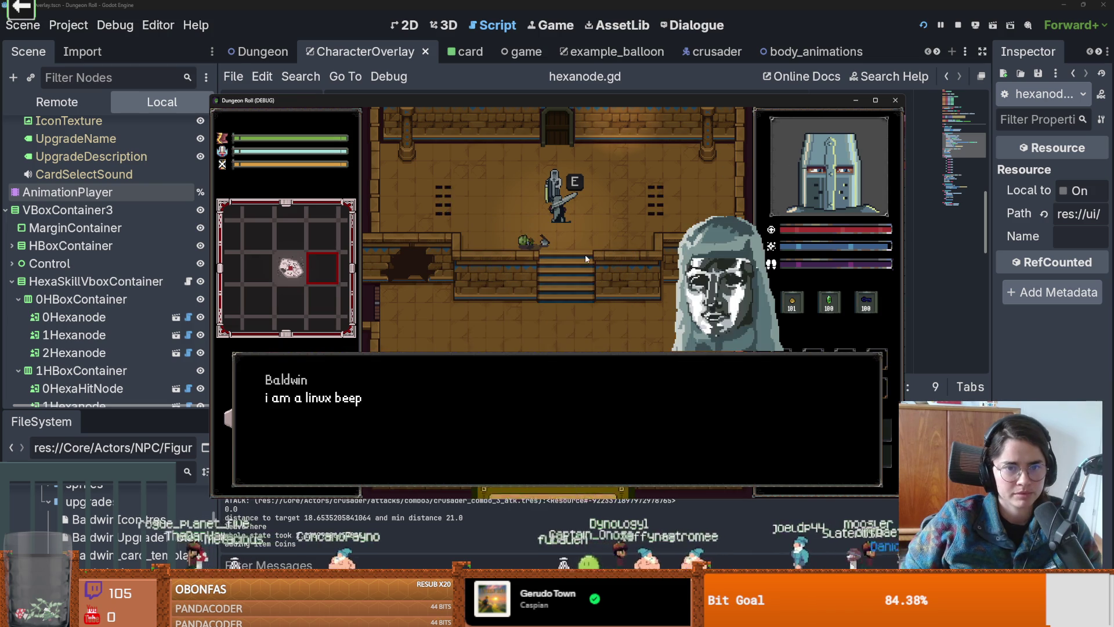
{"action": "left_click", "coordinate": [540, 301]}
{"action": "left_click", "coordinate": [440, 375]}
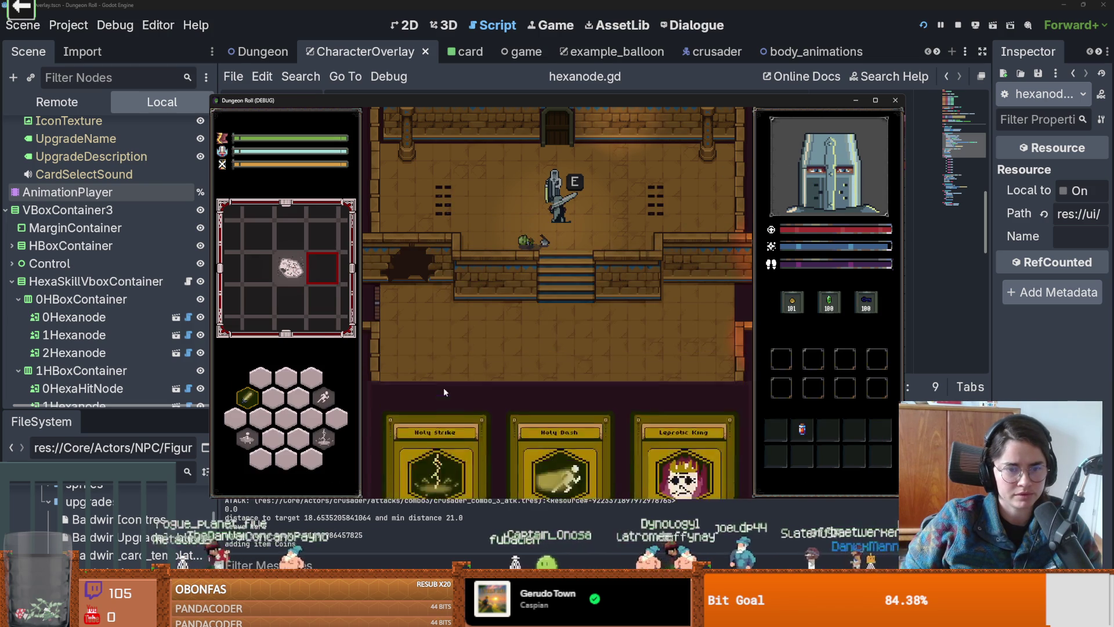
{"action": "left_click", "coordinate": [688, 300]}
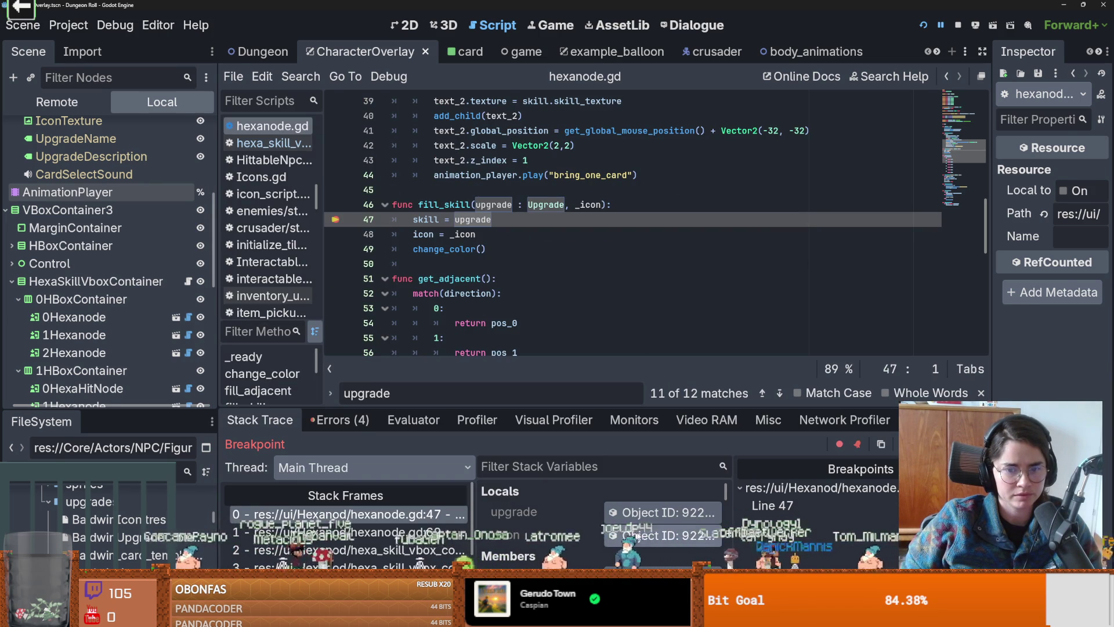
Step: Inspect the _icon local, step over two lines with F10, and resume with F12
{"action": "left_click", "coordinate": [664, 534]}
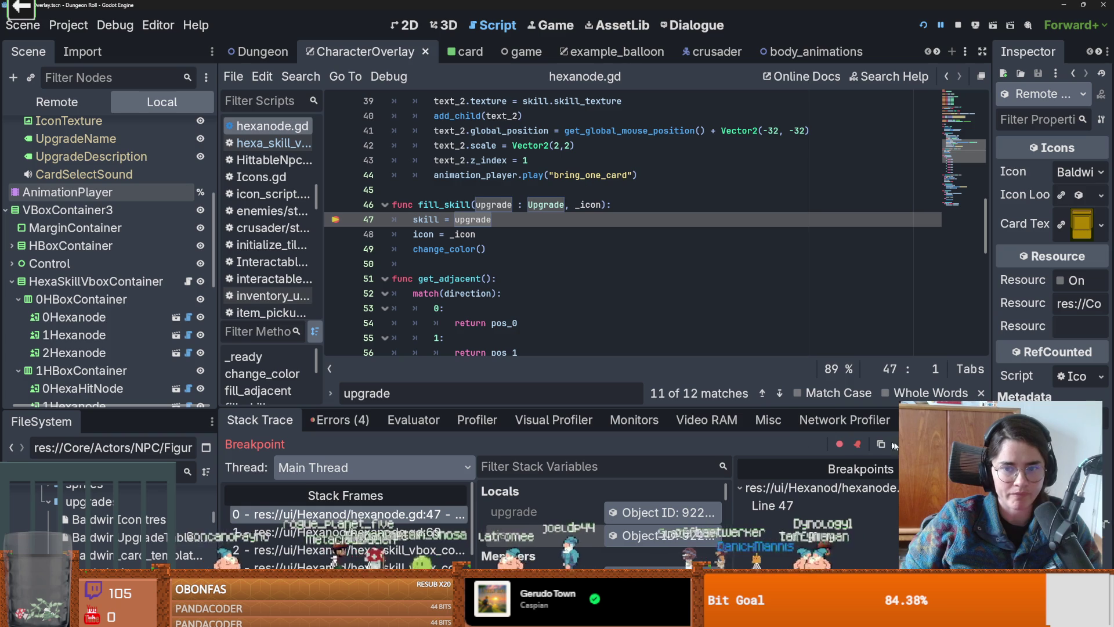
{"action": "key", "text": "F10"}
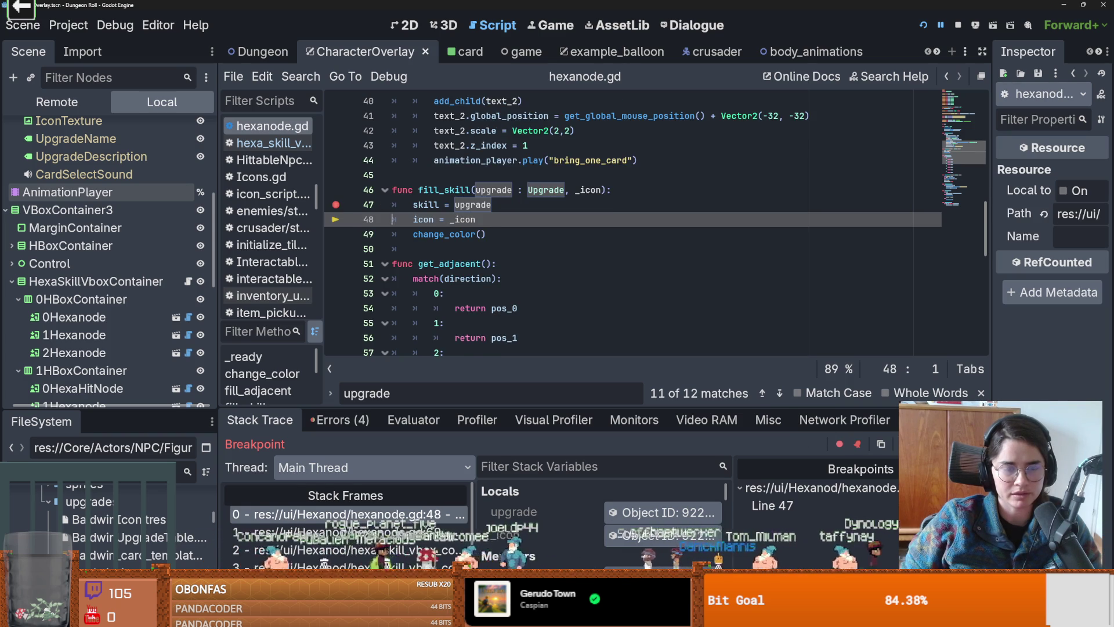
{"action": "key", "text": "F10"}
{"action": "key", "text": "F12"}
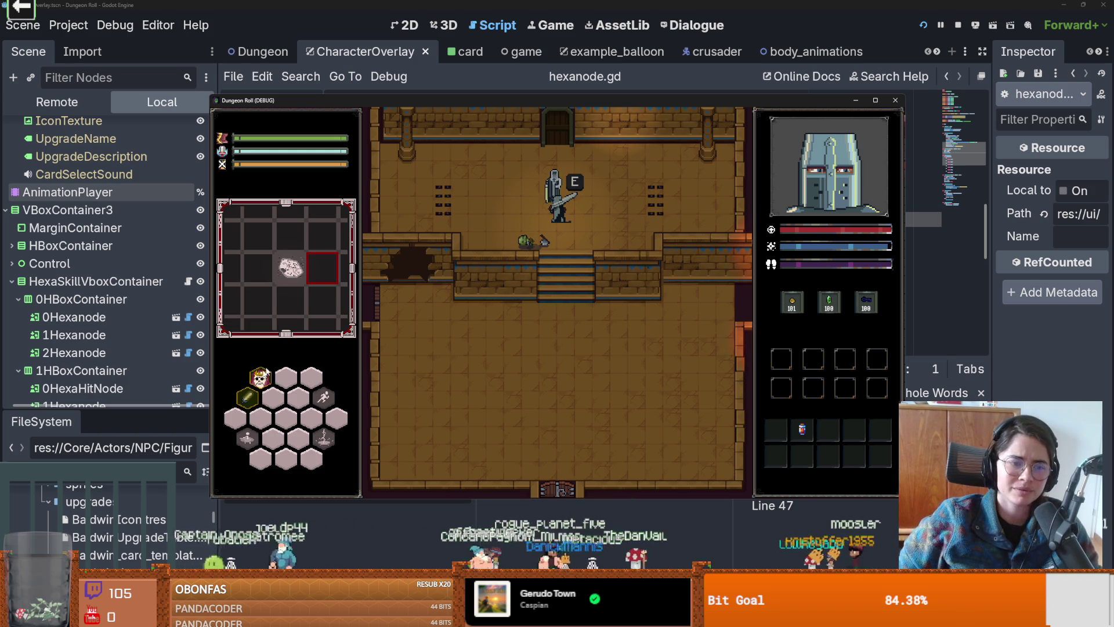
Step: End the run, enter a room, kill the goblin and accept Baldwin's upgrade offer
{"action": "key", "text": "Escape"}
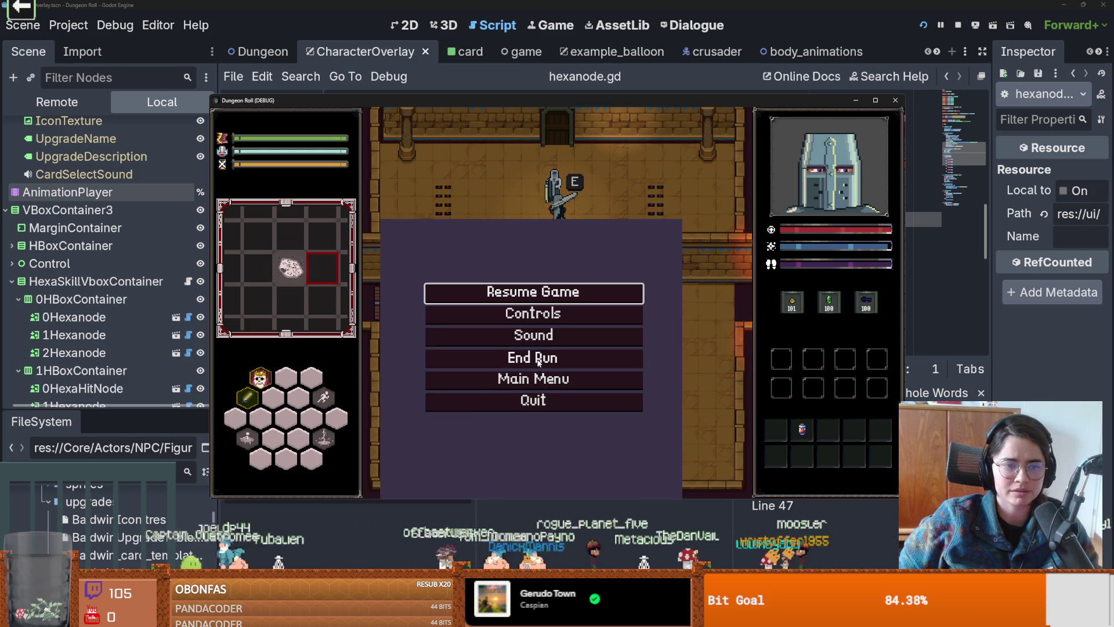
{"action": "left_click", "coordinate": [538, 358]}
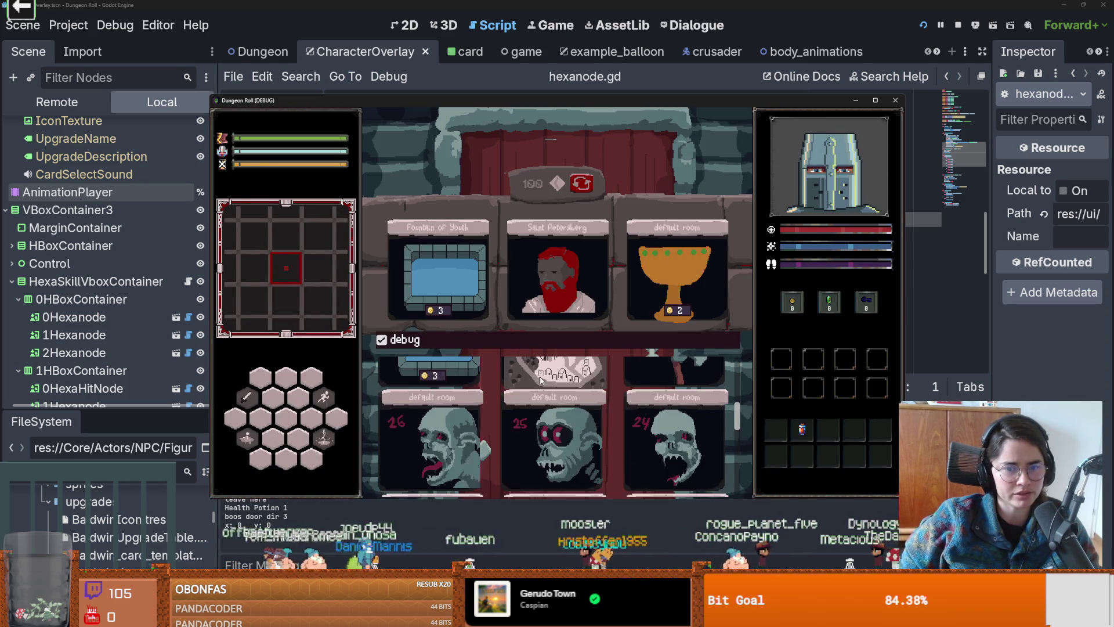
{"action": "left_click", "coordinate": [545, 380]}
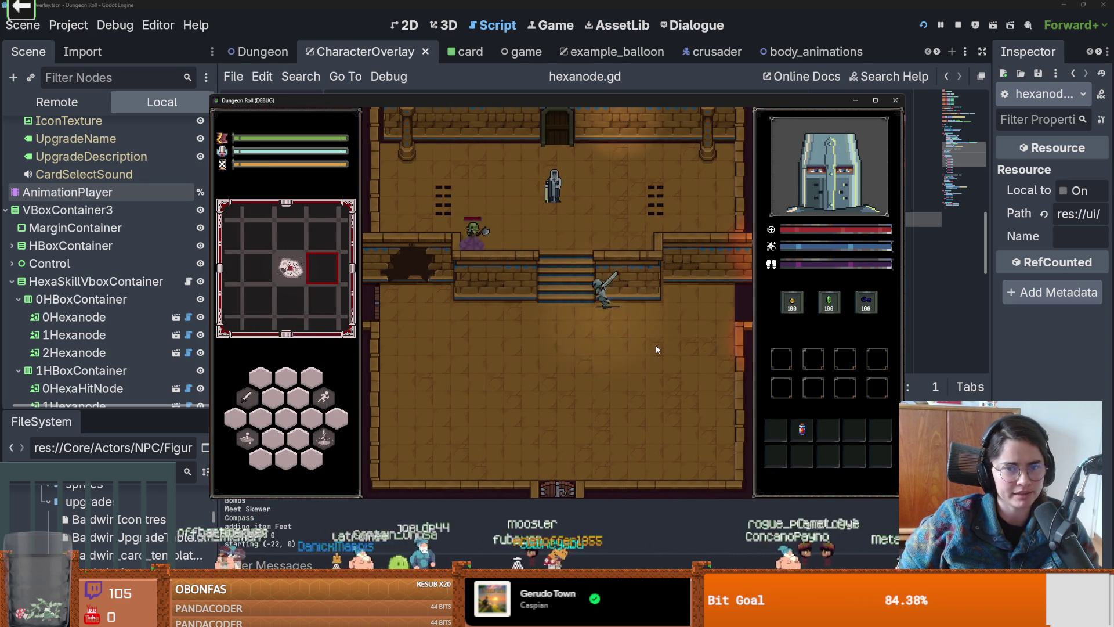
{"action": "key", "text": "w"}
{"action": "left_click", "coordinate": [506, 245]}
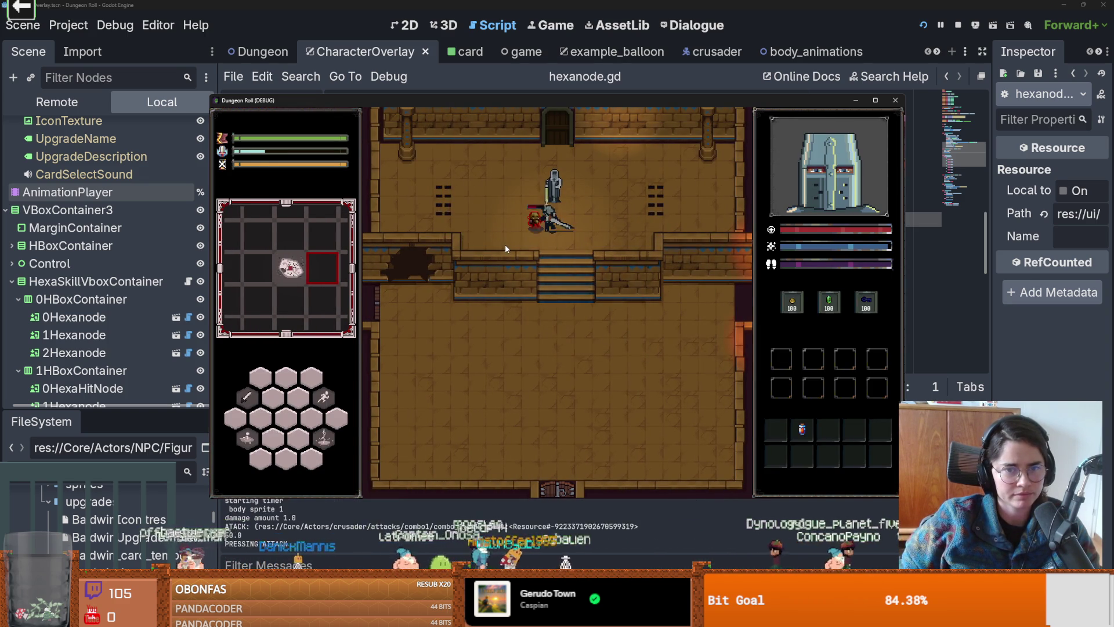
{"action": "key", "text": "w"}
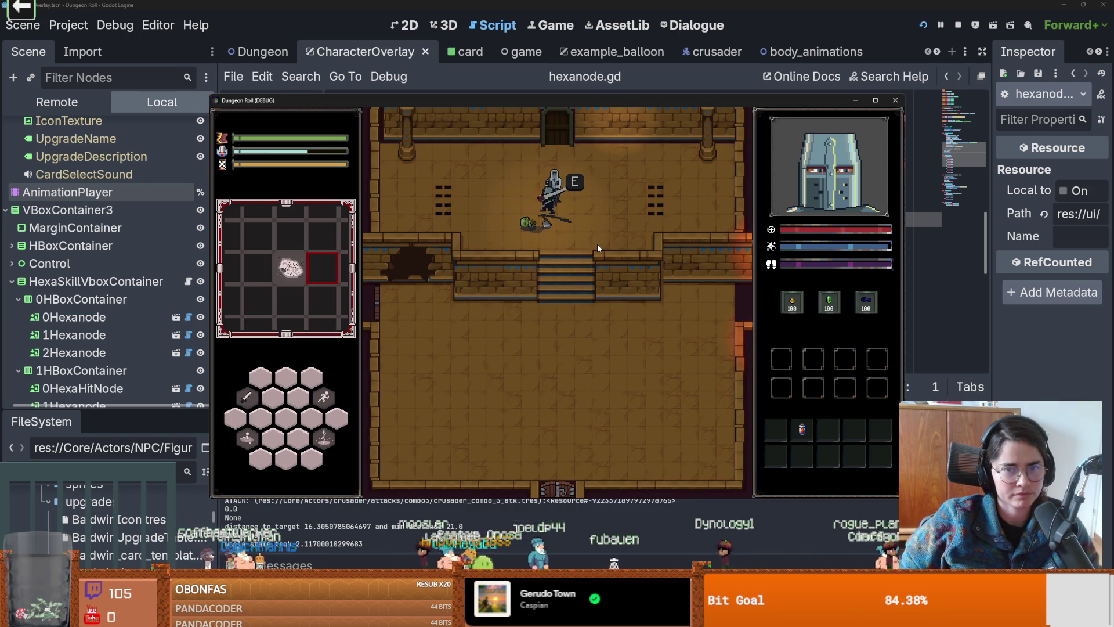
{"action": "key", "text": "e"}
{"action": "left_click", "coordinate": [456, 316]}
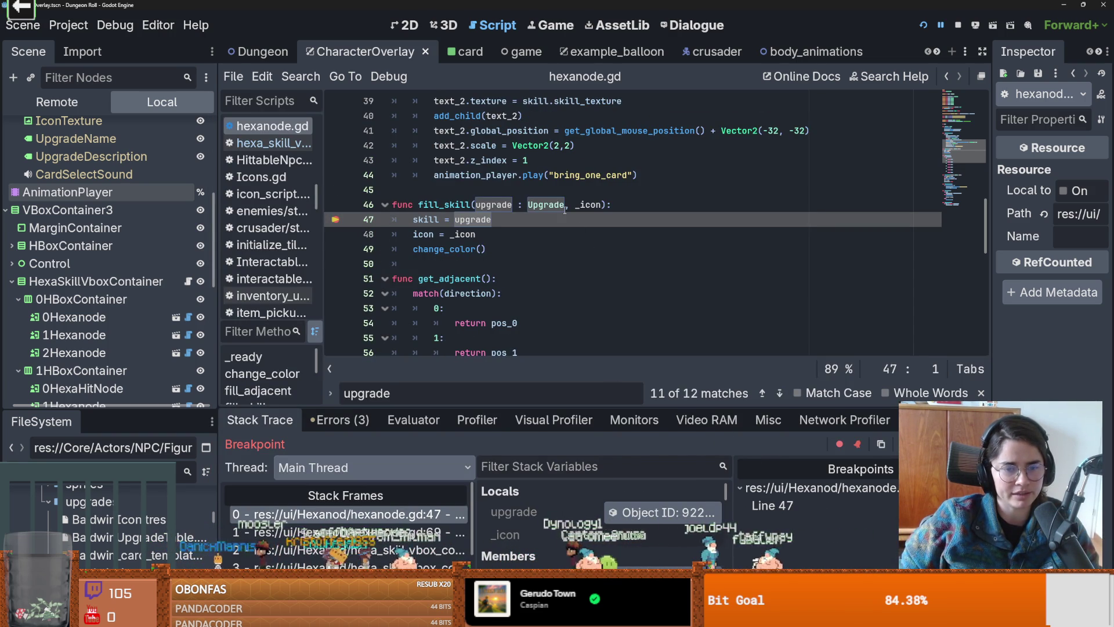
Step: Inspect the line 69 calling frame, the output log and the _icon value
{"action": "left_click", "coordinate": [383, 532]}
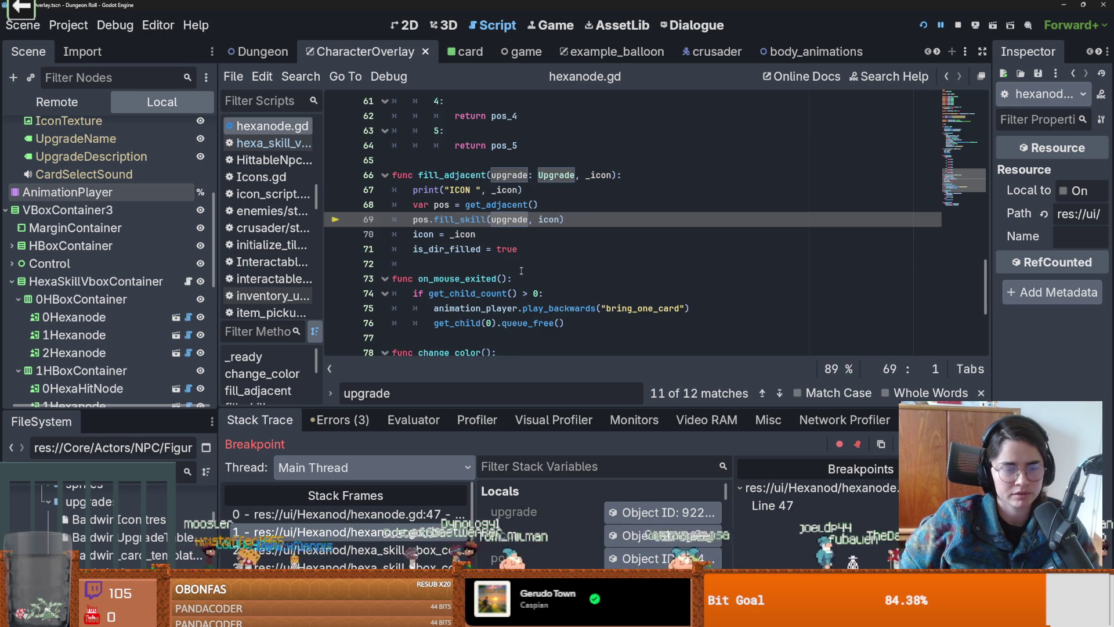
{"action": "left_click", "coordinate": [250, 585]}
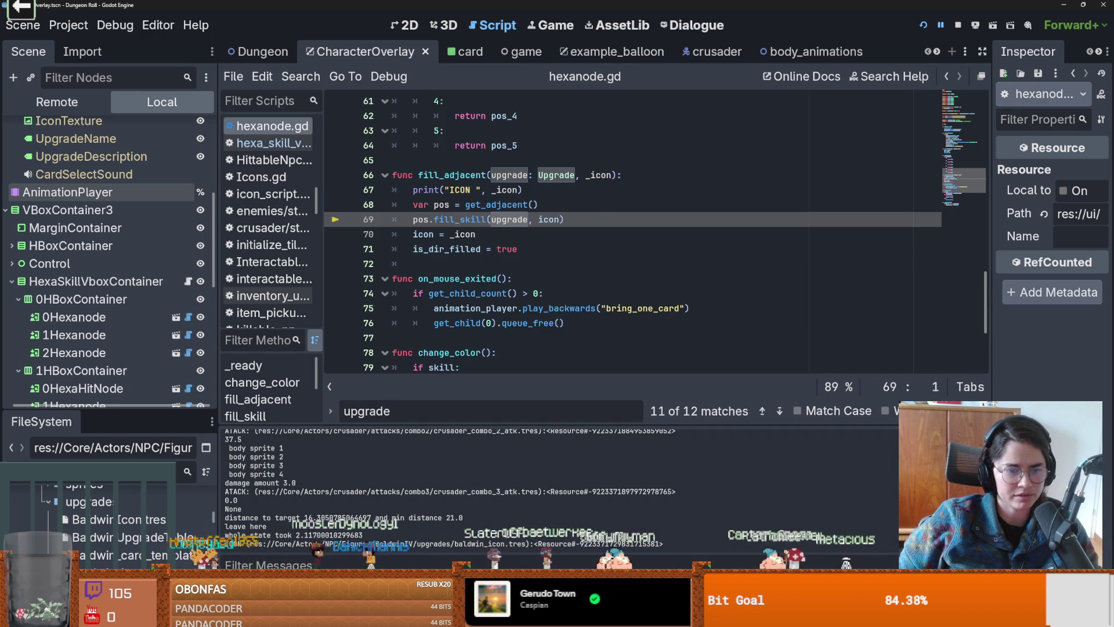
{"action": "left_click", "coordinate": [250, 585]}
{"action": "left_click", "coordinate": [250, 585]}
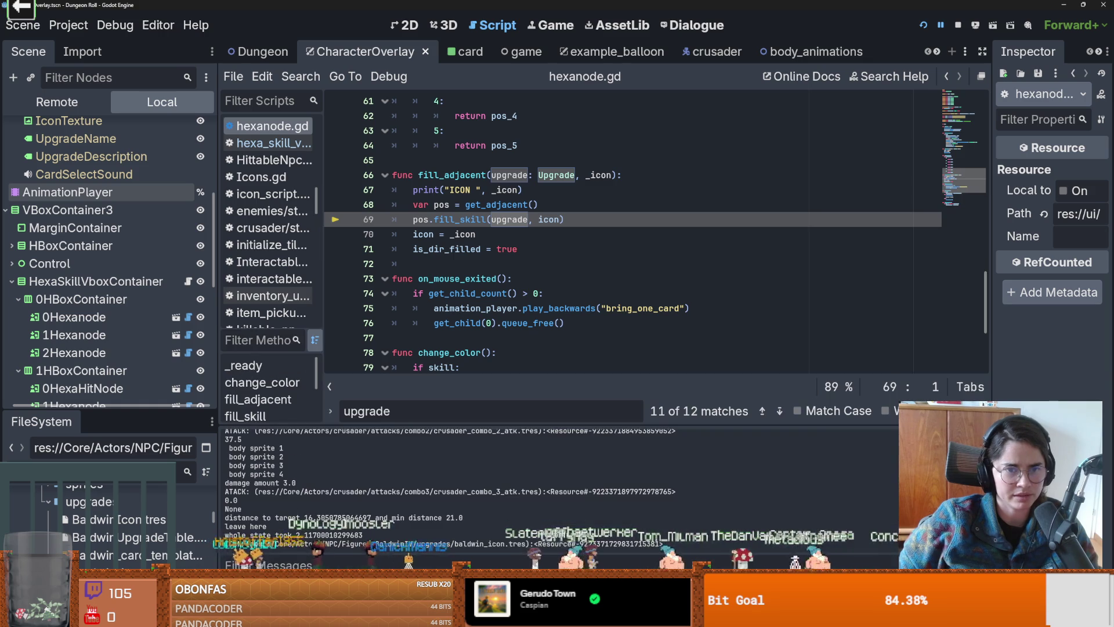
{"action": "left_click", "coordinate": [302, 585]}
{"action": "key", "text": "F10"}
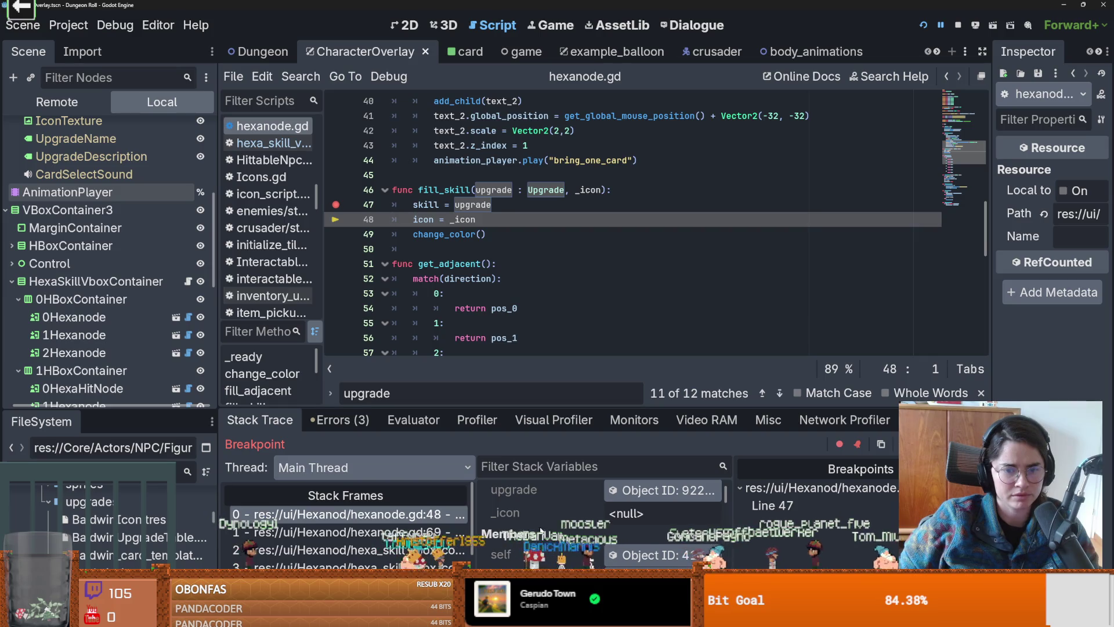
{"action": "left_click", "coordinate": [349, 533]}
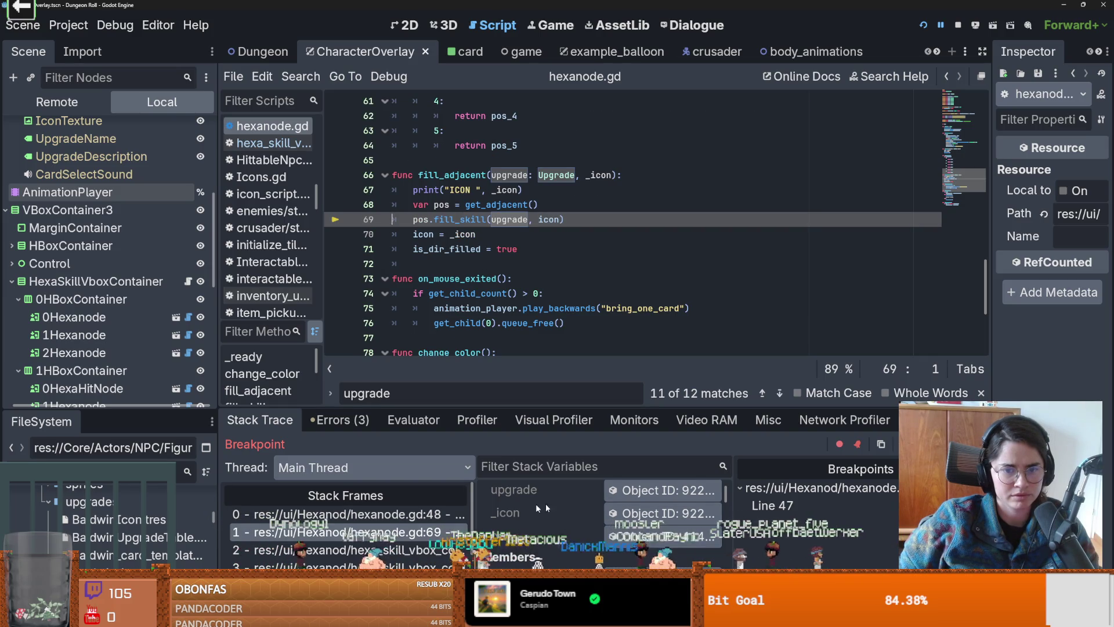
{"action": "left_click", "coordinate": [624, 514]}
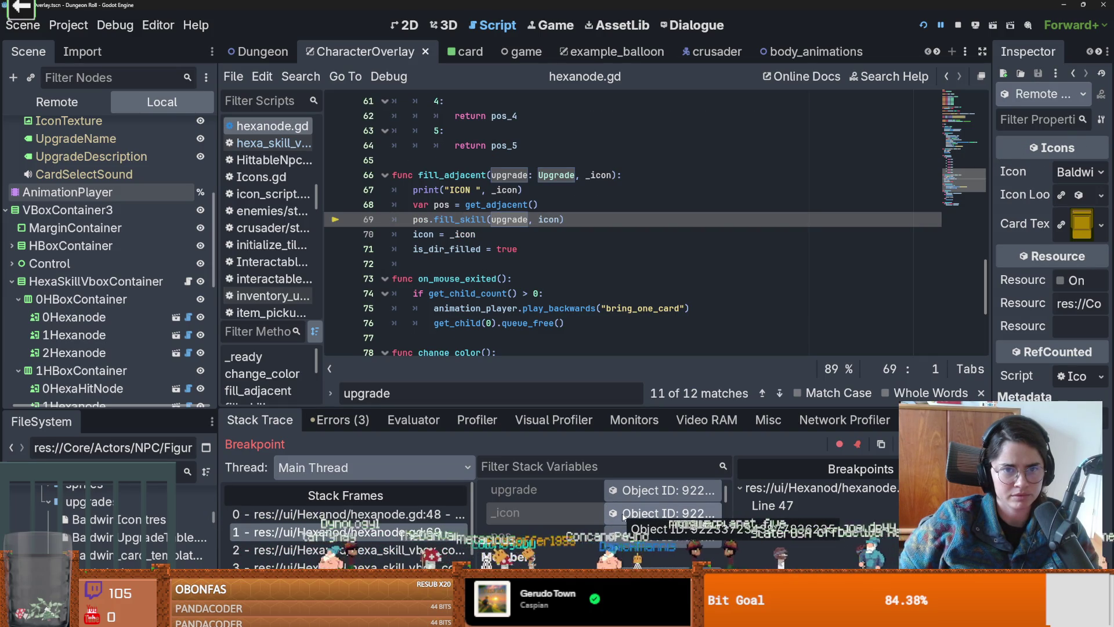
Step: Replace 'icon' with '_icon' on line 69 of fill_adjacent and resume the game
{"action": "left_click", "coordinate": [596, 174]}
{"action": "double_click", "coordinate": [548, 219]}
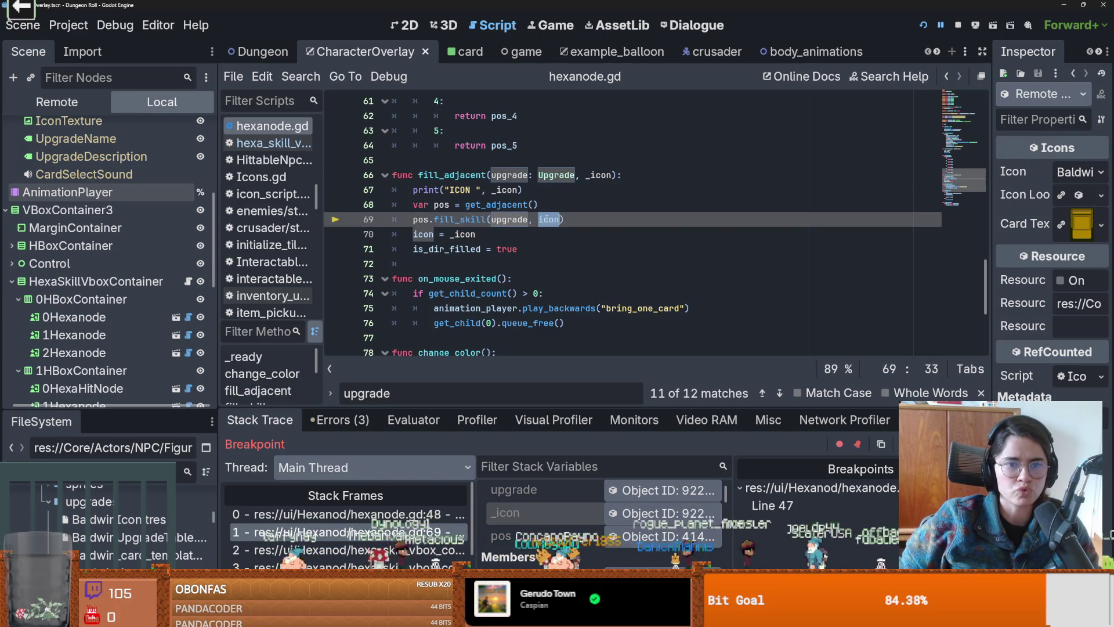
{"action": "type", "text": "_icon"}
{"action": "left_click", "coordinate": [493, 235]}
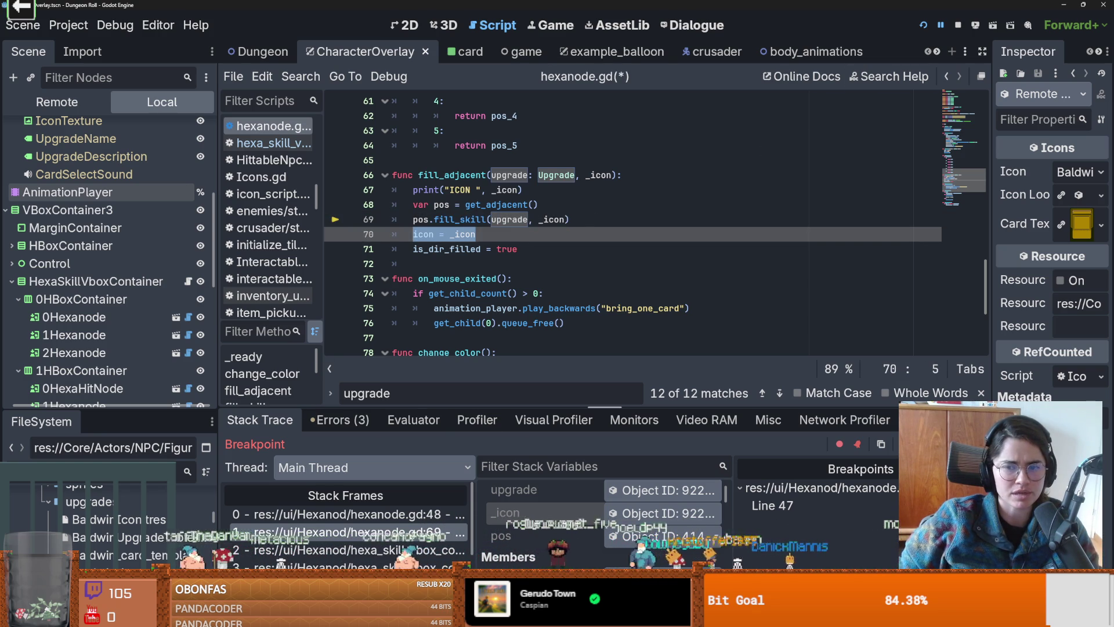
{"action": "left_click", "coordinate": [382, 518]}
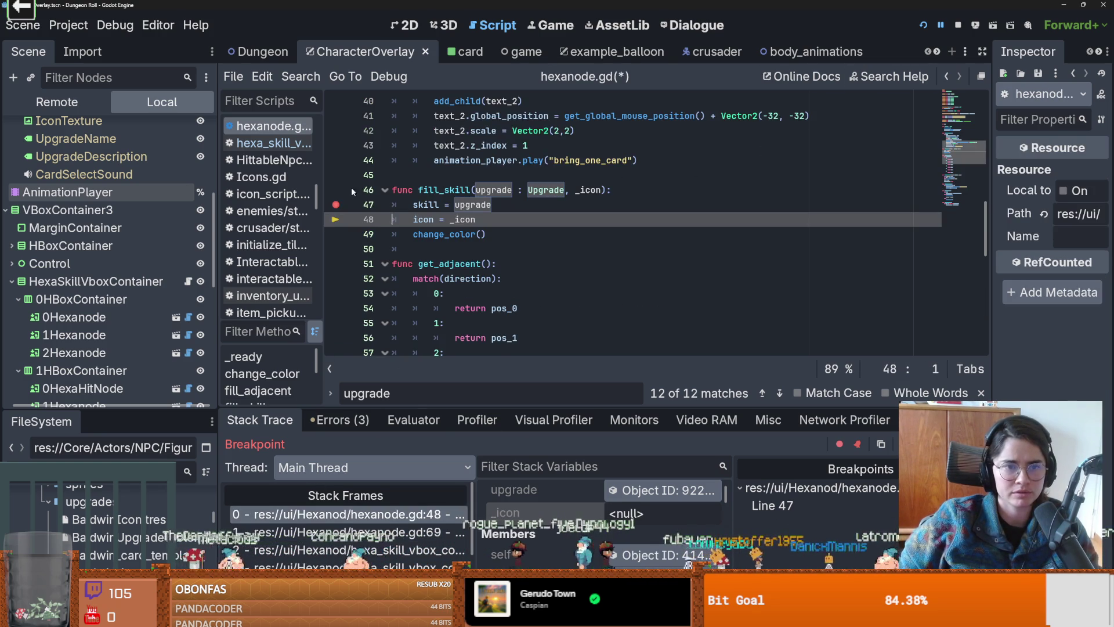
{"action": "key", "text": "F12"}
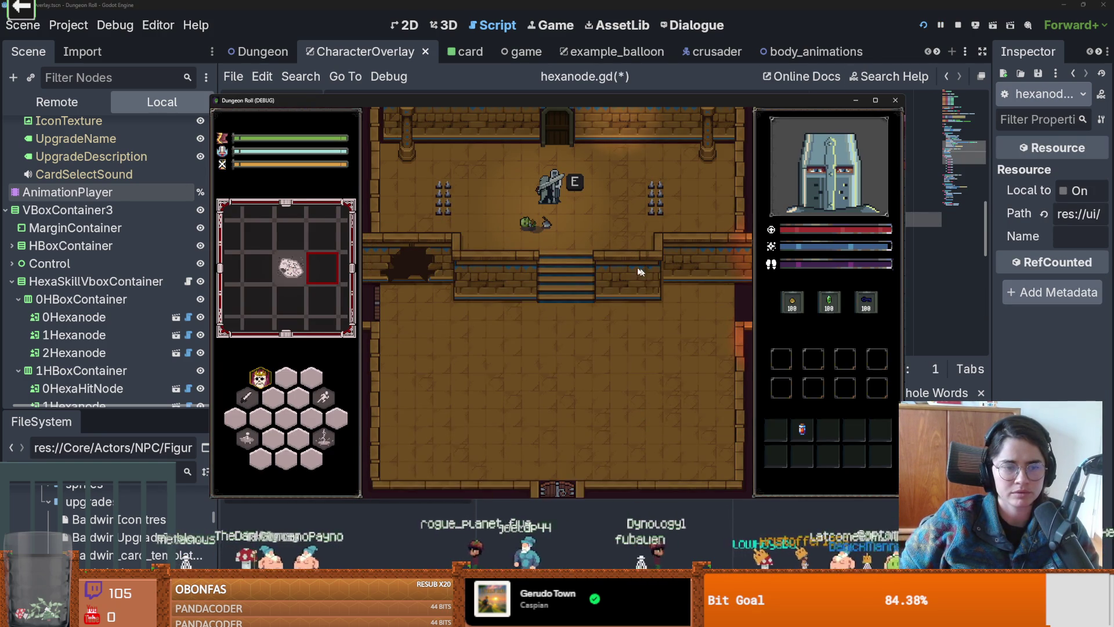
Step: Stop the running game and relaunch it with F5
{"action": "key", "text": "Escape"}
{"action": "left_click", "coordinate": [895, 100]}
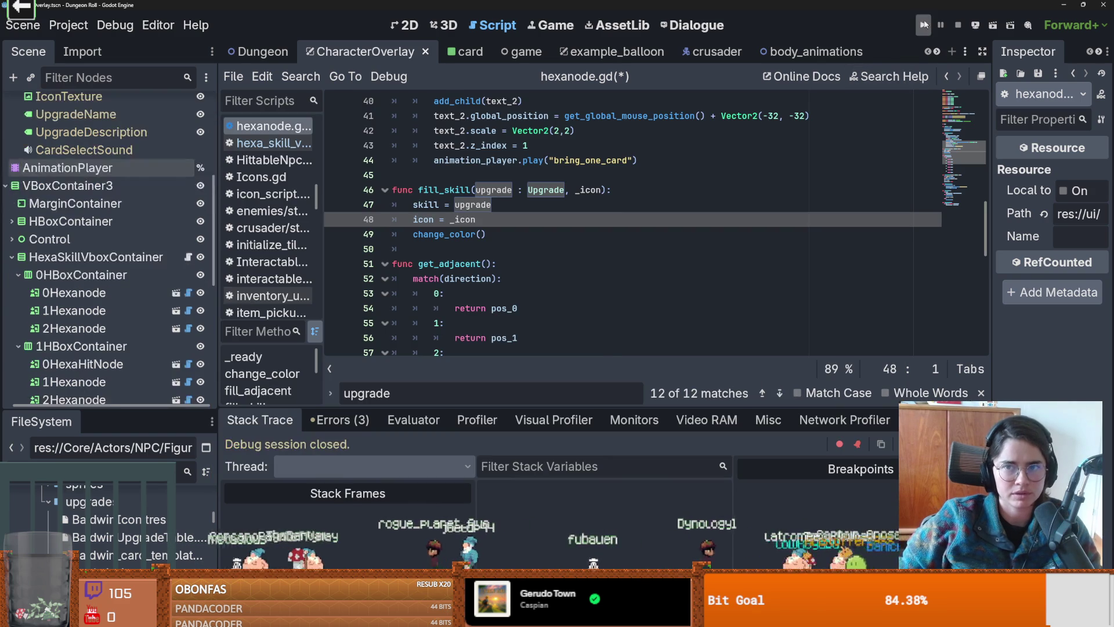
{"action": "key", "text": "F5"}
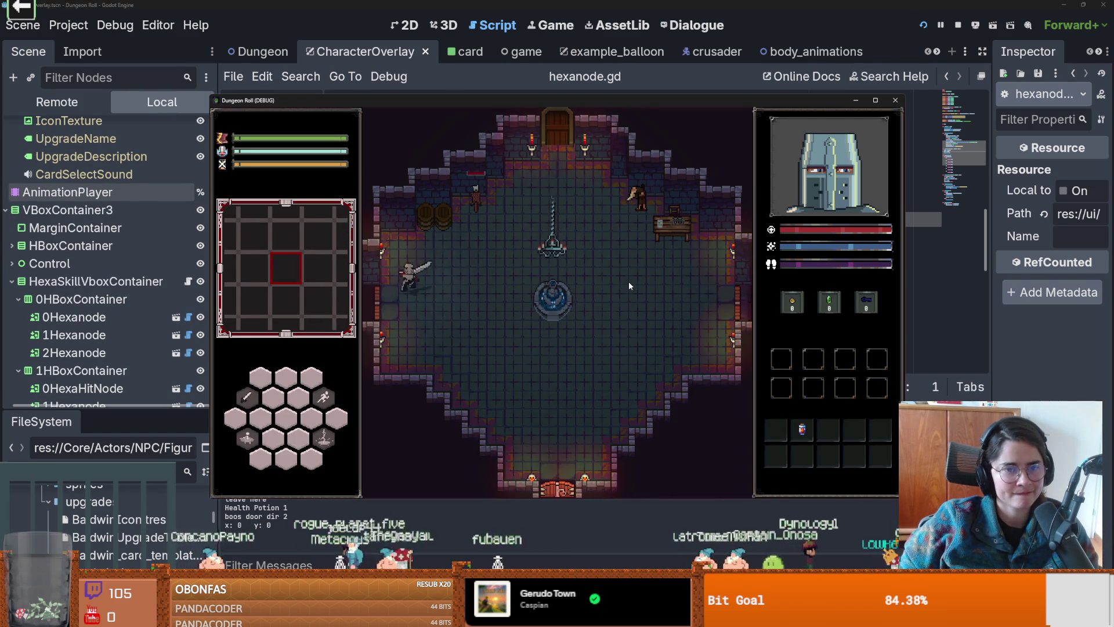
Step: Enter a room, kill the goblin and take the Leprotic King upgrade from Baldwin
{"action": "left_click", "coordinate": [548, 296]}
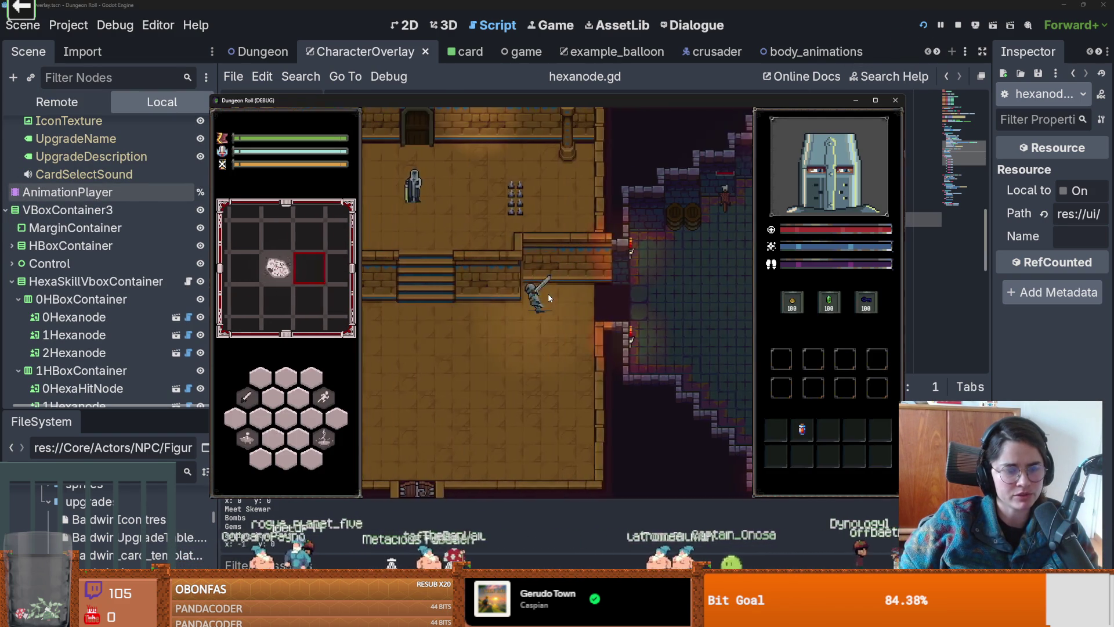
{"action": "key", "text": "w"}
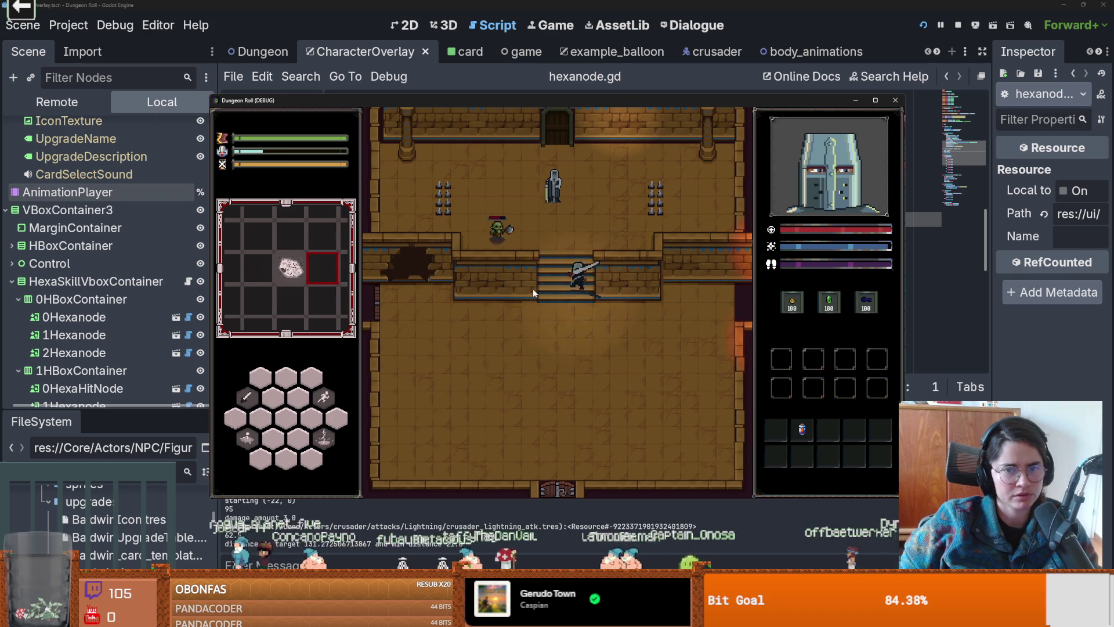
{"action": "left_click", "coordinate": [498, 268]}
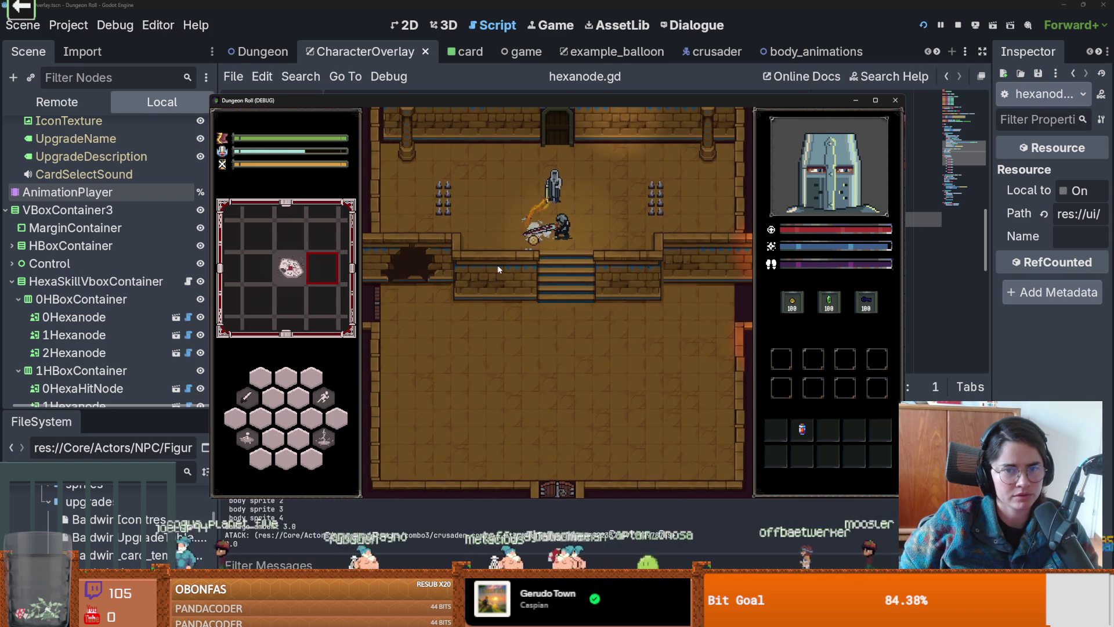
{"action": "left_click", "coordinate": [559, 283]}
{"action": "key", "text": "e"}
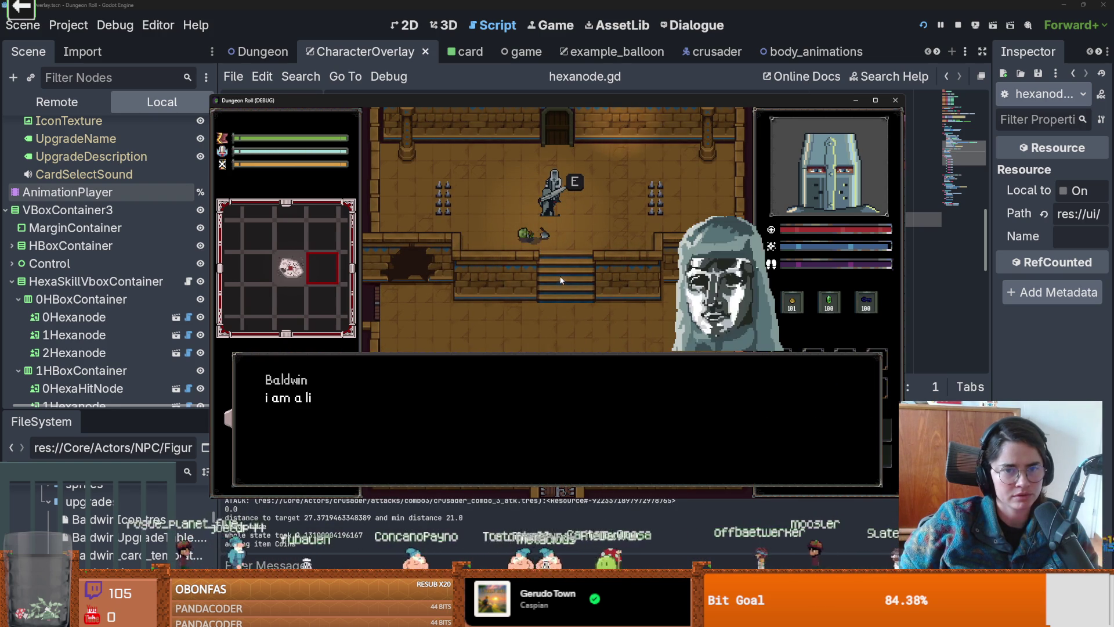
{"action": "left_click", "coordinate": [509, 299]}
{"action": "left_click", "coordinate": [541, 351]}
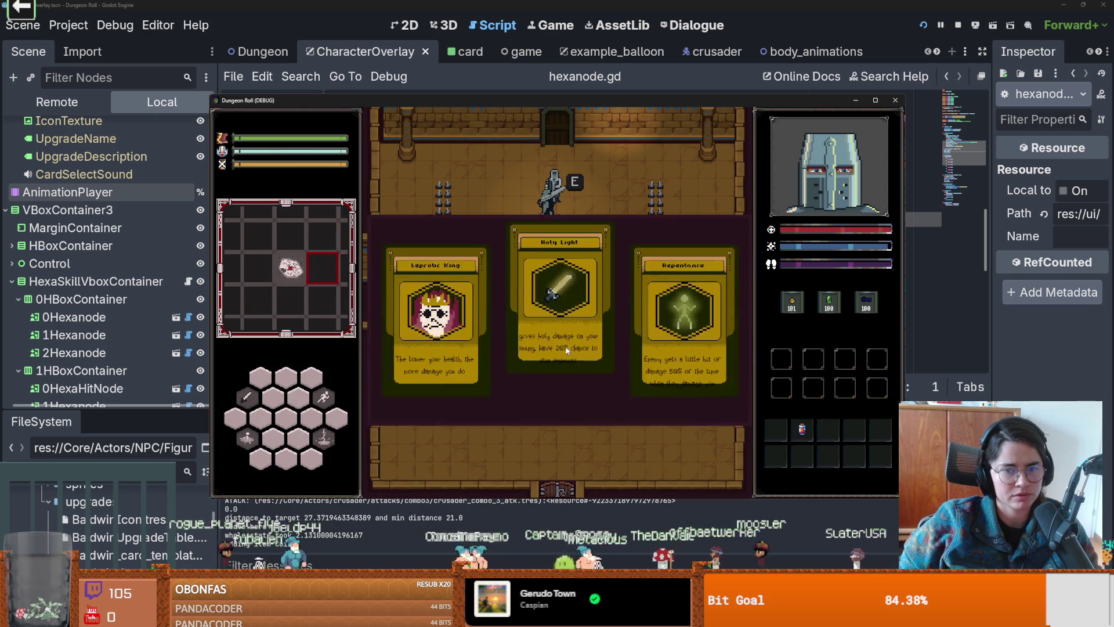
{"action": "left_click", "coordinate": [461, 324]}
{"action": "mouse_move", "coordinate": [257, 379]}
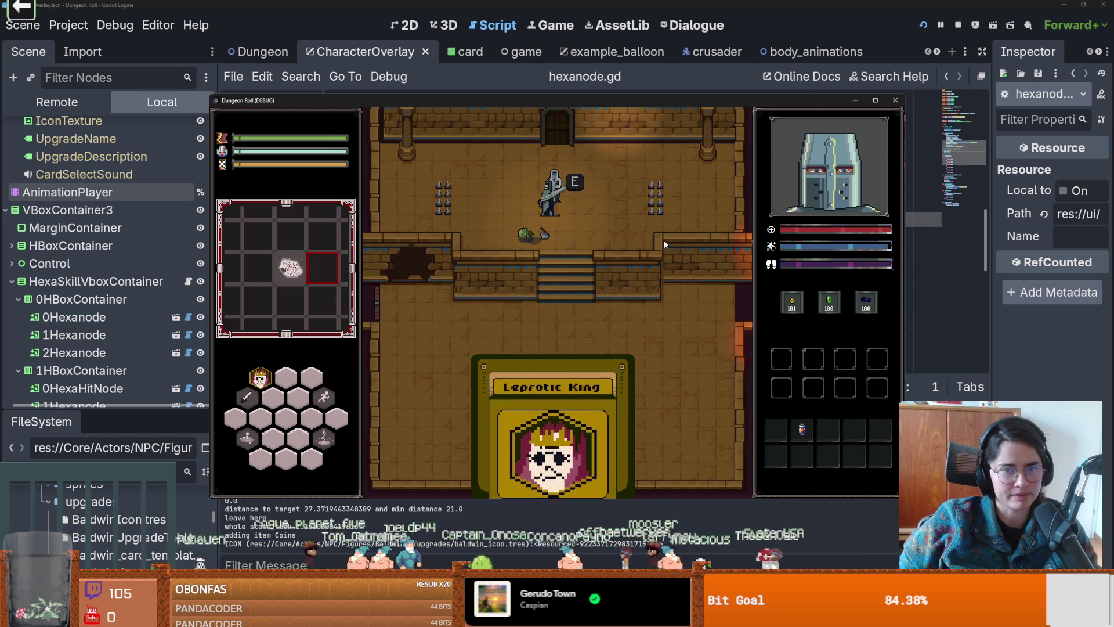
Step: Take the Holy Light and Holy Strike upgrades from Baldwin
{"action": "key", "text": "e"}
{"action": "left_click", "coordinate": [554, 313]}
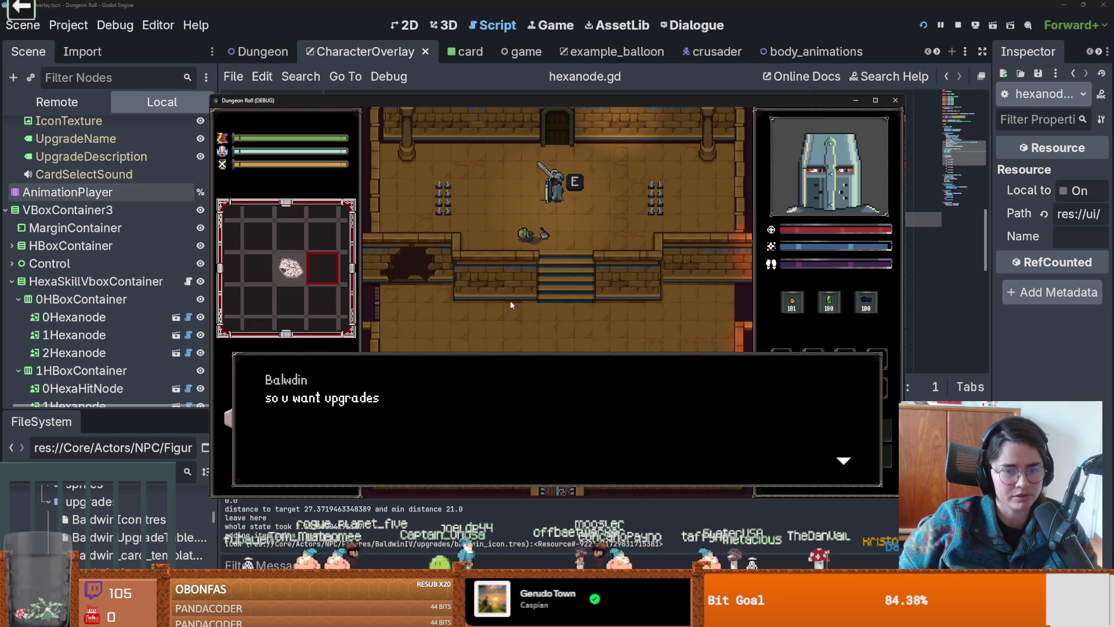
{"action": "left_click", "coordinate": [510, 301]}
{"action": "left_click", "coordinate": [561, 305]}
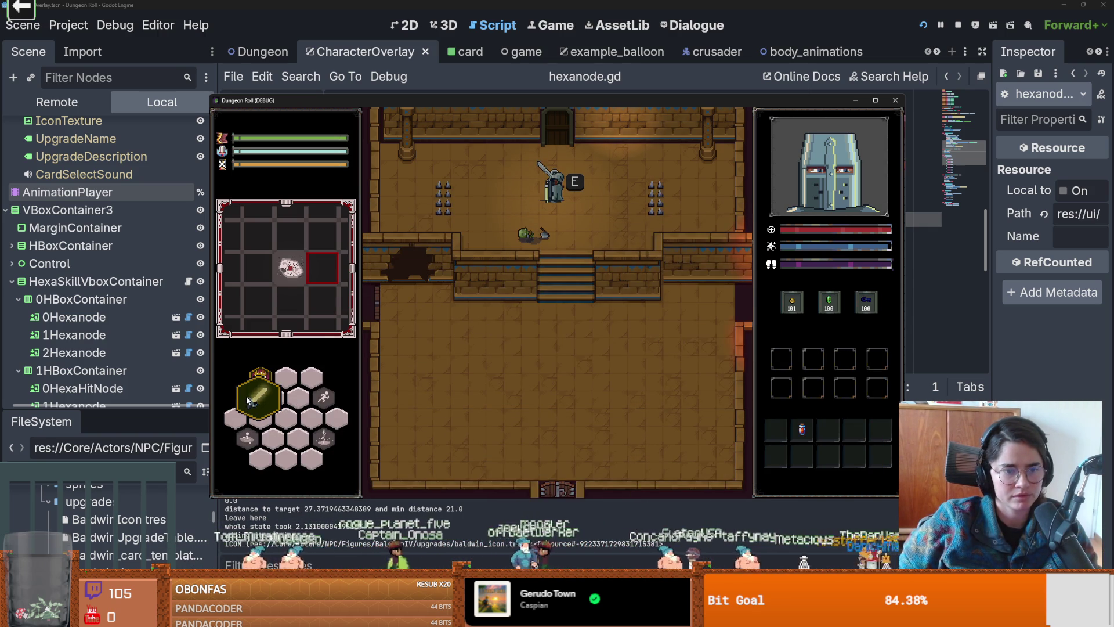
{"action": "key", "text": "e"}
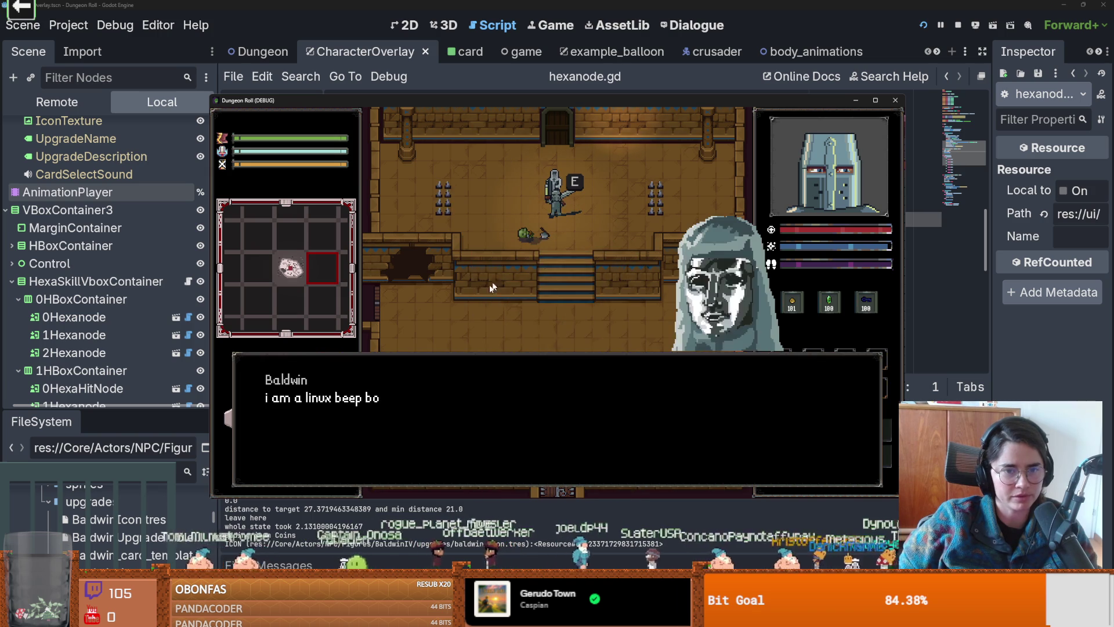
{"action": "left_click", "coordinate": [569, 311]}
{"action": "left_click", "coordinate": [626, 327]}
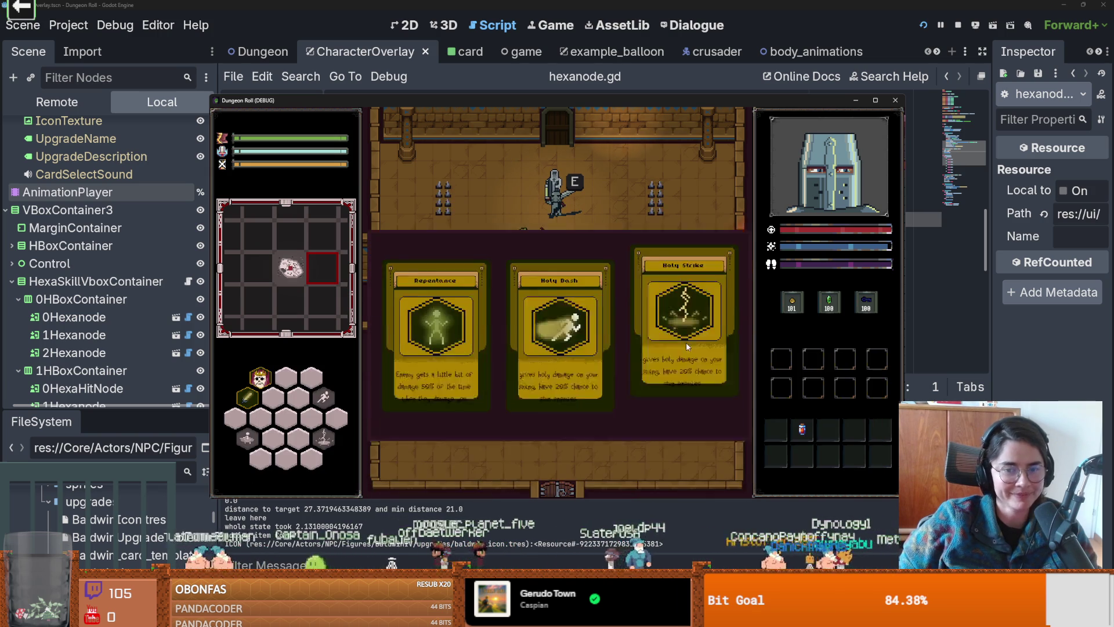
{"action": "left_click", "coordinate": [686, 347]}
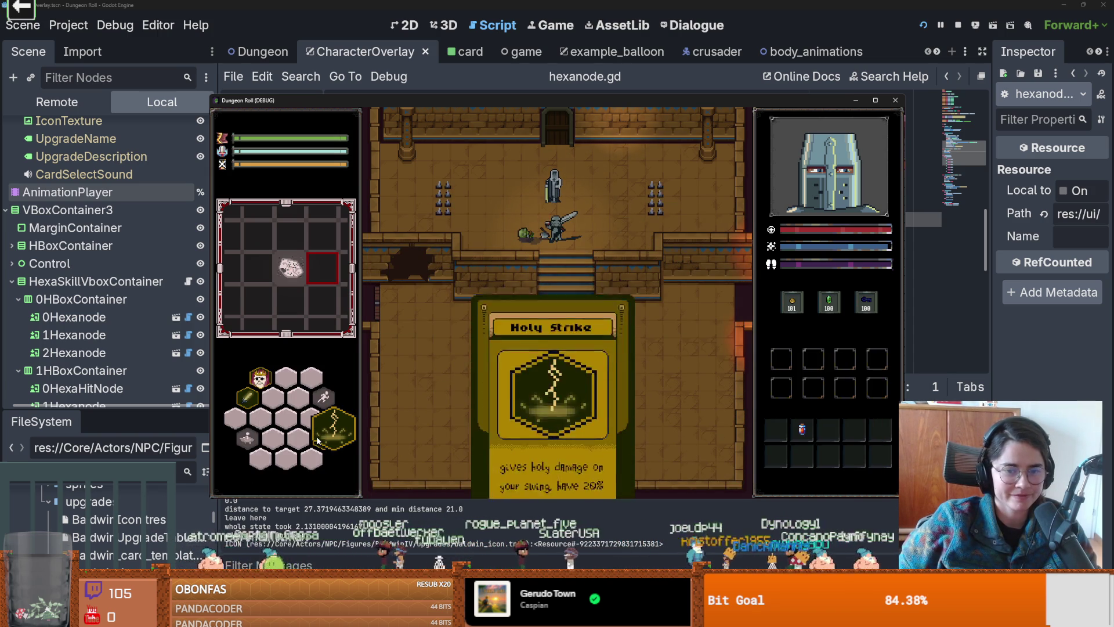
Step: Take two more upgrades including Repentance, then display the Holy Dash card's details
{"action": "key", "text": "e"}
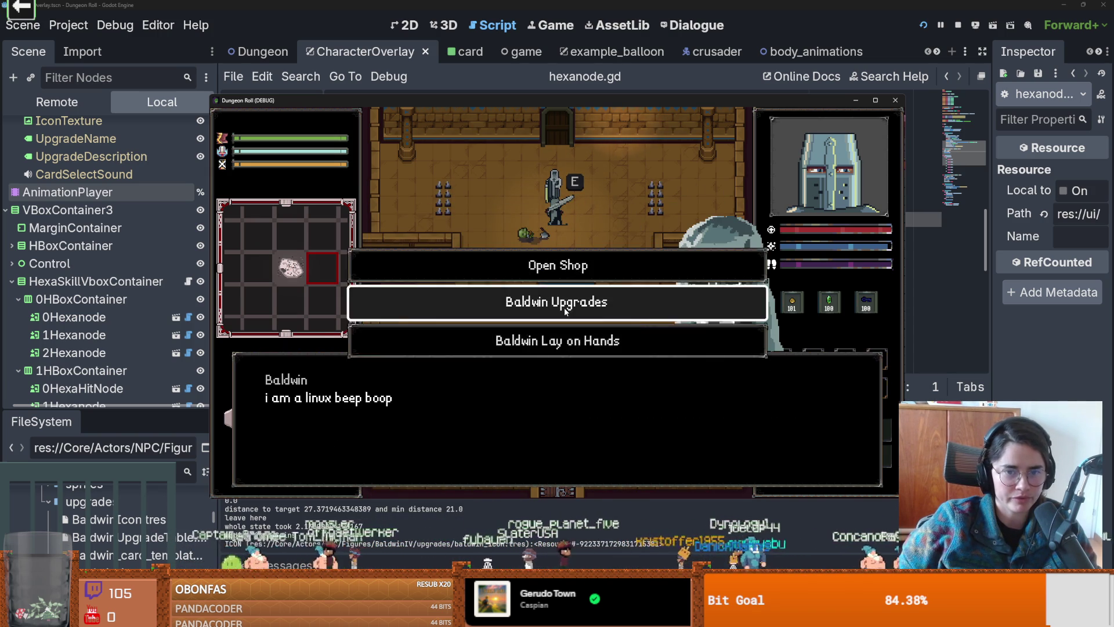
{"action": "left_click", "coordinate": [564, 308]}
{"action": "left_click", "coordinate": [576, 333]}
{"action": "left_click", "coordinate": [542, 313]}
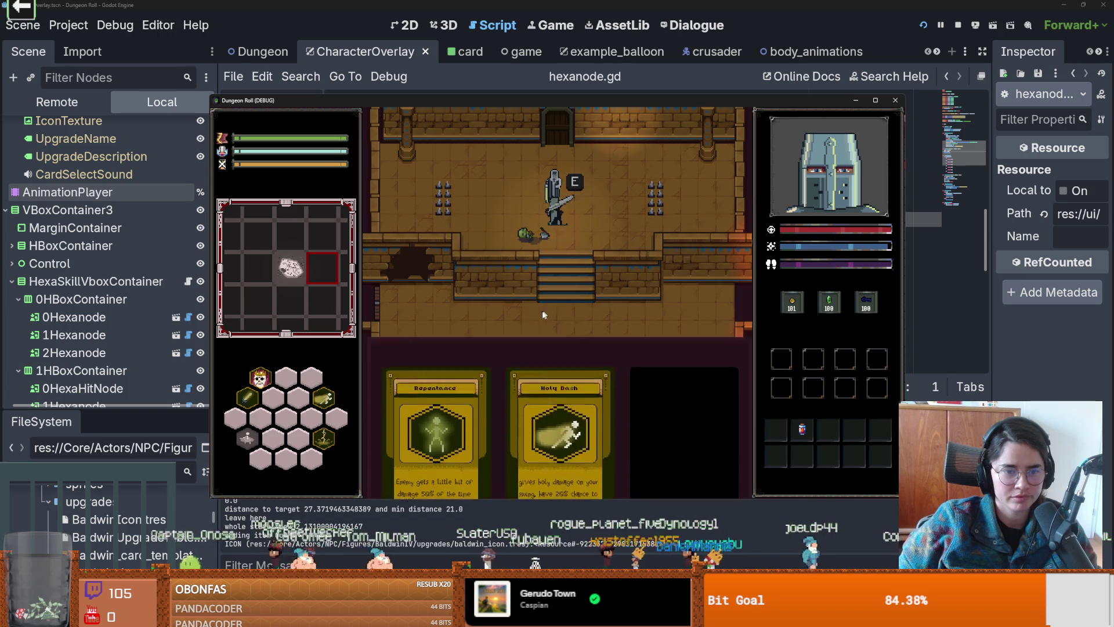
{"action": "key", "text": "e"}
{"action": "left_click", "coordinate": [564, 308]}
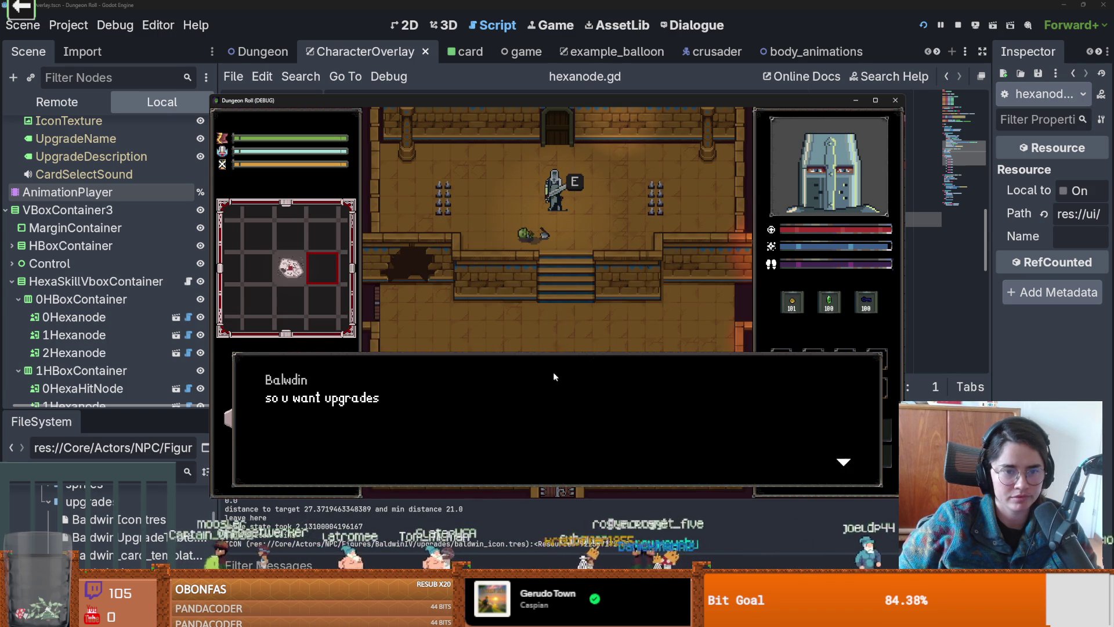
{"action": "left_click", "coordinate": [552, 371]}
{"action": "left_click", "coordinate": [515, 345]}
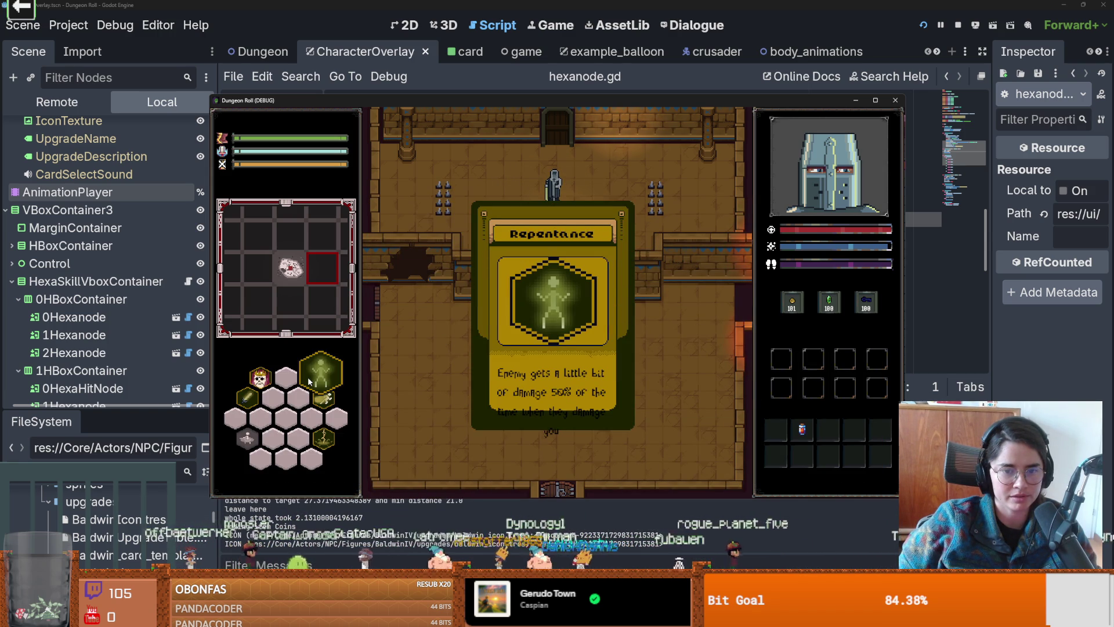
{"action": "mouse_move", "coordinate": [329, 439]}
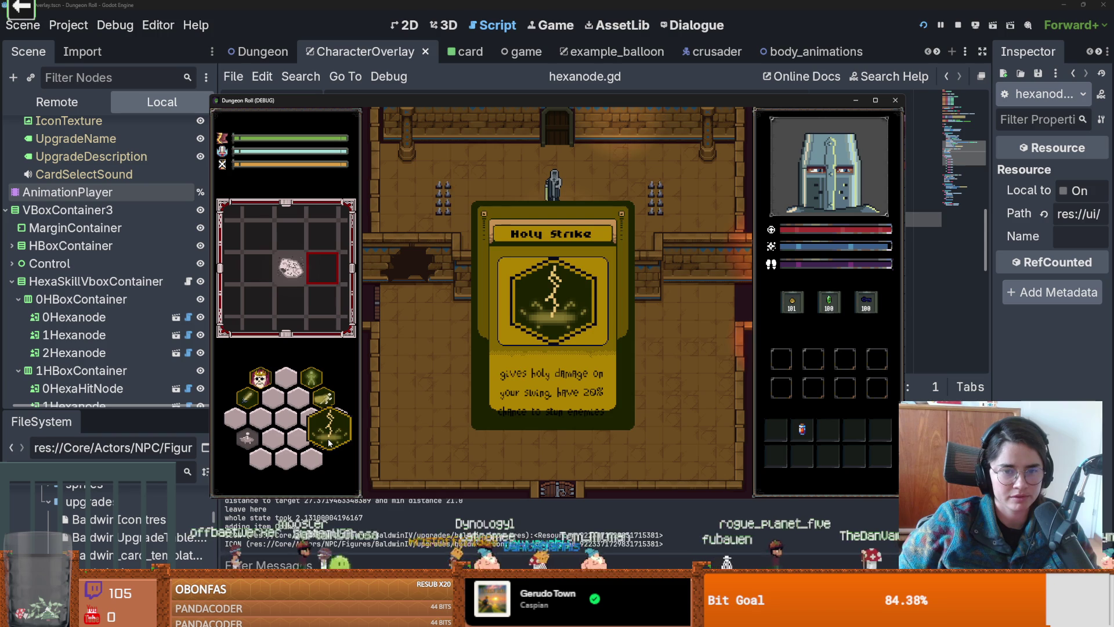
{"action": "mouse_move", "coordinate": [242, 402]}
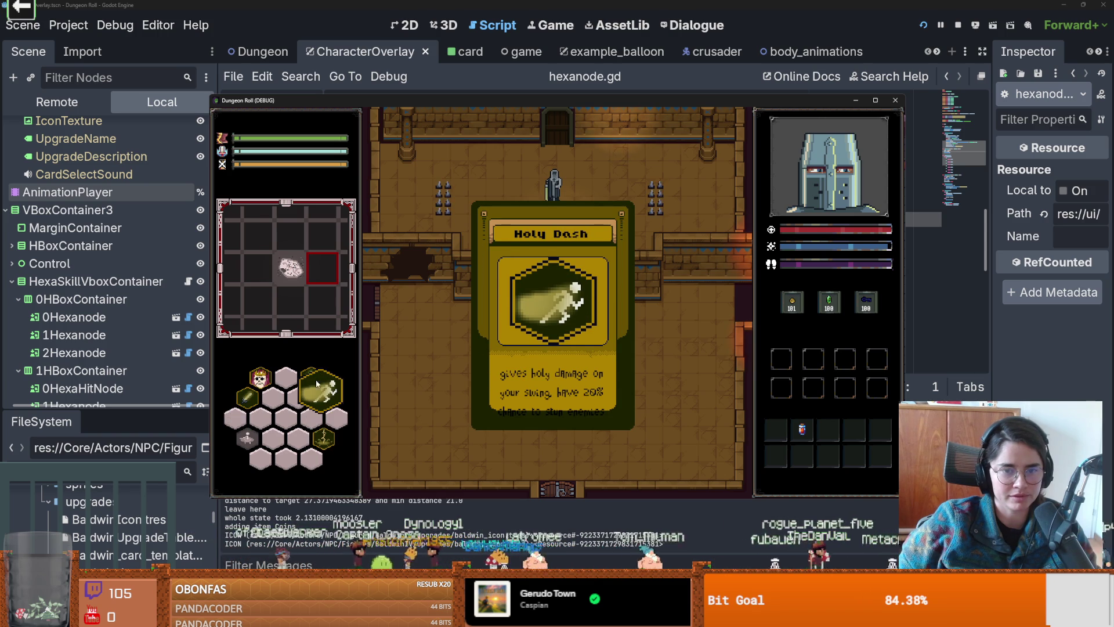
{"action": "mouse_move", "coordinate": [313, 385]}
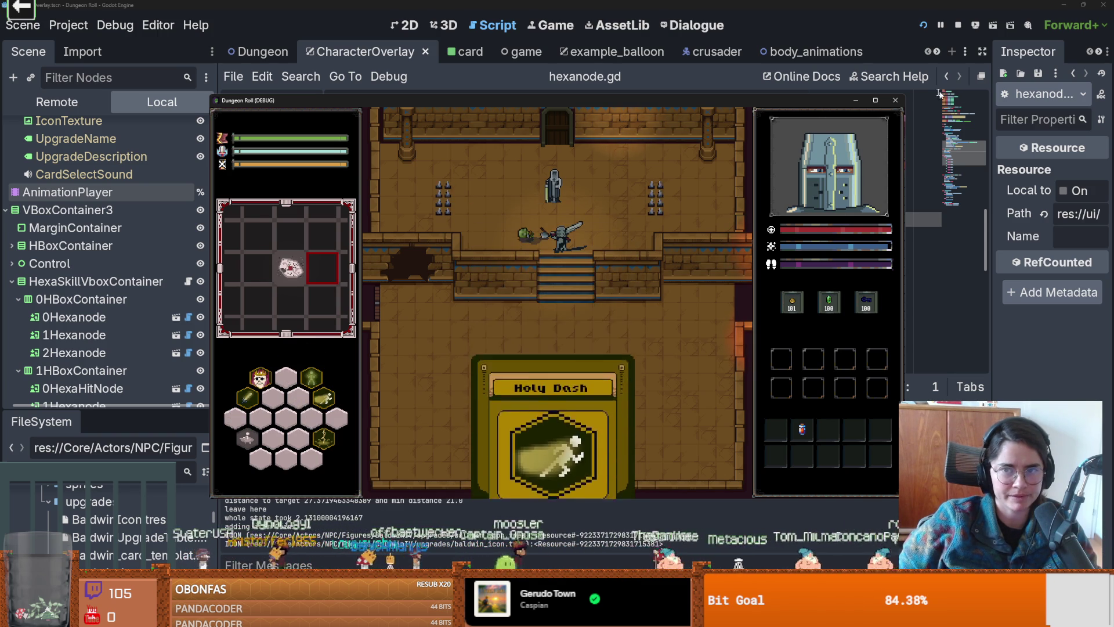
Step: Move bring_one_card's position keyframe from 1.0 to 0.5 seconds and relaunch with F5
{"action": "key", "text": "F5"}
{"action": "left_click", "coordinate": [155, 167]}
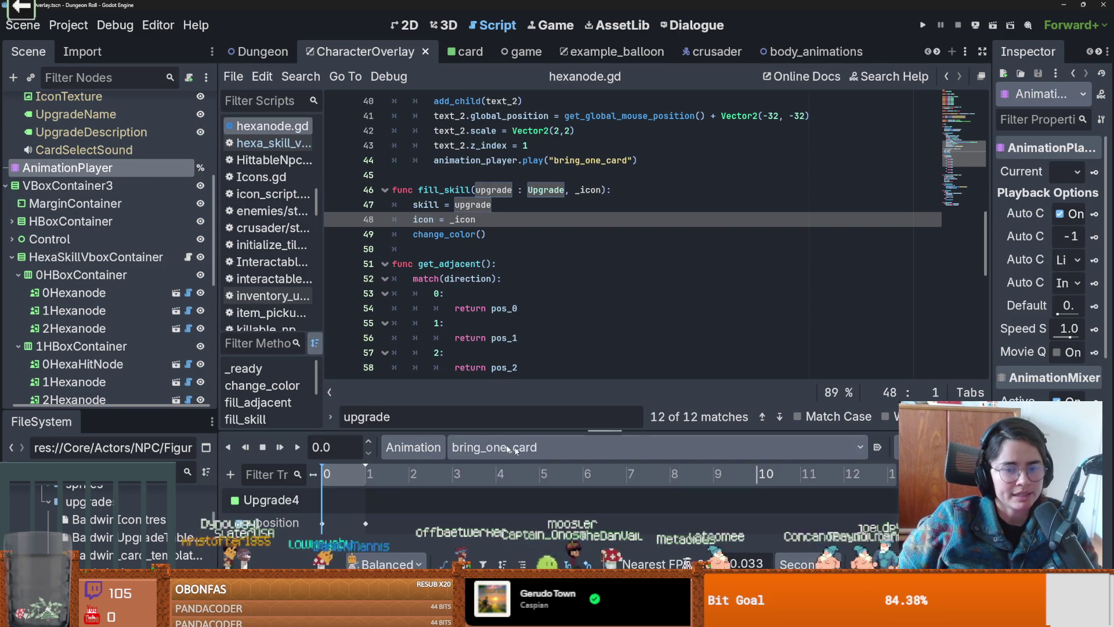
{"action": "left_click_drag", "start_coordinate": [491, 432], "coordinate": [491, 209]}
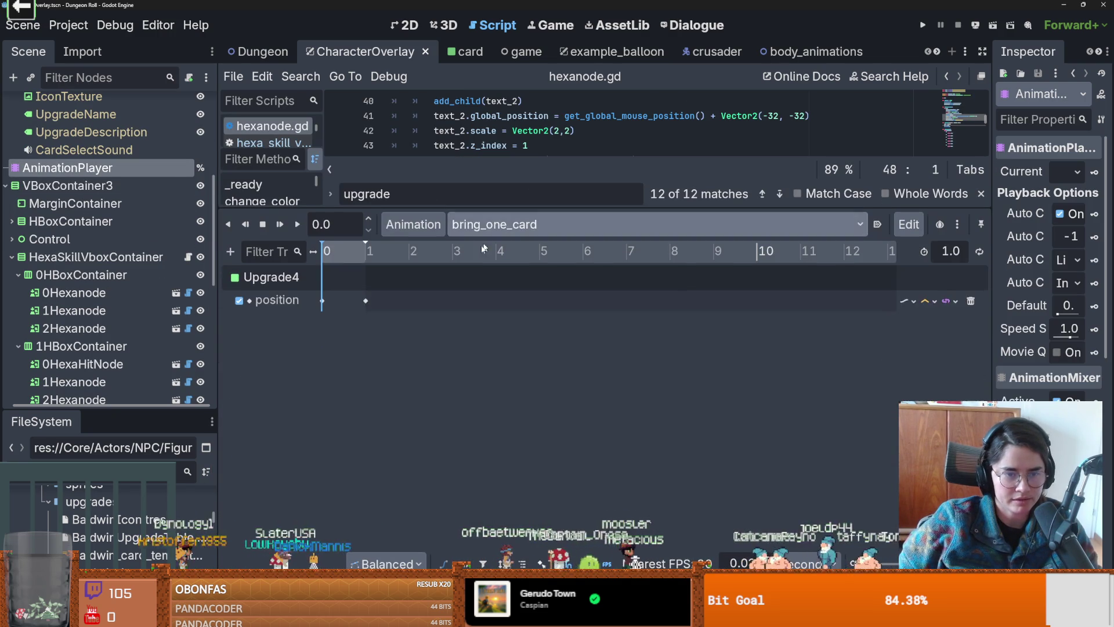
{"action": "left_click", "coordinate": [359, 301]}
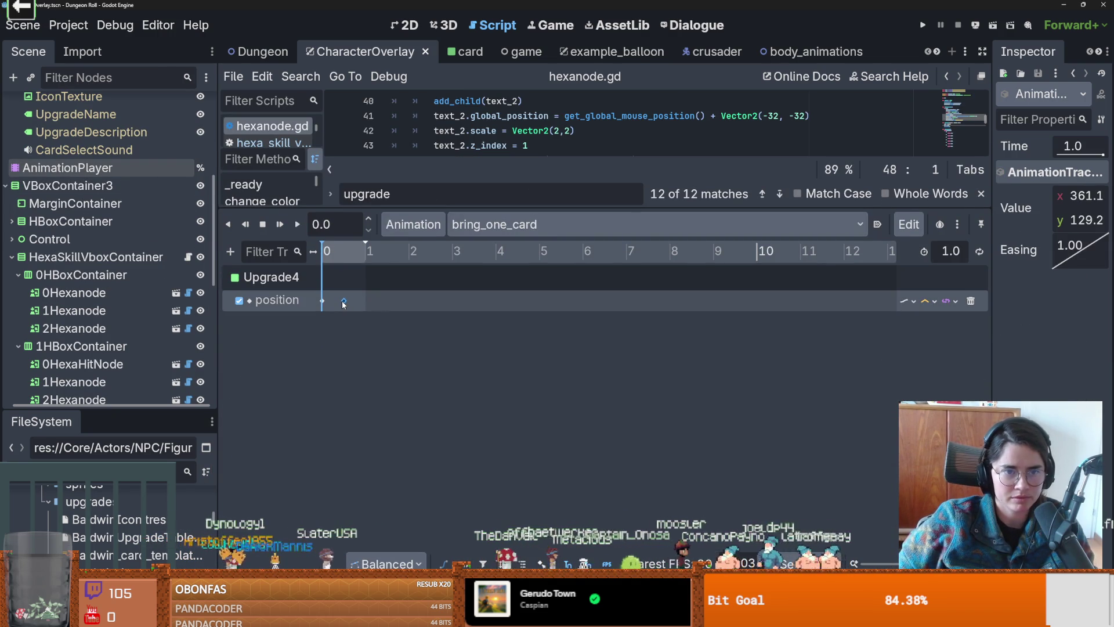
{"action": "left_click_drag", "start_coordinate": [343, 303], "coordinate": [344, 302]}
{"action": "left_click", "coordinate": [346, 260]}
{"action": "type", "text": "0.5"}
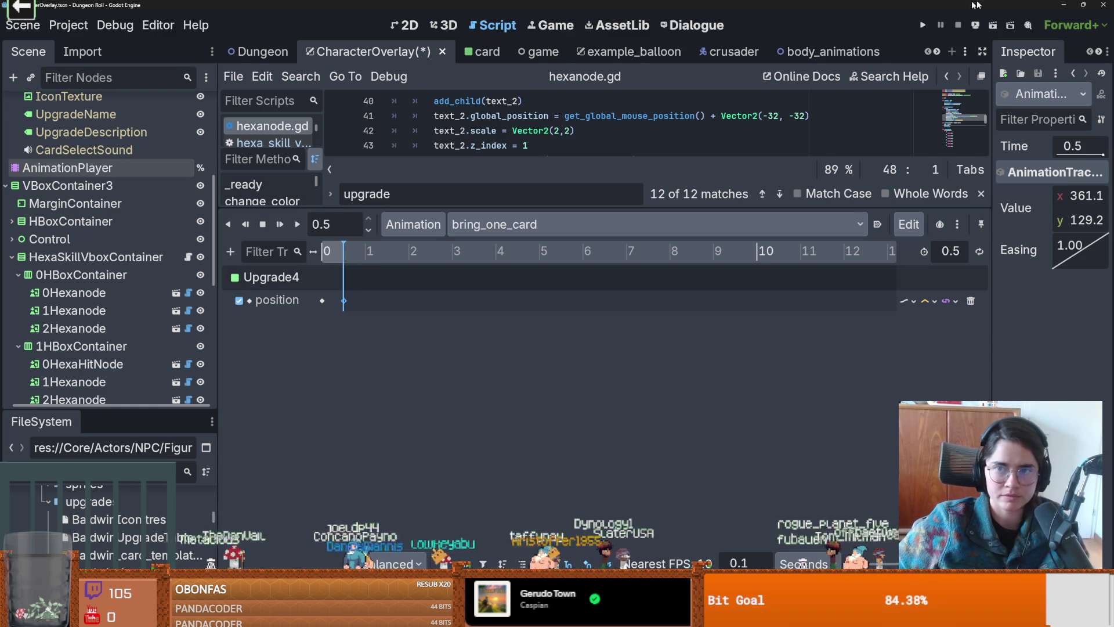
{"action": "key", "text": "F5"}
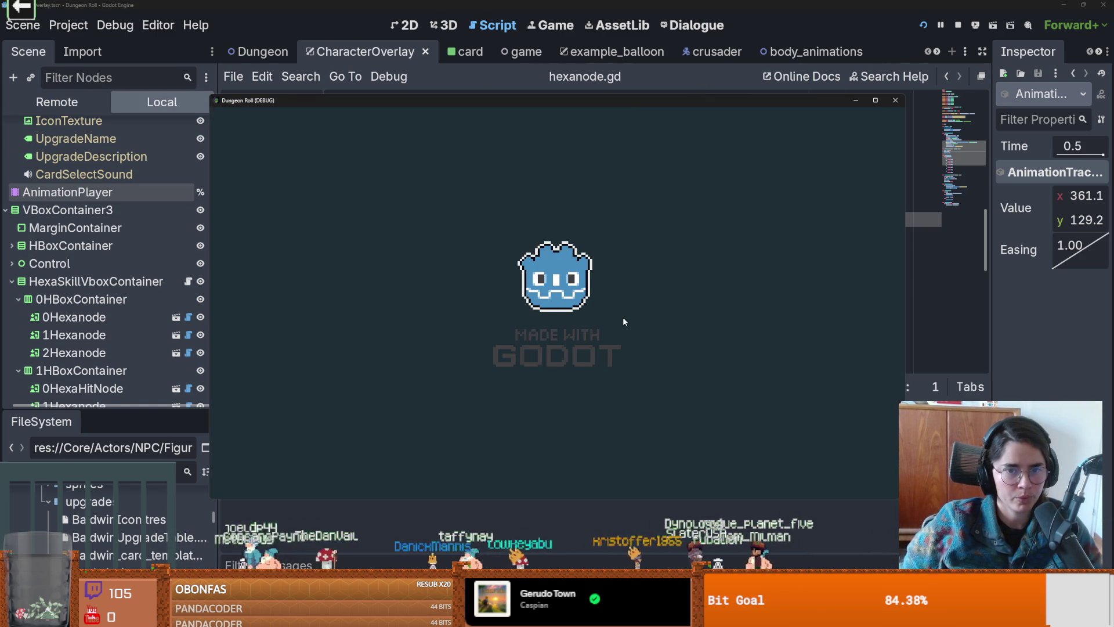
Step: Run random_upgrade from the in-game console and view the resulting Holy Dash card
{"action": "key", "text": "quoteleft"}
{"action": "type", "text": "s"}
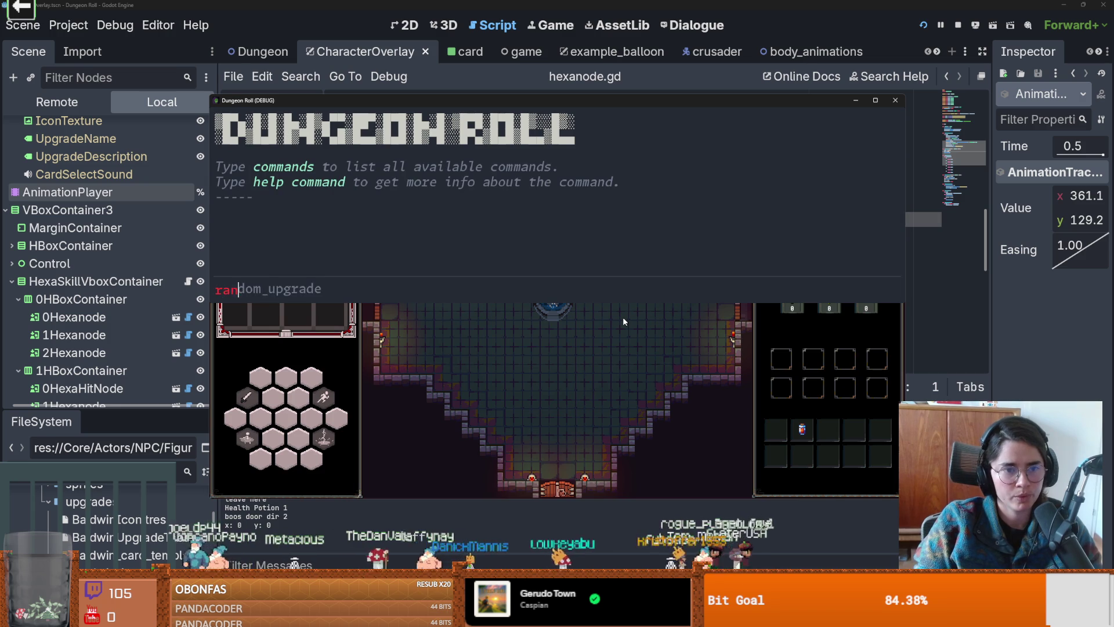
{"action": "key", "text": "Tab"}
{"action": "key", "text": "Return"}
{"action": "key", "text": "quoteleft"}
{"action": "mouse_move", "coordinate": [316, 401]}
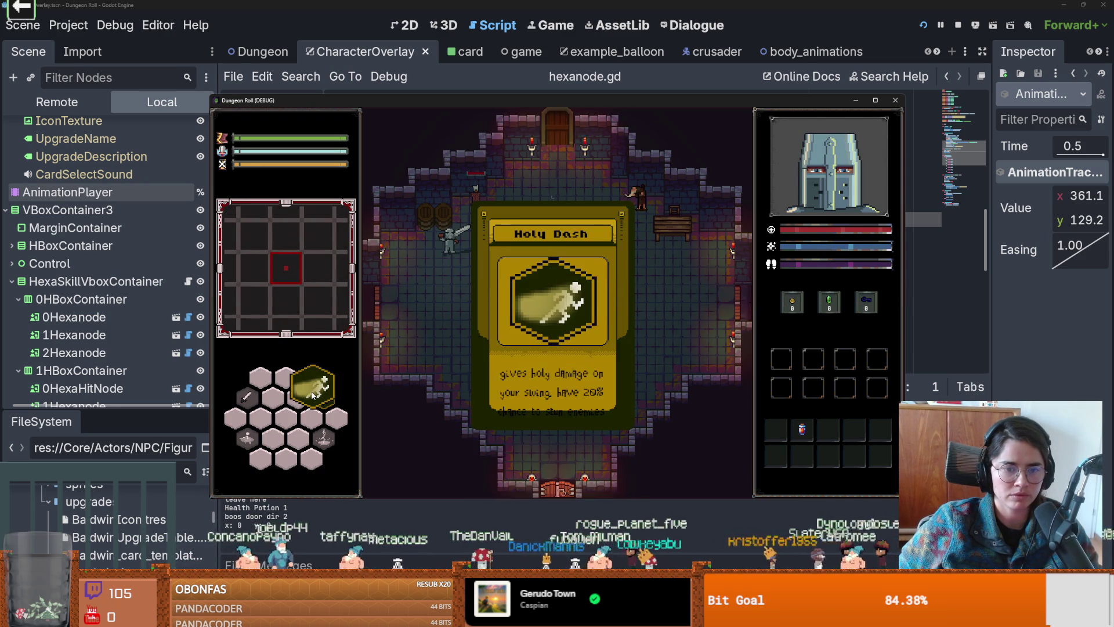
Step: Stop the game with F8 and save the scene
{"action": "key", "text": "F8"}
{"action": "key", "text": "ctrl+s"}
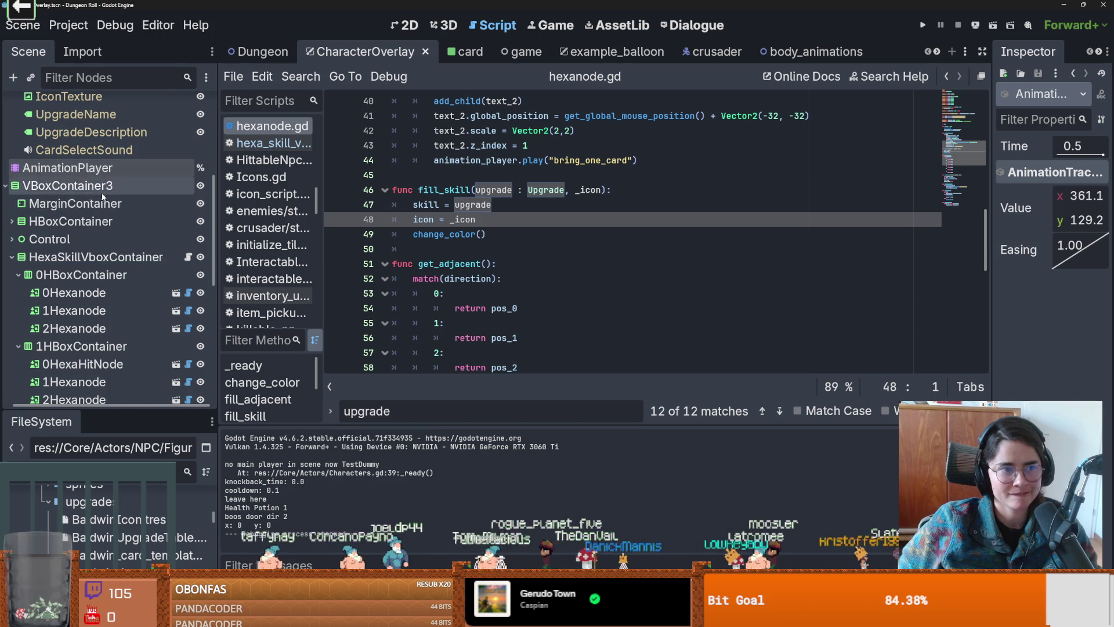
{"action": "scroll", "coordinate": [97, 210], "scroll_direction": "up", "scroll_amount": 2}
{"action": "scroll", "coordinate": [98, 210], "scroll_direction": "down", "scroll_amount": 3}
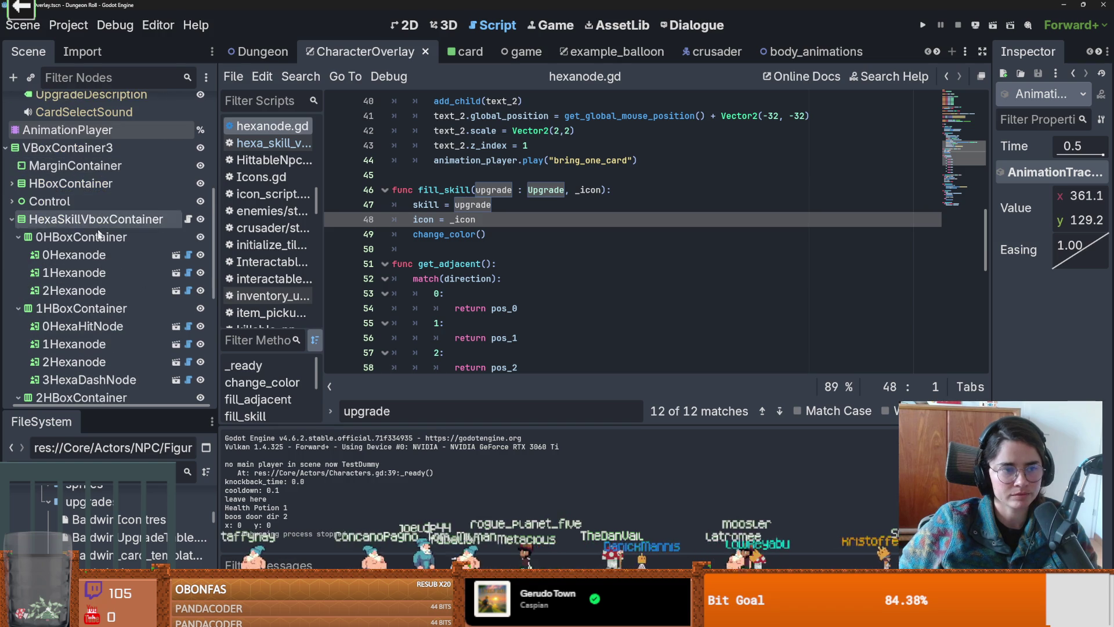
Step: In the 2D view, select the Panels node and trial a 1.22 scale
{"action": "left_click", "coordinate": [409, 25]}
{"action": "scroll", "coordinate": [479, 314], "scroll_direction": "up", "scroll_amount": 2}
{"action": "left_click", "coordinate": [536, 355]}
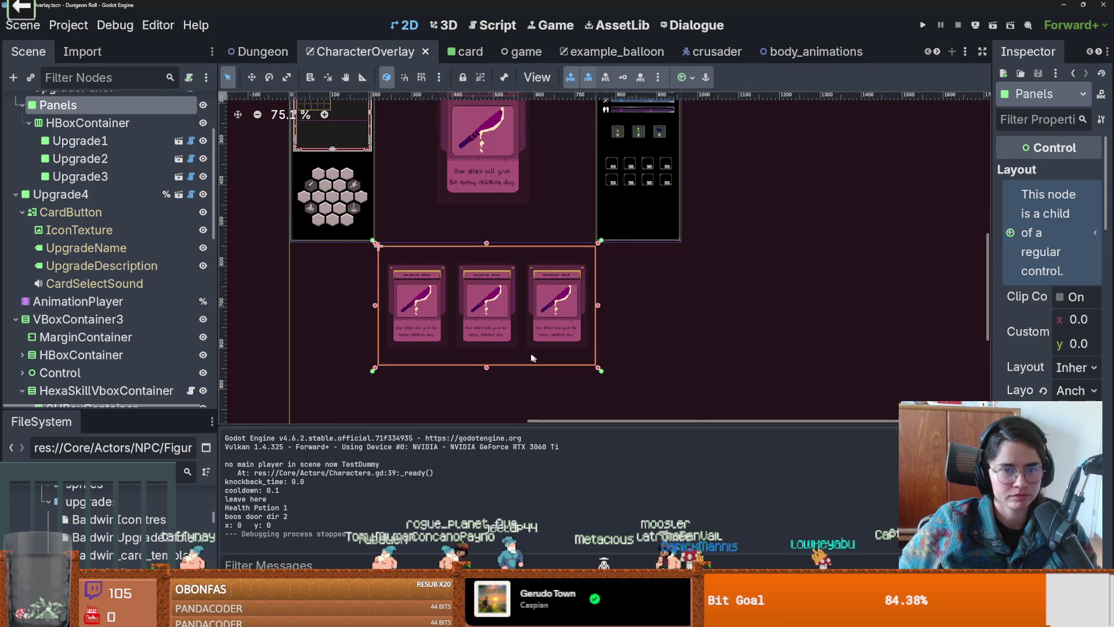
{"action": "scroll", "coordinate": [407, 334], "scroll_direction": "up", "scroll_amount": 1}
{"action": "scroll", "coordinate": [186, 326], "scroll_direction": "down", "scroll_amount": 6}
{"action": "scroll", "coordinate": [180, 325], "scroll_direction": "down", "scroll_amount": 2}
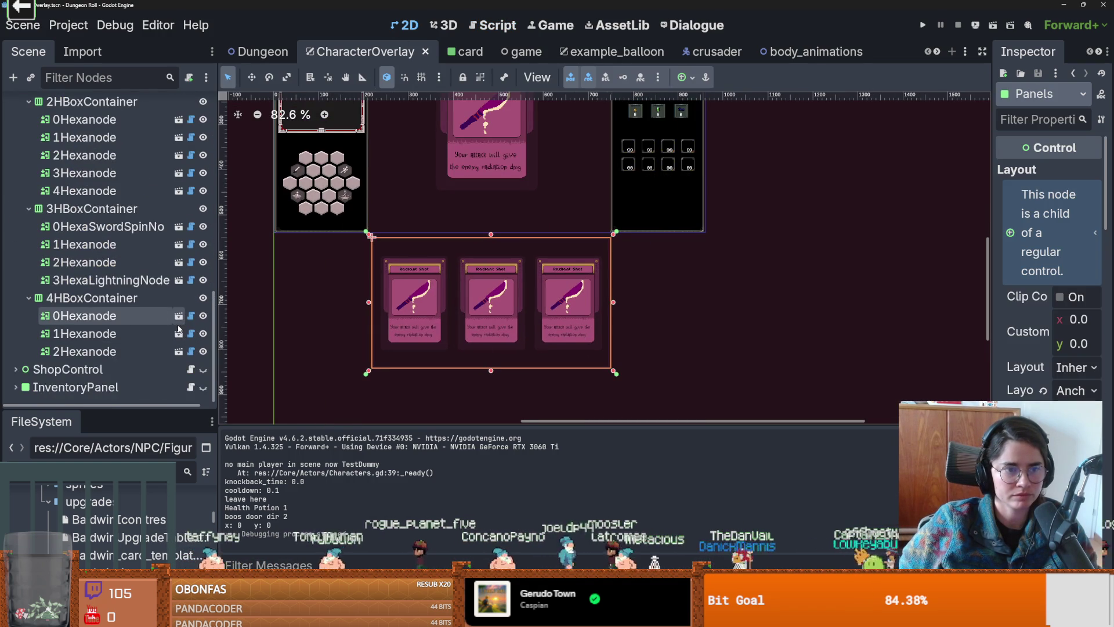
{"action": "scroll", "coordinate": [177, 325], "scroll_direction": "up", "scroll_amount": 10}
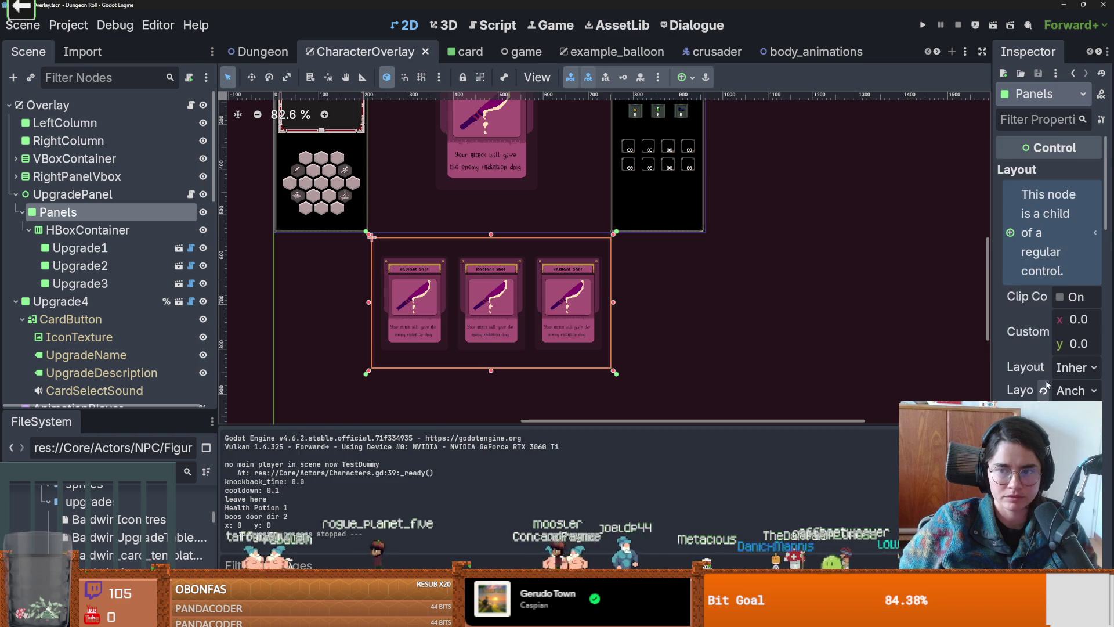
{"action": "scroll", "coordinate": [1044, 261], "scroll_direction": "down", "scroll_amount": 3}
{"action": "left_click_drag", "start_coordinate": [991, 353], "coordinate": [863, 354]}
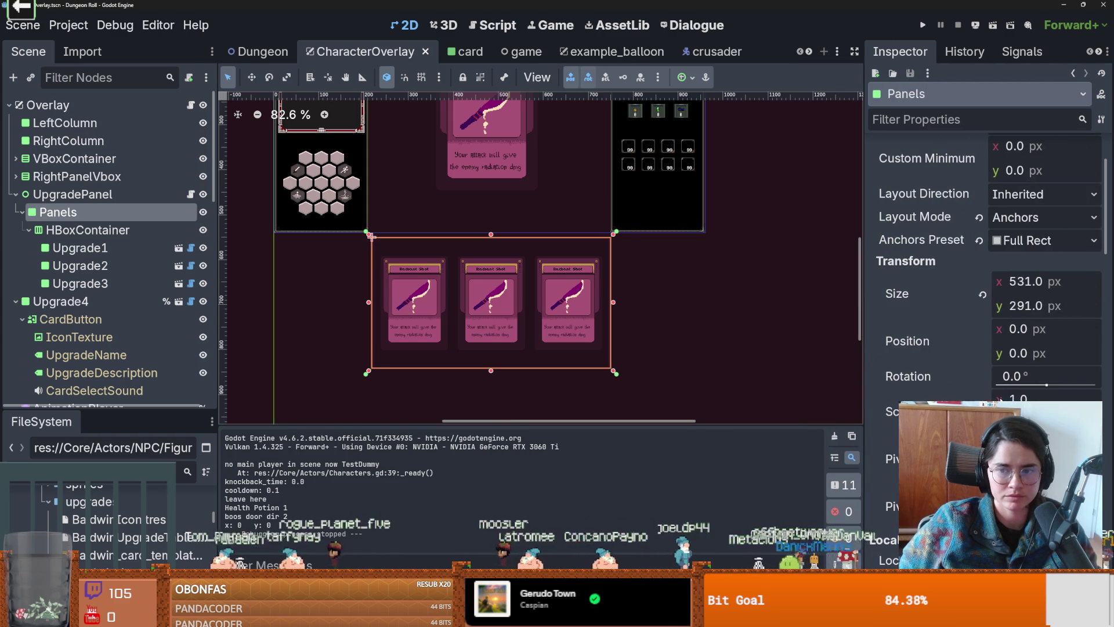
{"action": "left_click_drag", "start_coordinate": [1016, 401], "coordinate": [1052, 400]}
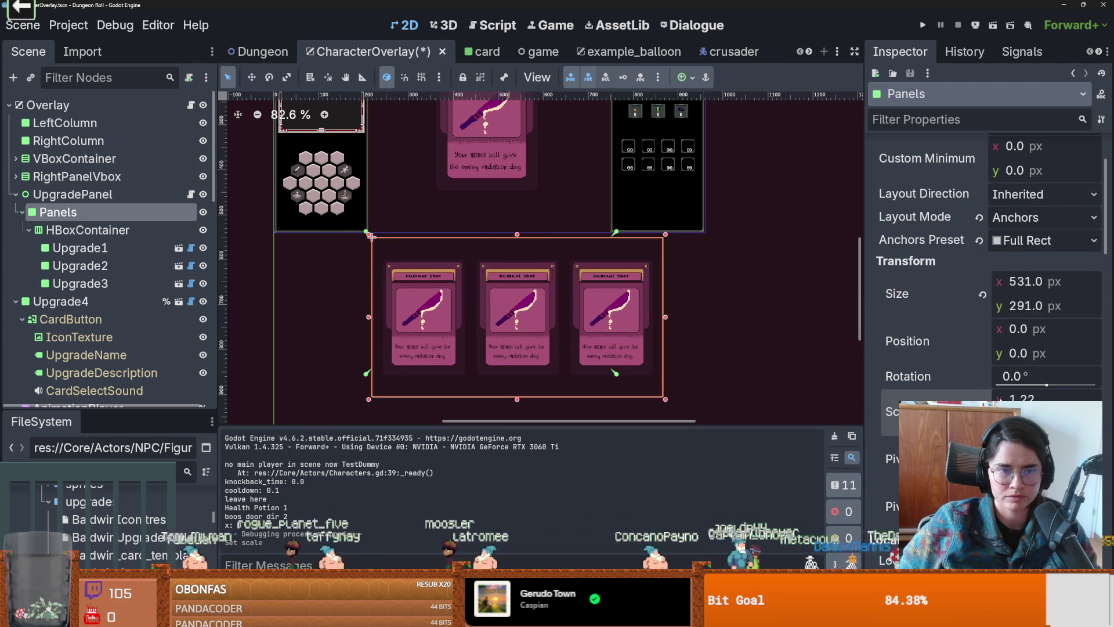
{"action": "key", "text": "ctrl+z"}
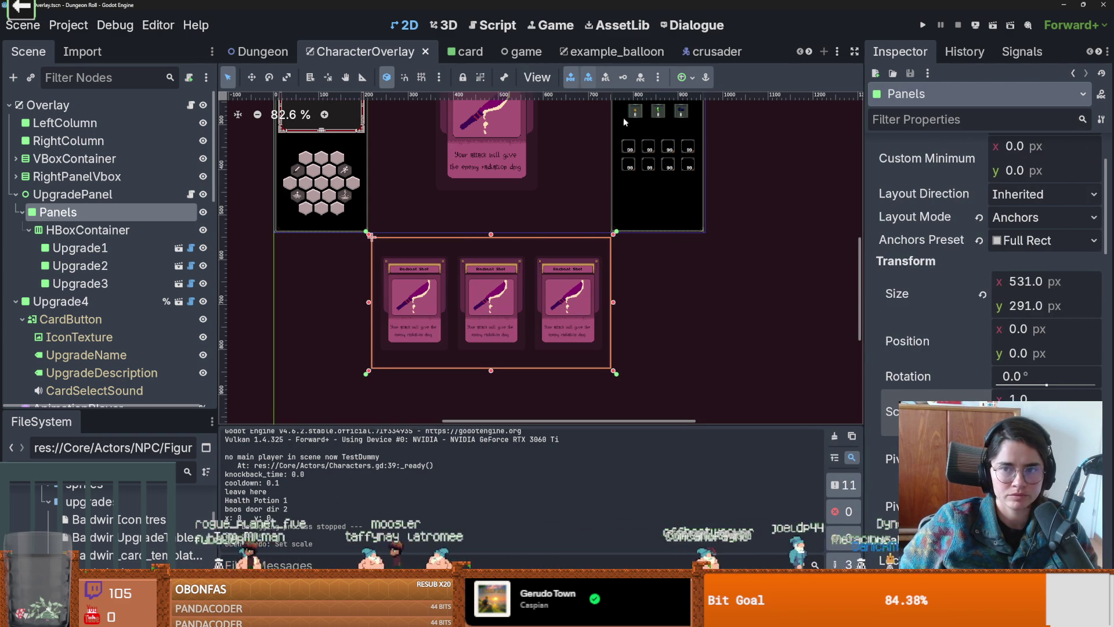
Step: Review the Panels layout options, keeping Anchors mode and the Full Rect preset
{"action": "scroll", "coordinate": [977, 330], "scroll_direction": "up", "scroll_amount": 3}
{"action": "left_click", "coordinate": [1023, 334]}
{"action": "left_click", "coordinate": [1022, 334]}
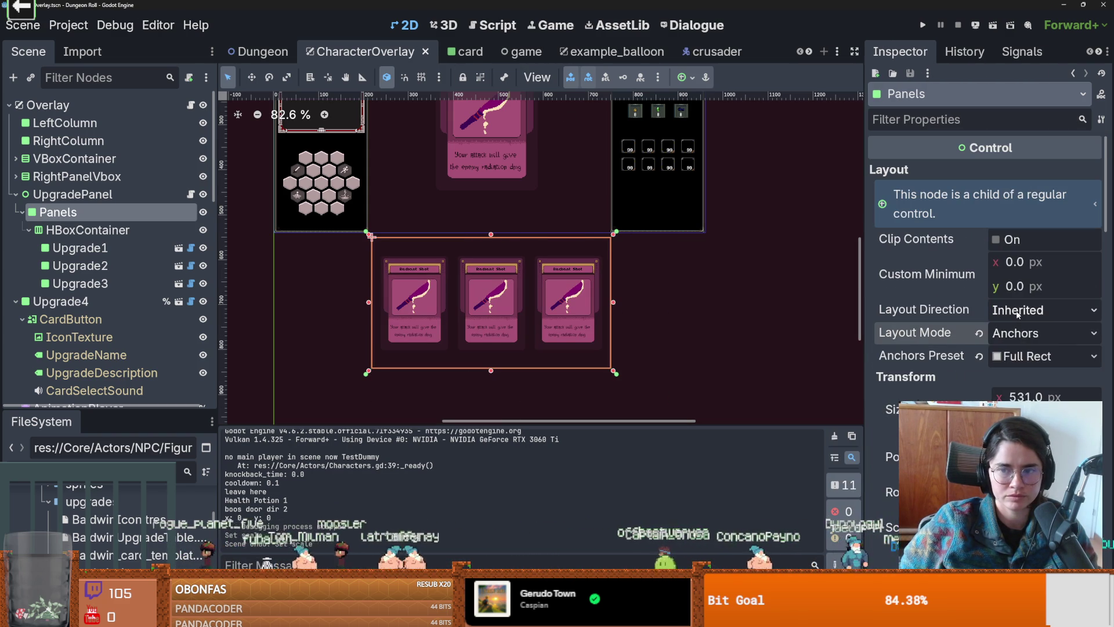
{"action": "left_click", "coordinate": [1022, 309]}
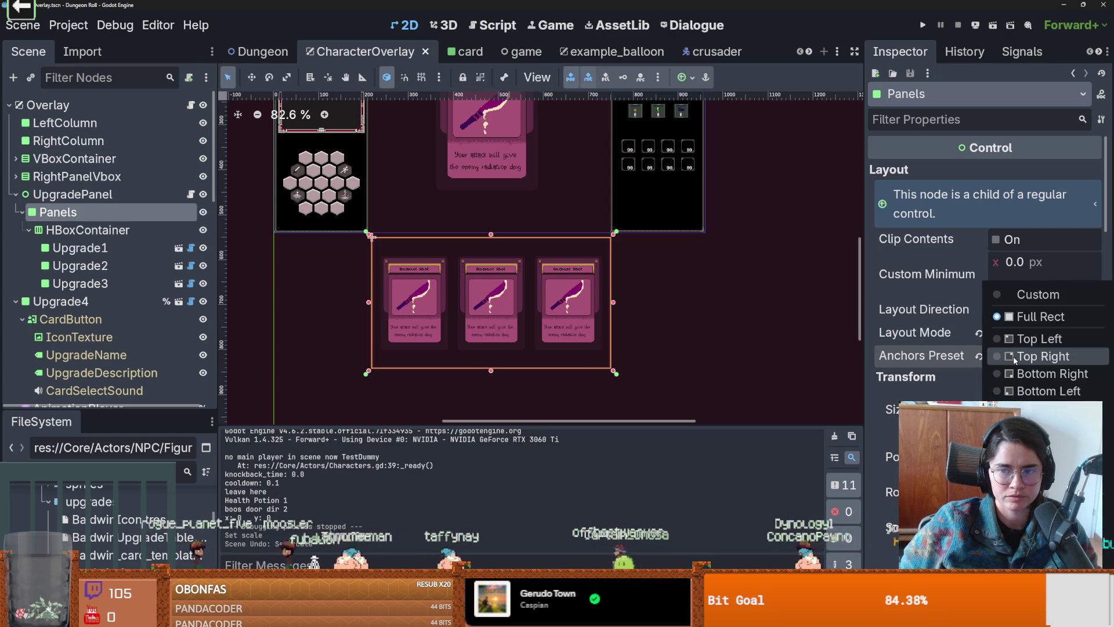
{"action": "left_click", "coordinate": [897, 328]}
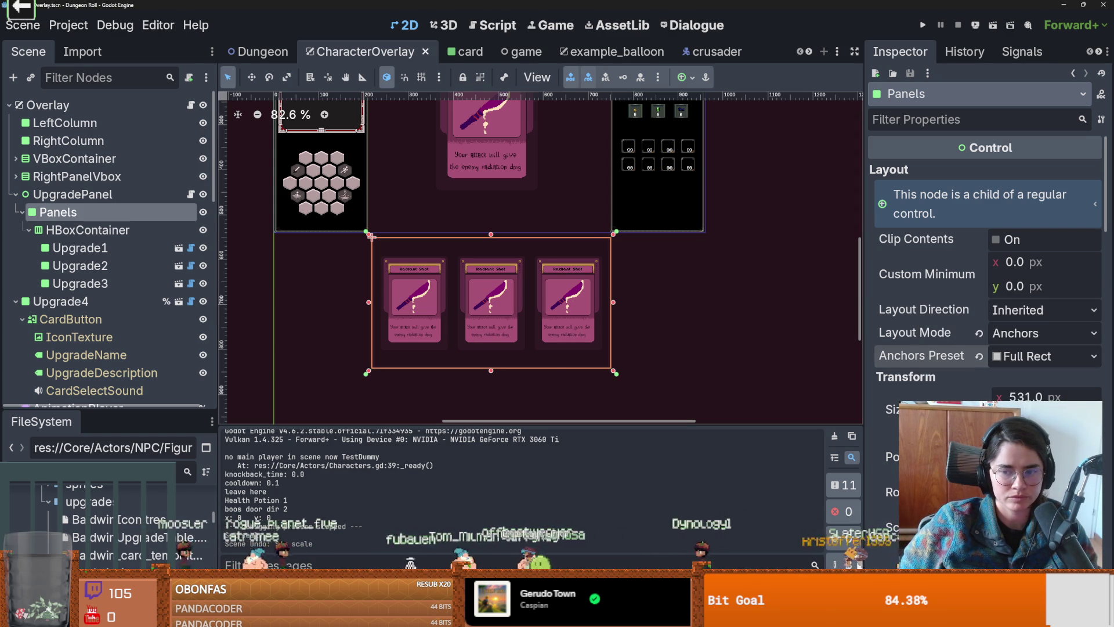
Step: Restore the 1.22 scale, move Panels to (-80, -7), save, and select the middle card
{"action": "key", "text": "ctrl+z"}
{"action": "left_click_drag", "start_coordinate": [479, 268], "coordinate": [442, 264]}
{"action": "key", "text": "ctrl+s"}
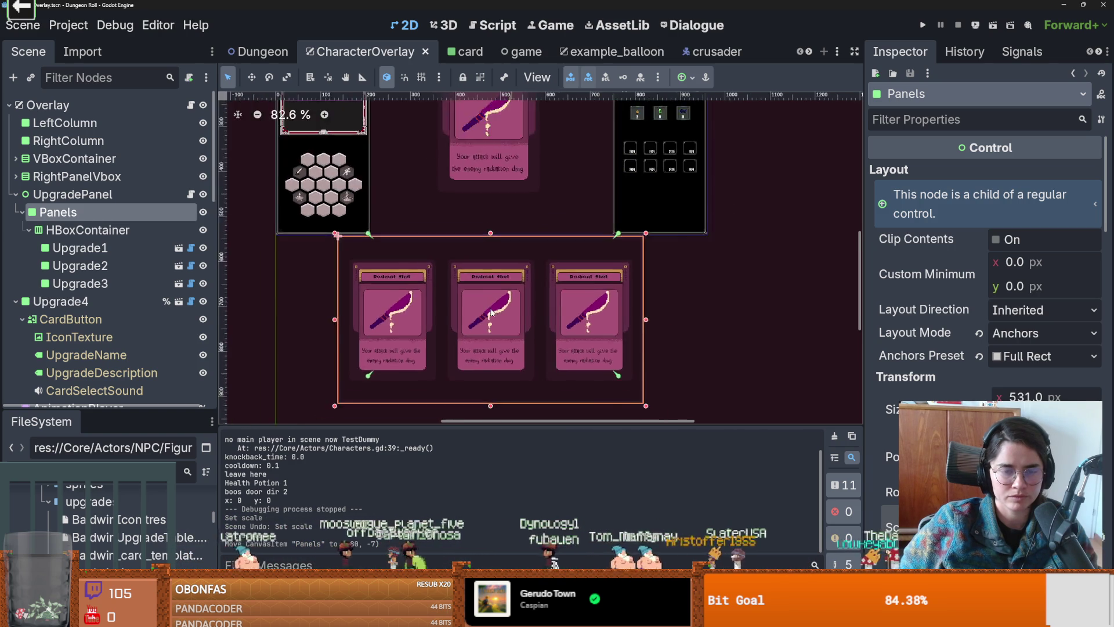
{"action": "scroll", "coordinate": [493, 313], "scroll_direction": "up", "scroll_amount": 2}
{"action": "left_click", "coordinate": [491, 309]}
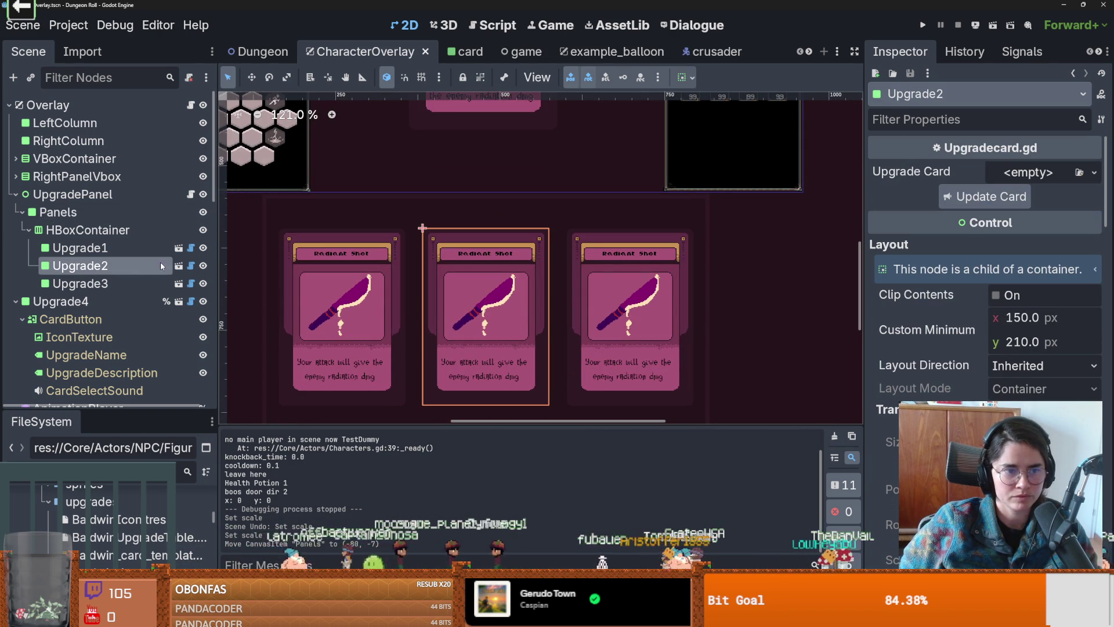
Step: Open the card scene and stretch the UpgradeDescription box taller, moving its left edge inward
{"action": "left_click", "coordinate": [180, 266]}
{"action": "scroll", "coordinate": [439, 230], "scroll_direction": "down", "scroll_amount": 1}
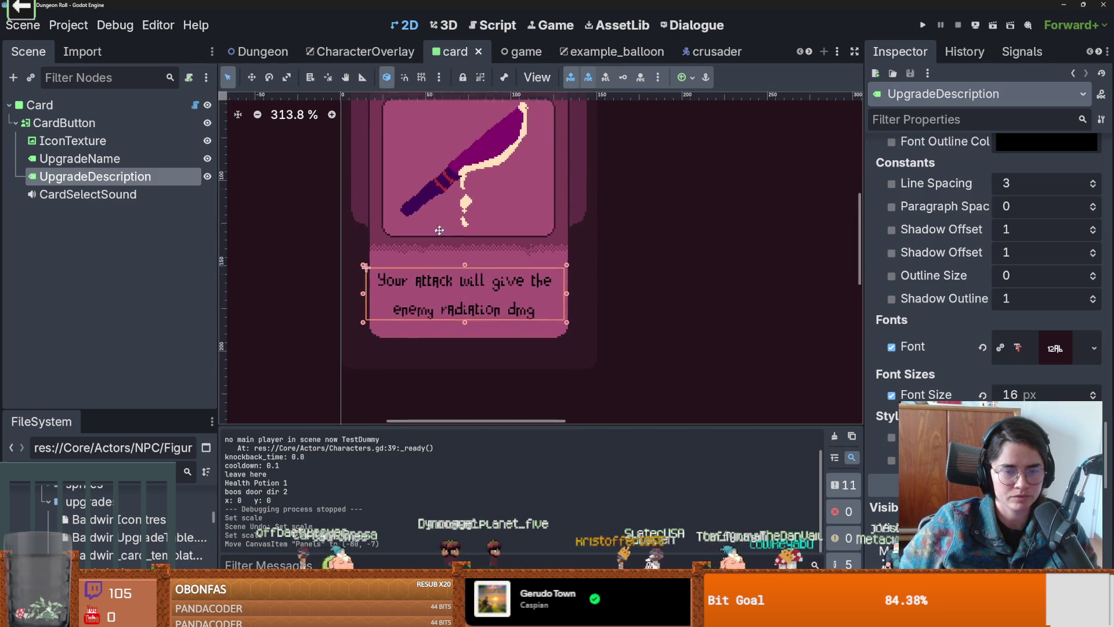
{"action": "left_click_drag", "start_coordinate": [367, 258], "coordinate": [374, 259]}
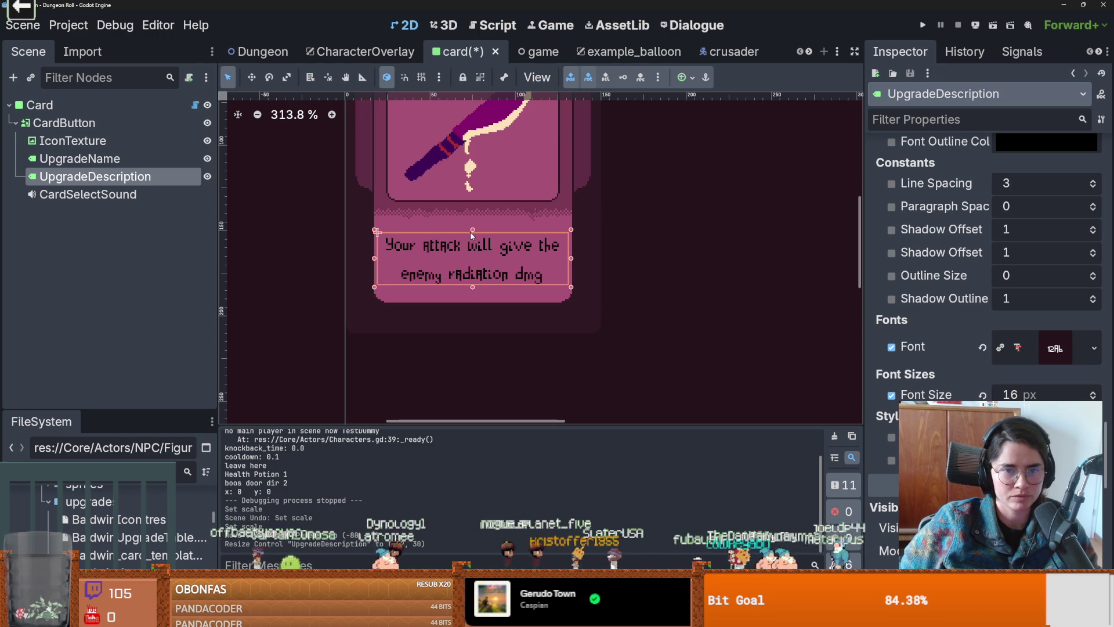
{"action": "left_click_drag", "start_coordinate": [471, 234], "coordinate": [472, 217]}
{"action": "left_click_drag", "start_coordinate": [473, 287], "coordinate": [473, 305]}
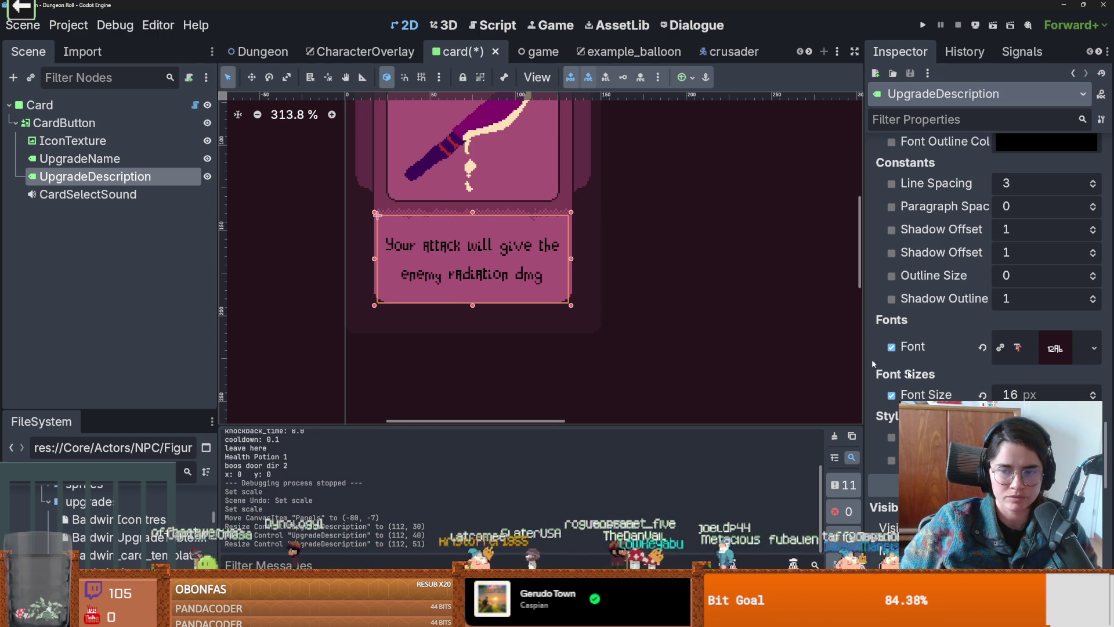
Step: Lower the description's Theme Overrides font size from 16 px to 14 px
{"action": "scroll", "coordinate": [870, 374], "scroll_direction": "down", "scroll_amount": 10}
{"action": "scroll", "coordinate": [870, 374], "scroll_direction": "up", "scroll_amount": 5}
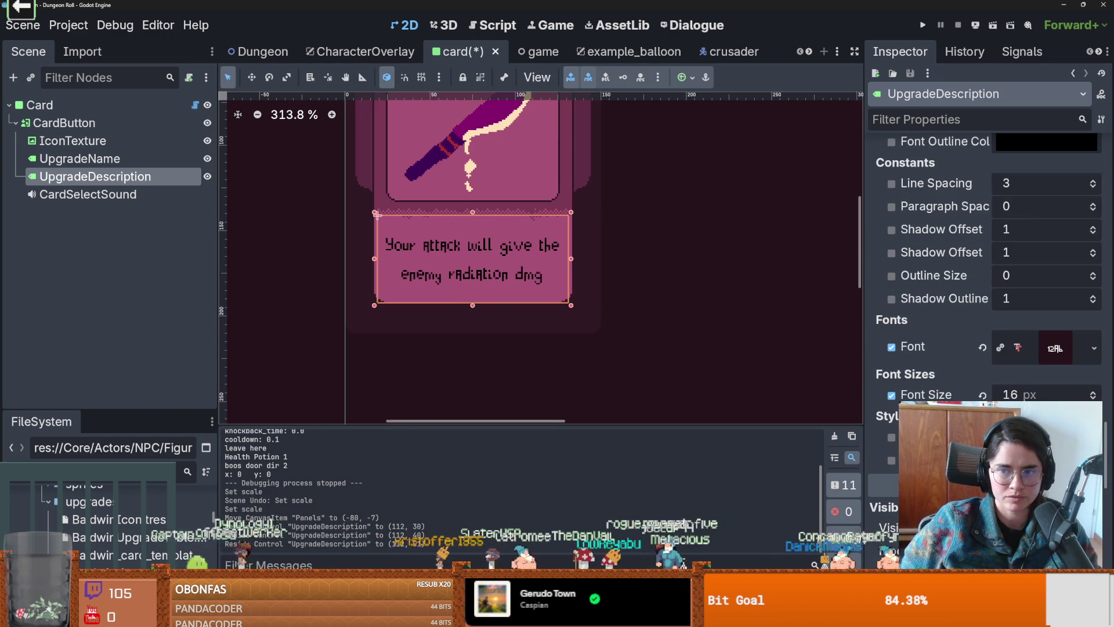
{"action": "double_click", "coordinate": [1094, 397]}
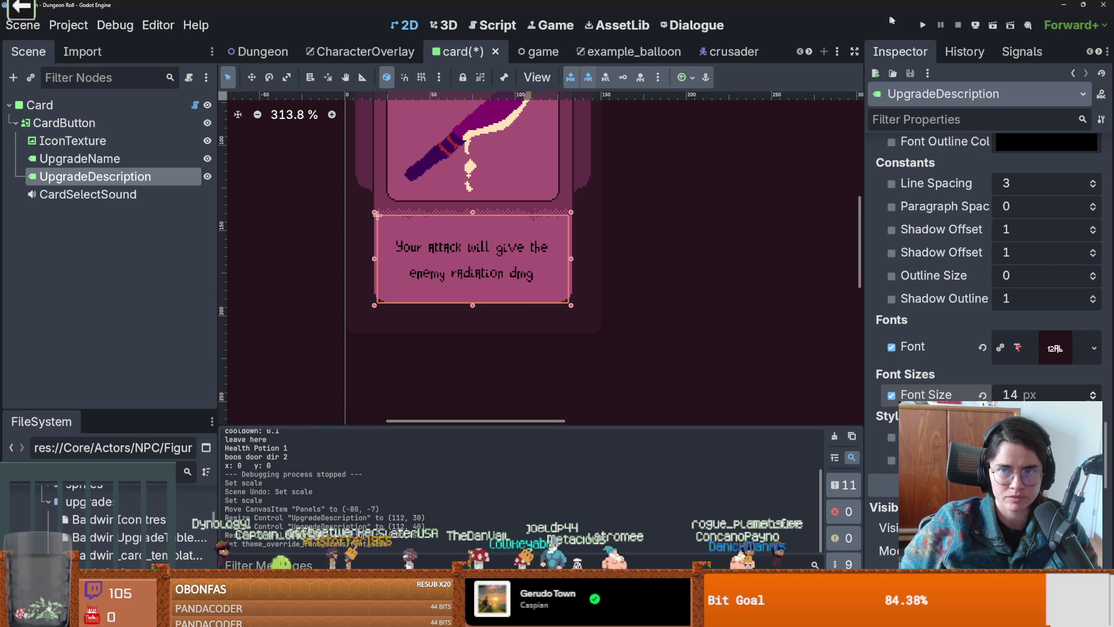
{"action": "scroll", "coordinate": [990, 139], "scroll_direction": "up", "scroll_amount": 10}
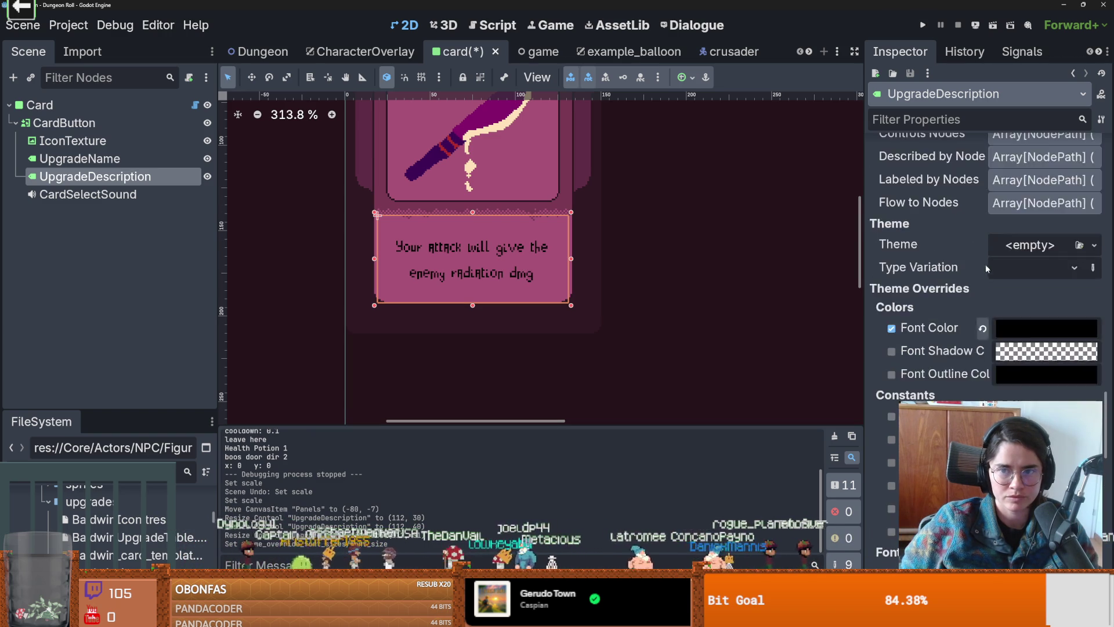
Step: Save and run the game, spawn a card with the random_upgrade console command, then stop it
{"action": "left_click", "coordinate": [923, 25]}
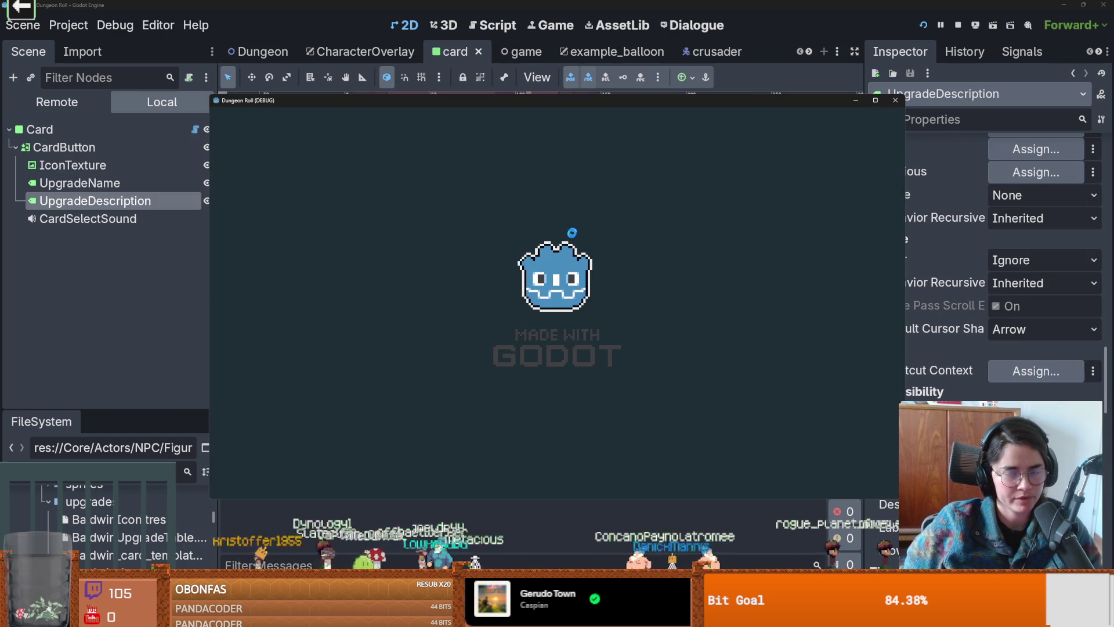
{"action": "key", "text": "quoteleft"}
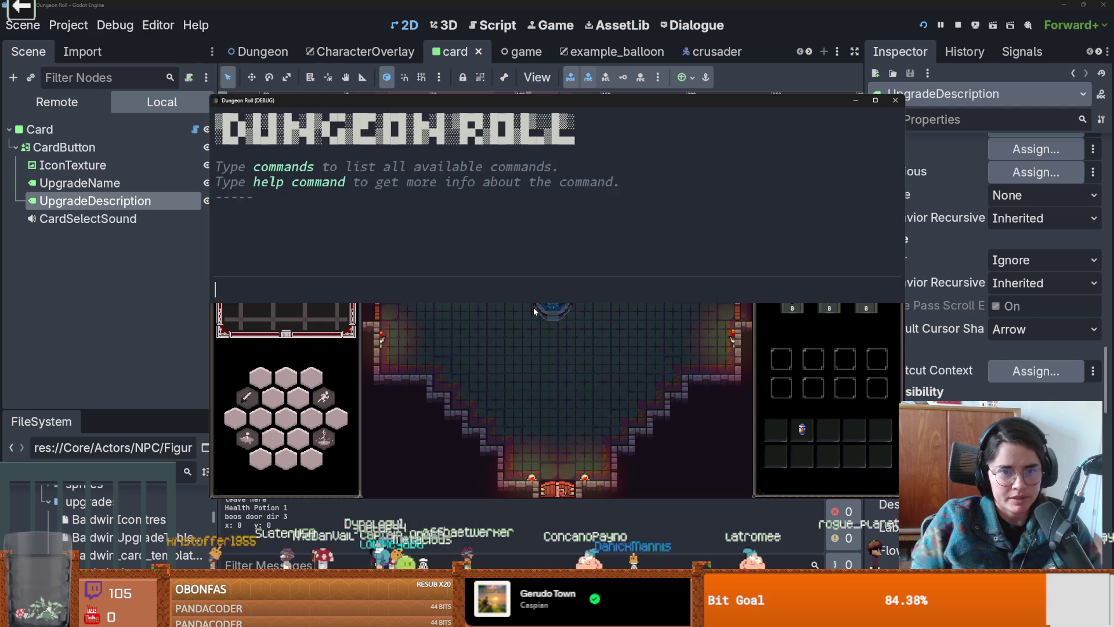
{"action": "type", "text": "random_upgrade"}
{"action": "key", "text": "Return"}
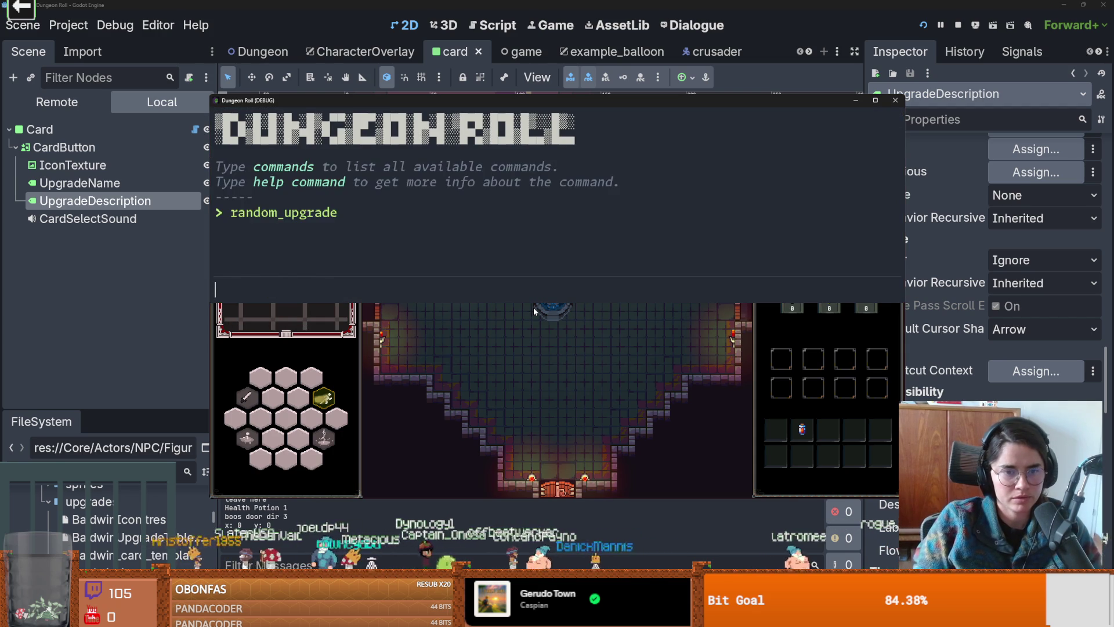
{"action": "key", "text": "quoteleft"}
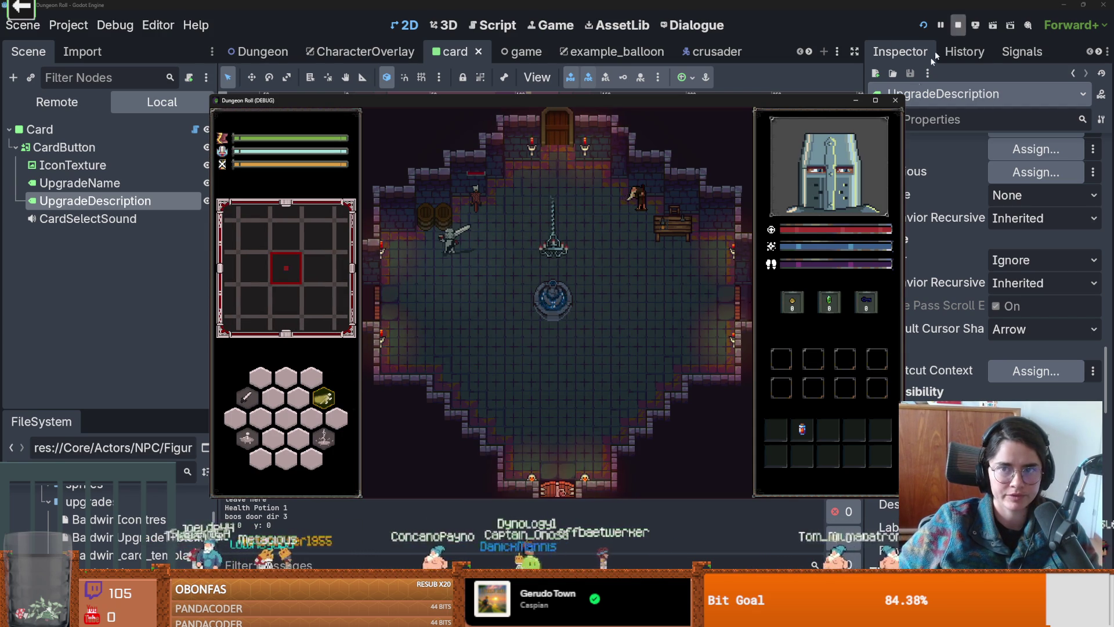
{"action": "left_click", "coordinate": [958, 25]}
{"action": "scroll", "coordinate": [469, 225], "scroll_direction": "down", "scroll_amount": 1}
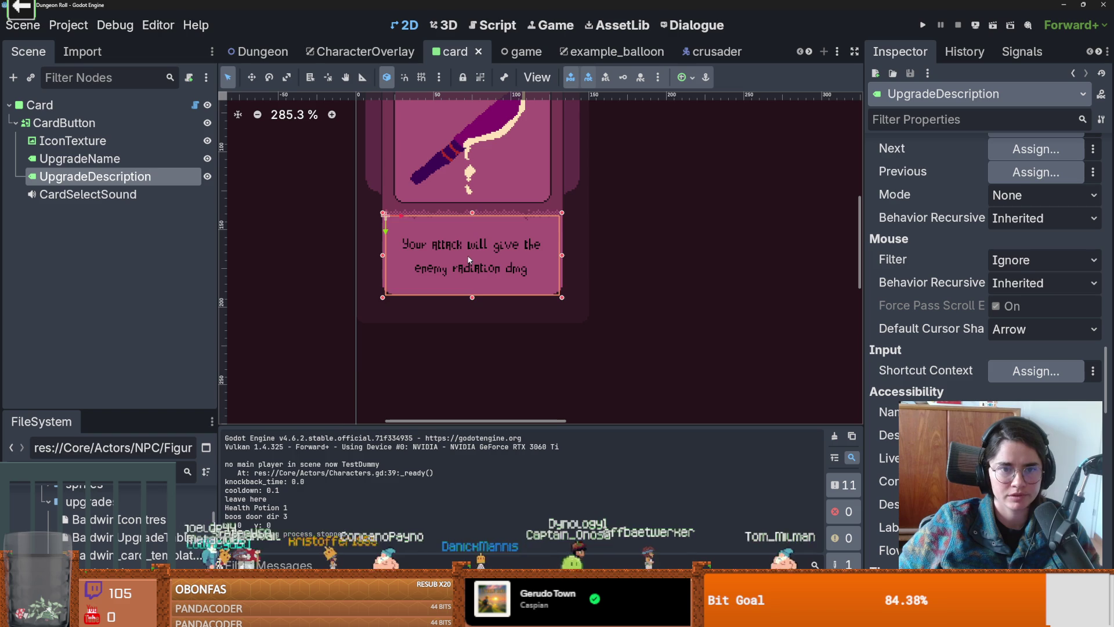
Step: Nudge the description box up, save, and test random_upgrade in a new game run
{"action": "left_click_drag", "start_coordinate": [469, 259], "coordinate": [466, 250]}
{"action": "key", "text": "ctrl+s"}
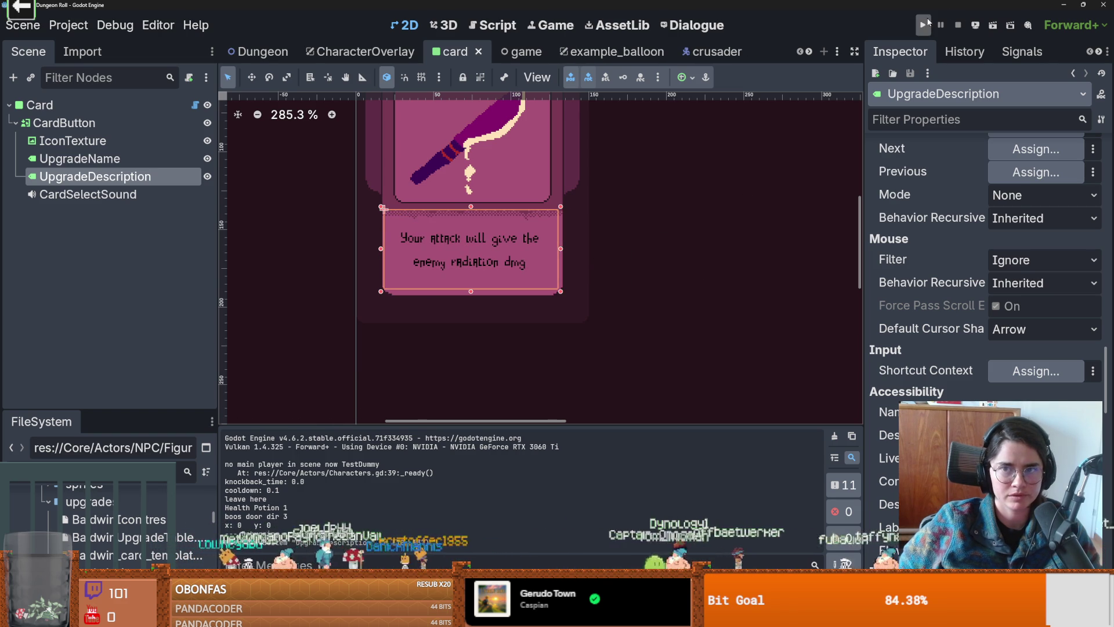
{"action": "left_click", "coordinate": [927, 22]}
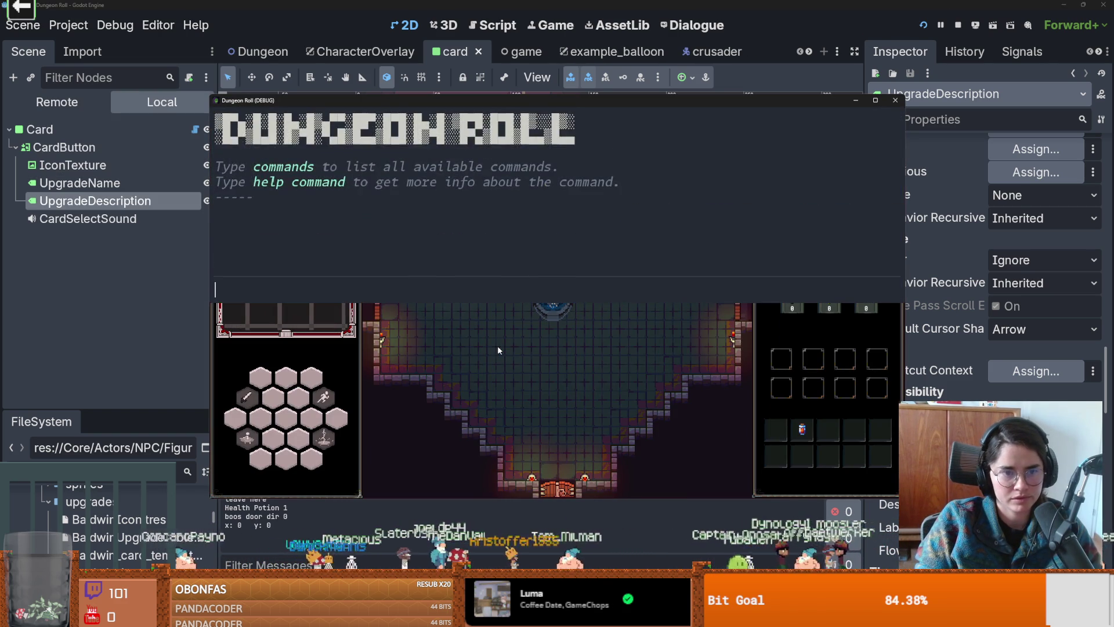
{"action": "type", "text": "ra"}
{"action": "key", "text": "Tab"}
{"action": "key", "text": "Return"}
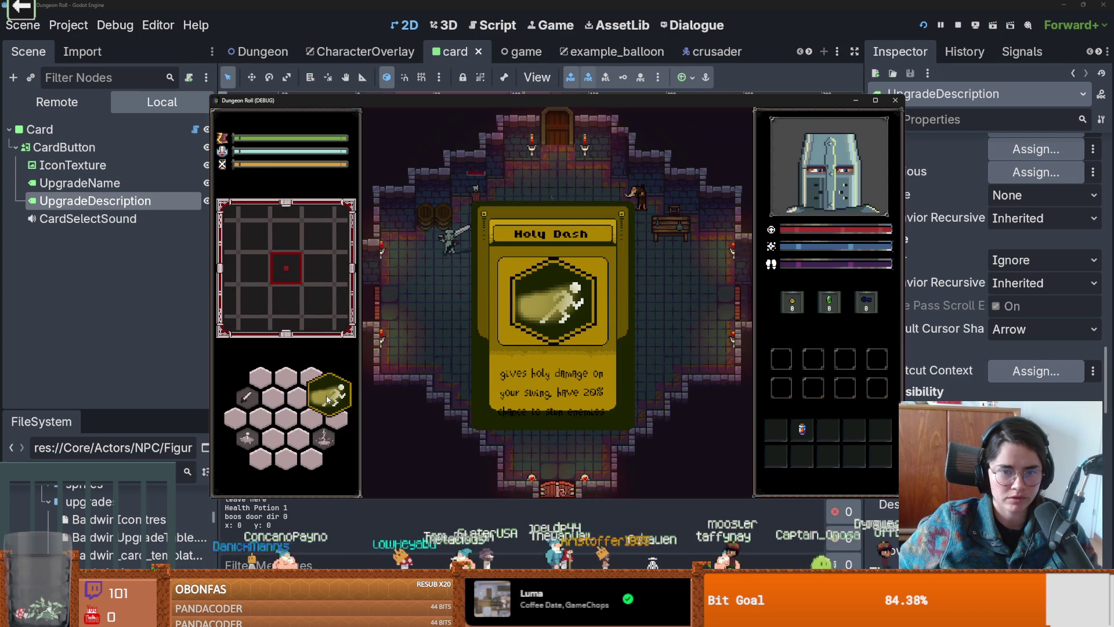
Step: Close the game, raise the description box's top edge, and enlarge the FileSystem dock
{"action": "left_click", "coordinate": [895, 100]}
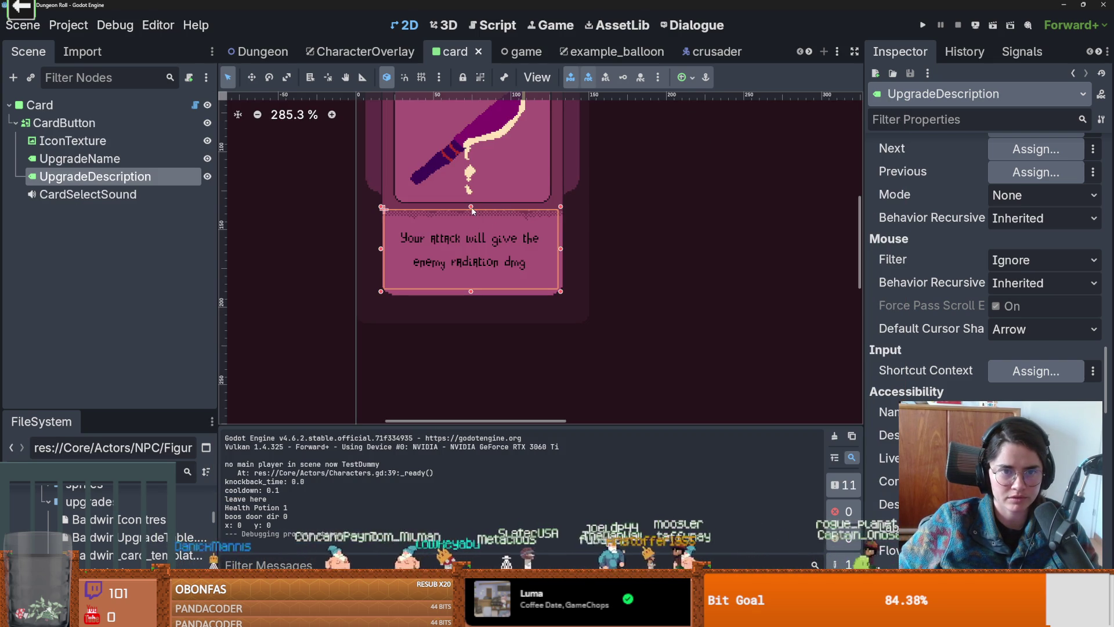
{"action": "mouse_move", "coordinate": [473, 210]}
{"action": "left_mouse_down"}
{"action": "mouse_move", "coordinate": [470, 182]}
{"action": "mouse_move", "coordinate": [471, 212]}
{"action": "left_mouse_up"}
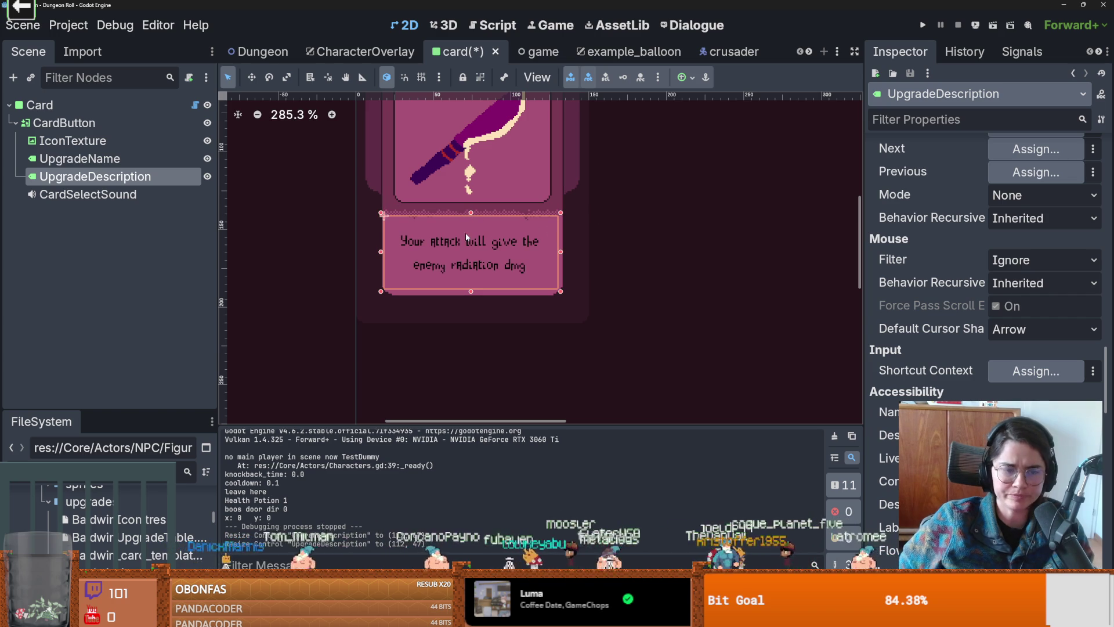
{"action": "left_click_drag", "start_coordinate": [111, 409], "coordinate": [110, 204]}
Step: Browse the upgrade .tres resources (HolyDash, HolyLight, HolyStrike, LeproticKing), settling on Repentance's description
{"action": "left_click", "coordinate": [120, 366]}
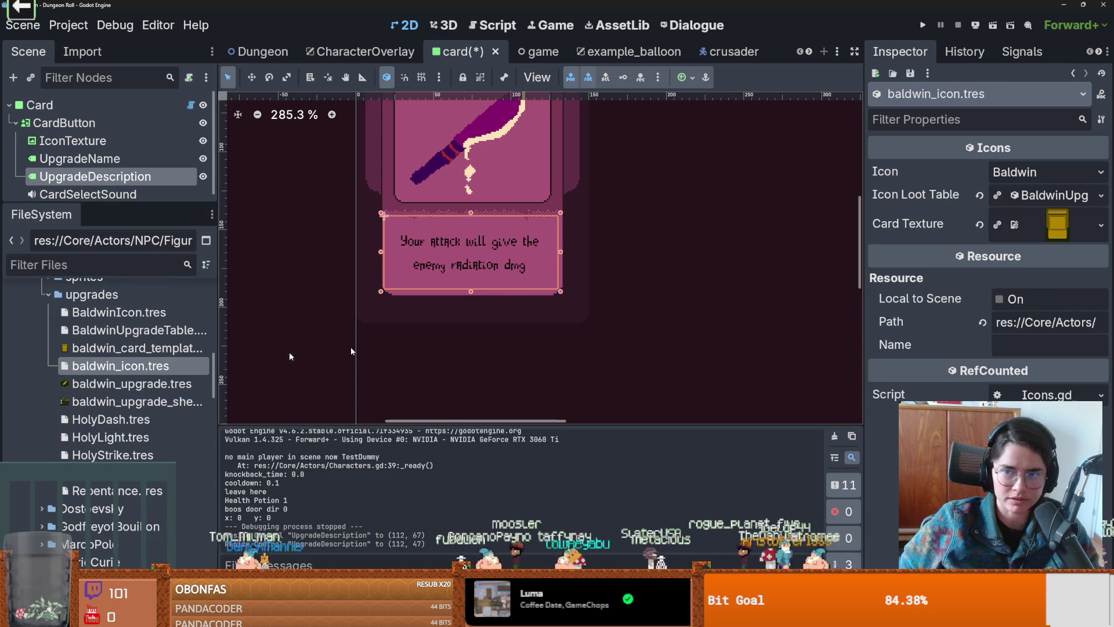
{"action": "left_click", "coordinate": [169, 419]}
{"action": "left_click", "coordinate": [159, 438]}
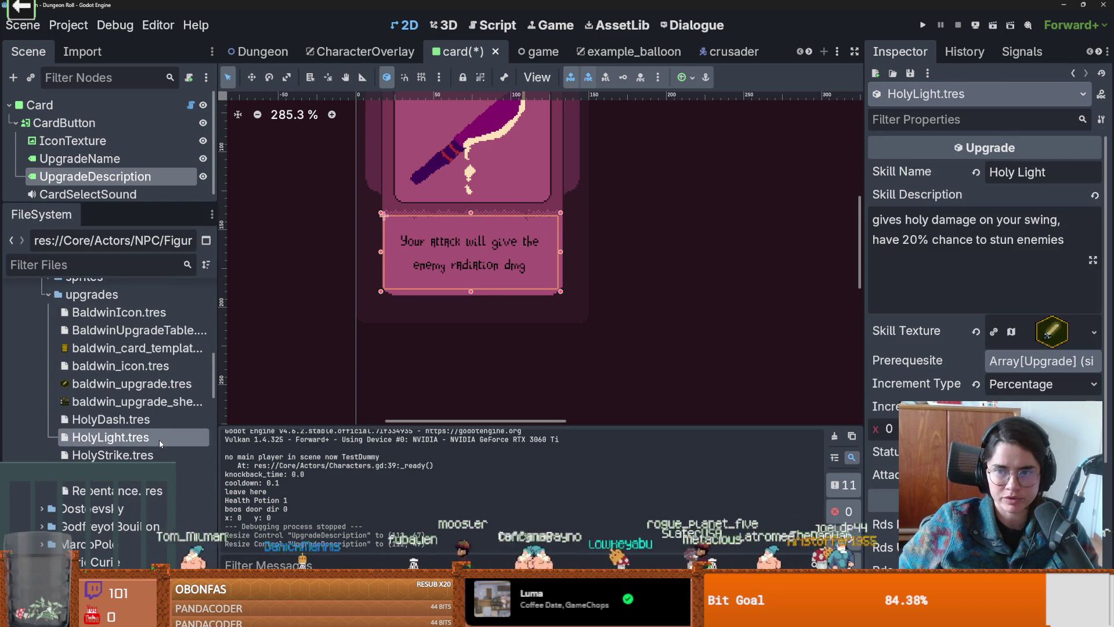
{"action": "left_click", "coordinate": [157, 456]}
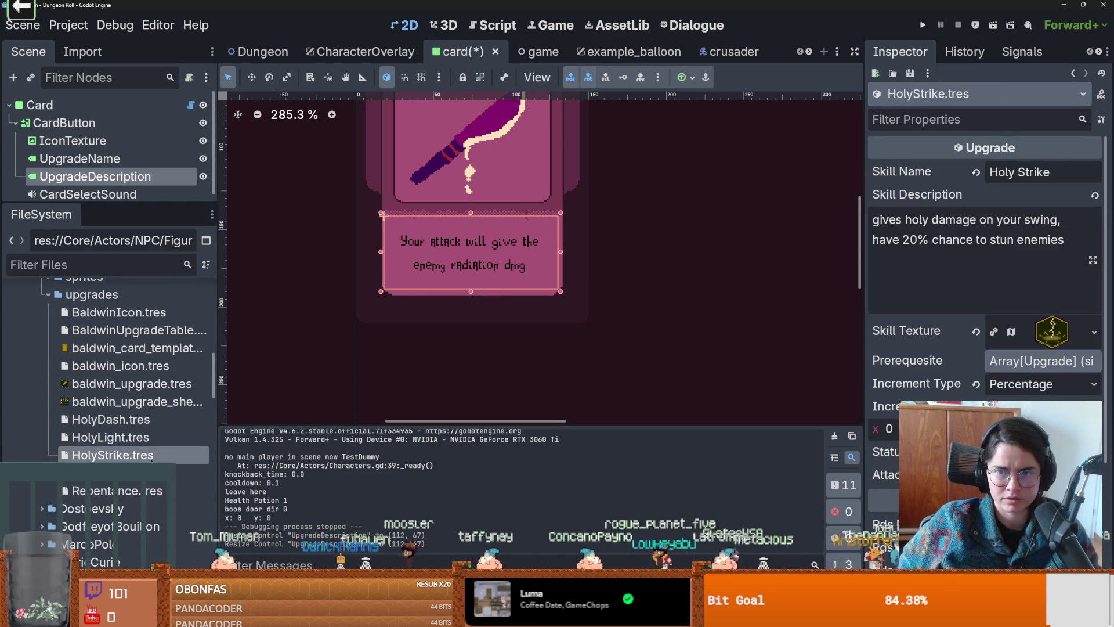
{"action": "left_click", "coordinate": [135, 491]}
{"action": "left_click", "coordinate": [135, 473]}
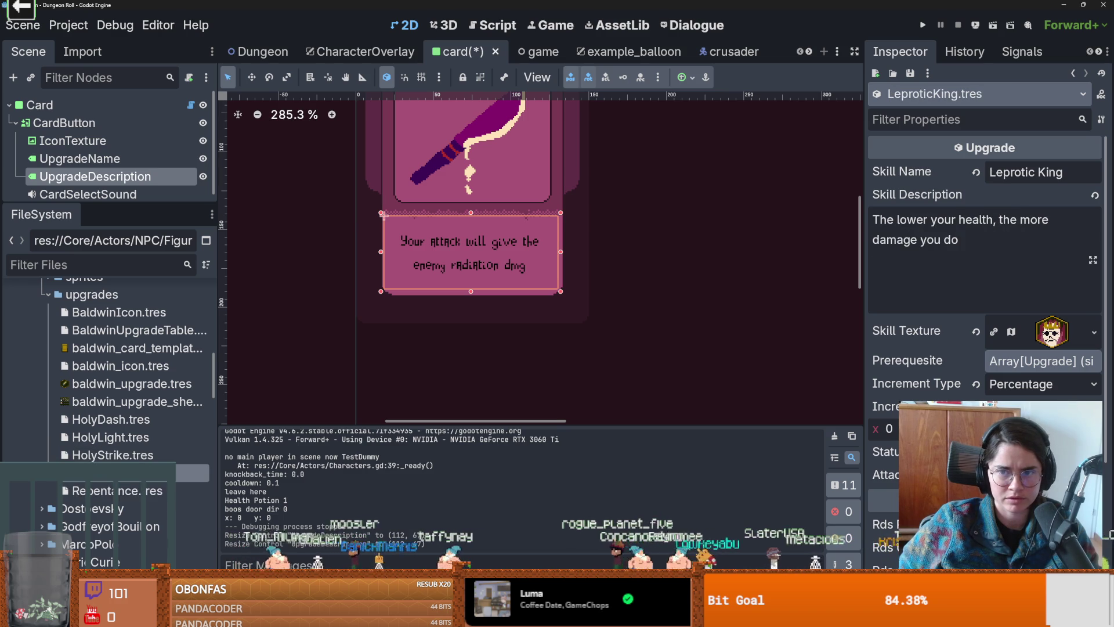
{"action": "left_click", "coordinate": [135, 492]}
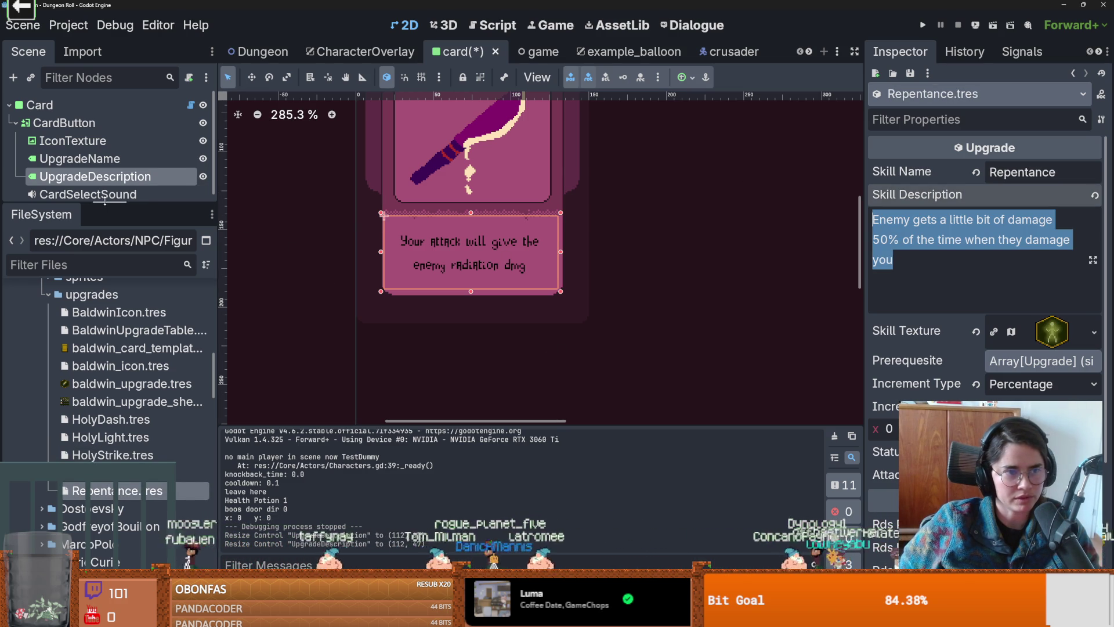
Step: Replace UpgradeDescription's Text with the Repentance description 'Enemy gets a little bit of damage 50%…'
{"action": "left_click_drag", "start_coordinate": [105, 201], "coordinate": [146, 343]}
{"action": "left_click", "coordinate": [95, 176]}
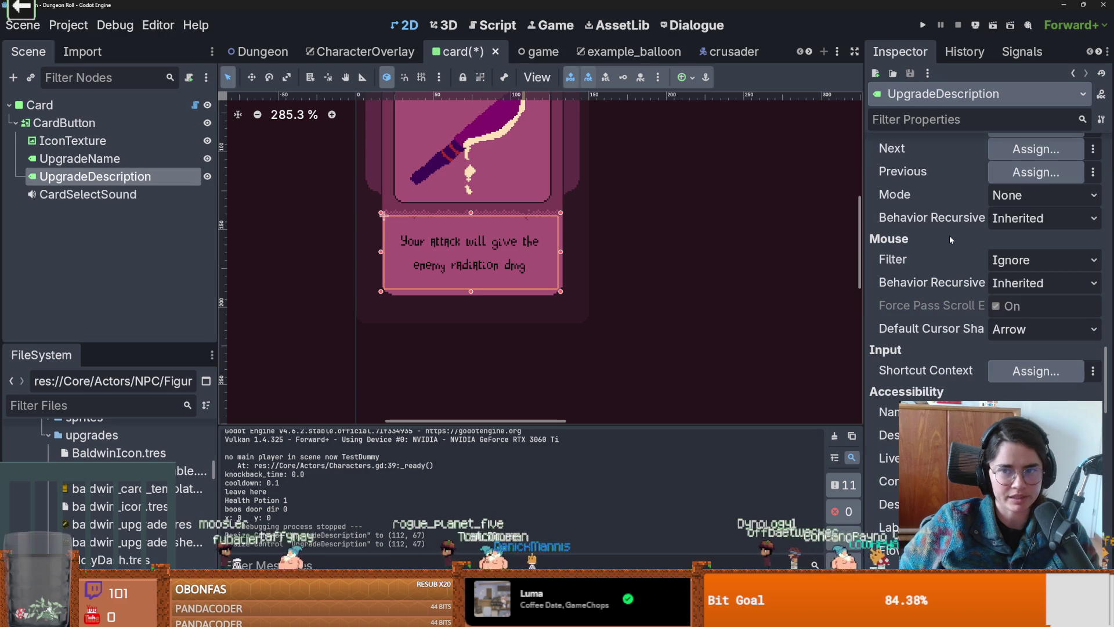
{"action": "scroll", "coordinate": [972, 344], "scroll_direction": "up", "scroll_amount": 10}
{"action": "scroll", "coordinate": [973, 344], "scroll_direction": "up", "scroll_amount": 10}
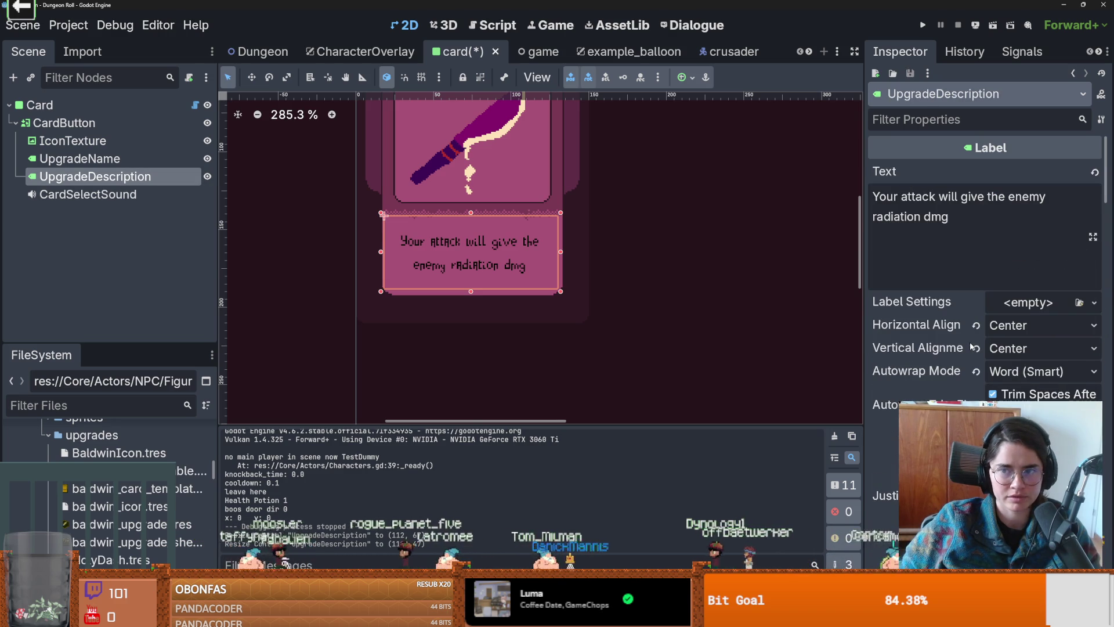
{"action": "left_click", "coordinate": [999, 249]}
{"action": "key", "text": "ctrl+a"}
{"action": "type", "text": "Enemy gets a little bit of damage 50% of the time when they damage you"}
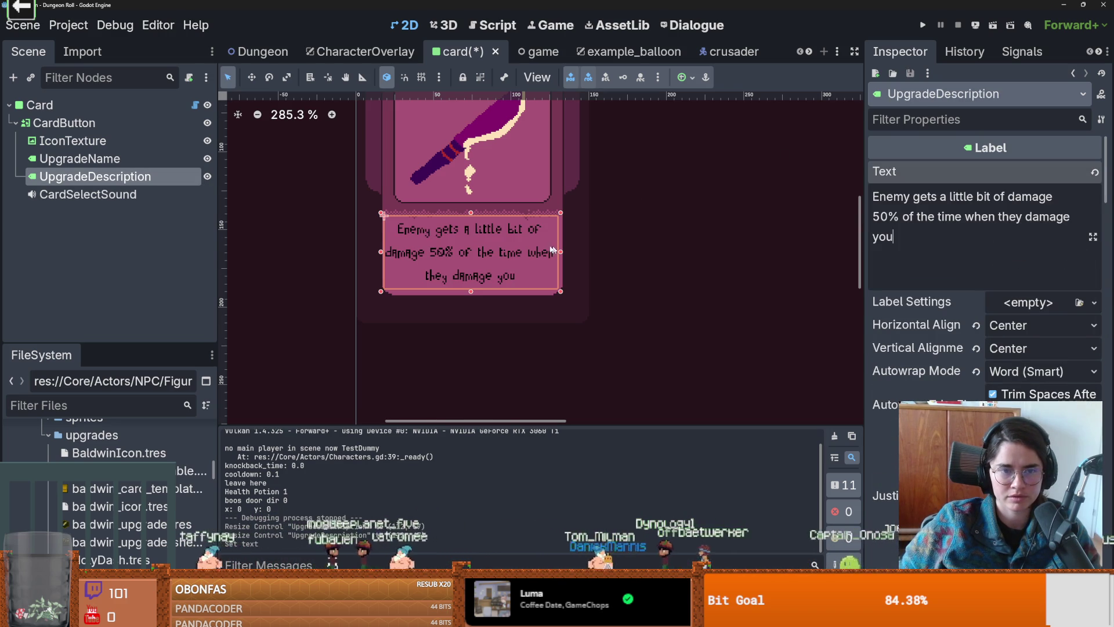
Step: Make the description box slightly taller and save the card scene
{"action": "scroll", "coordinate": [528, 252], "scroll_direction": "up", "scroll_amount": 4}
{"action": "left_click_drag", "start_coordinate": [437, 317], "coordinate": [437, 322]}
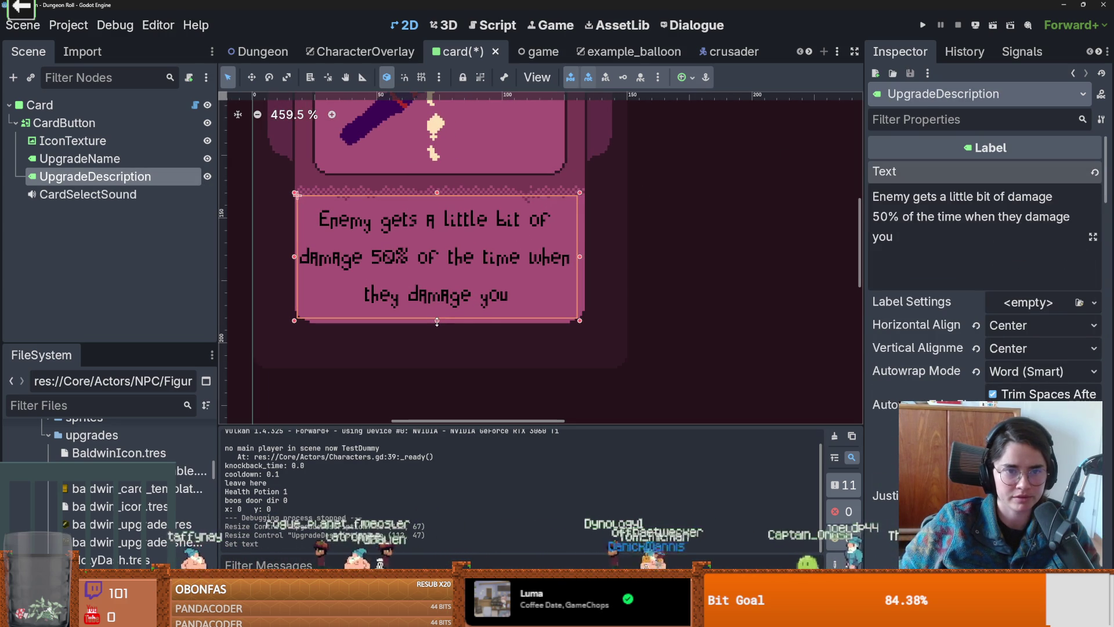
{"action": "key", "text": "ctrl+s"}
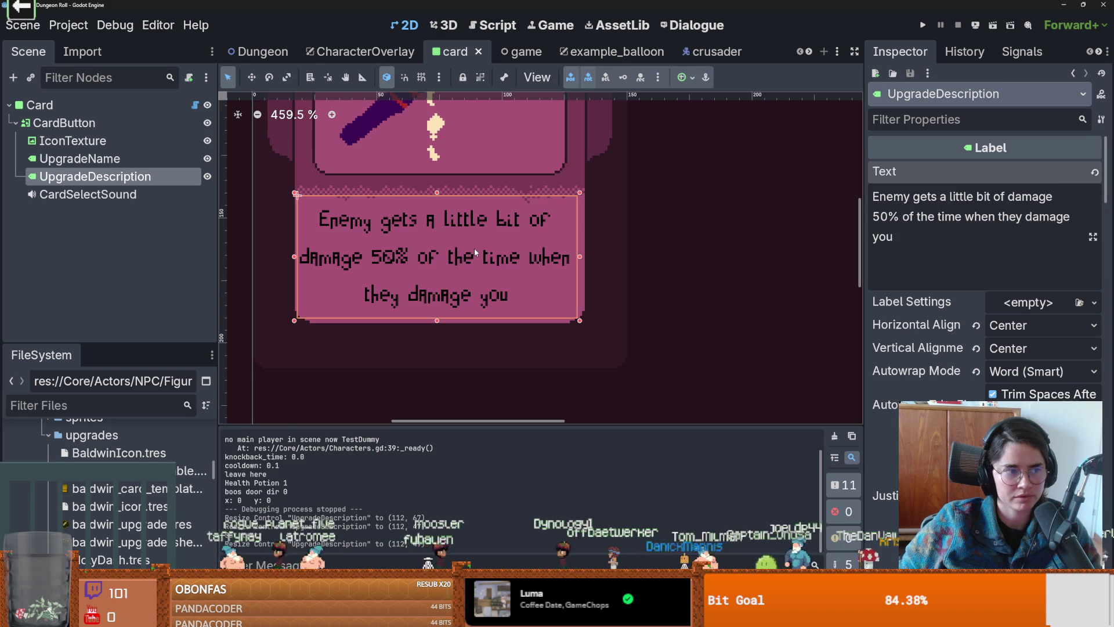
{"action": "left_click", "coordinate": [924, 25]}
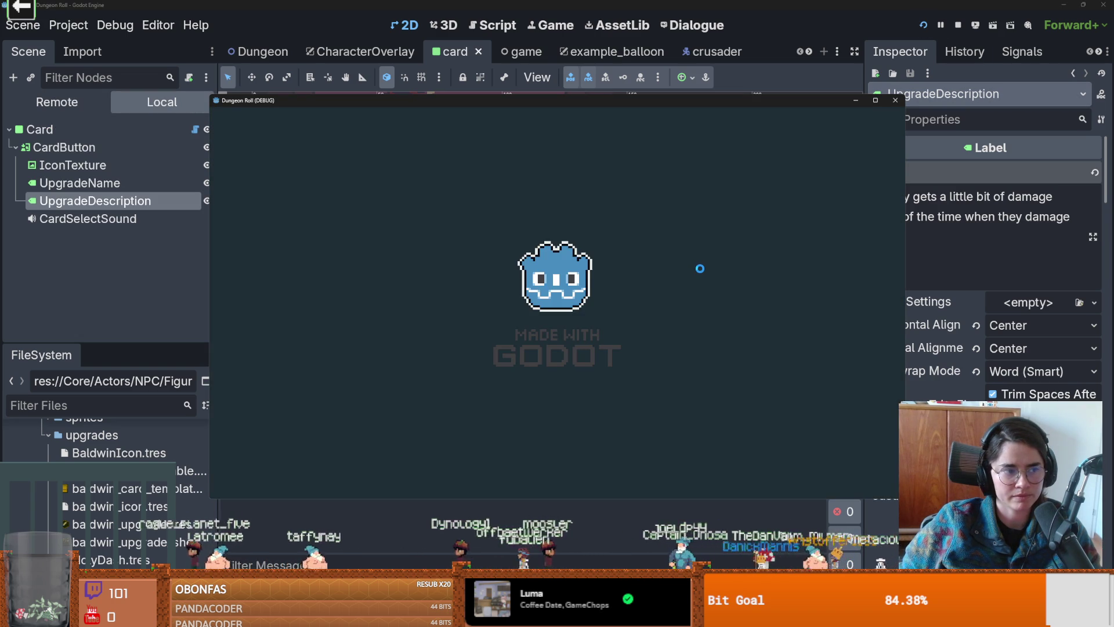
{"action": "key", "text": "grave"}
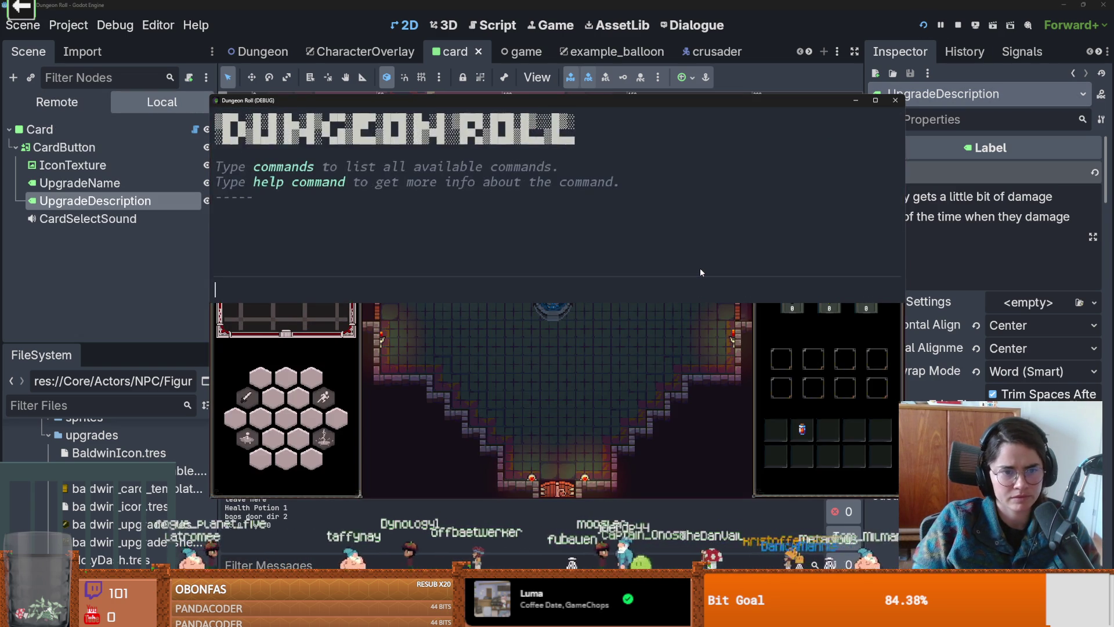
{"action": "type", "text": "random_upgrade"}
{"action": "key", "text": "Return"}
{"action": "key", "text": "grave"}
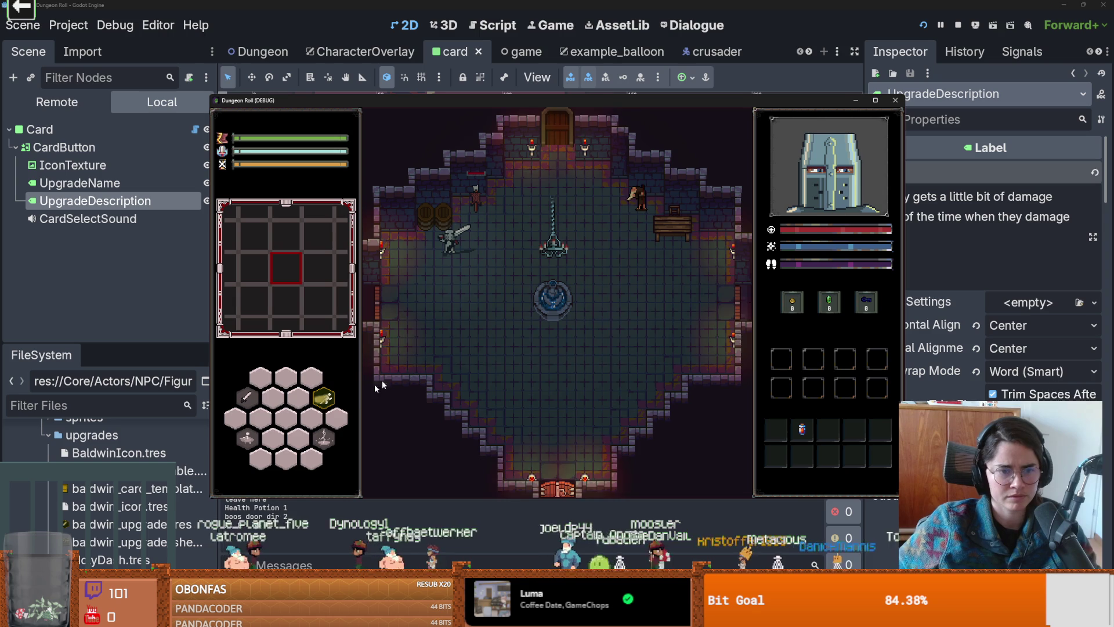
{"action": "mouse_move", "coordinate": [328, 400]}
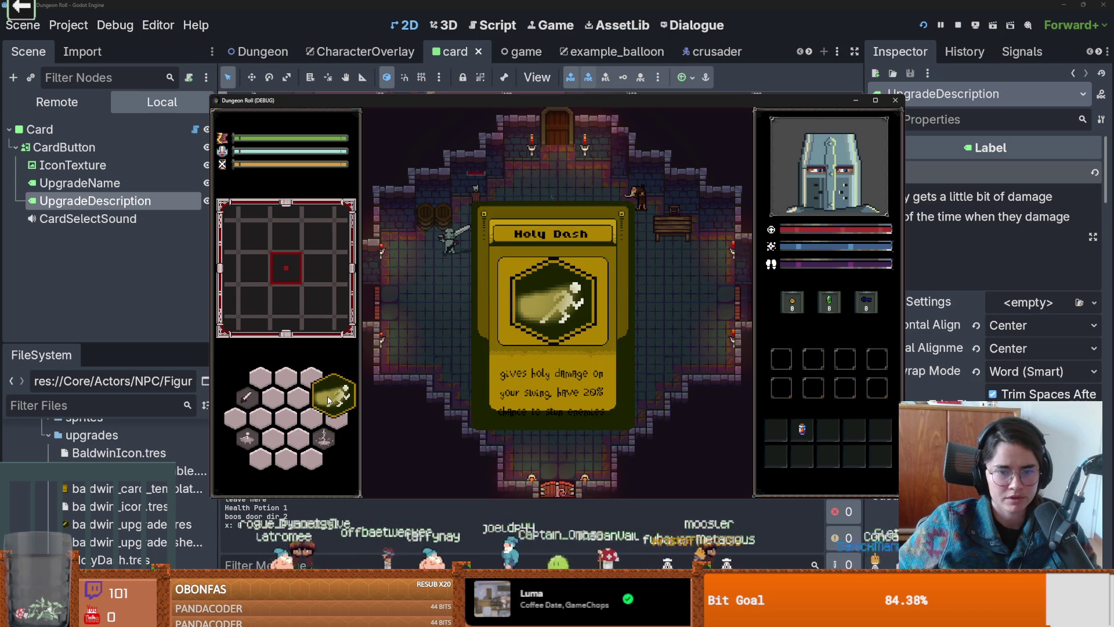
Step: Close the running game and open HolyDash.tres to get its Skill Description
{"action": "left_click", "coordinate": [959, 25]}
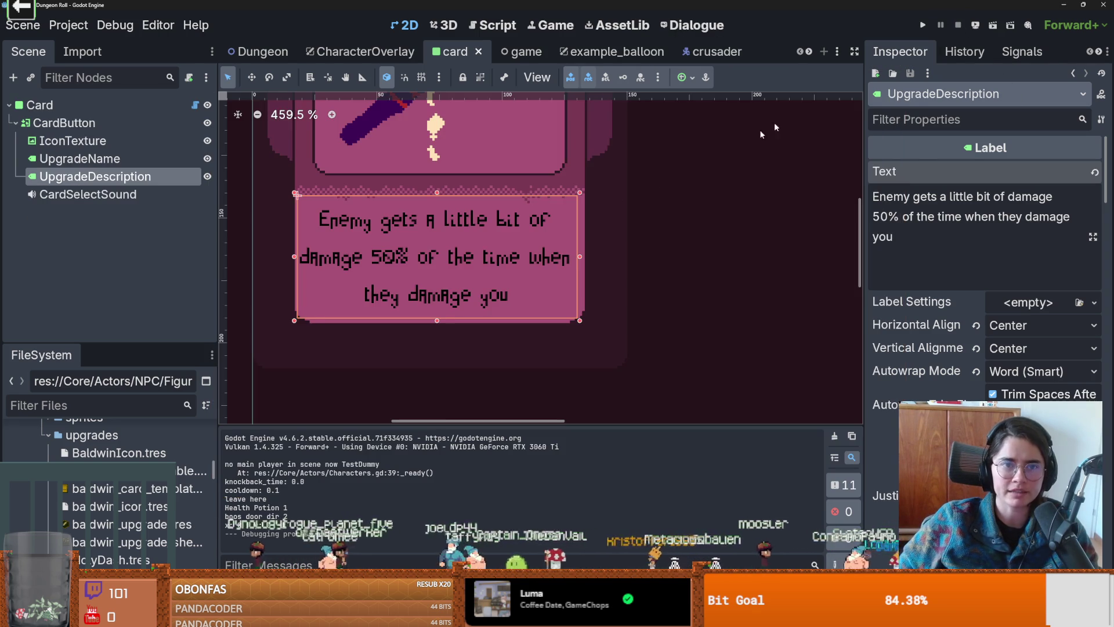
{"action": "scroll", "coordinate": [110, 493], "scroll_direction": "down", "scroll_amount": 2}
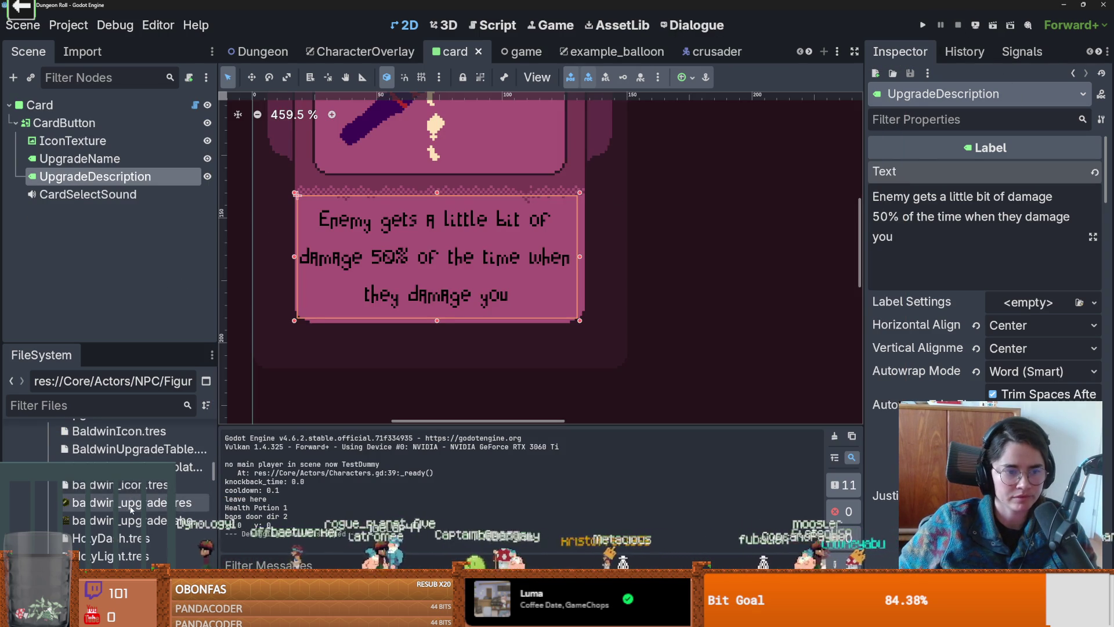
{"action": "left_click", "coordinate": [111, 538]}
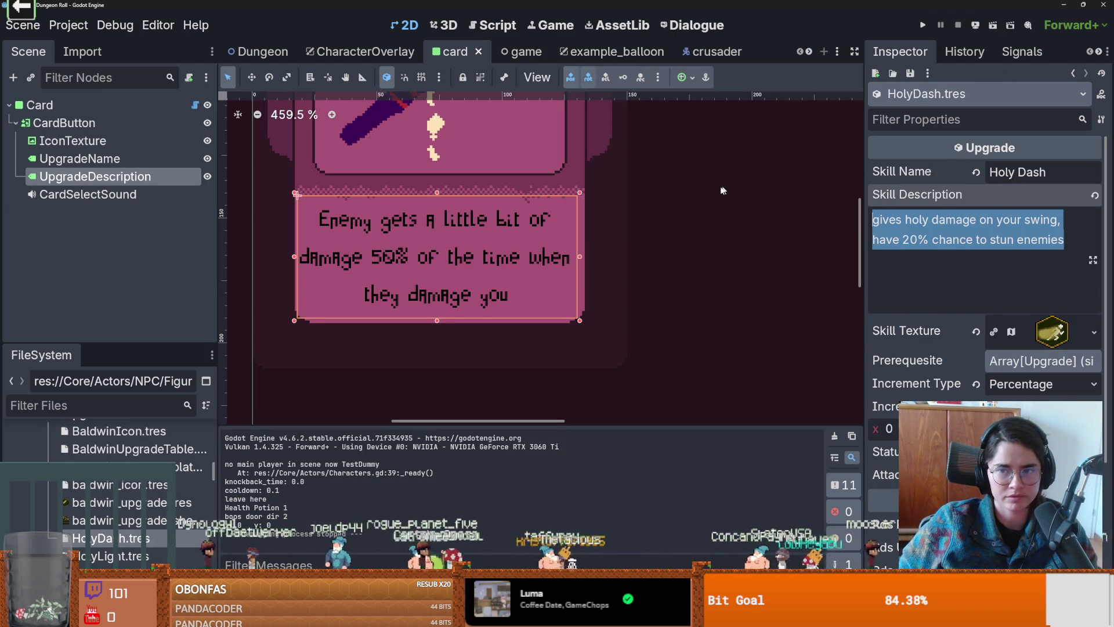
Step: Replace UpgradeDescription's Text with Holy Dash's 'gives holy damage on your swing…' and save
{"action": "left_click", "coordinate": [142, 177]}
{"action": "left_click", "coordinate": [116, 158]}
{"action": "left_click", "coordinate": [116, 176]}
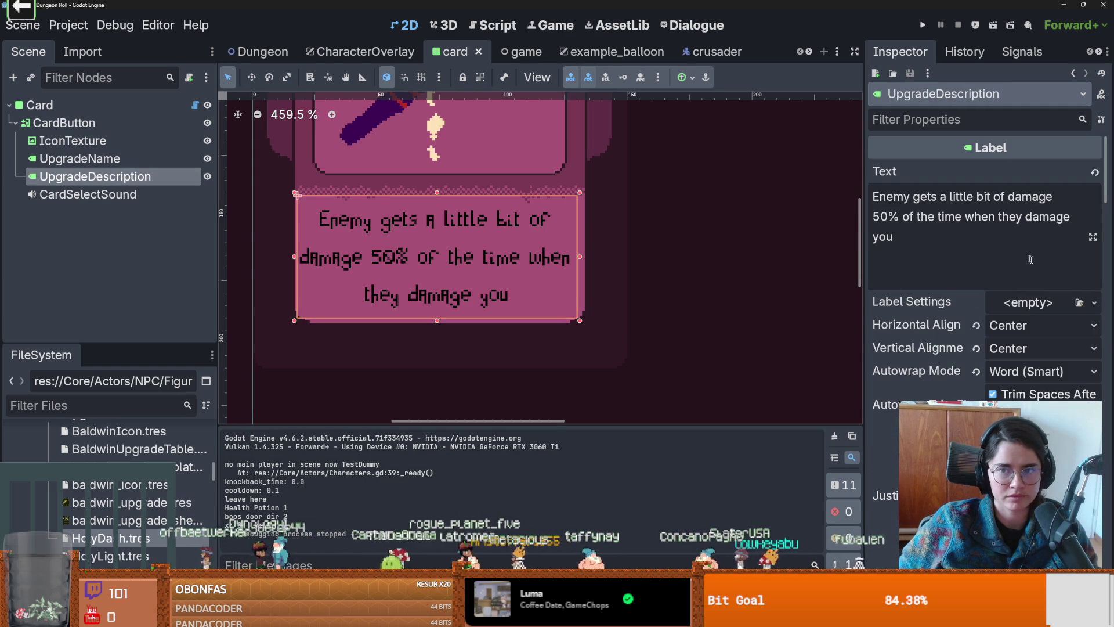
{"action": "left_click", "coordinate": [969, 209]}
{"action": "key", "text": "ctrl+a"}
{"action": "type", "text": "gives holy damage on your swing, have 20% chance to stun enemies"}
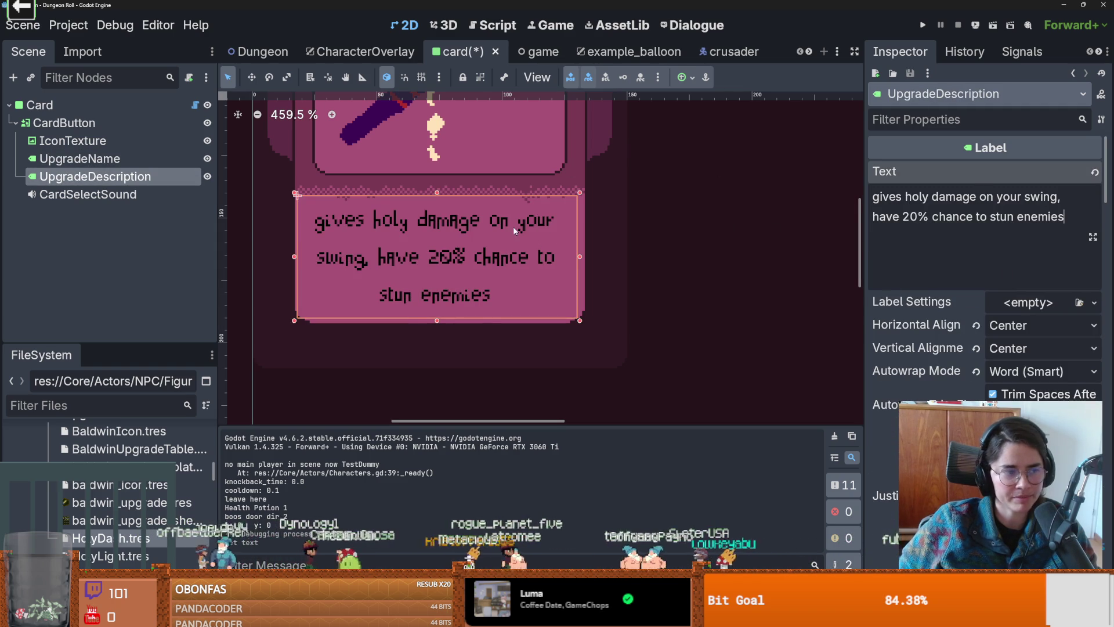
{"action": "key", "text": "ctrl+s"}
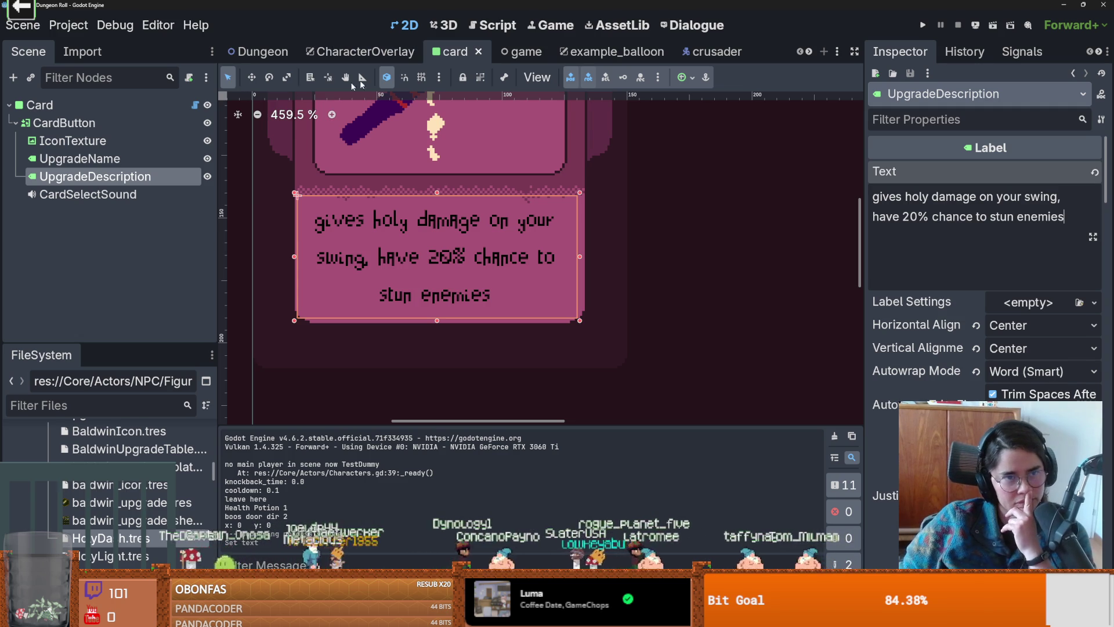
Step: In CharacterOverlay, move Upgrade4's UpgradeDescription label up about 17 px so the Holy Dash text fits
{"action": "left_click", "coordinate": [388, 55]}
{"action": "scroll", "coordinate": [116, 243], "scroll_direction": "down", "scroll_amount": 3}
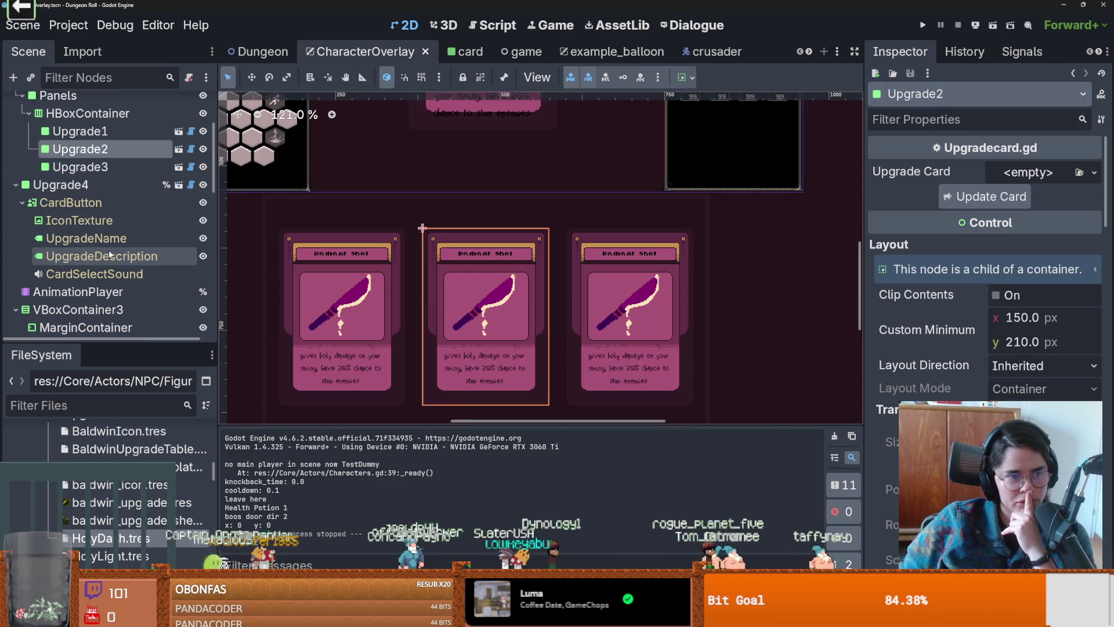
{"action": "left_click", "coordinate": [95, 208]}
{"action": "scroll", "coordinate": [506, 208], "scroll_direction": "up", "scroll_amount": 4}
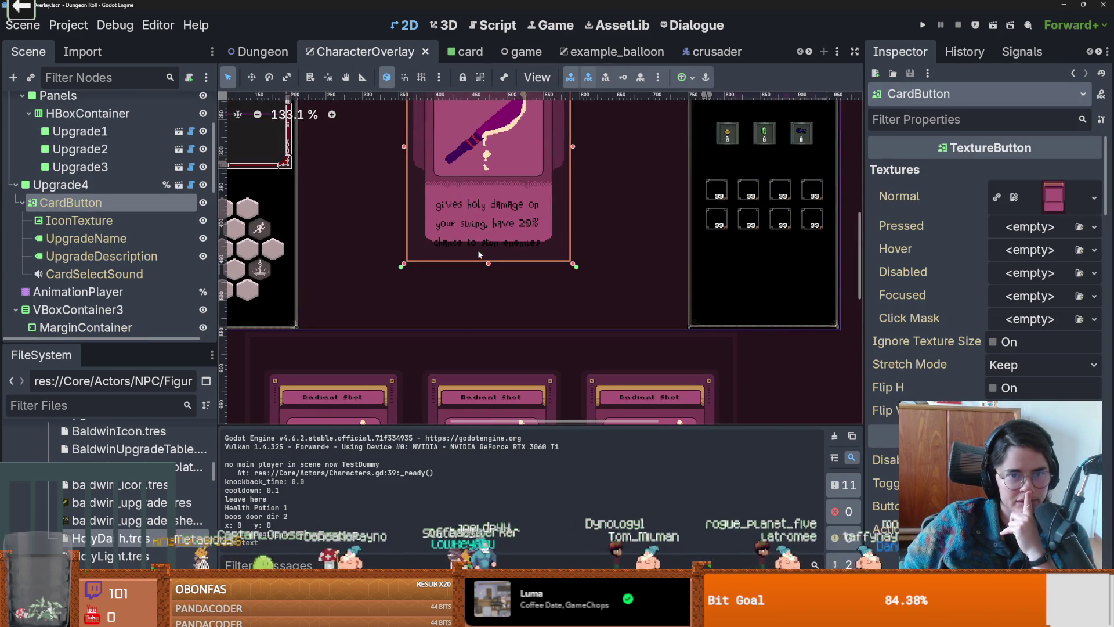
{"action": "left_click", "coordinate": [430, 243]}
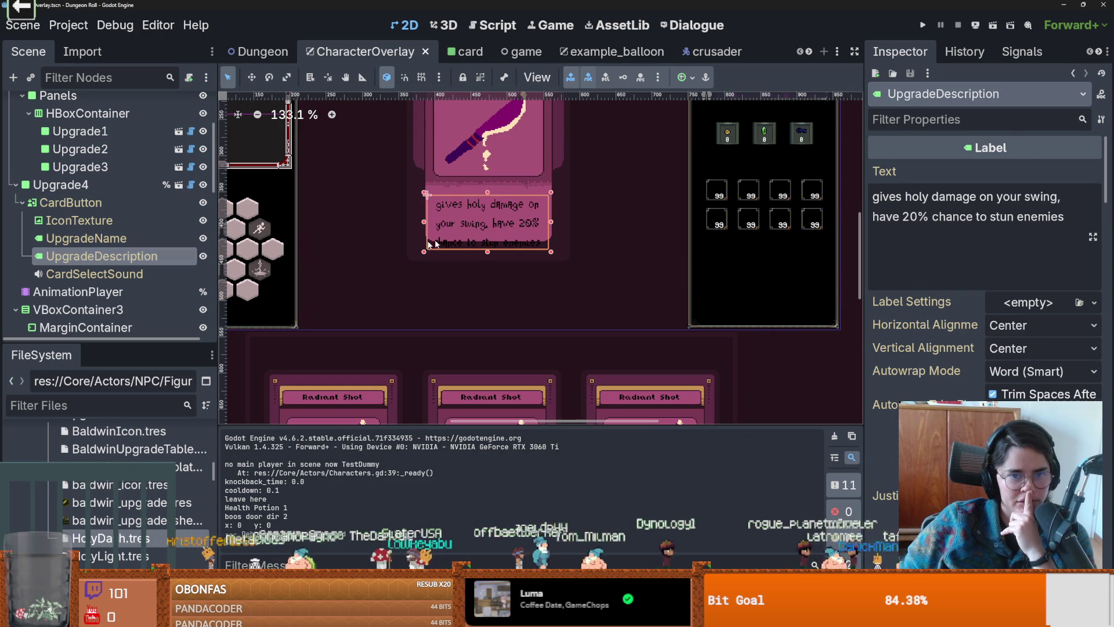
{"action": "left_click_drag", "start_coordinate": [485, 204], "coordinate": [487, 204]}
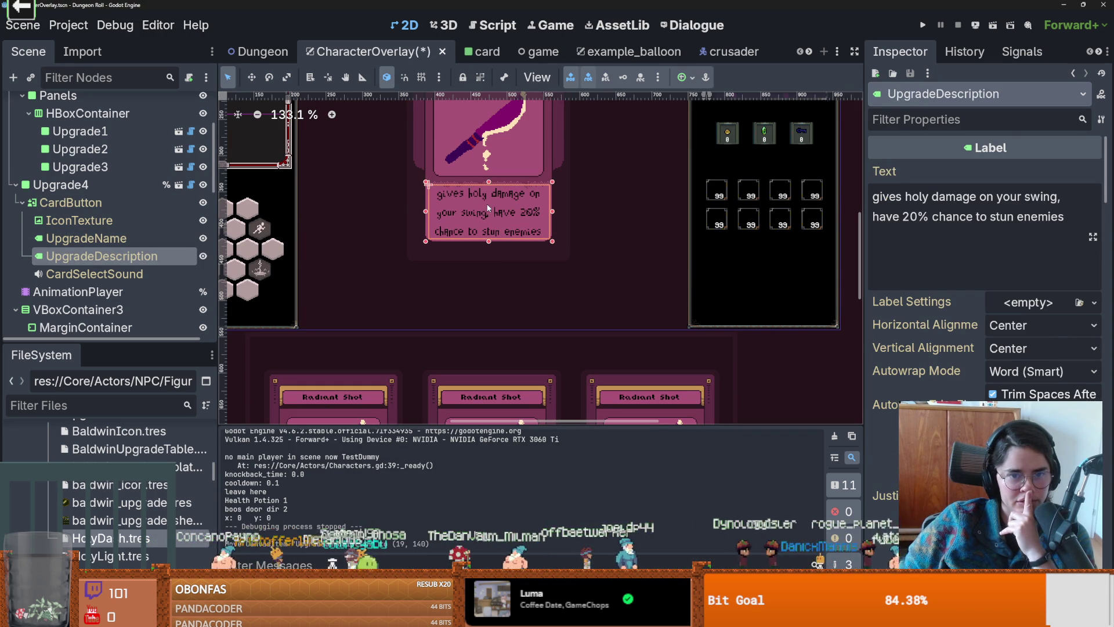
Step: Save and launch the game, then run random_upgrade from the debug console
{"action": "left_click", "coordinate": [923, 26]}
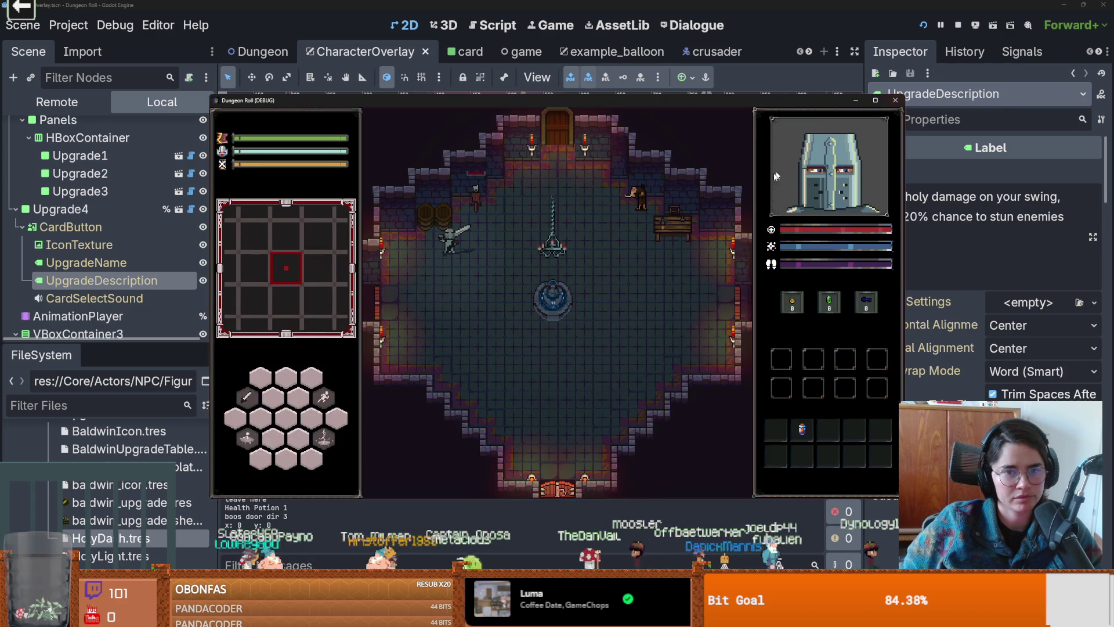
{"action": "key", "text": "grave"}
{"action": "type", "text": "r"}
{"action": "key", "text": "Tab"}
{"action": "key", "text": "Return"}
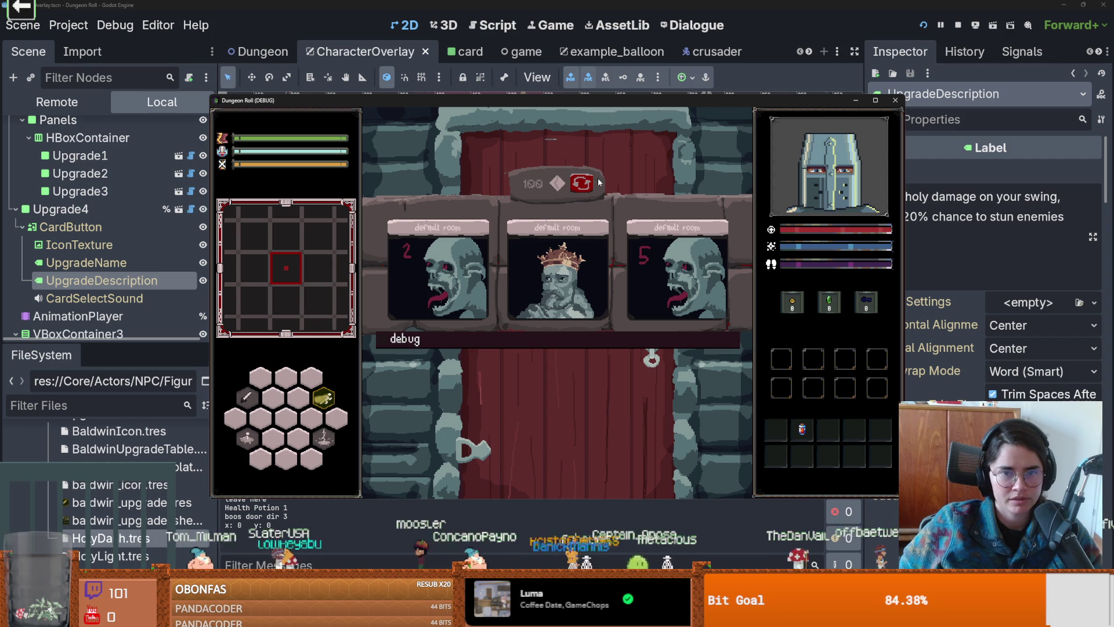
Step: Reroll the offered room cards repeatedly, then enter the left room
{"action": "left_click", "coordinate": [581, 184]}
{"action": "left_click", "coordinate": [583, 184]}
{"action": "left_click", "coordinate": [581, 183]}
{"action": "left_click", "coordinate": [581, 183]}
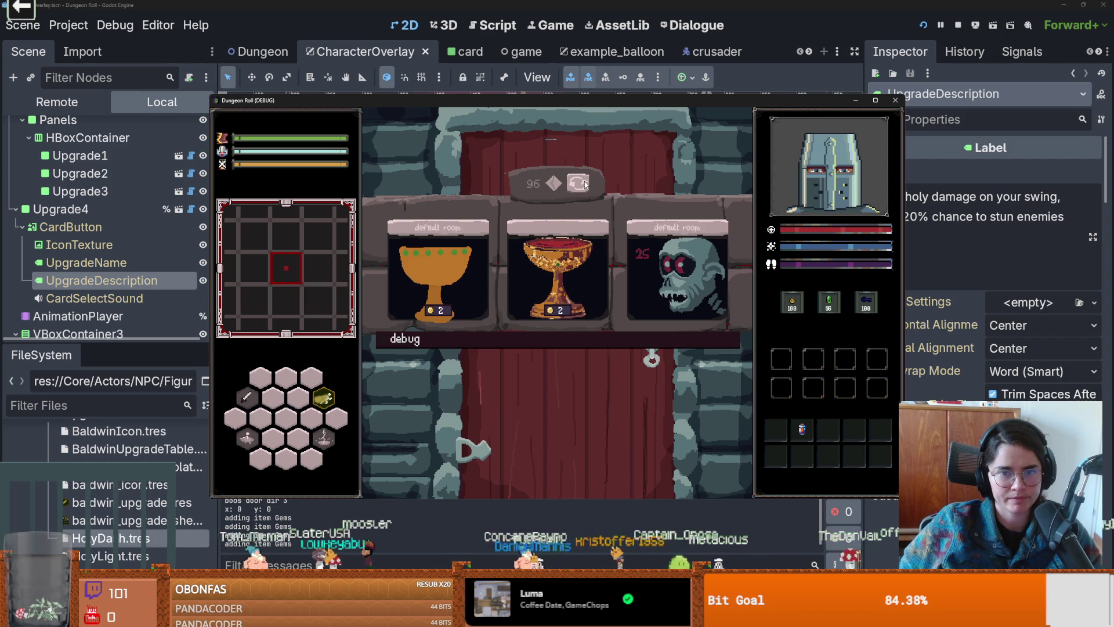
{"action": "left_click", "coordinate": [582, 184]}
{"action": "left_click", "coordinate": [582, 183]}
{"action": "left_click", "coordinate": [582, 183]}
{"action": "left_click", "coordinate": [582, 183]}
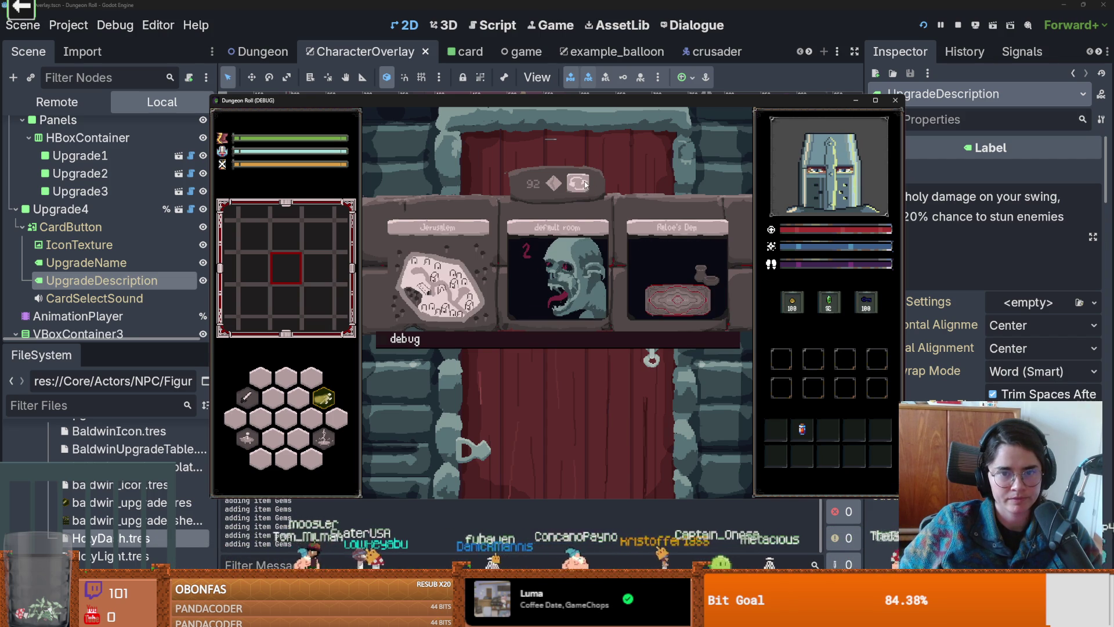
{"action": "left_click", "coordinate": [582, 184]}
{"action": "left_click", "coordinate": [583, 184]}
{"action": "left_click", "coordinate": [584, 184]}
{"action": "left_click", "coordinate": [584, 184]}
{"action": "left_click", "coordinate": [584, 184]}
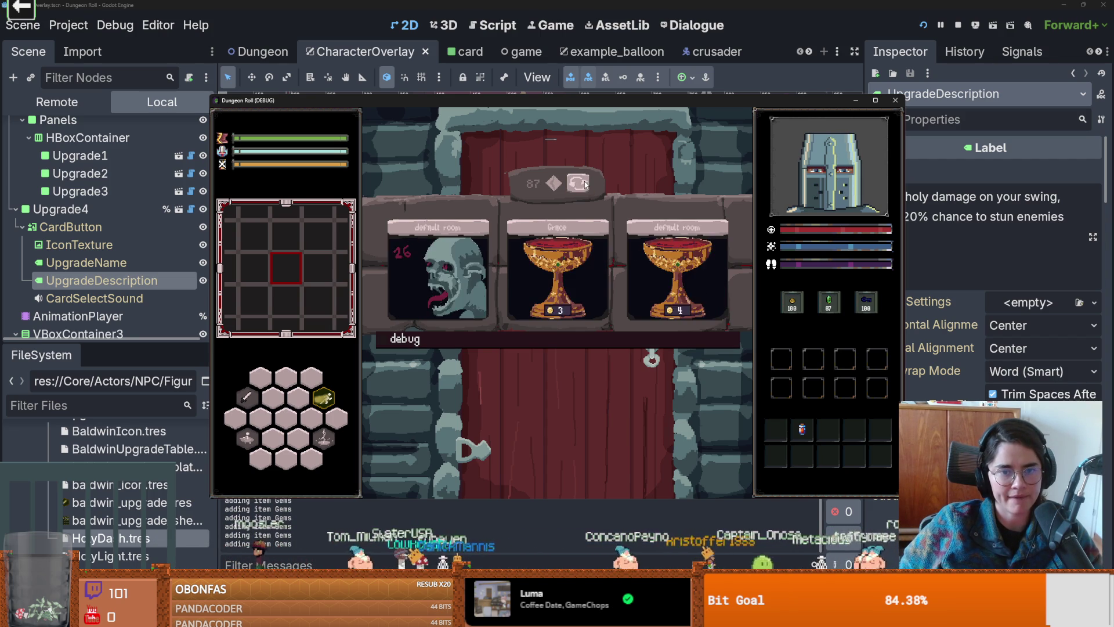
{"action": "left_click", "coordinate": [583, 184]}
{"action": "left_click", "coordinate": [585, 184]}
{"action": "left_click", "coordinate": [585, 184]}
{"action": "left_click", "coordinate": [441, 277]}
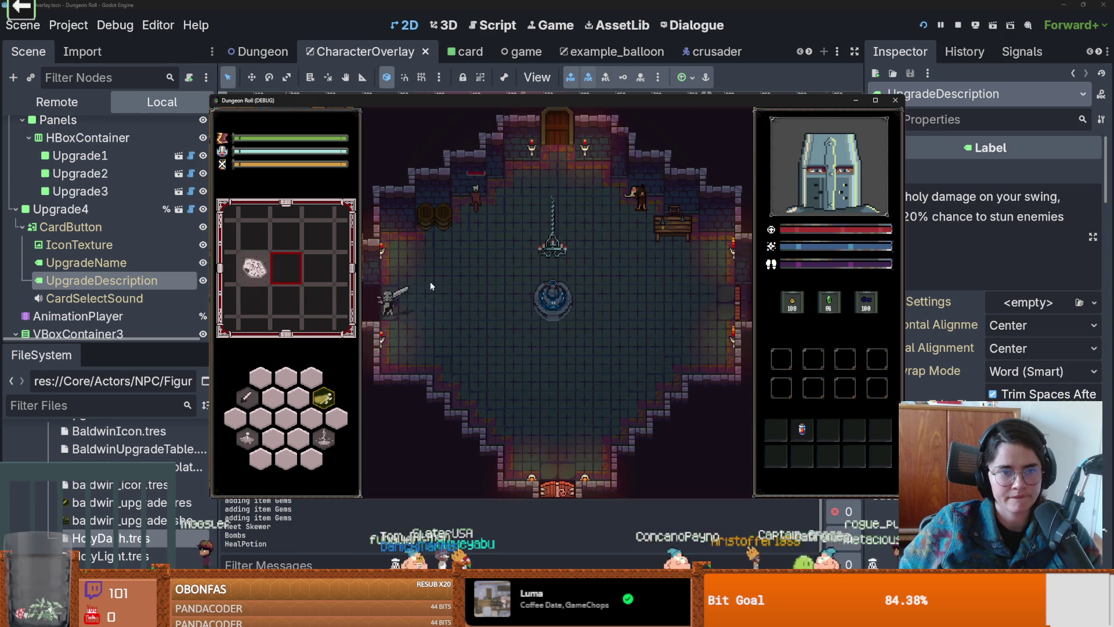
Step: Defeat the goblin with lightning and combo attacks, collect the coin, and approach Baldwin
{"action": "key", "text": "space"}
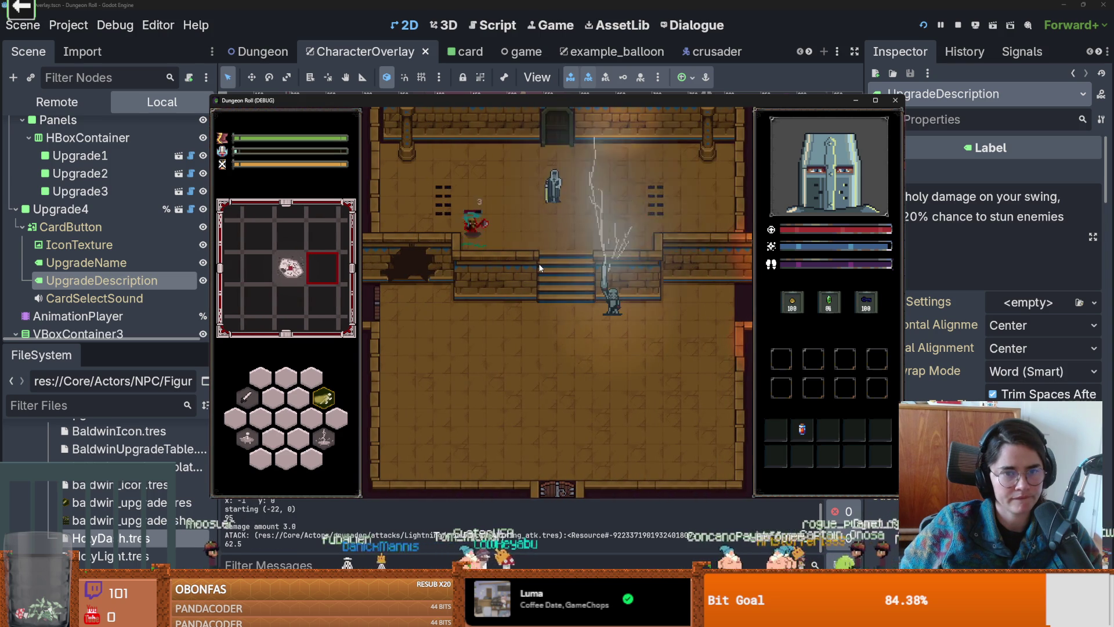
{"action": "key", "text": "w"}
{"action": "key", "text": "a"}
{"action": "key", "text": "a"}
{"action": "left_click", "coordinate": [474, 231]}
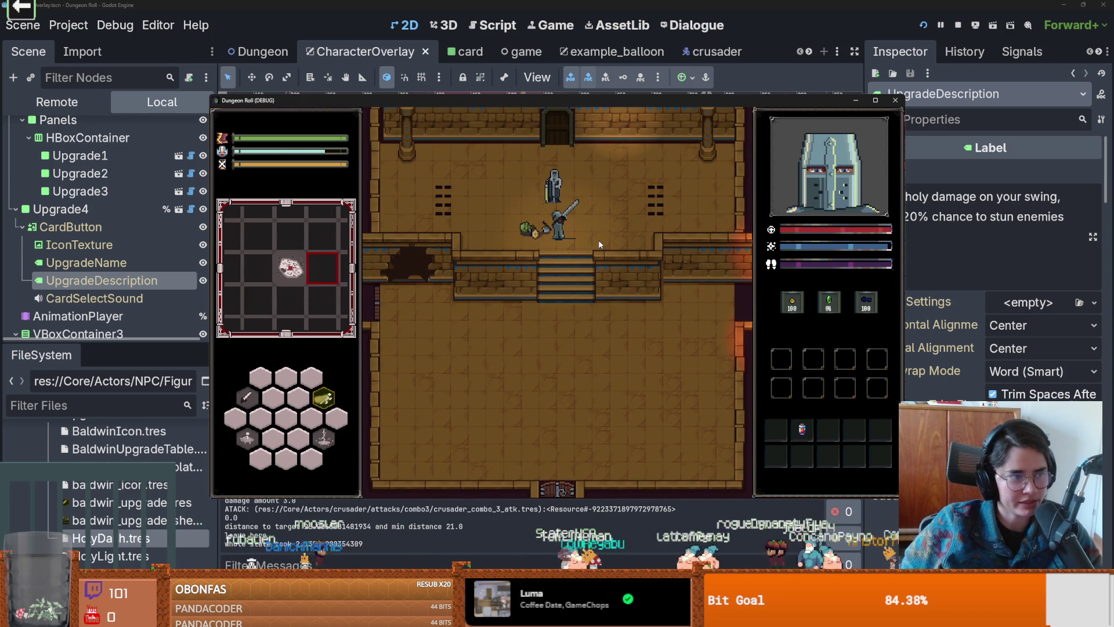
{"action": "key", "text": "w"}
{"action": "key", "text": "d"}
{"action": "key", "text": "a"}
{"action": "key", "text": "s"}
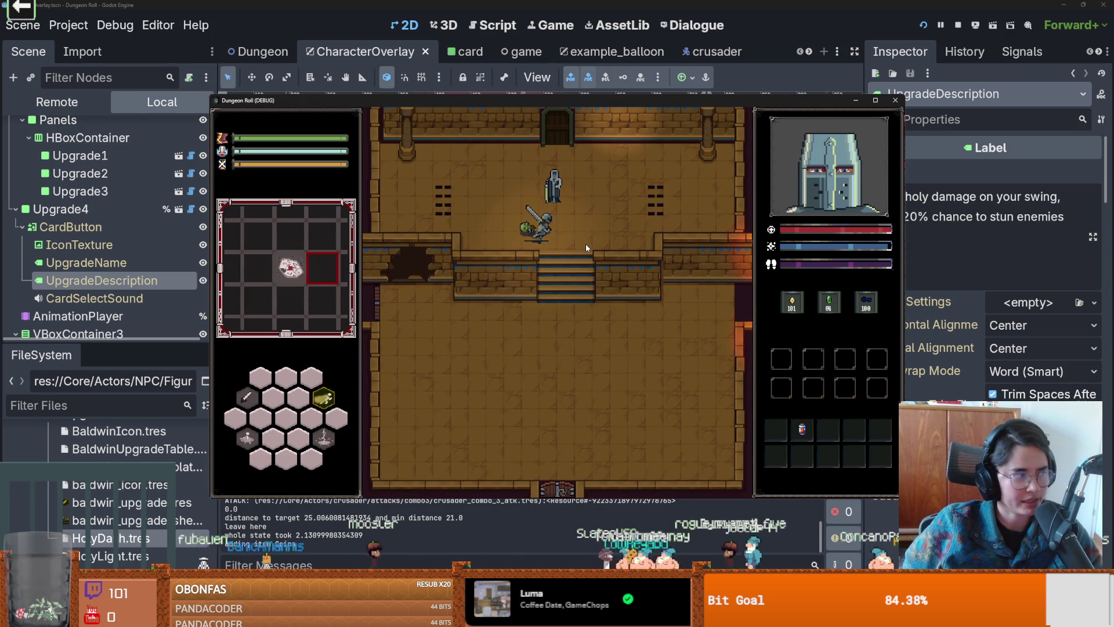
{"action": "key", "text": "w"}
{"action": "key", "text": "d"}
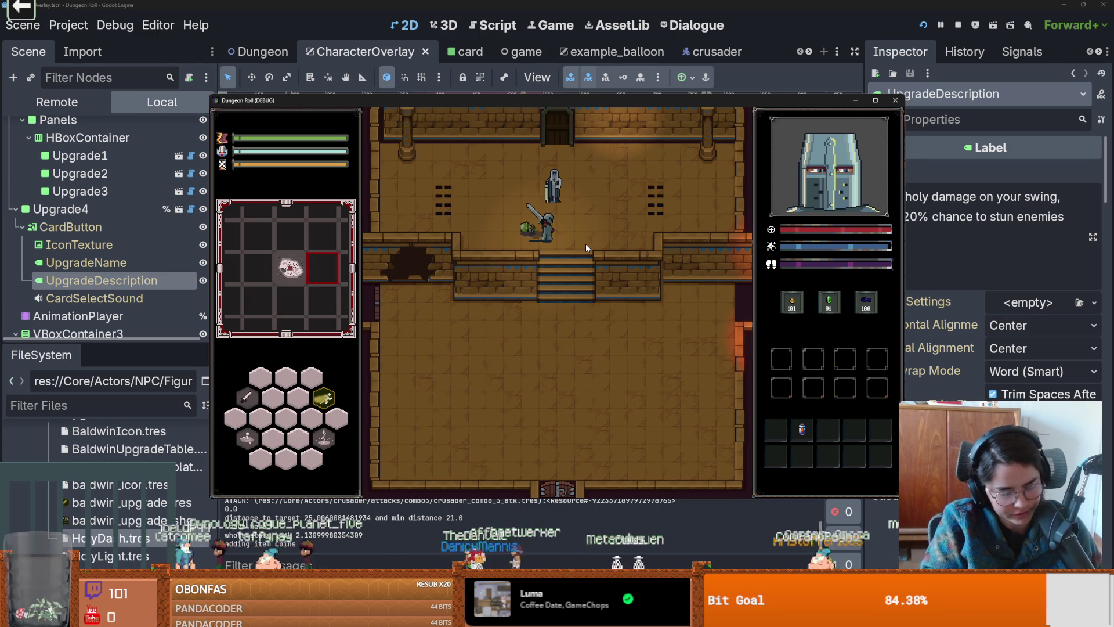
Step: Talk to Baldwin and advance his dialogue to choose 'Baldwin Upgrades'
{"action": "key", "text": "w"}
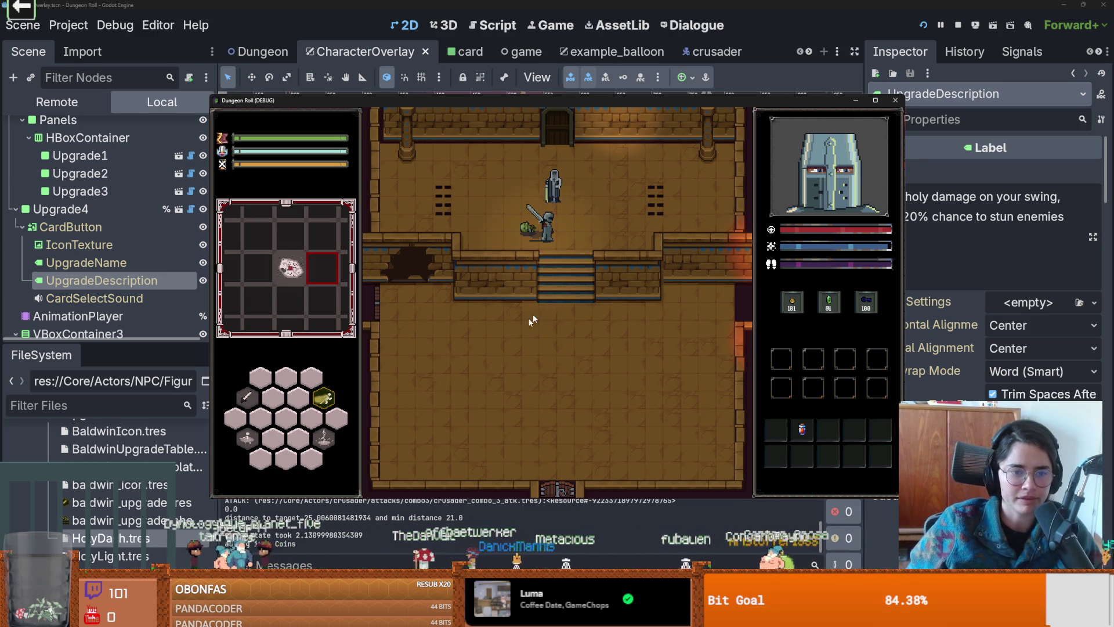
{"action": "key", "text": "e"}
{"action": "left_click", "coordinate": [556, 314]}
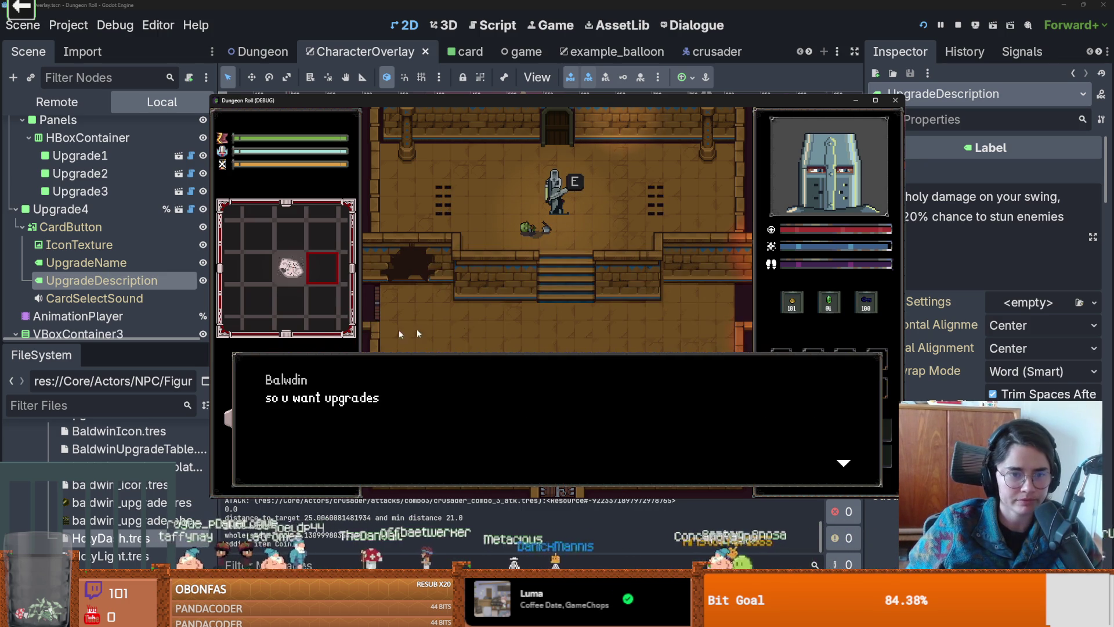
{"action": "left_click", "coordinate": [552, 322]}
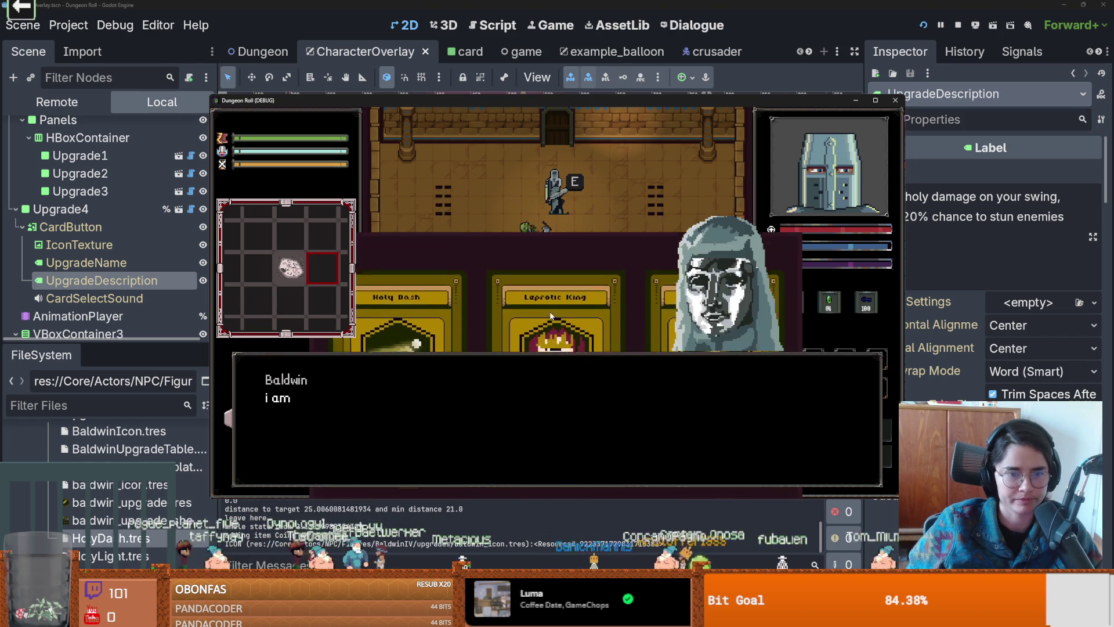
{"action": "left_click", "coordinate": [531, 308]}
{"action": "left_click", "coordinate": [635, 353]}
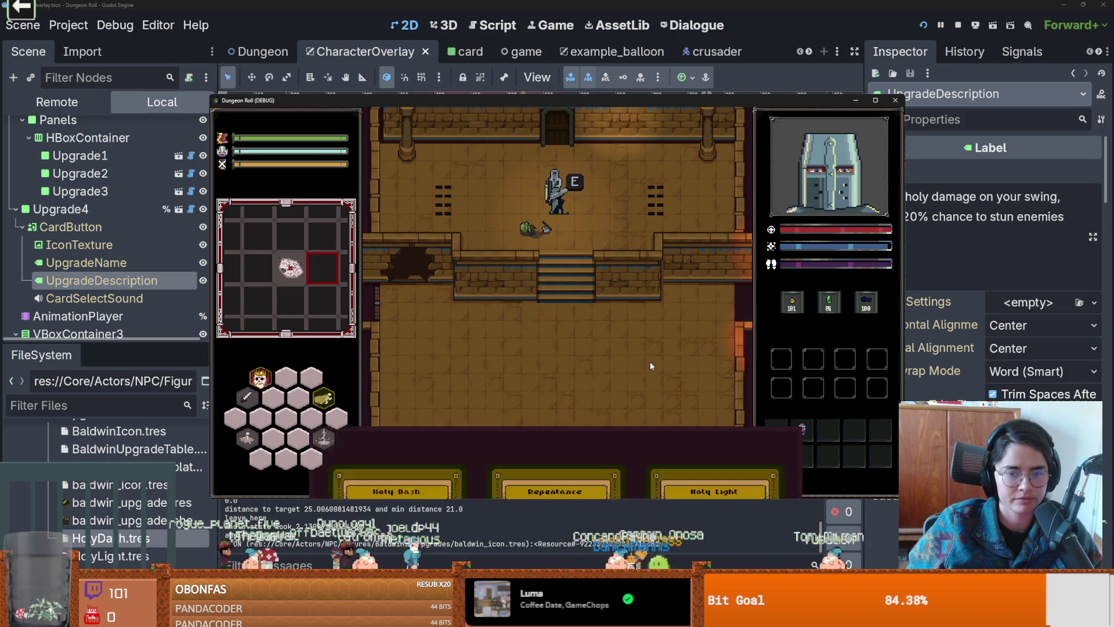
{"action": "left_click", "coordinate": [586, 303]}
{"action": "left_click", "coordinate": [587, 303]}
{"action": "left_click", "coordinate": [586, 302]}
{"action": "left_click", "coordinate": [586, 301]}
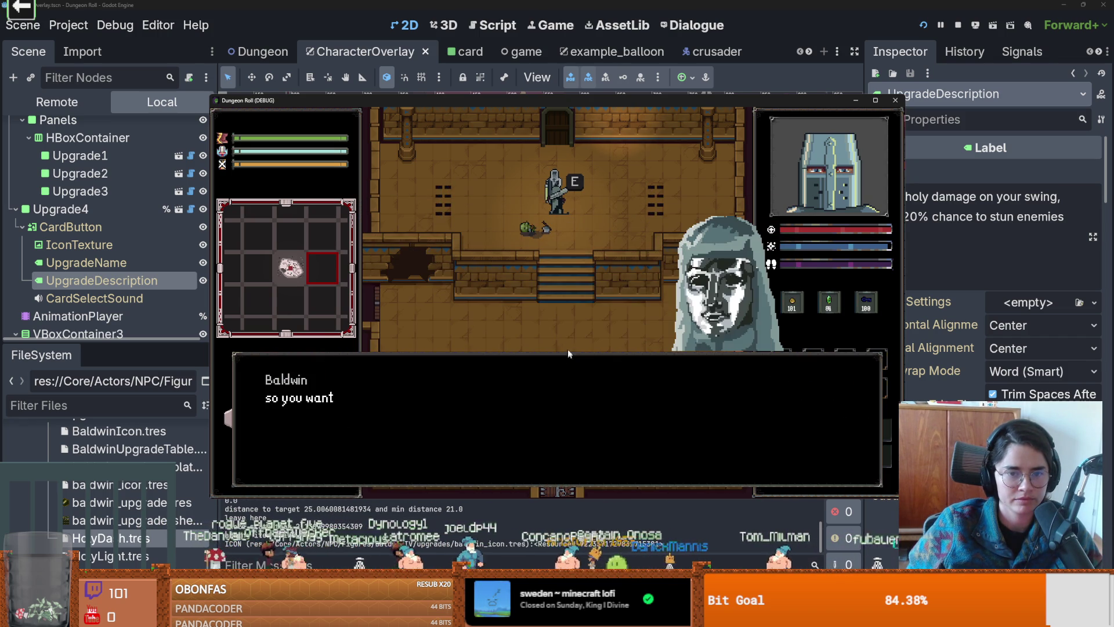
{"action": "left_click", "coordinate": [563, 318]}
{"action": "left_click", "coordinate": [566, 306]}
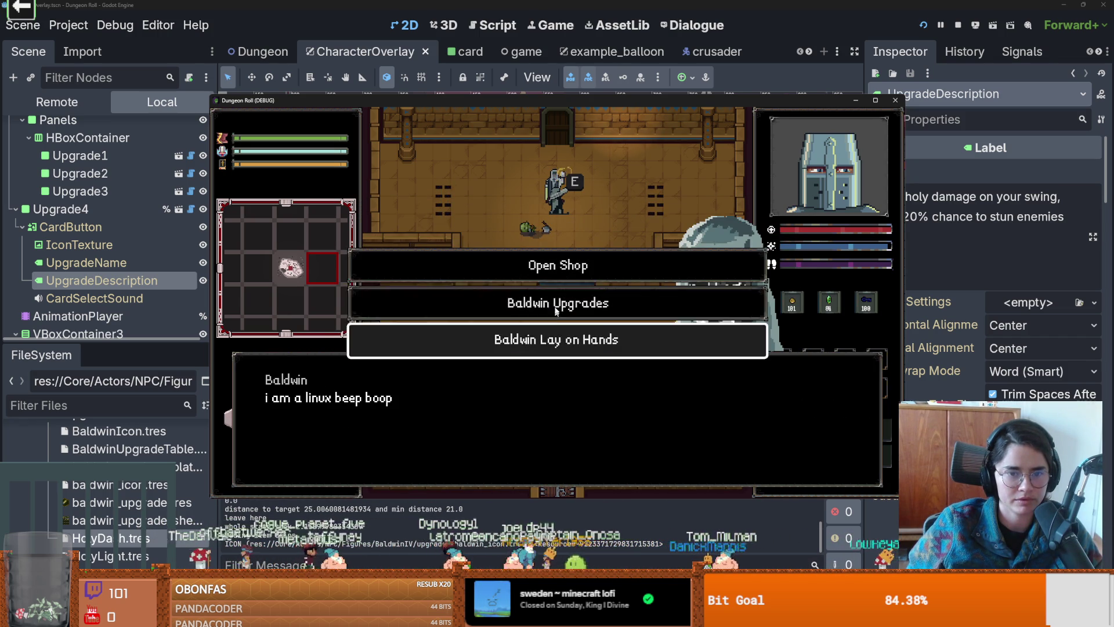
{"action": "left_click", "coordinate": [511, 303]}
Step: Take upgrade cards from Baldwin, including Repentance and Holy Dash
{"action": "left_click", "coordinate": [420, 375]}
{"action": "left_click", "coordinate": [396, 348]}
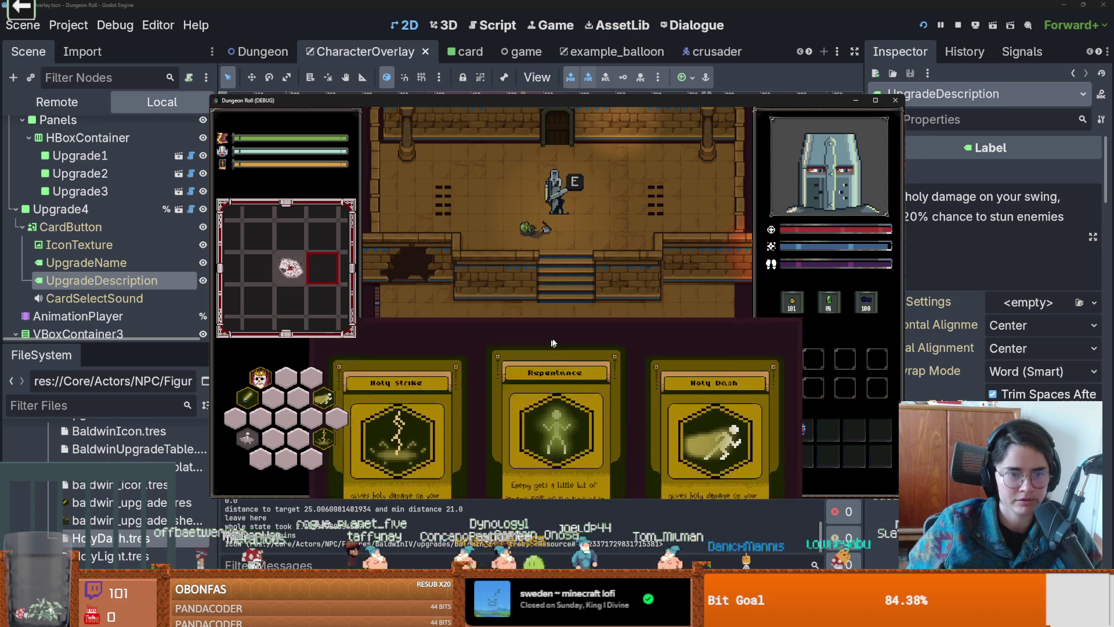
{"action": "left_click", "coordinate": [544, 307]}
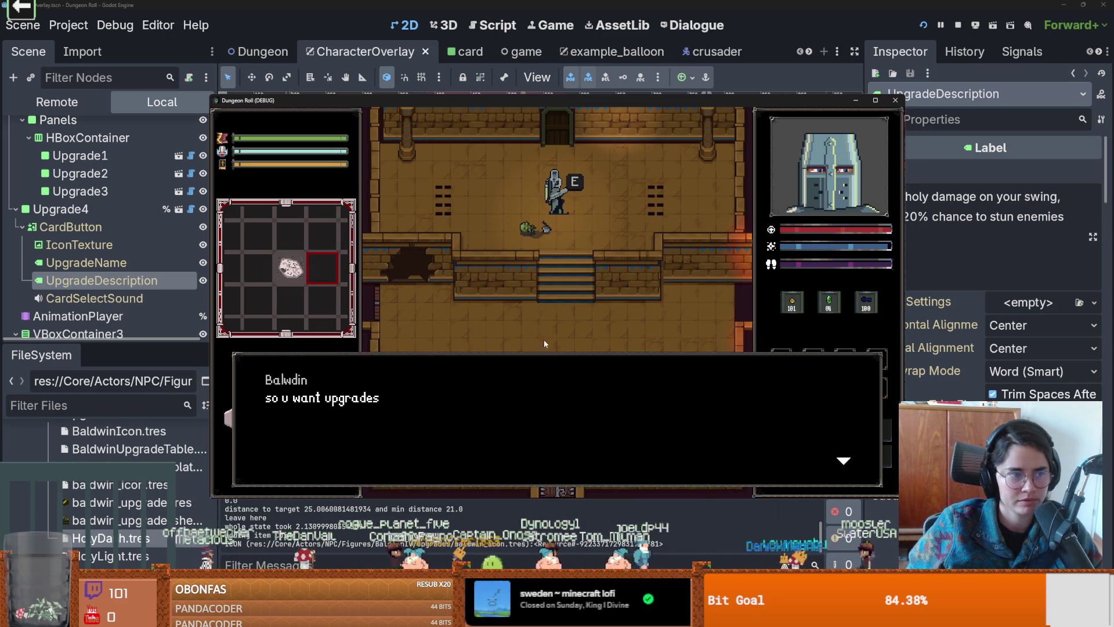
{"action": "left_click", "coordinate": [560, 388]}
{"action": "left_click", "coordinate": [548, 338]}
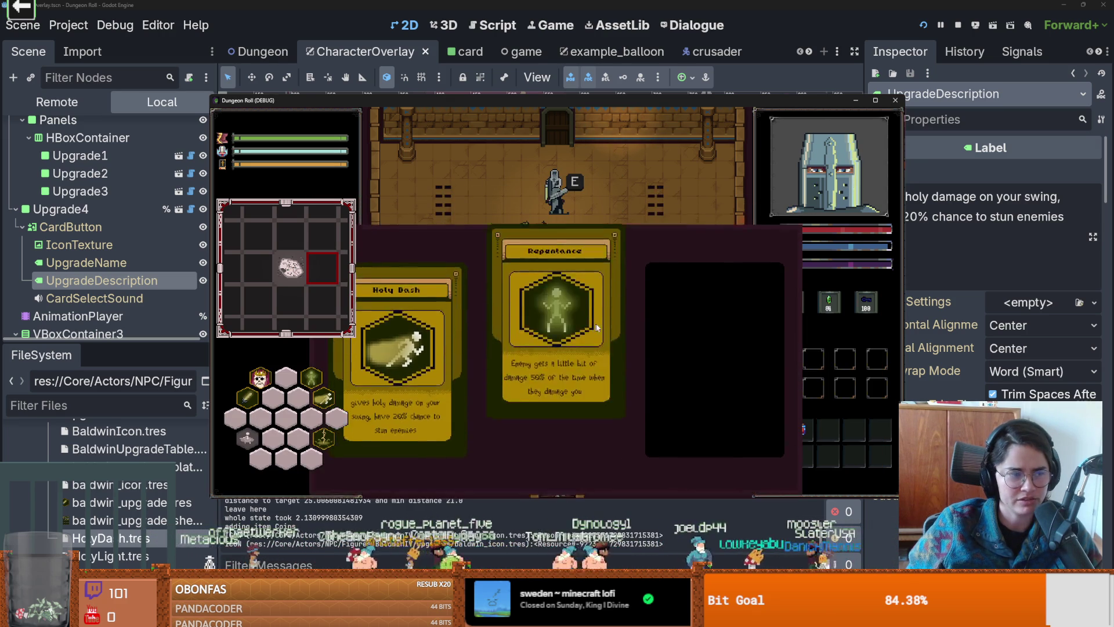
{"action": "left_click", "coordinate": [497, 303]}
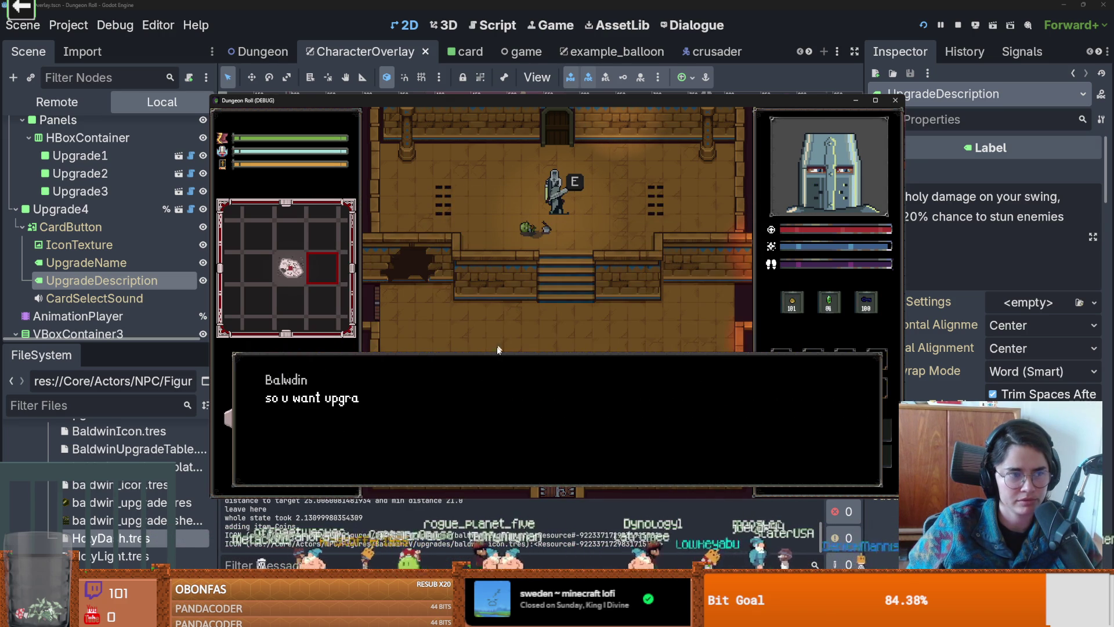
{"action": "left_click", "coordinate": [473, 385]}
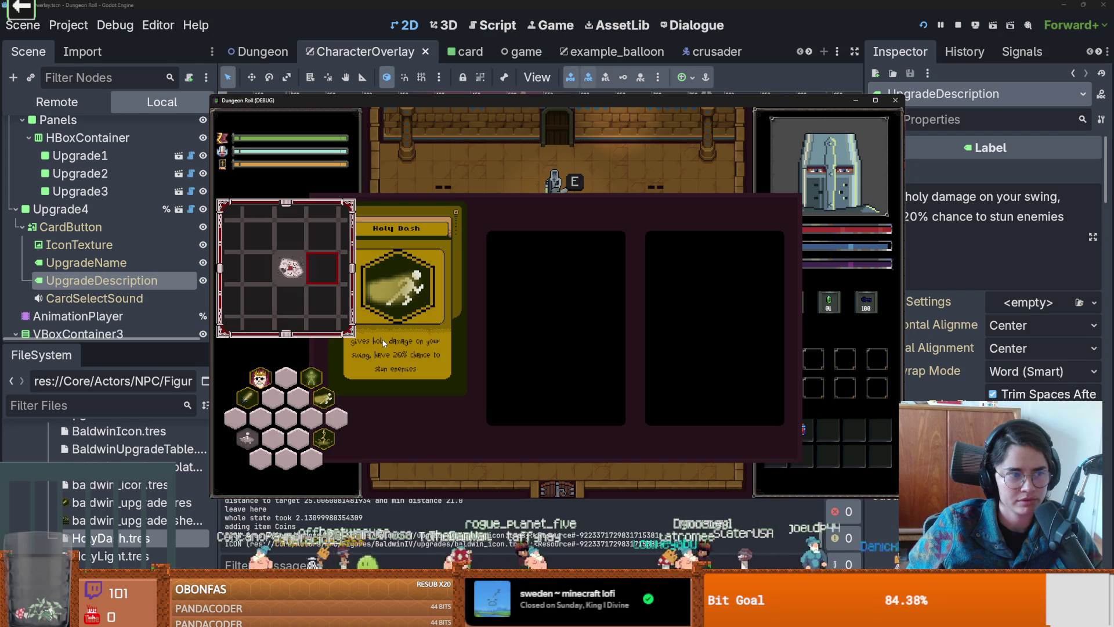
{"action": "left_click", "coordinate": [389, 343]}
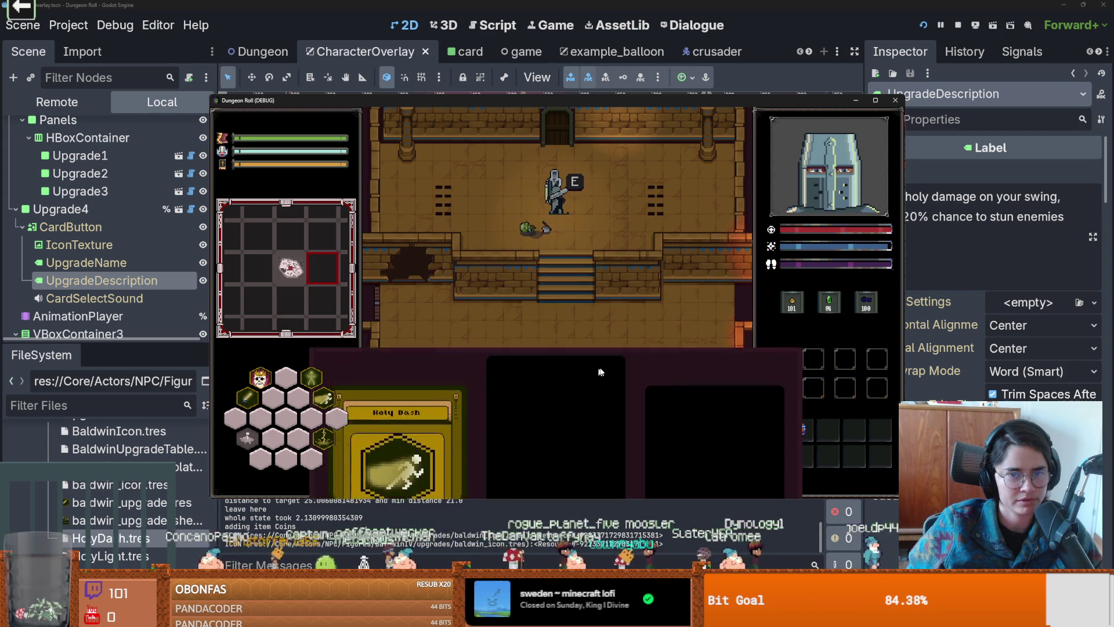
Step: Walk off the stairs, fire the new holy attack, and inspect the upgrade cards' descriptions
{"action": "key", "text": "s"}
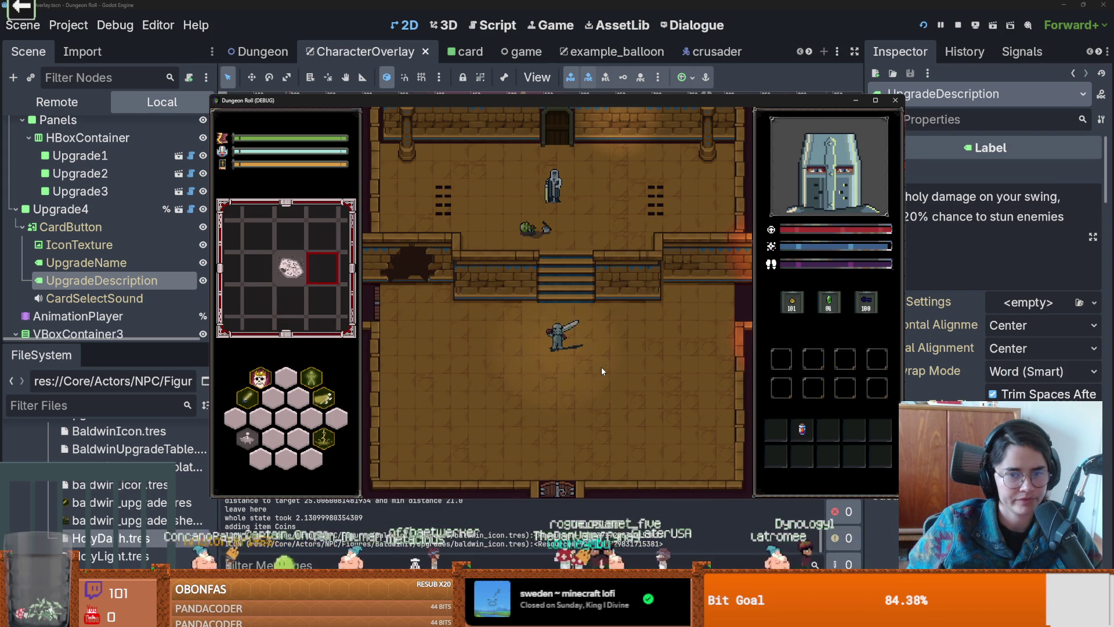
{"action": "key", "text": "space"}
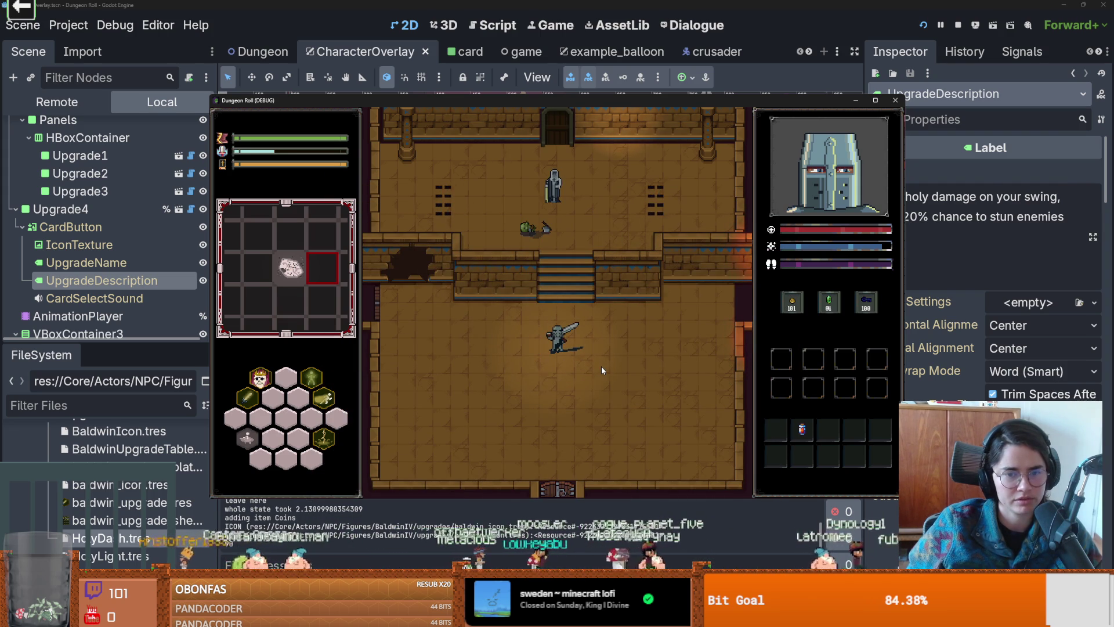
{"action": "mouse_move", "coordinate": [330, 435]}
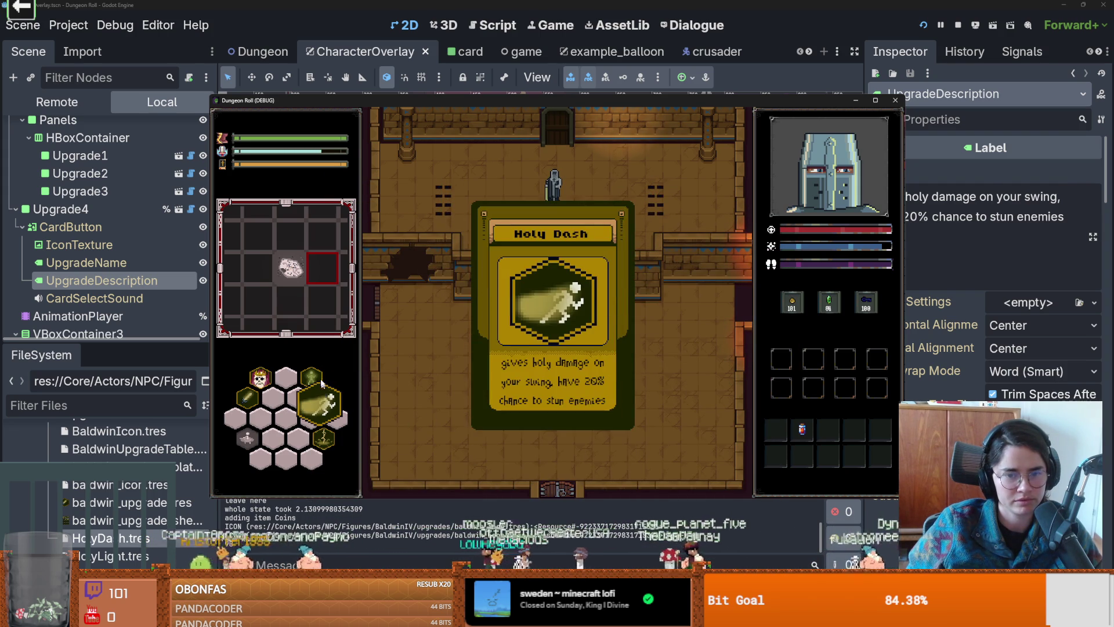
{"action": "mouse_move", "coordinate": [312, 369]}
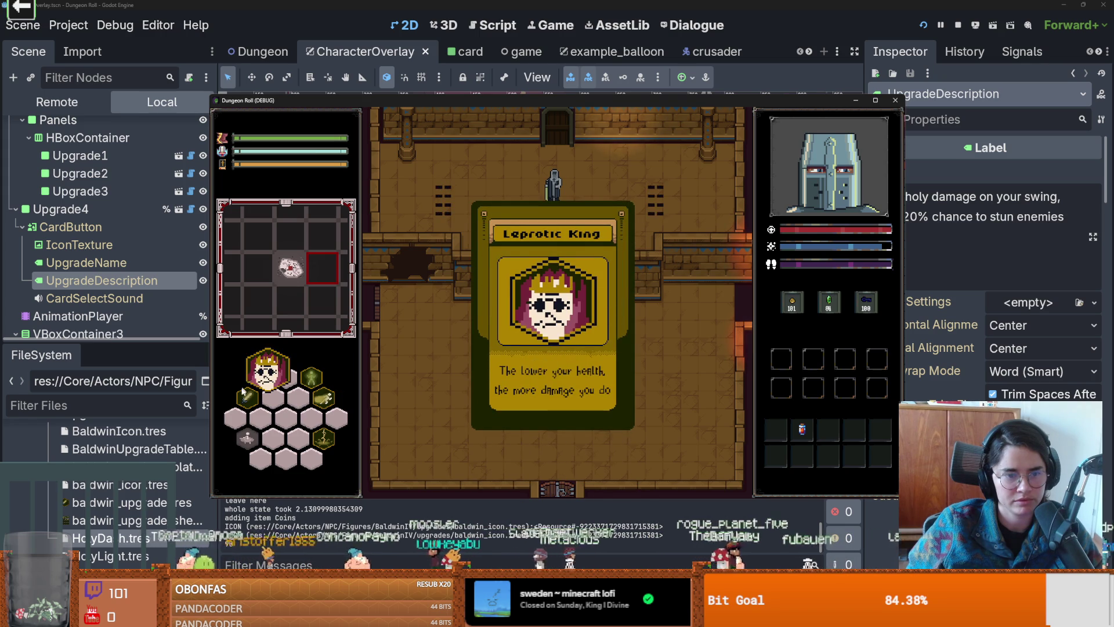
{"action": "mouse_move", "coordinate": [240, 400]}
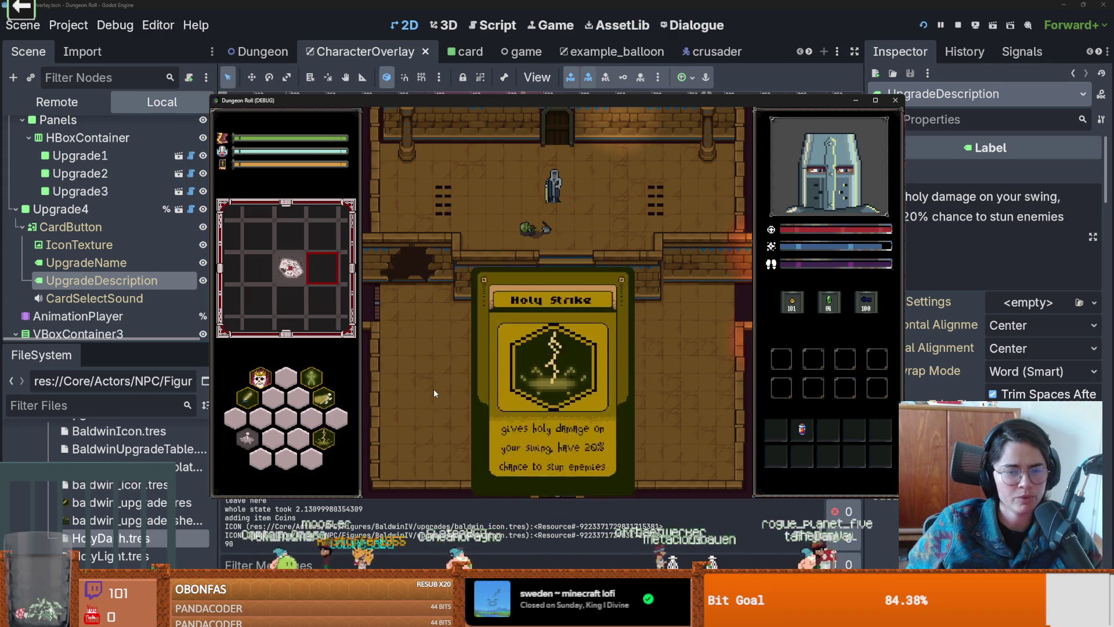
Step: Close the debug game, relaunch it with F5, and close it again
{"action": "left_click", "coordinate": [896, 101]}
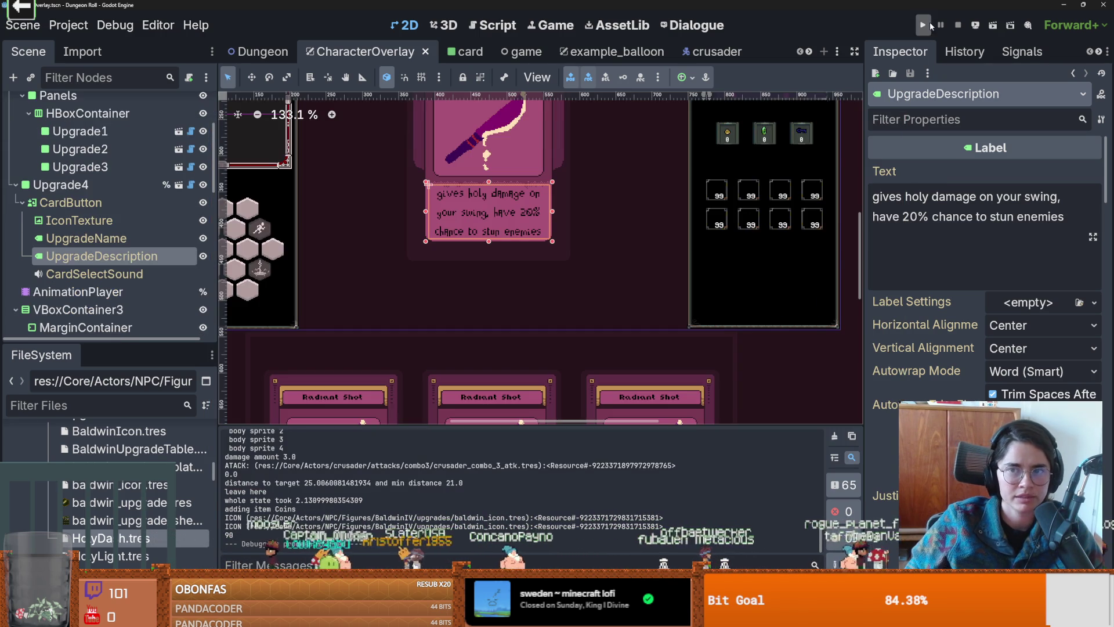
{"action": "key", "text": "F5"}
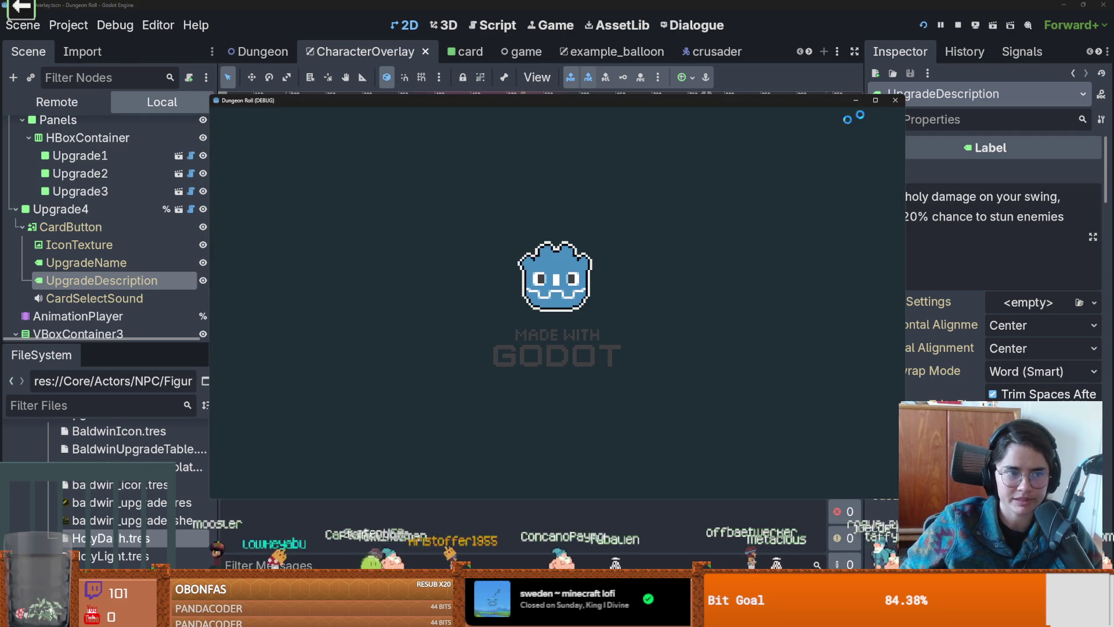
{"action": "left_click", "coordinate": [896, 101]}
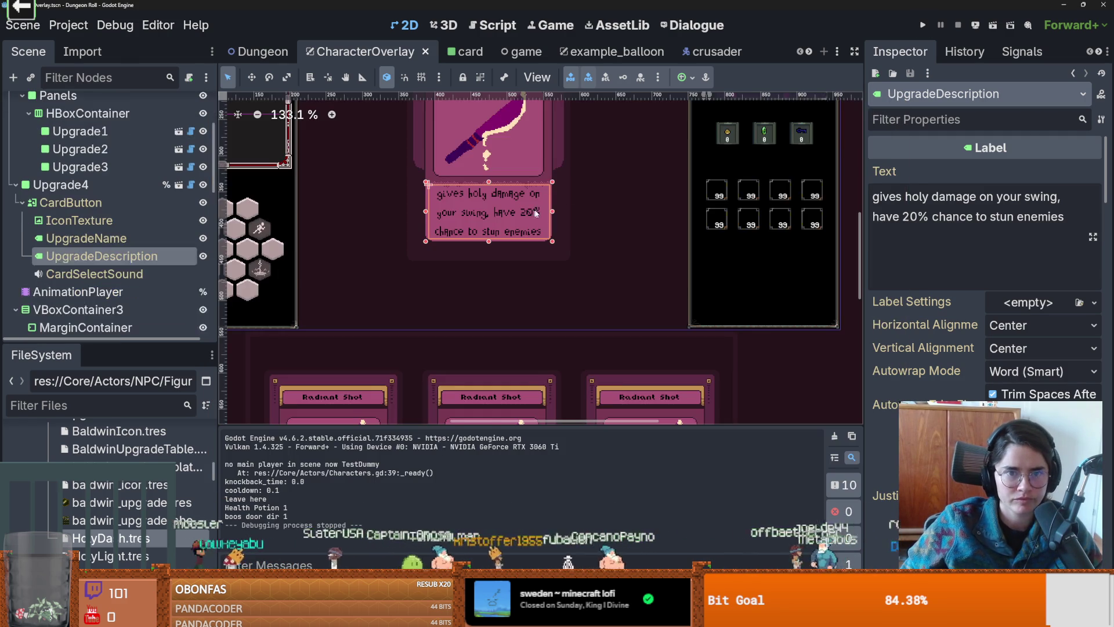
Step: Select the Panels node, then run and stop the game to check the upgrade cards
{"action": "scroll", "coordinate": [485, 289], "scroll_direction": "down", "scroll_amount": 5}
{"action": "left_click", "coordinate": [418, 284]}
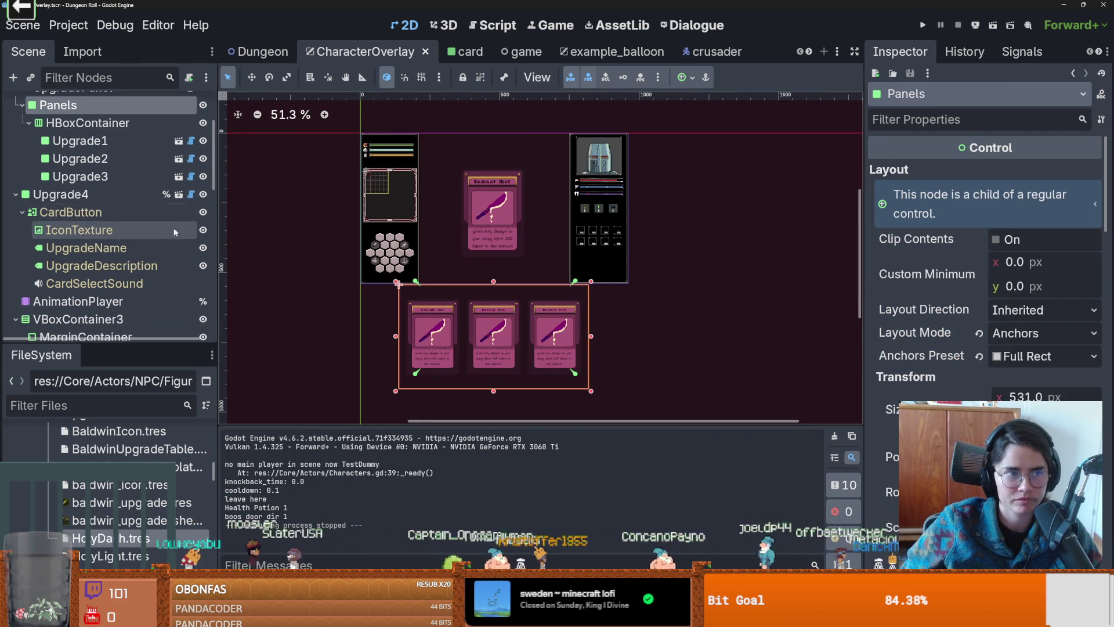
{"action": "scroll", "coordinate": [154, 233], "scroll_direction": "up", "scroll_amount": 1}
{"action": "scroll", "coordinate": [987, 261], "scroll_direction": "down", "scroll_amount": 5}
{"action": "scroll", "coordinate": [987, 261], "scroll_direction": "down", "scroll_amount": 10}
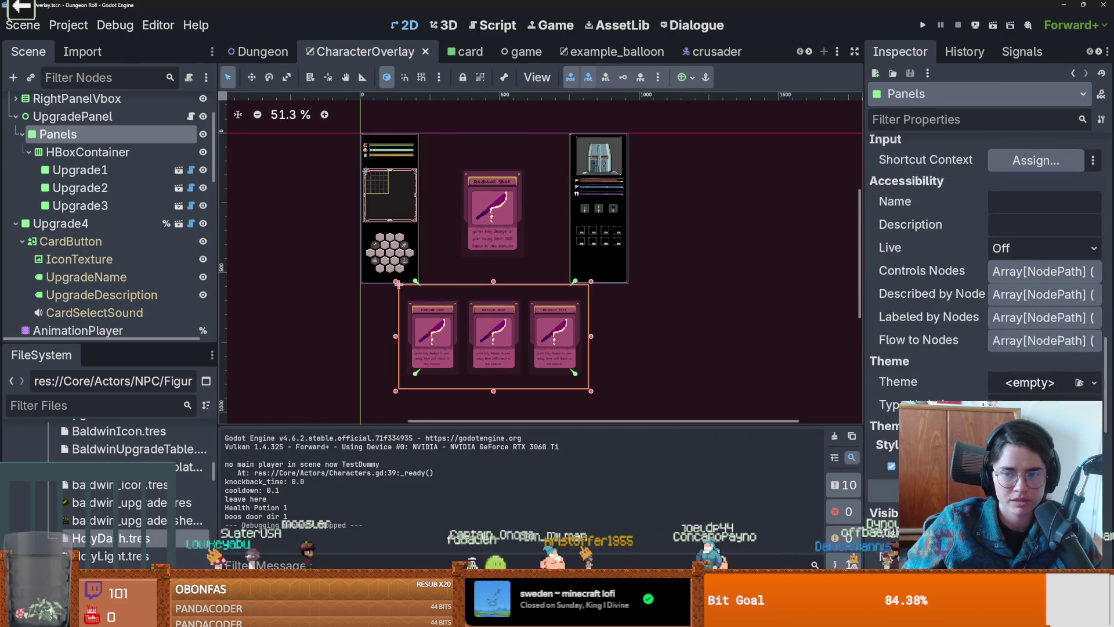
{"action": "scroll", "coordinate": [986, 262], "scroll_direction": "down", "scroll_amount": 3}
{"action": "key", "text": "F5"}
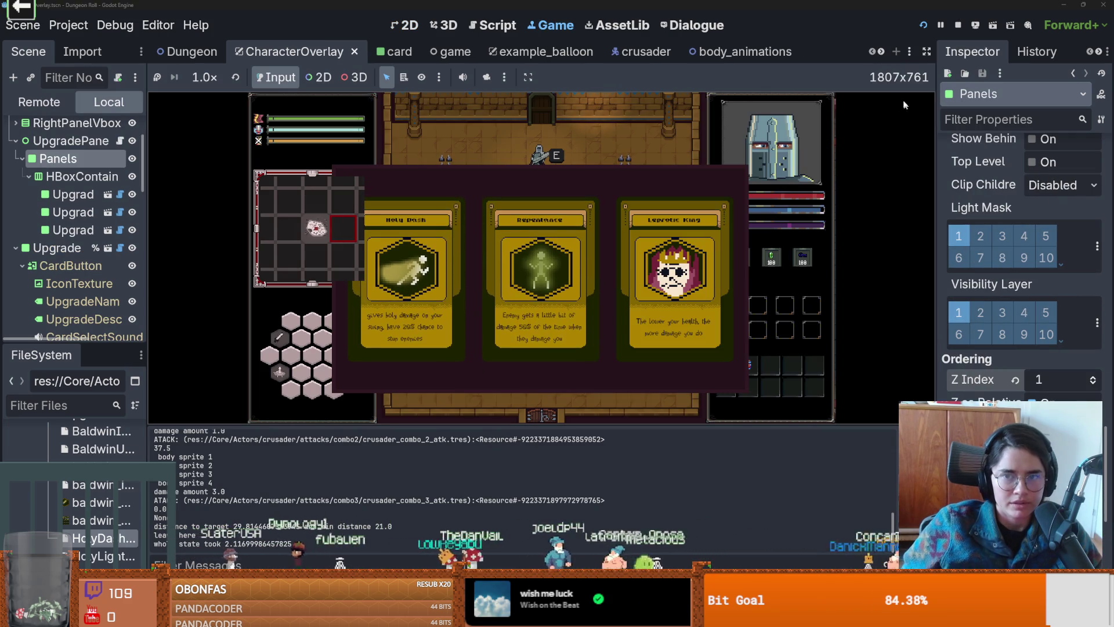
{"action": "left_click", "coordinate": [958, 25]}
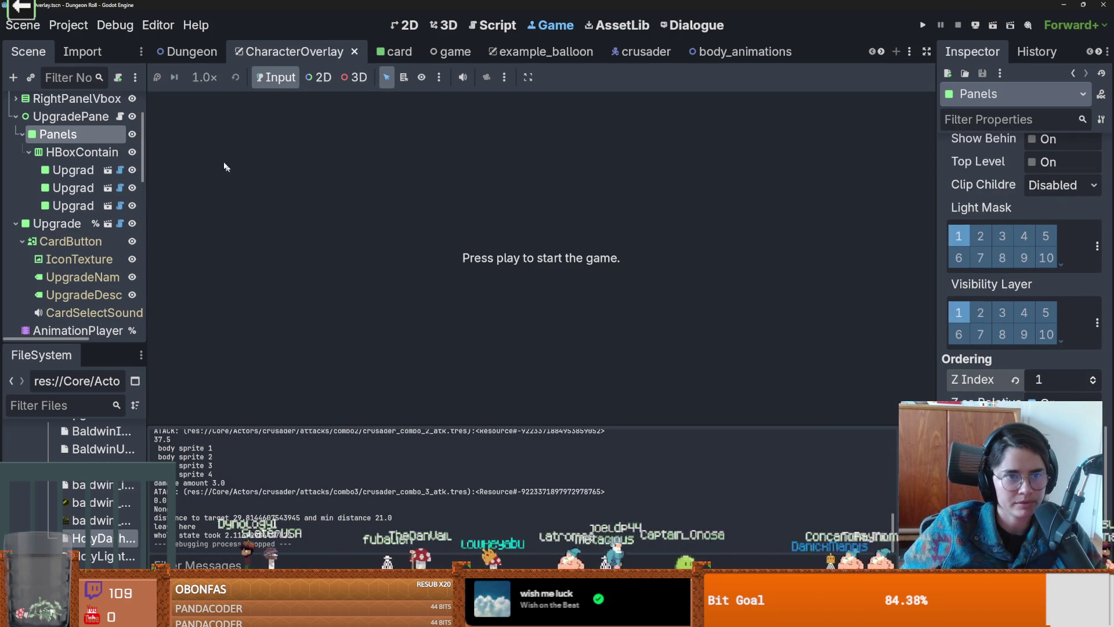
Step: Back in the 2D view, inspect the minimap and its viewport container properties
{"action": "left_click", "coordinate": [406, 25]}
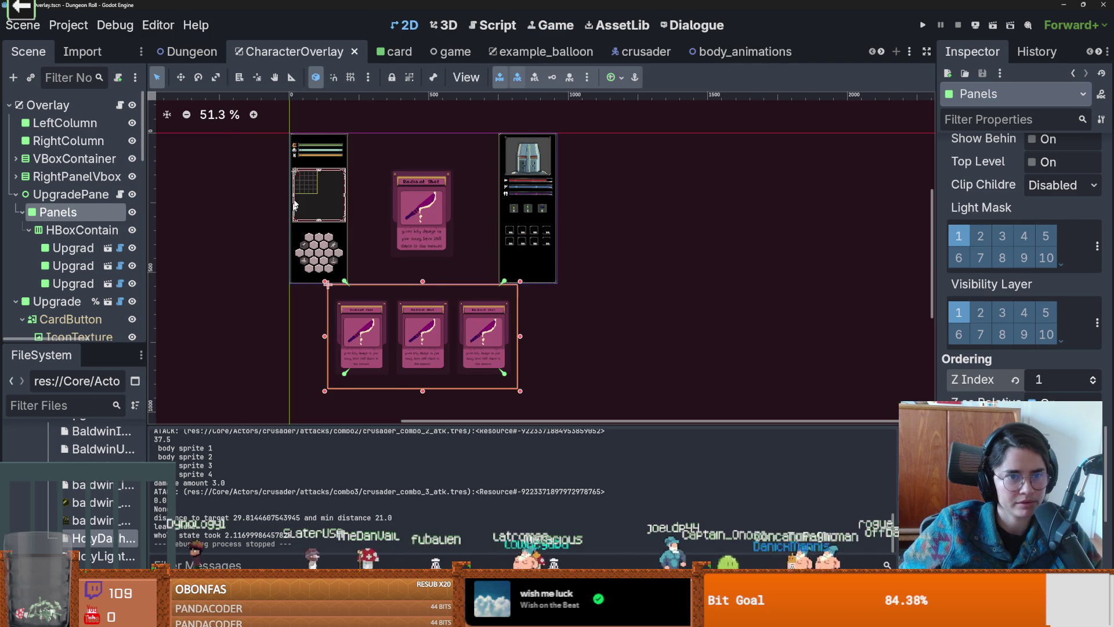
{"action": "left_click", "coordinate": [308, 186]}
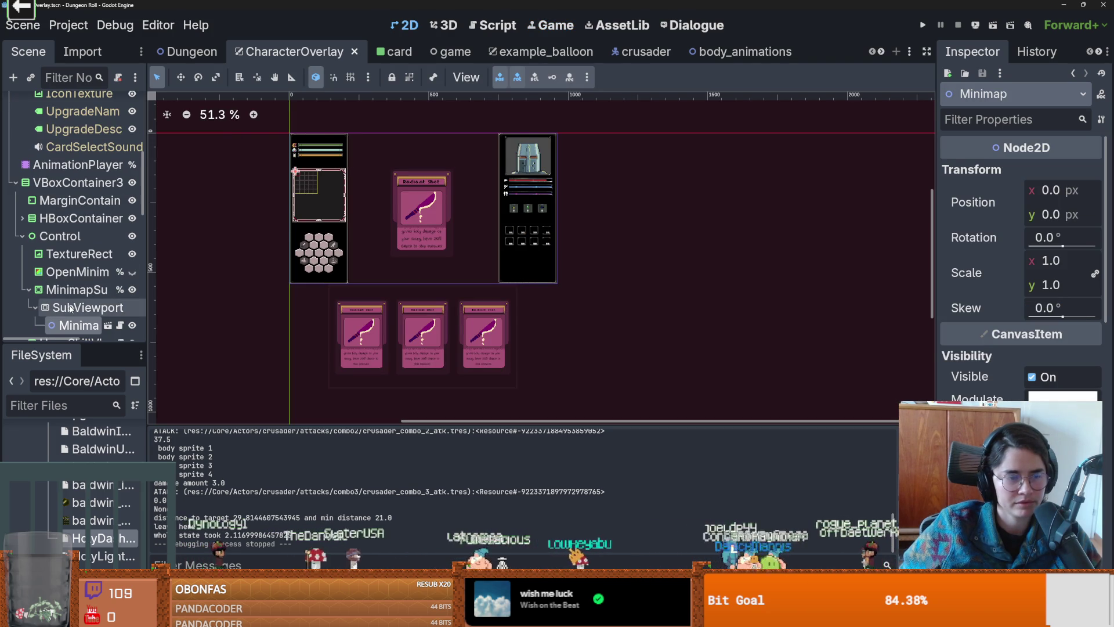
{"action": "scroll", "coordinate": [1013, 399], "scroll_direction": "down", "scroll_amount": 5}
{"action": "scroll", "coordinate": [1013, 400], "scroll_direction": "down", "scroll_amount": 4}
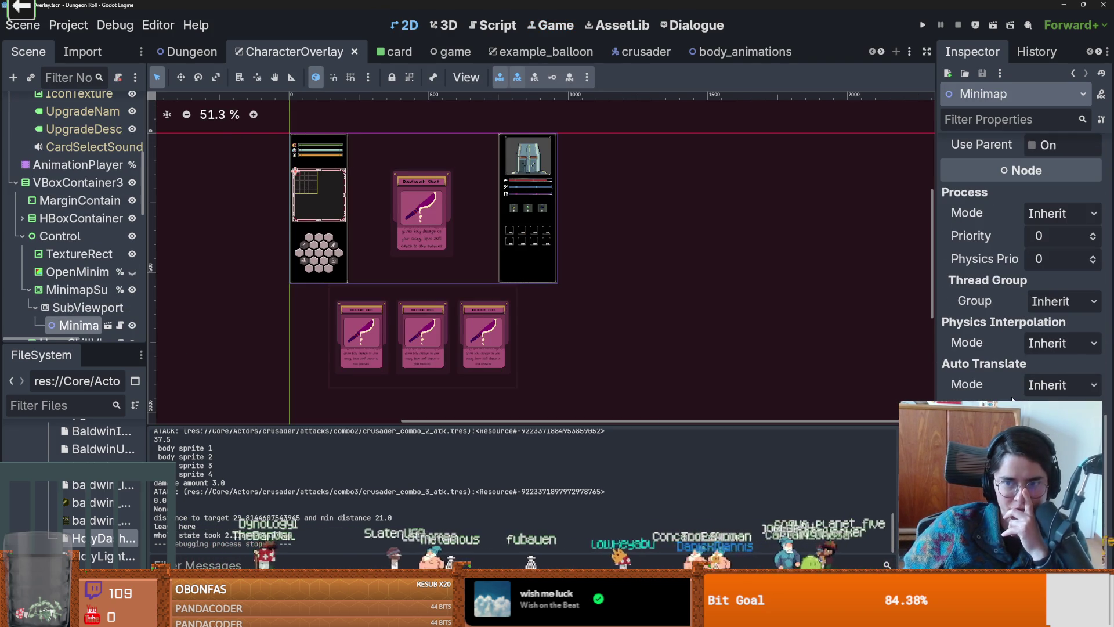
{"action": "left_click", "coordinate": [87, 291]}
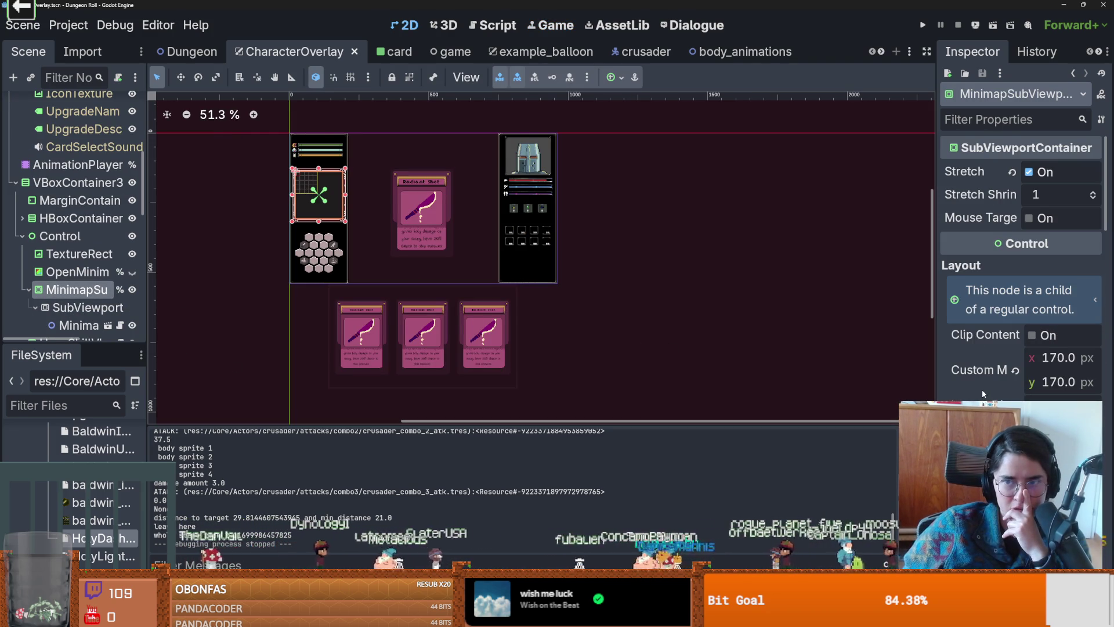
{"action": "scroll", "coordinate": [984, 393], "scroll_direction": "down", "scroll_amount": 4}
{"action": "scroll", "coordinate": [983, 393], "scroll_direction": "down", "scroll_amount": 10}
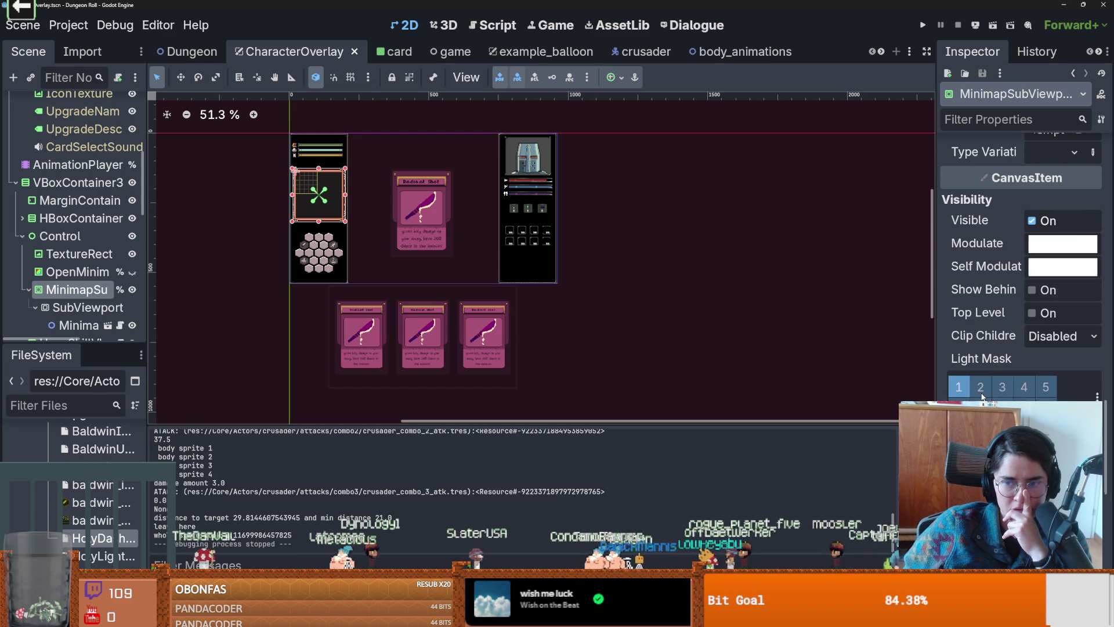
{"action": "scroll", "coordinate": [983, 397], "scroll_direction": "down", "scroll_amount": 1}
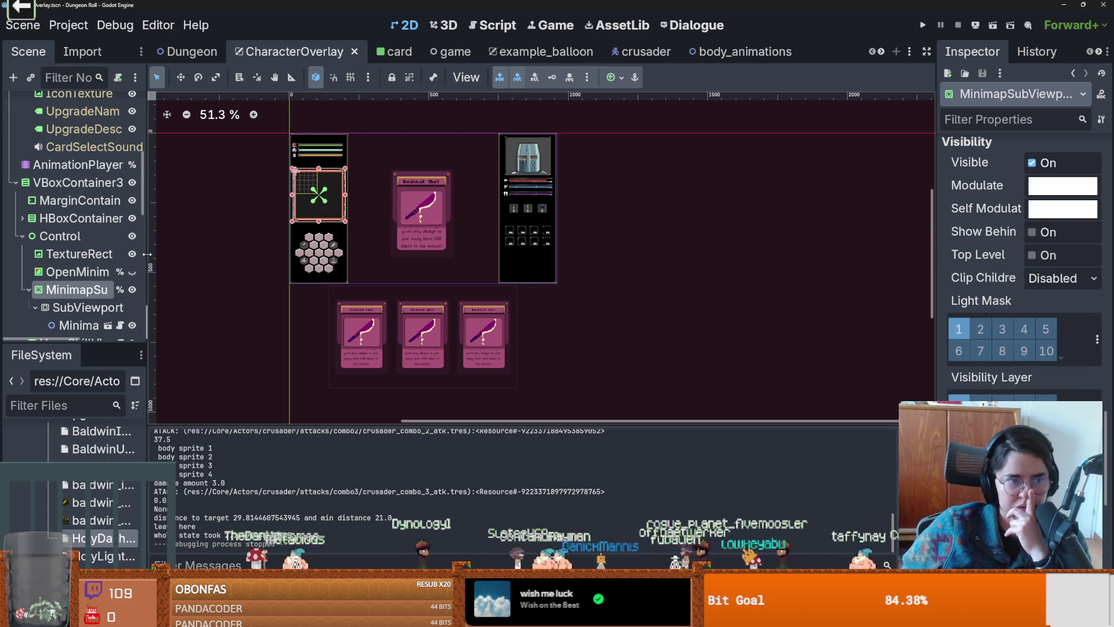
{"action": "scroll", "coordinate": [93, 273], "scroll_direction": "down", "scroll_amount": 8}
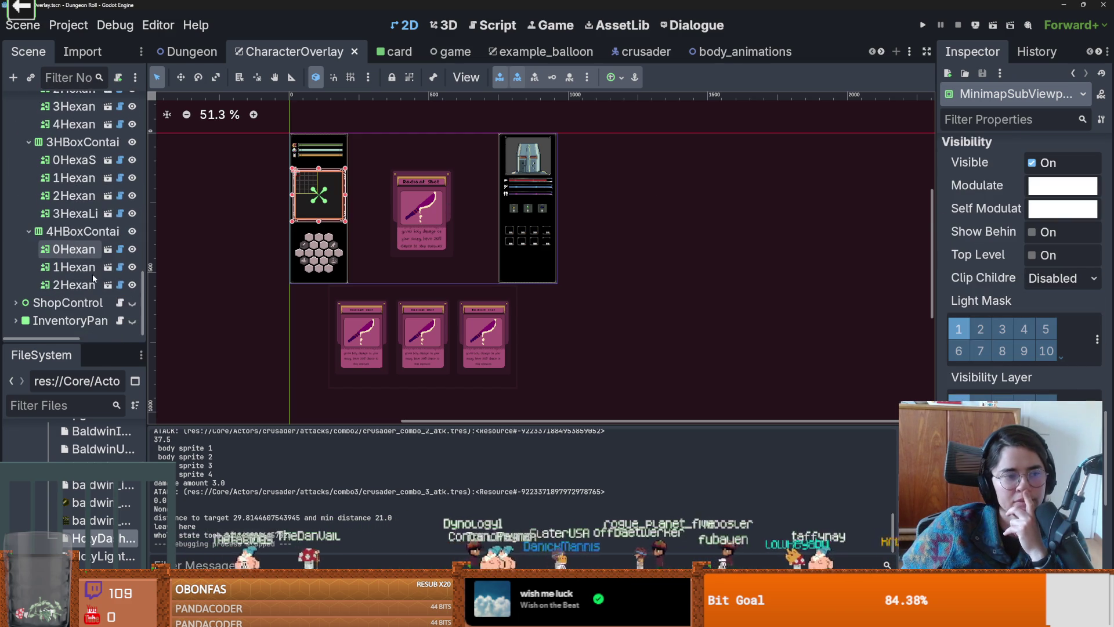
{"action": "scroll", "coordinate": [92, 278], "scroll_direction": "up", "scroll_amount": 10}
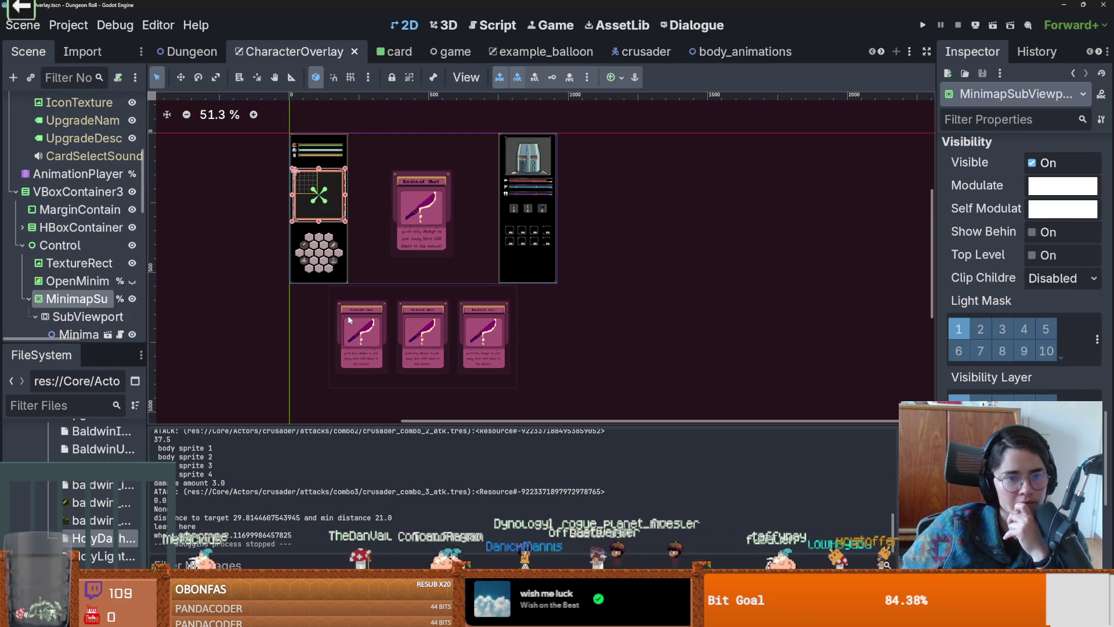
Step: Set the upgrade card row panel's Z Index from 1 to 3
{"action": "left_click", "coordinate": [332, 297]}
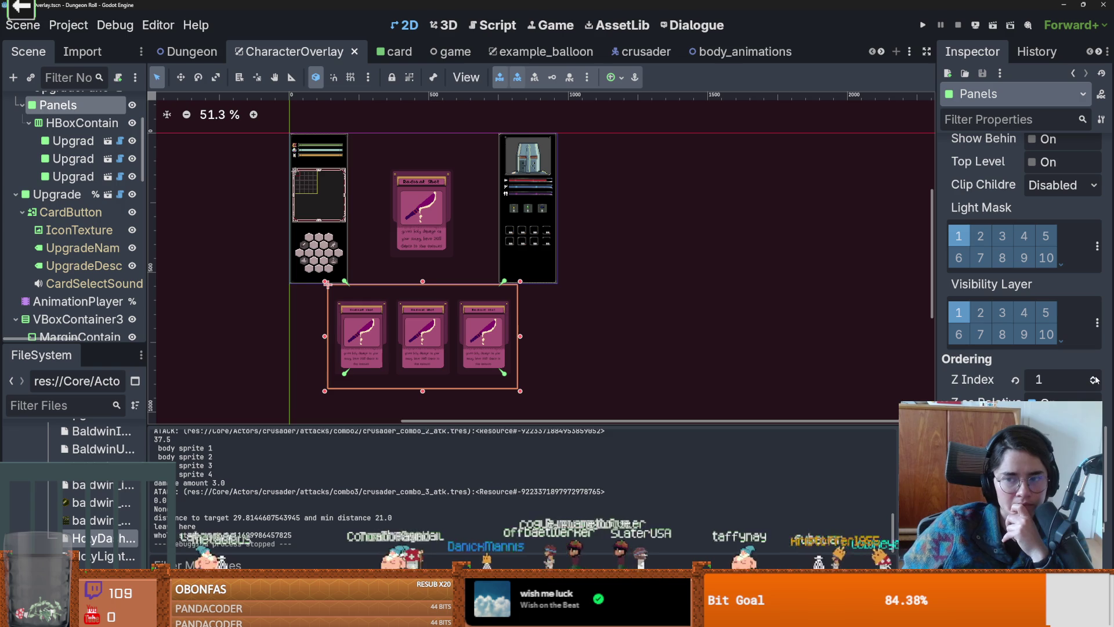
{"action": "left_click", "coordinate": [1062, 379]}
{"action": "type", "text": "3"}
{"action": "key", "text": "Return"}
Step: Save and run the project, then play through a room and Baldwin's dialogue
{"action": "left_click", "coordinate": [923, 25]}
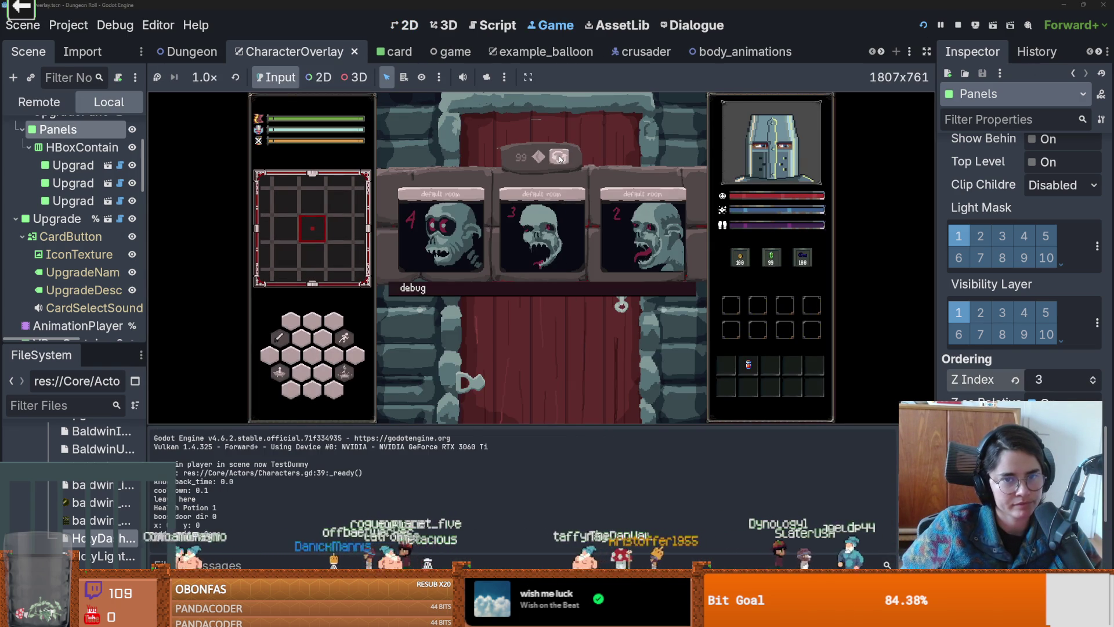
{"action": "left_click", "coordinate": [549, 218]}
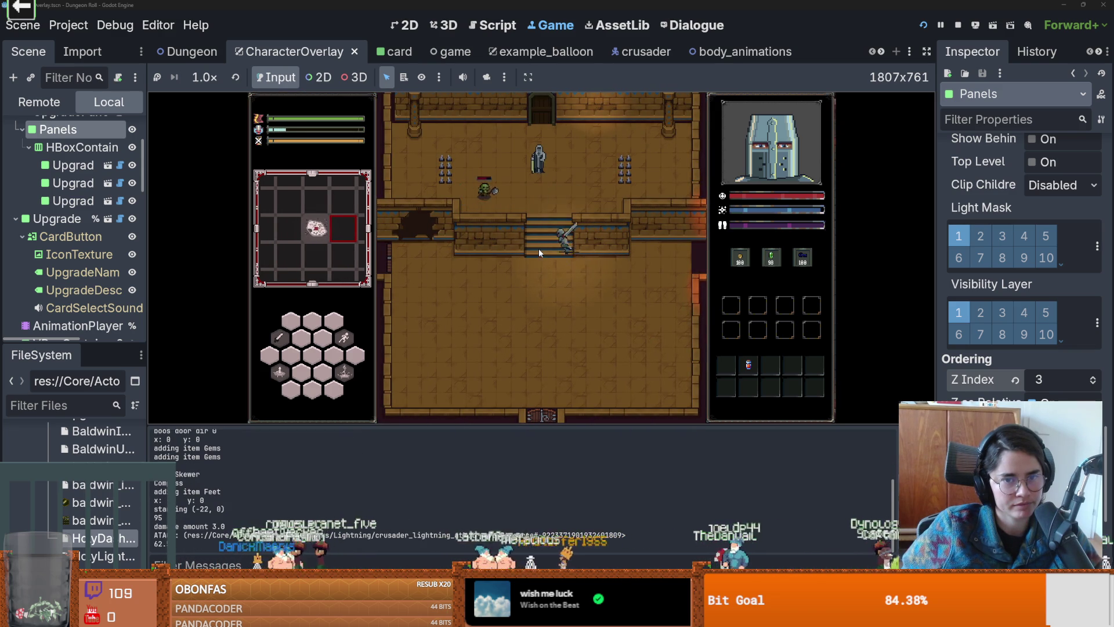
{"action": "left_click", "coordinate": [493, 214]}
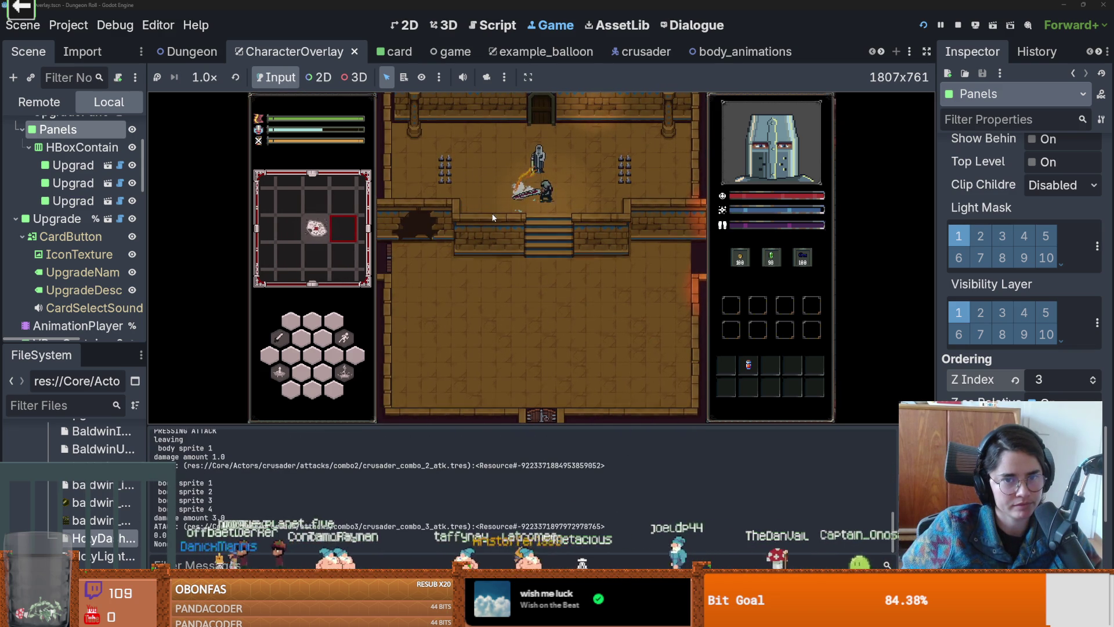
{"action": "left_click", "coordinate": [536, 256]}
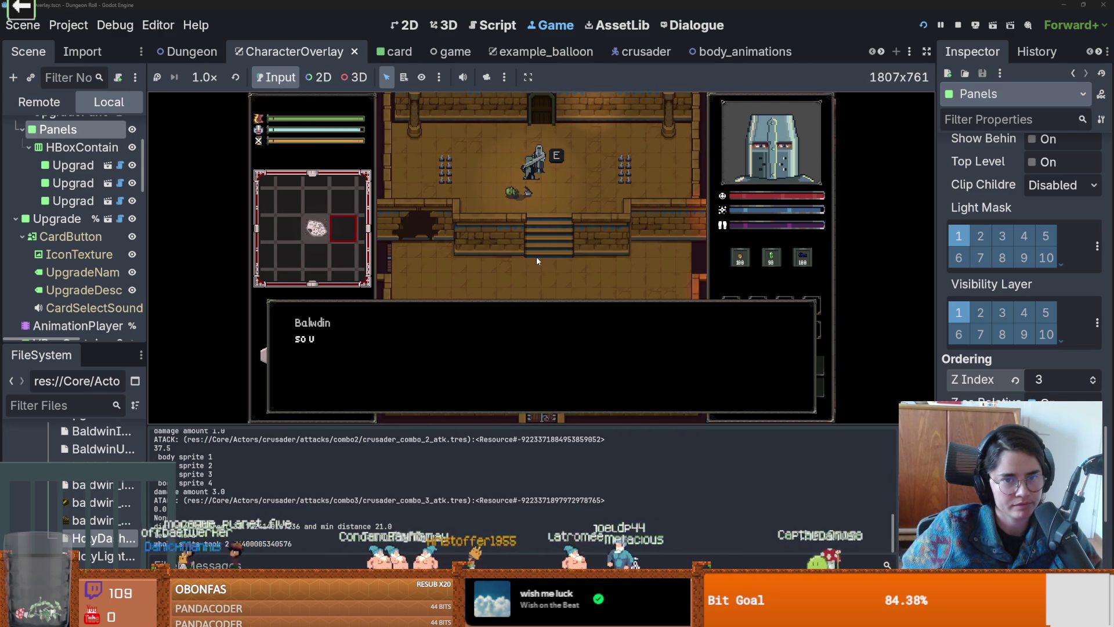
{"action": "left_click", "coordinate": [519, 340]}
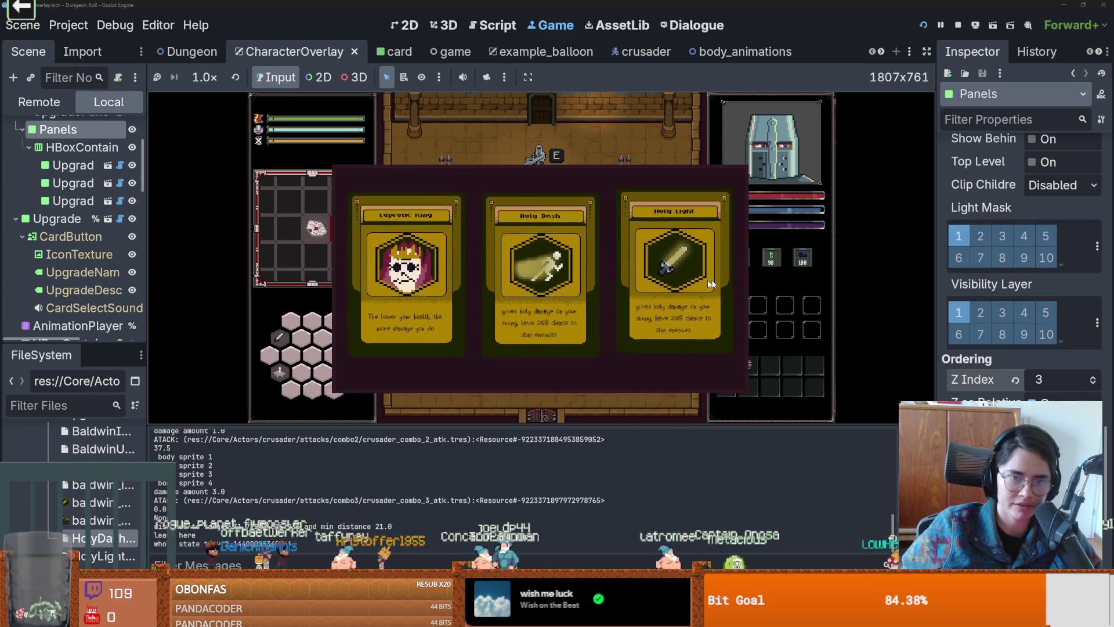
Step: Take the Leprotic King upgrade, pause the game and switch to GitHub Desktop
{"action": "left_click", "coordinate": [406, 272]}
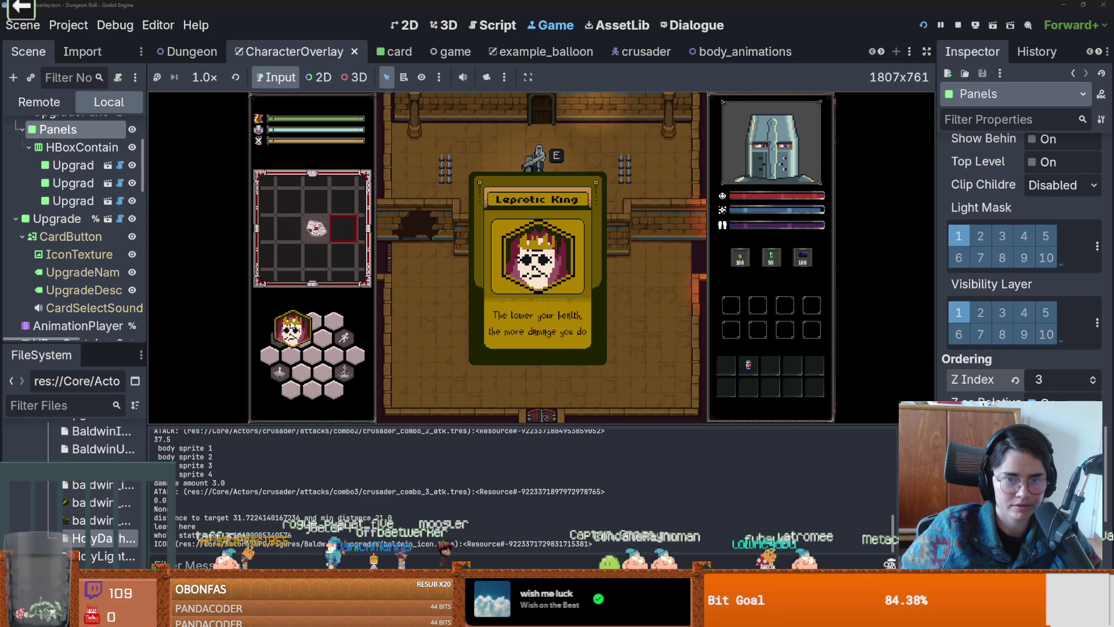
{"action": "left_click", "coordinate": [496, 332]}
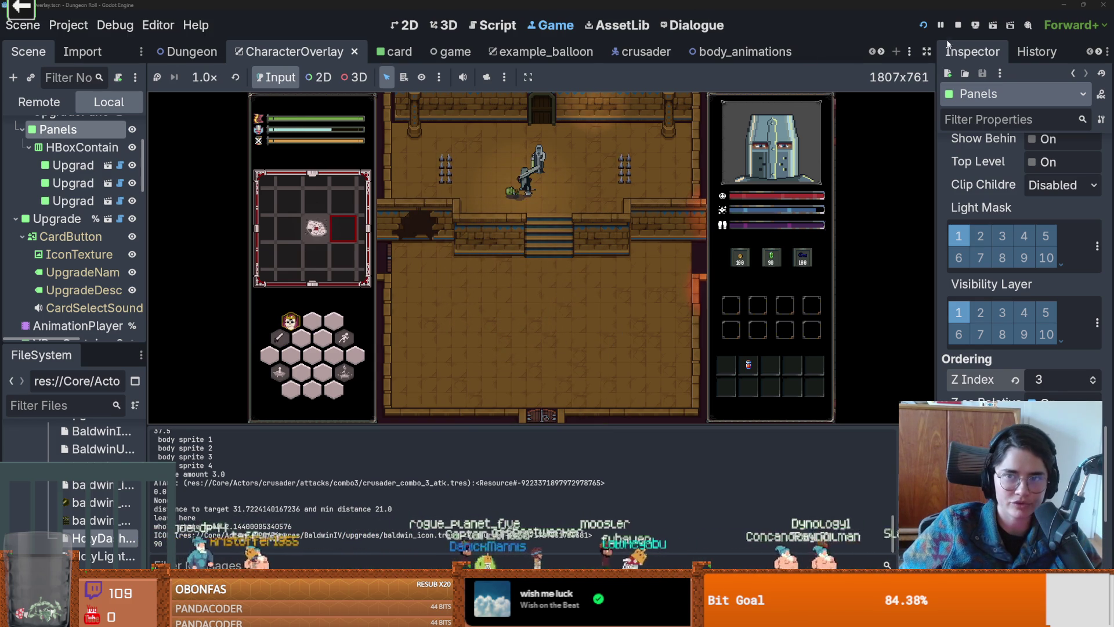
{"action": "left_click", "coordinate": [941, 25]}
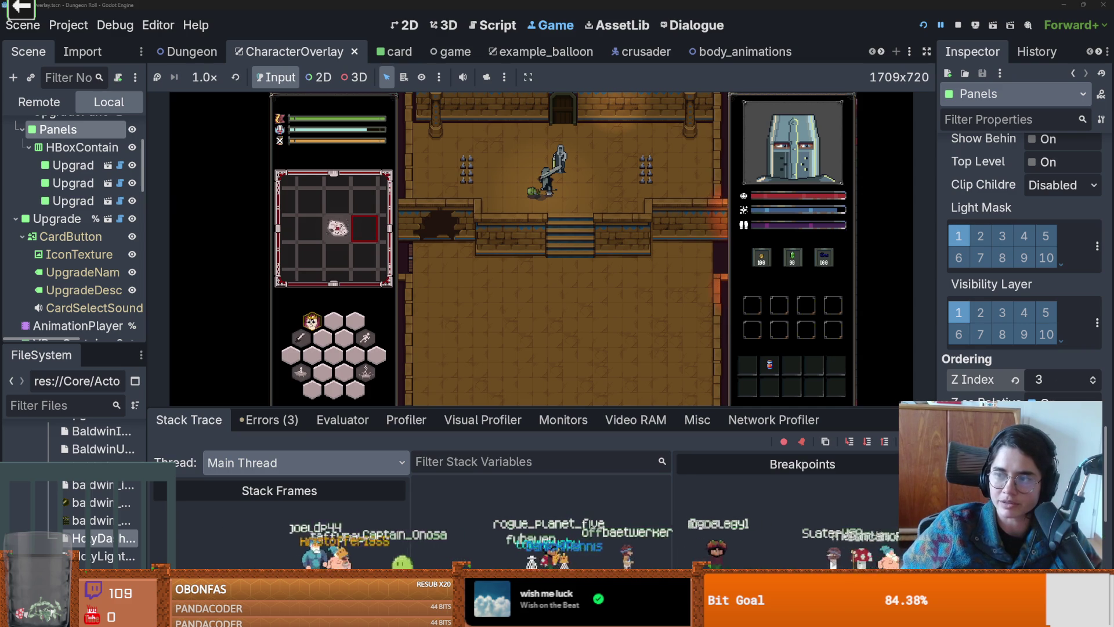
{"action": "key", "text": "alt+Tab"}
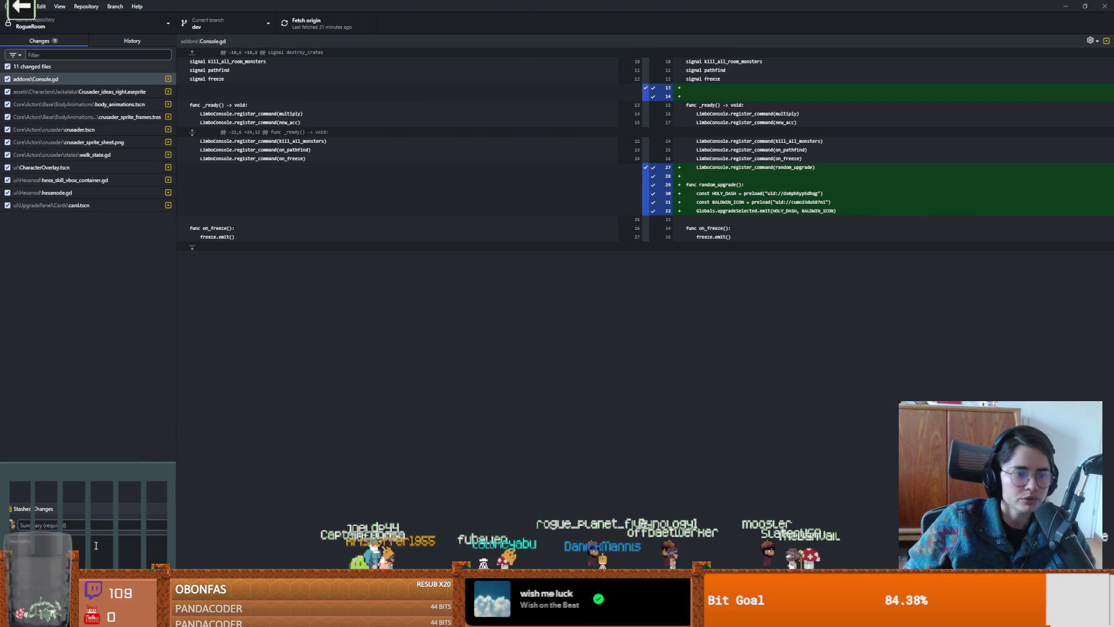
Step: Commit the 11 changed RogueRoom files to dev with a short summary and push to origin
{"action": "left_click", "coordinate": [103, 528]}
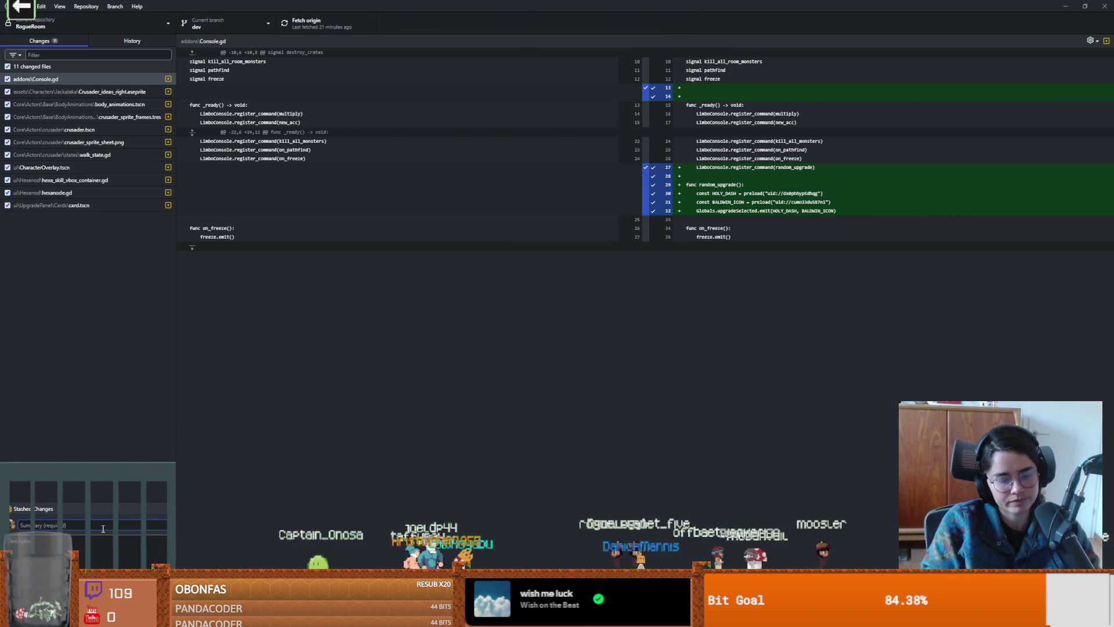
{"action": "type", "text": "d"}
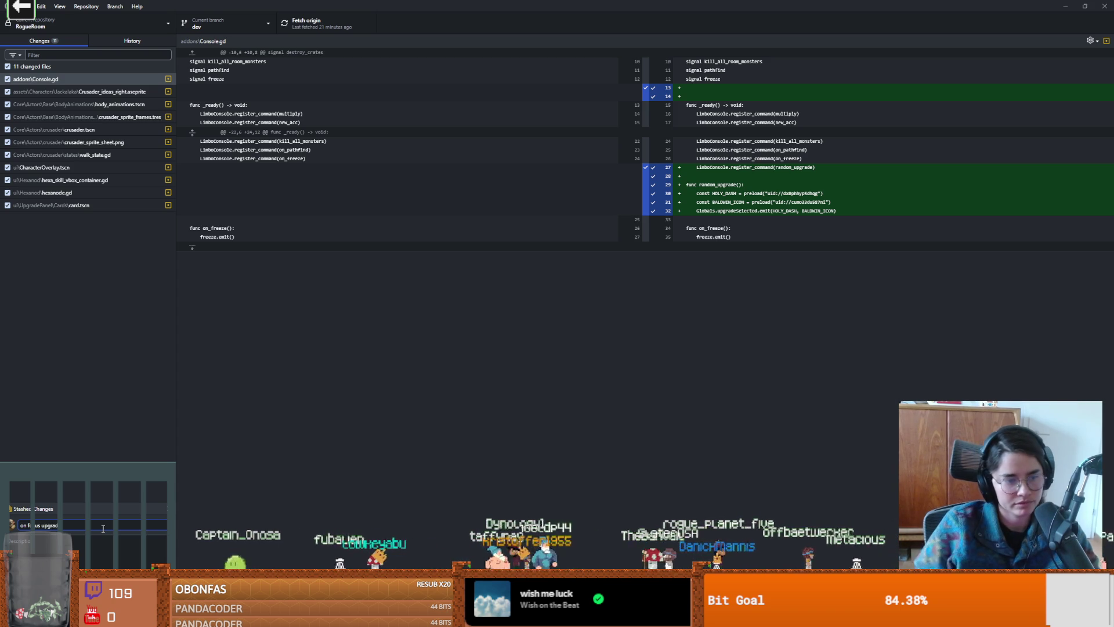
{"action": "key", "text": "ctrl+Return"}
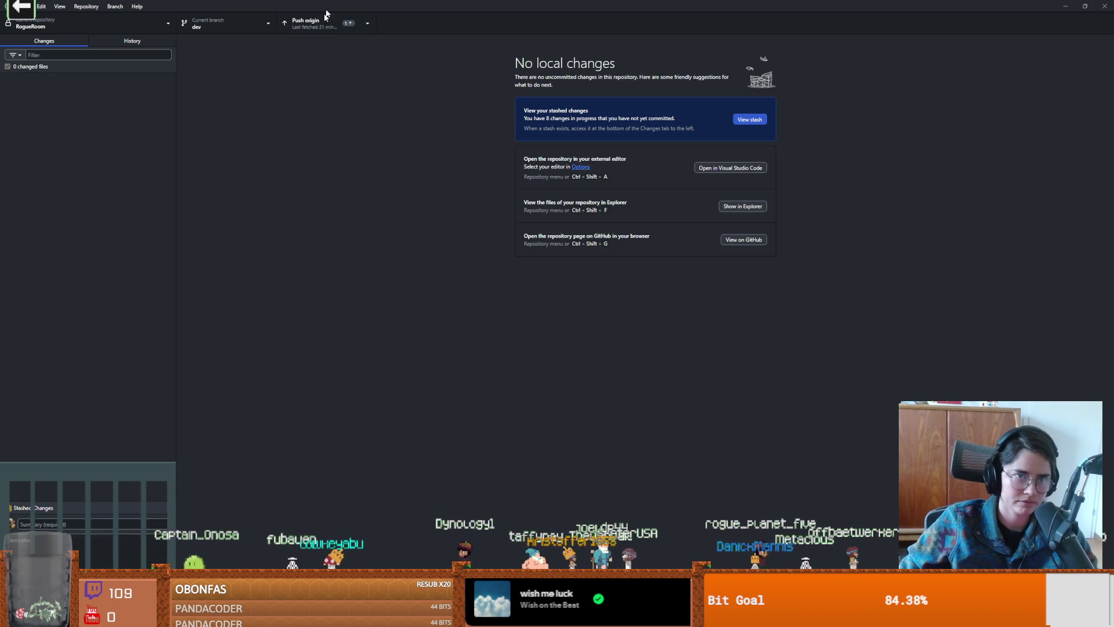
{"action": "left_click", "coordinate": [324, 23]}
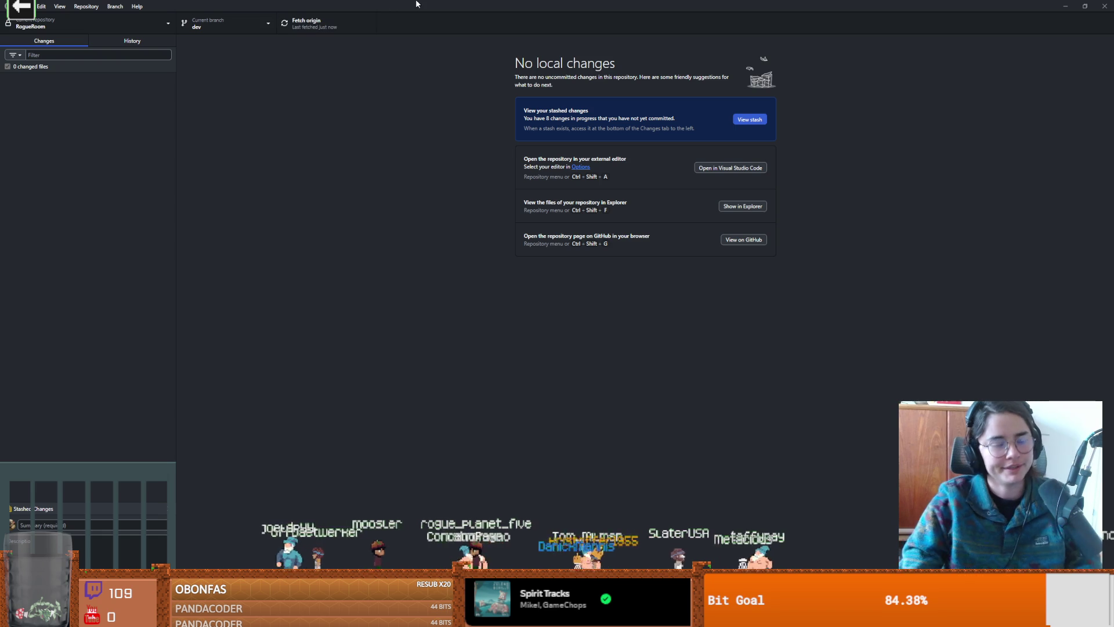
Step: Enlarge Godot's FileSystem dock to reveal GodfreyofBouillon's files, then open the Godfrey drawing in Obsidian
{"action": "key", "text": "alt+Tab"}
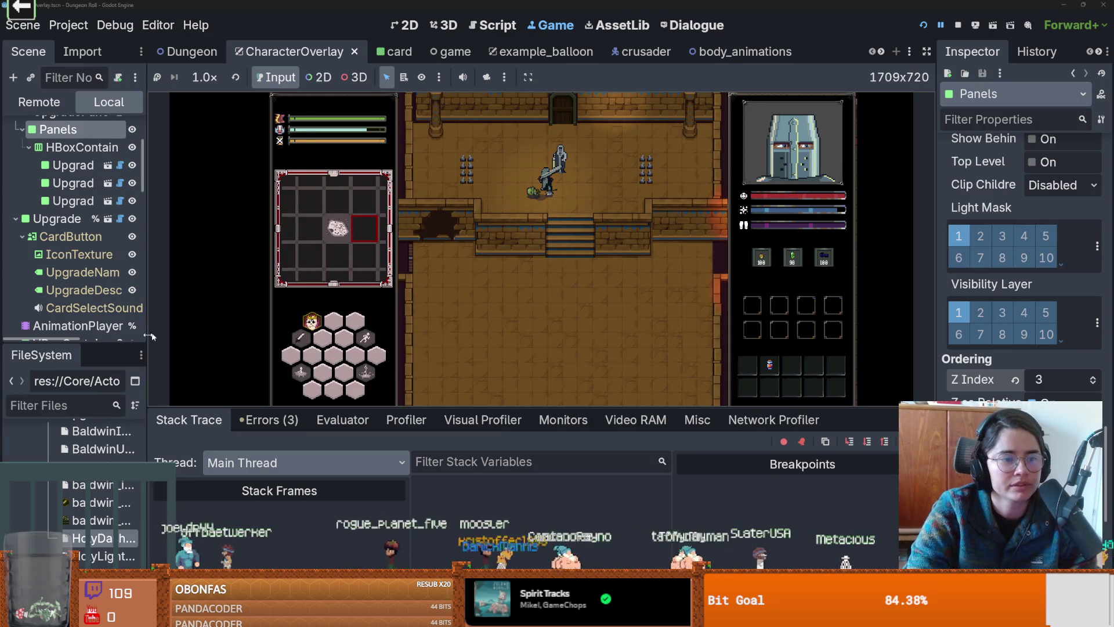
{"action": "left_click_drag", "start_coordinate": [150, 336], "coordinate": [232, 336]}
{"action": "left_click_drag", "start_coordinate": [139, 352], "coordinate": [139, 151]}
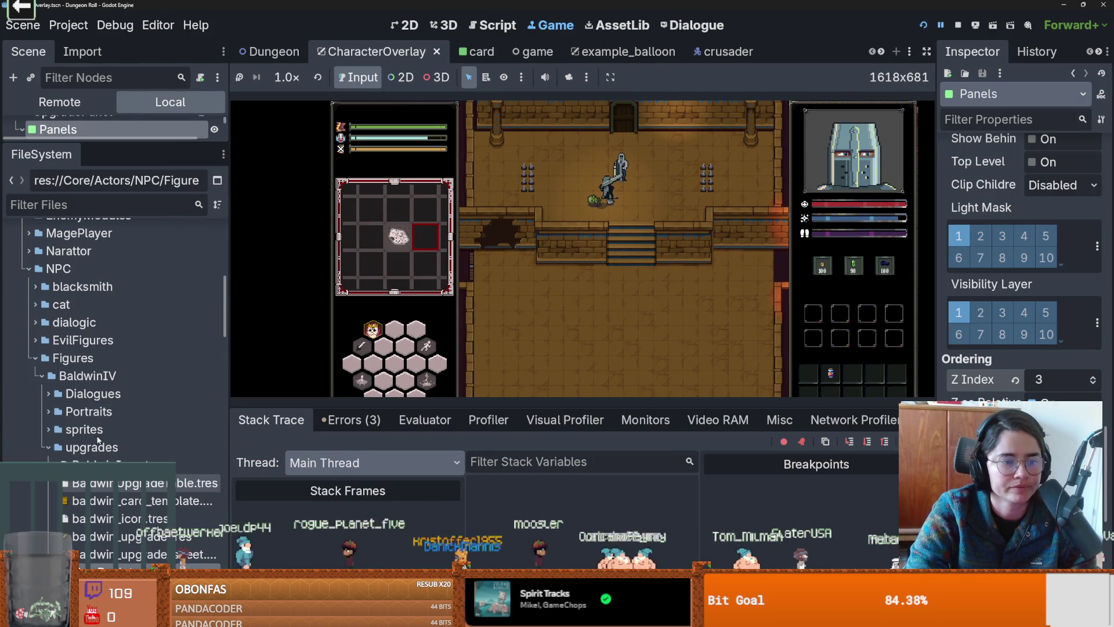
{"action": "left_click", "coordinate": [41, 376]}
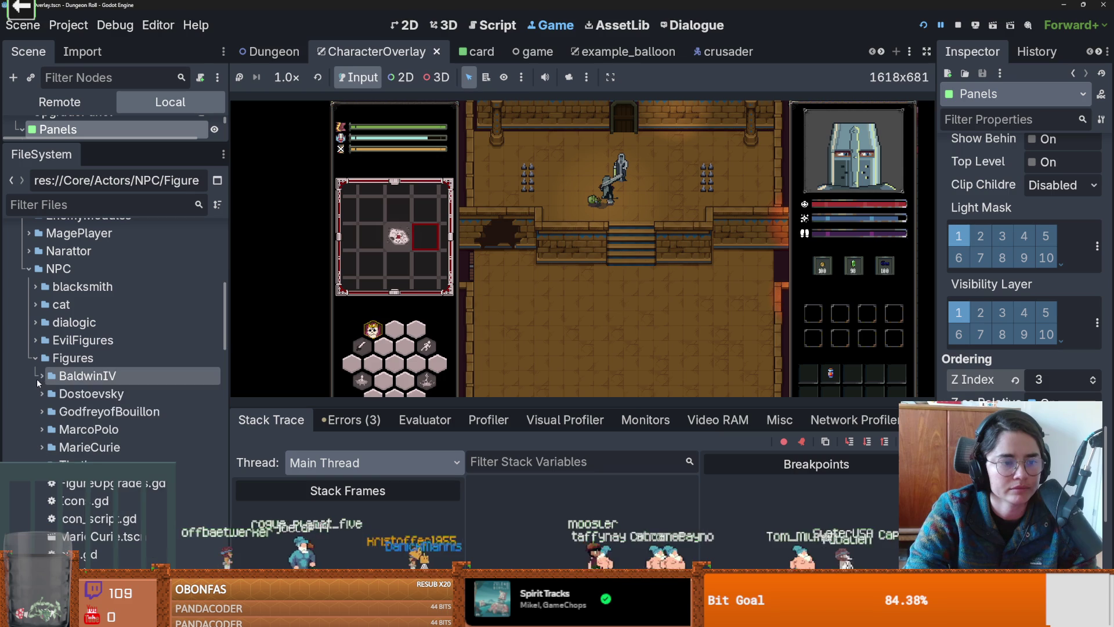
{"action": "left_click", "coordinate": [42, 411]}
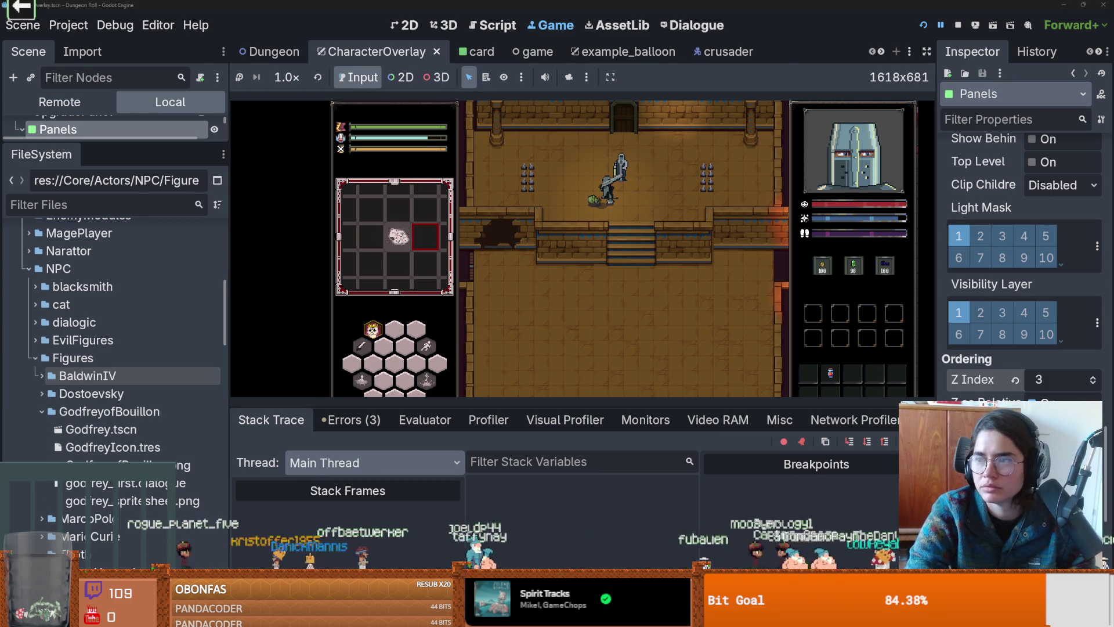
{"action": "key", "text": "alt+Tab"}
{"action": "left_click", "coordinate": [64, 144]}
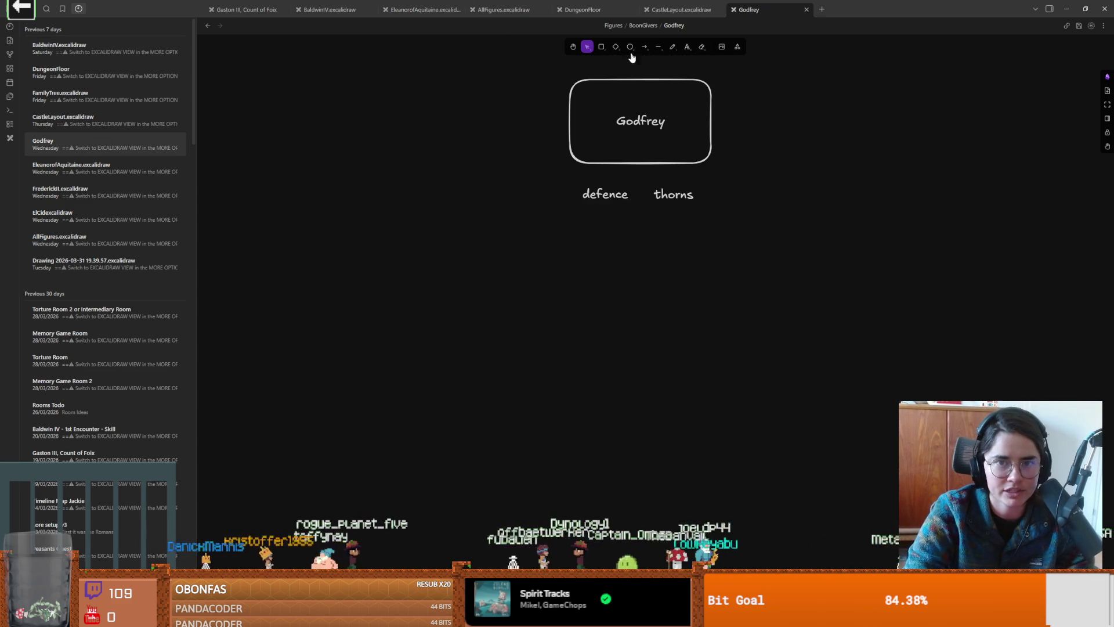
Step: Place 'thorns' and 'defence' beside the Godfrey box's top corners, leveling 'defence' with the box
{"action": "key", "text": "ctrl+shift+e"}
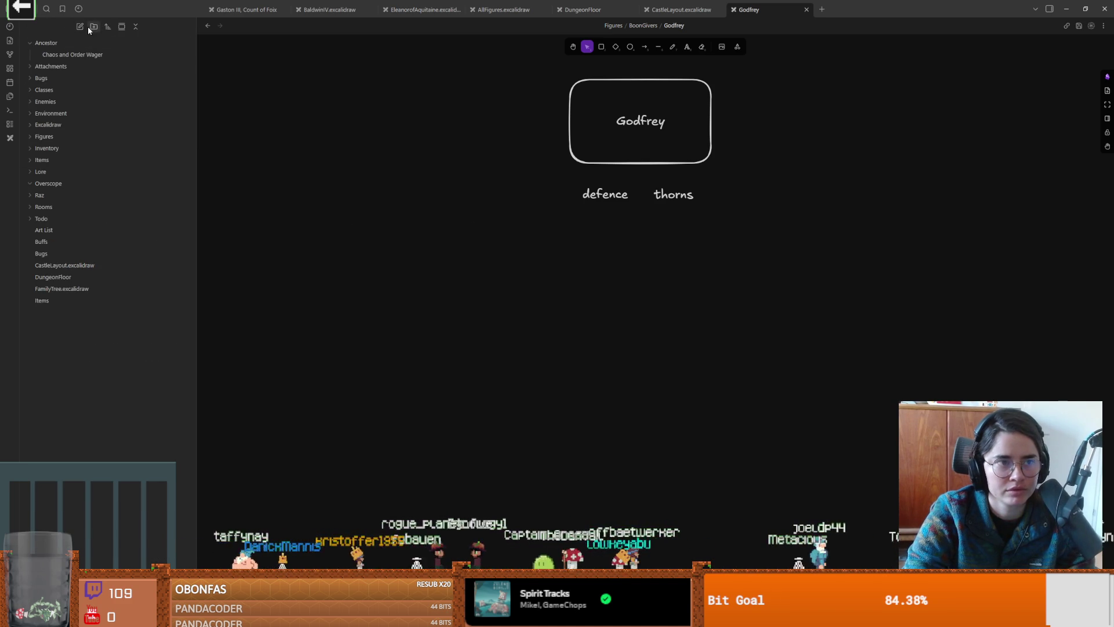
{"action": "mouse_move", "coordinate": [672, 194]}
{"action": "left_mouse_down"}
{"action": "mouse_move", "coordinate": [747, 107]}
{"action": "mouse_move", "coordinate": [742, 90]}
{"action": "left_mouse_up"}
{"action": "left_click_drag", "start_coordinate": [607, 197], "coordinate": [541, 100]}
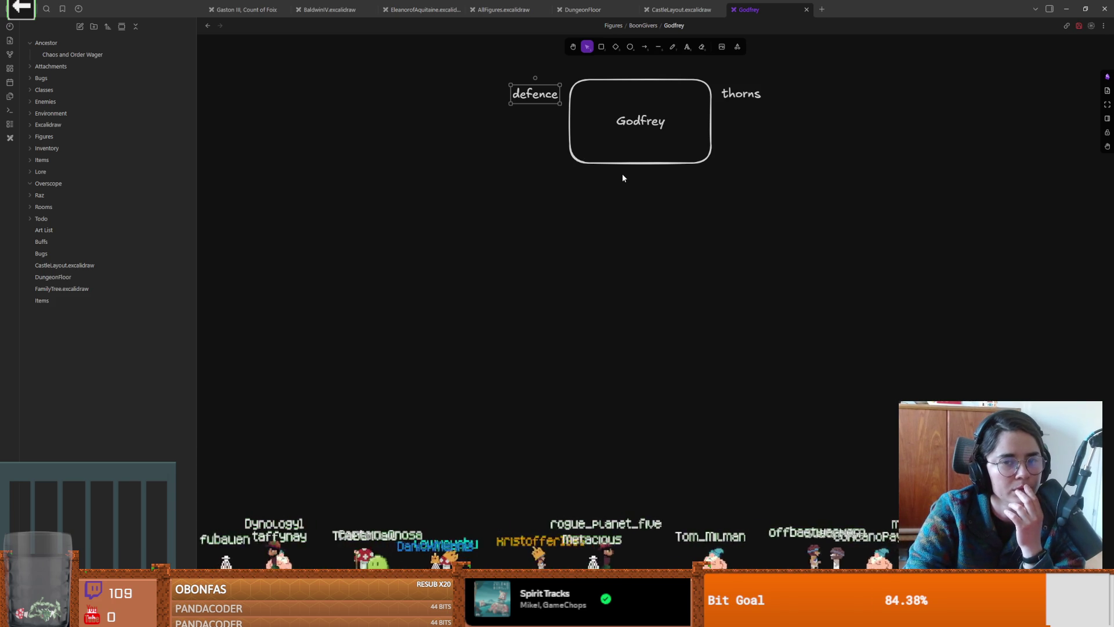
{"action": "scroll", "coordinate": [580, 235], "scroll_direction": "up", "scroll_amount": 1}
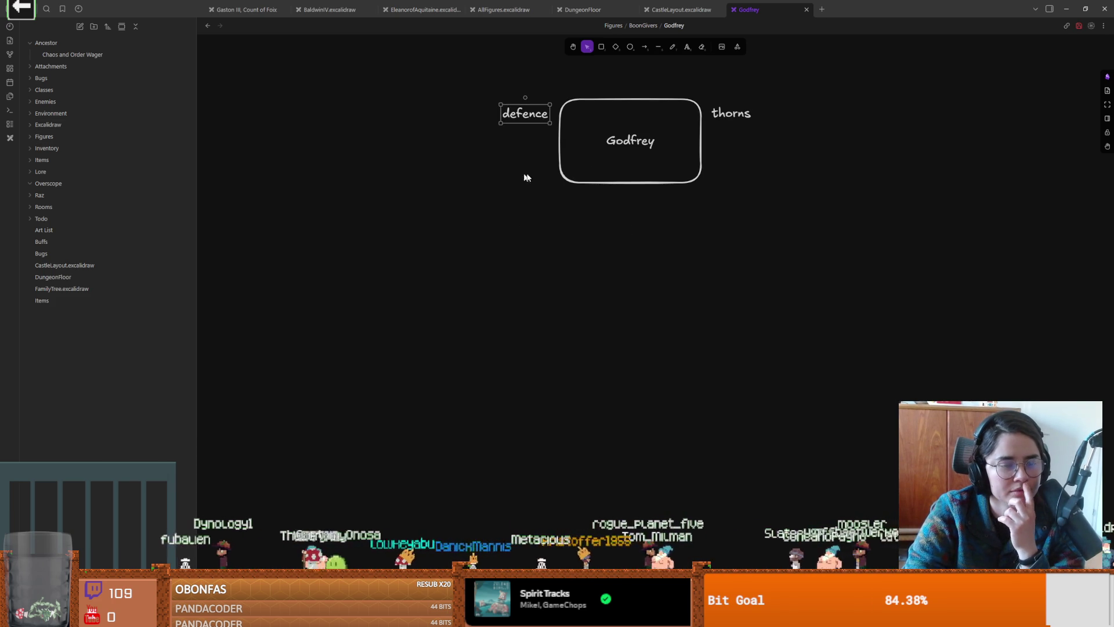
{"action": "left_click_drag", "start_coordinate": [530, 113], "coordinate": [531, 119]}
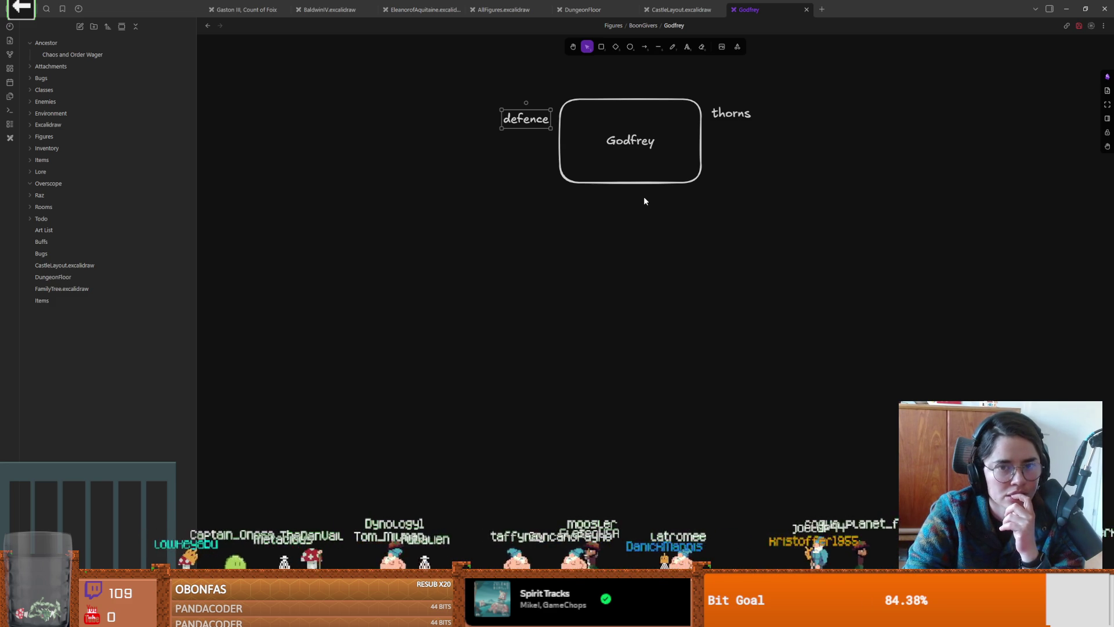
Step: Draw two curved arrows branching down-left and down-right from the Godfrey box
{"action": "left_click", "coordinate": [644, 47]}
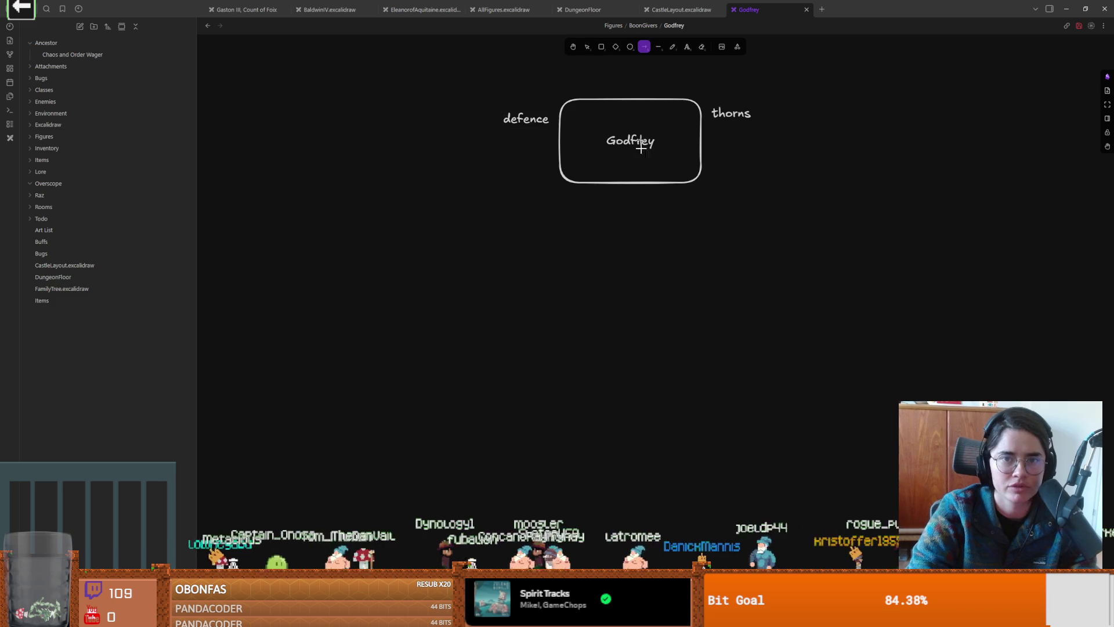
{"action": "left_click_drag", "start_coordinate": [622, 188], "coordinate": [489, 266]}
{"action": "mouse_move", "coordinate": [561, 227]}
{"action": "left_mouse_down"}
{"action": "mouse_move", "coordinate": [590, 227]}
{"action": "mouse_move", "coordinate": [520, 206]}
{"action": "left_mouse_up"}
{"action": "left_click", "coordinate": [645, 46]}
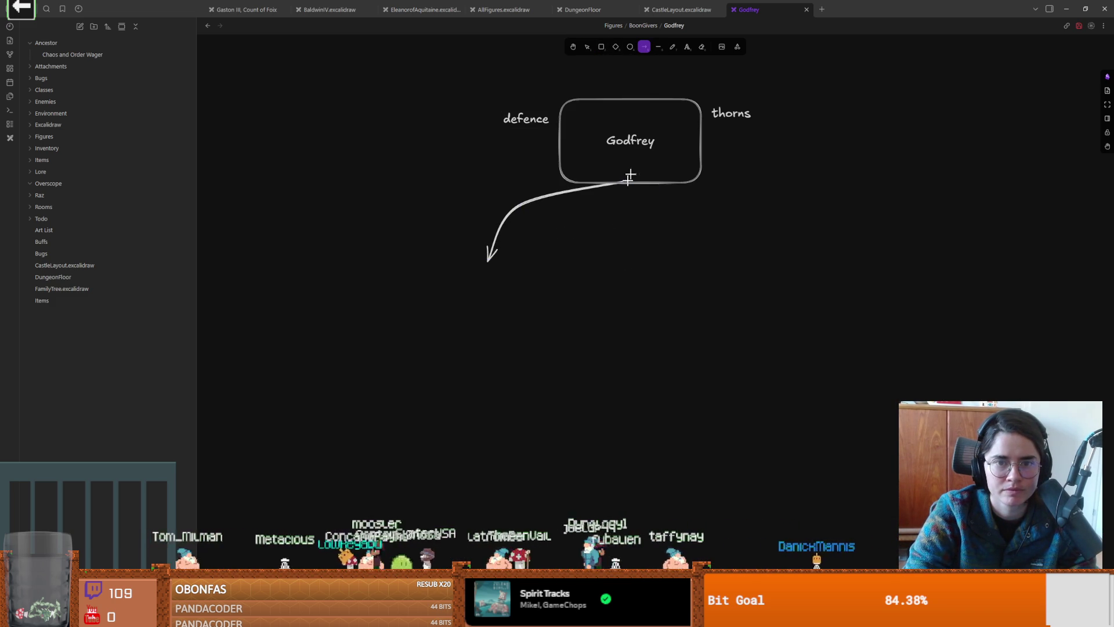
{"action": "mouse_move", "coordinate": [627, 182]}
{"action": "left_mouse_down"}
{"action": "mouse_move", "coordinate": [679, 192]}
{"action": "mouse_move", "coordinate": [768, 250]}
{"action": "left_mouse_up"}
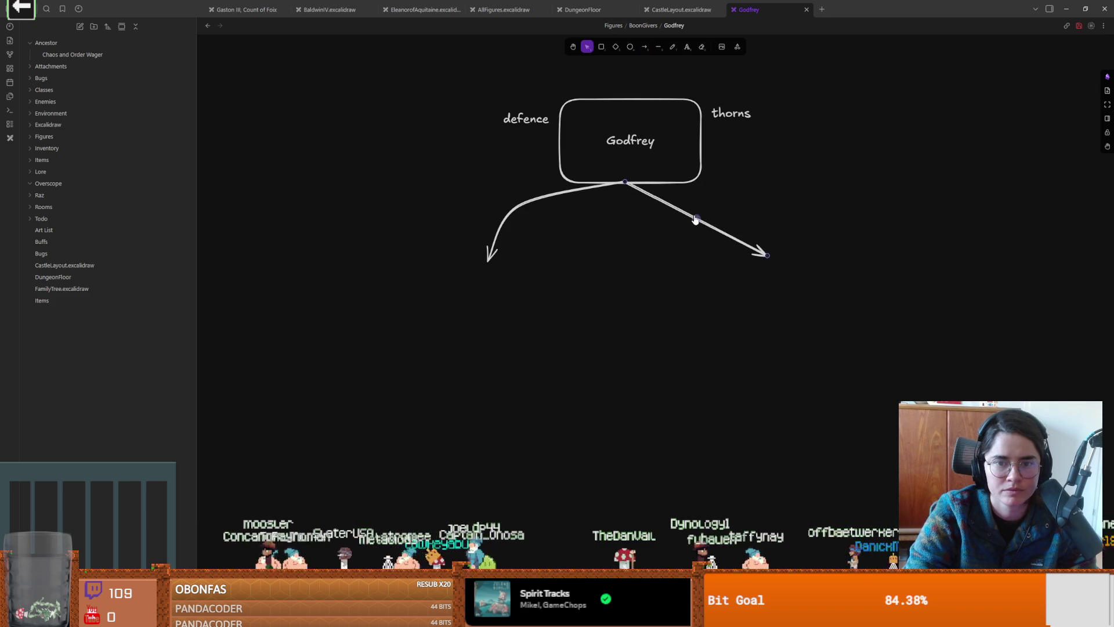
{"action": "left_click_drag", "start_coordinate": [697, 215], "coordinate": [721, 201]}
Step: Add a box under the left arrow labelled 'chance of / not taking' on two lines
{"action": "left_click", "coordinate": [601, 46]}
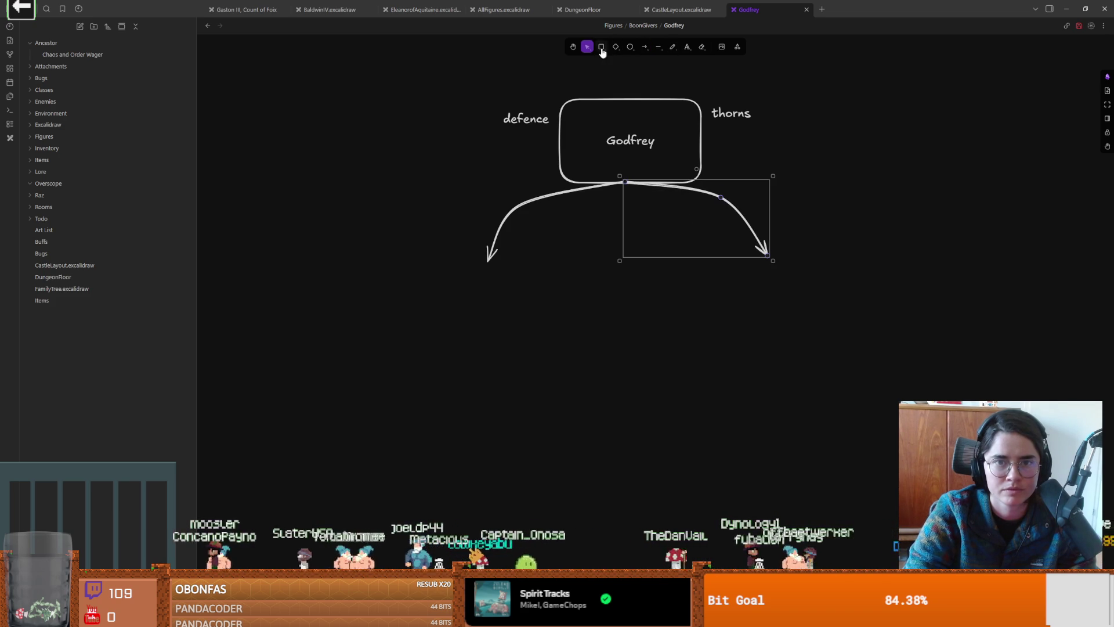
{"action": "mouse_move", "coordinate": [452, 285]}
{"action": "left_mouse_down"}
{"action": "mouse_move", "coordinate": [524, 395]}
{"action": "mouse_move", "coordinate": [543, 402]}
{"action": "left_mouse_up"}
{"action": "key", "text": "Return"}
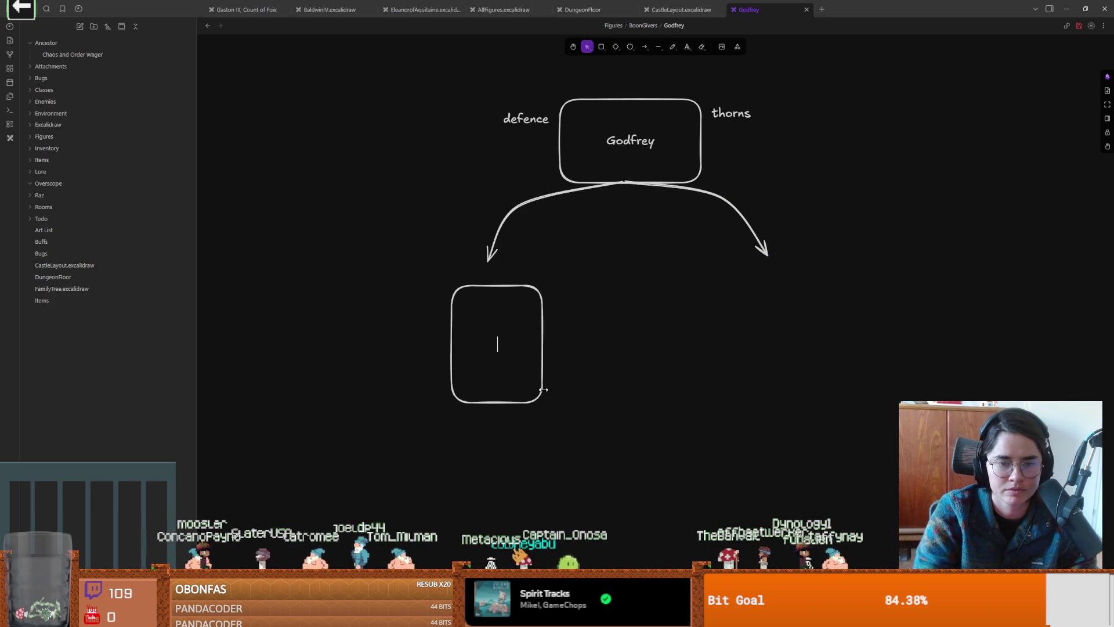
{"action": "type", "text": "chance of"}
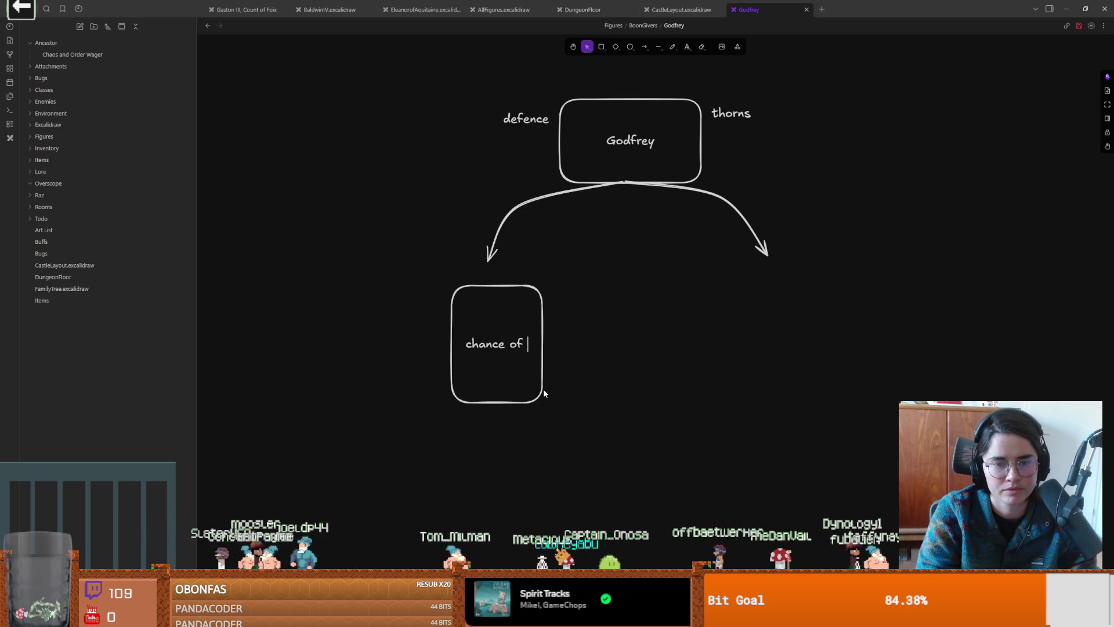
{"action": "key", "text": "Return"}
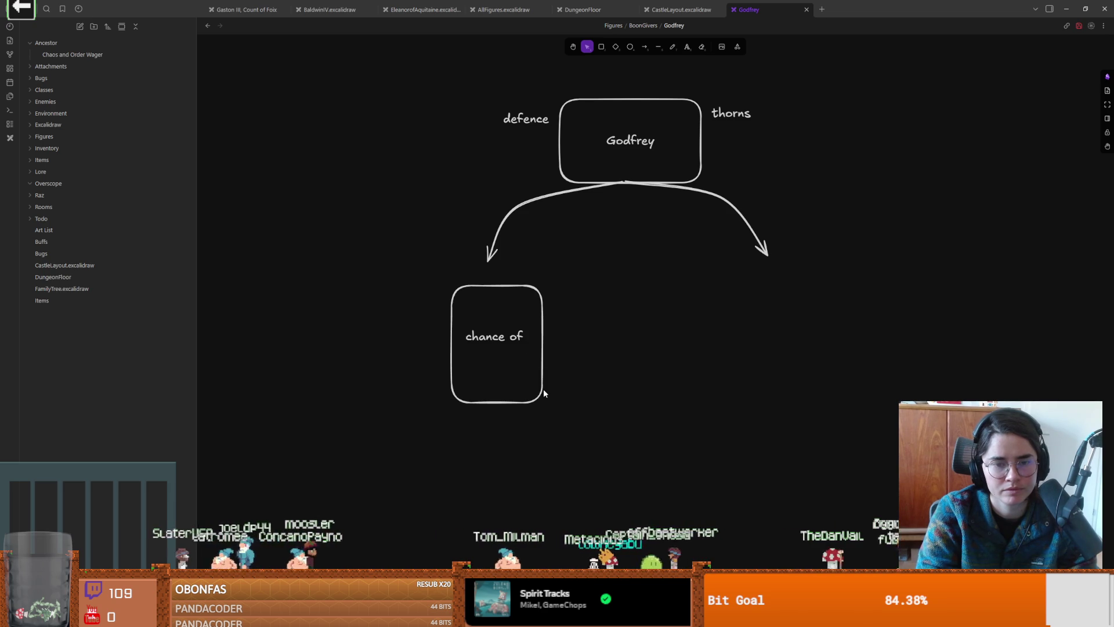
{"action": "type", "text": "not taking"}
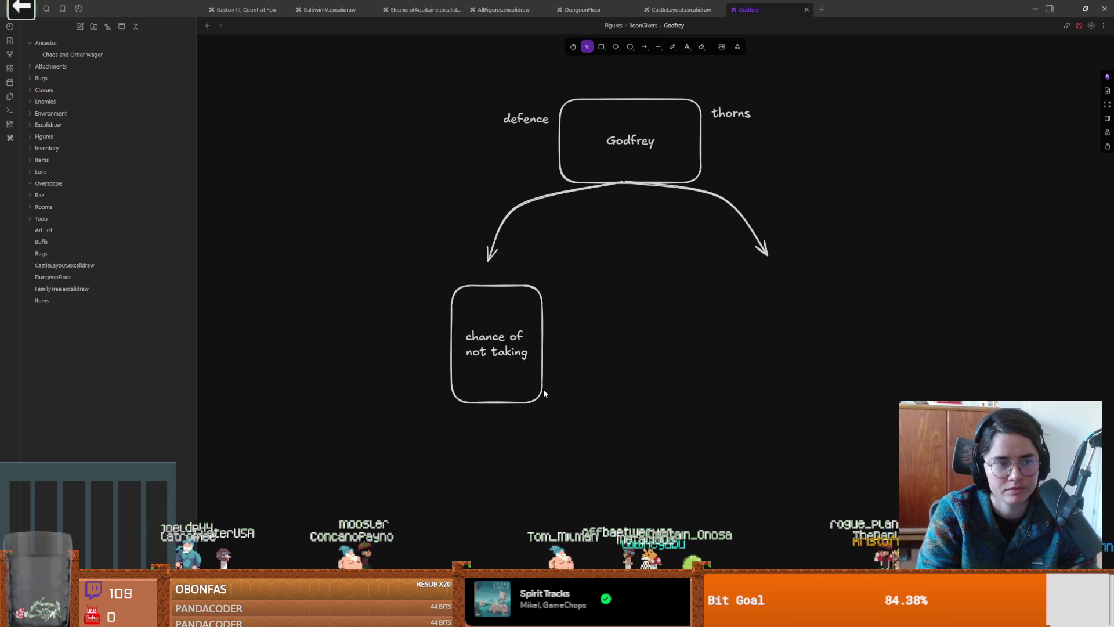
{"action": "key", "text": "alt+Tab"}
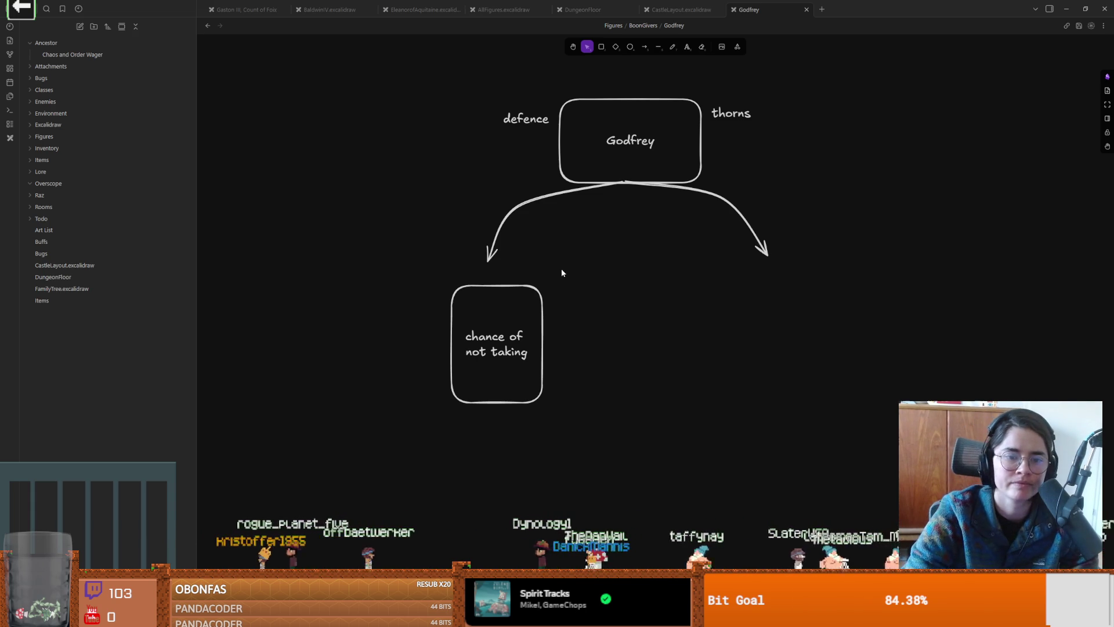
Step: Nudge the 'chance of not taking' box up-left and open its text for editing
{"action": "left_click_drag", "start_coordinate": [598, 429], "coordinate": [374, 277]}
{"action": "mouse_move", "coordinate": [480, 321]}
{"action": "left_mouse_down"}
{"action": "mouse_move", "coordinate": [473, 313]}
{"action": "mouse_move", "coordinate": [517, 310]}
{"action": "mouse_move", "coordinate": [477, 311]}
{"action": "left_mouse_up"}
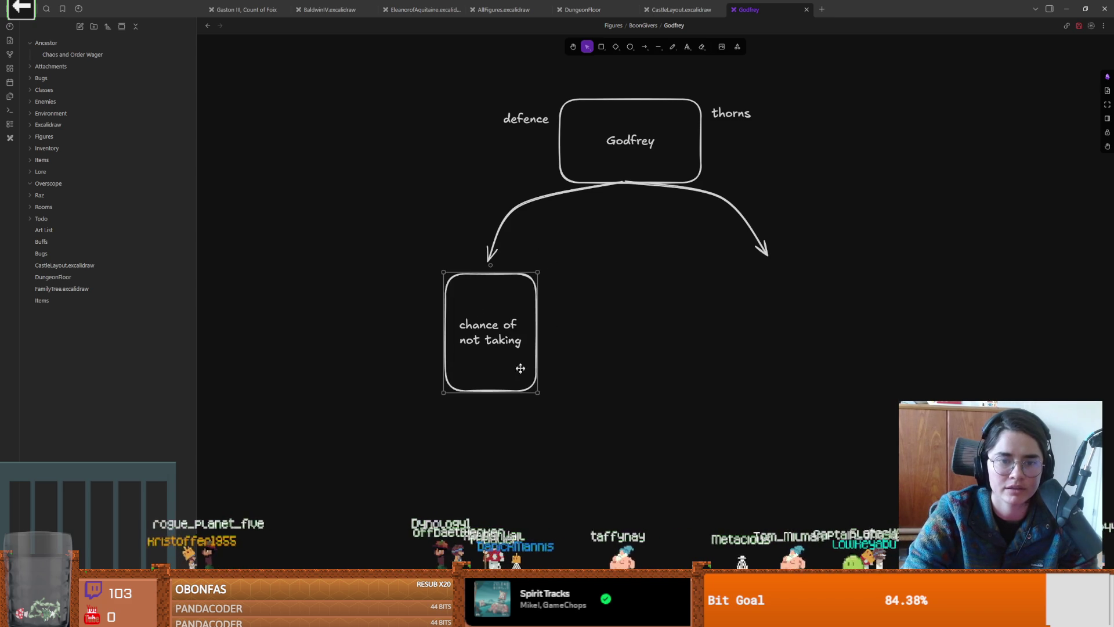
{"action": "double_click", "coordinate": [519, 341]}
{"action": "key", "text": "ctrl+shift+Left"}
{"action": "key", "text": "BackSpace"}
{"action": "key", "text": "ctrl+z"}
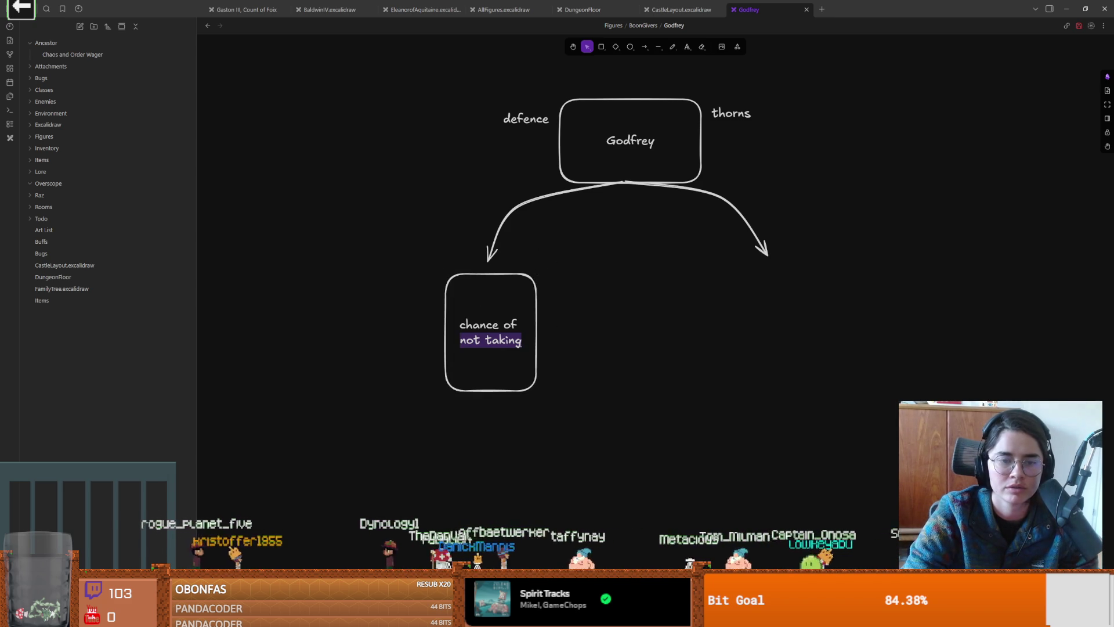
{"action": "left_click", "coordinate": [501, 358]}
Step: Add a 'dmg' line so the box reads 'chance of not taking dmg', then reposition it
{"action": "double_click", "coordinate": [522, 341]}
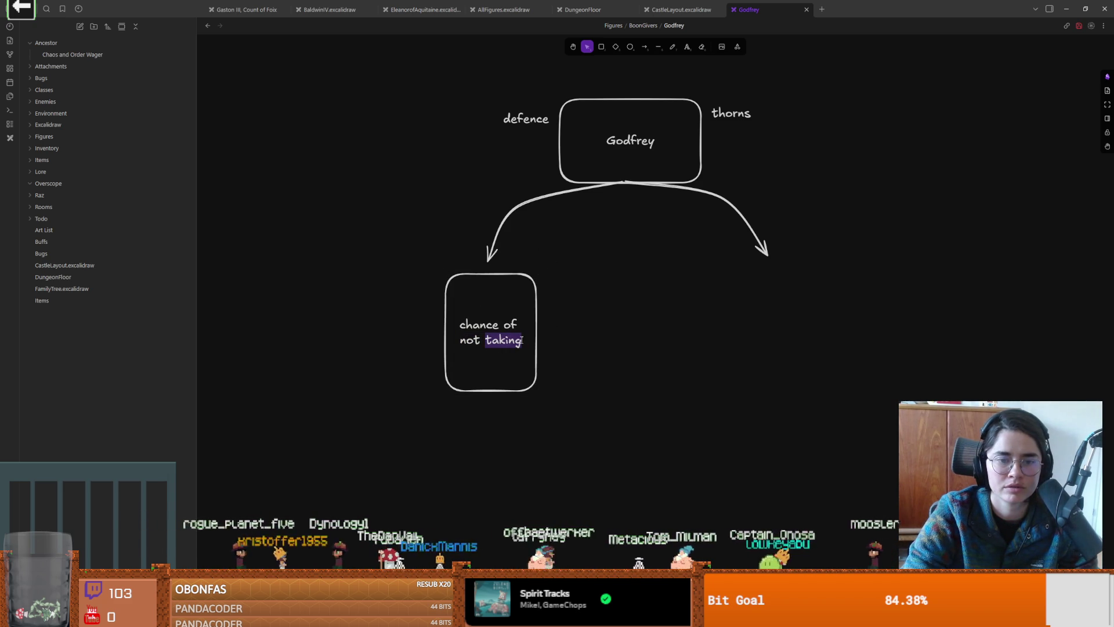
{"action": "left_click", "coordinate": [522, 342]}
{"action": "key", "text": "Return"}
{"action": "type", "text": "dmg"}
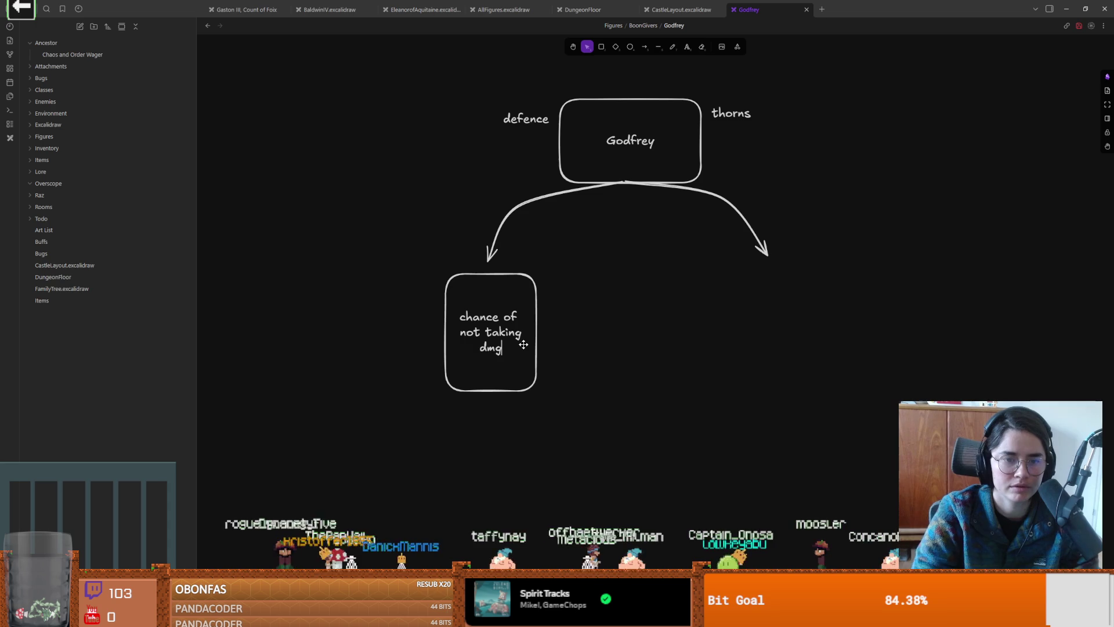
{"action": "left_click", "coordinate": [582, 294]}
{"action": "mouse_move", "coordinate": [514, 314]}
{"action": "left_mouse_down"}
{"action": "mouse_move", "coordinate": [494, 310]}
{"action": "mouse_move", "coordinate": [505, 305]}
{"action": "left_mouse_up"}
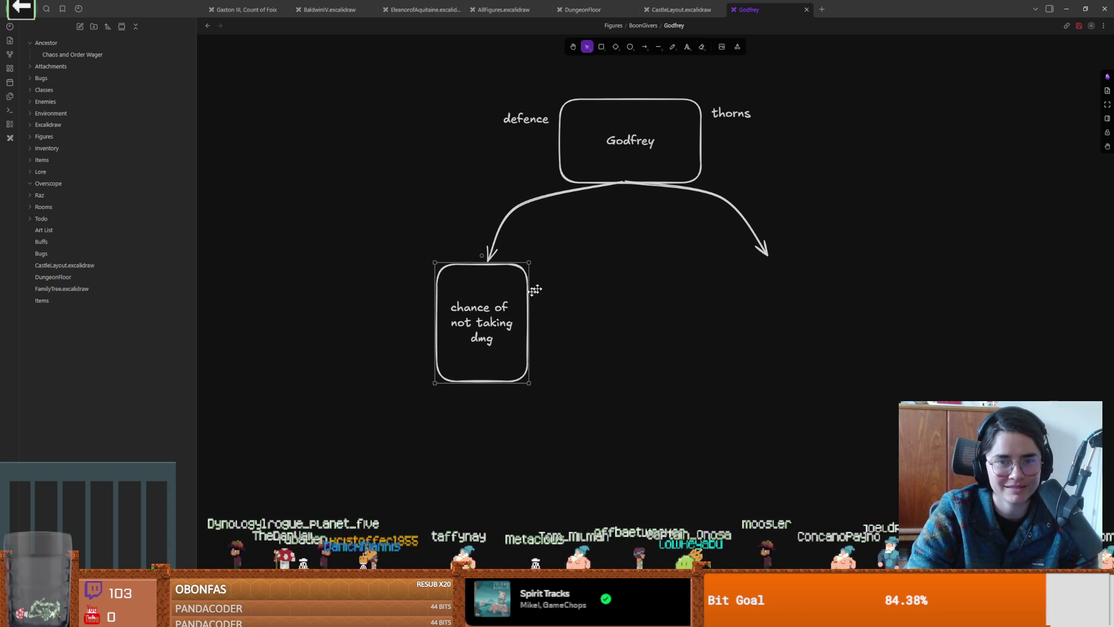
{"action": "left_click", "coordinate": [580, 192]}
Step: Draw a third arrow from Godfrey's bottom centre curving far to the left
{"action": "key", "text": "a"}
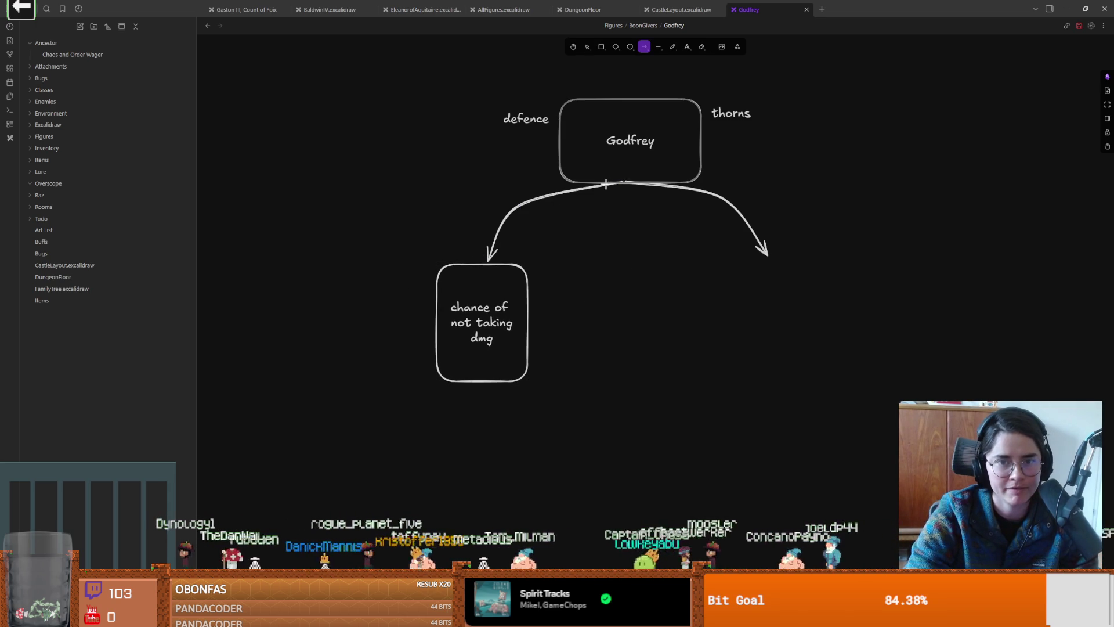
{"action": "mouse_move", "coordinate": [656, 186]}
{"action": "left_mouse_down"}
{"action": "mouse_move", "coordinate": [304, 244]}
{"action": "mouse_move", "coordinate": [325, 269]}
{"action": "left_mouse_up"}
{"action": "left_click_drag", "start_coordinate": [656, 187], "coordinate": [622, 181]}
{"action": "mouse_move", "coordinate": [562, 201]}
{"action": "left_mouse_down"}
{"action": "mouse_move", "coordinate": [427, 192]}
{"action": "mouse_move", "coordinate": [486, 220]}
{"action": "mouse_move", "coordinate": [388, 196]}
{"action": "mouse_move", "coordinate": [356, 213]}
{"action": "left_mouse_up"}
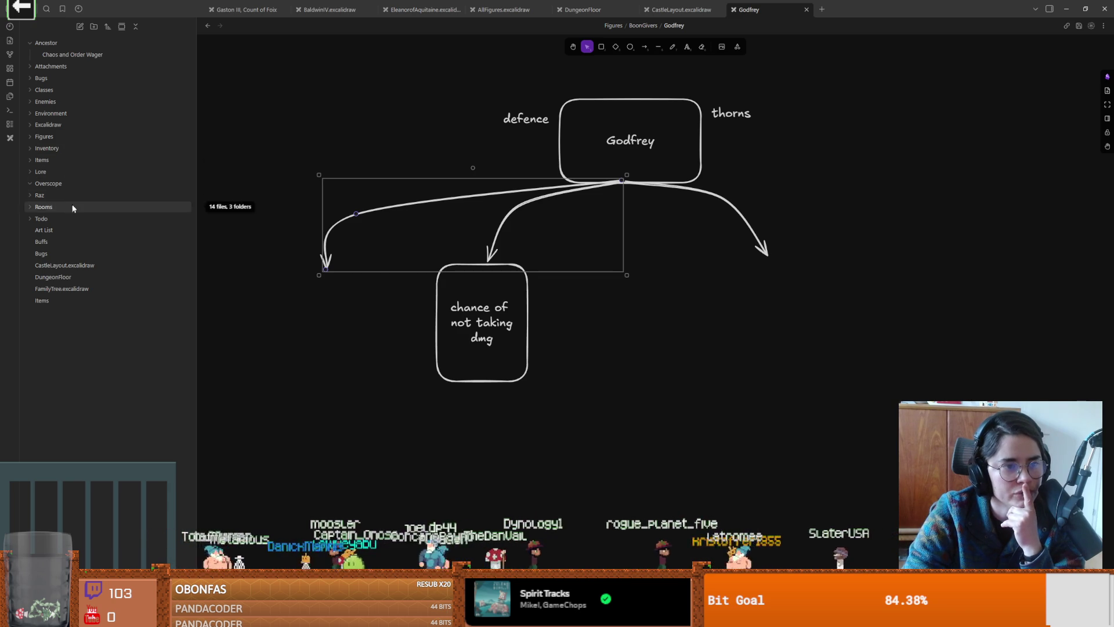
Step: Open Figures > BoonGivers > EleanorofAquitaine and shift the Bordeaux Wine line left under the others
{"action": "left_click", "coordinate": [58, 137]}
{"action": "left_click", "coordinate": [74, 172]}
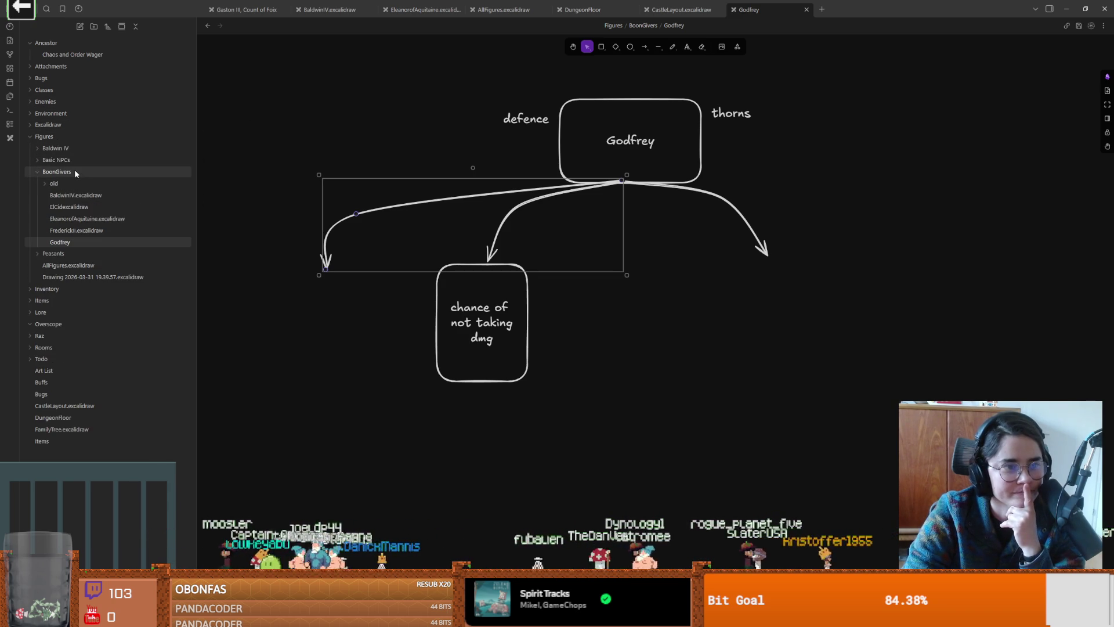
{"action": "left_click", "coordinate": [93, 221]}
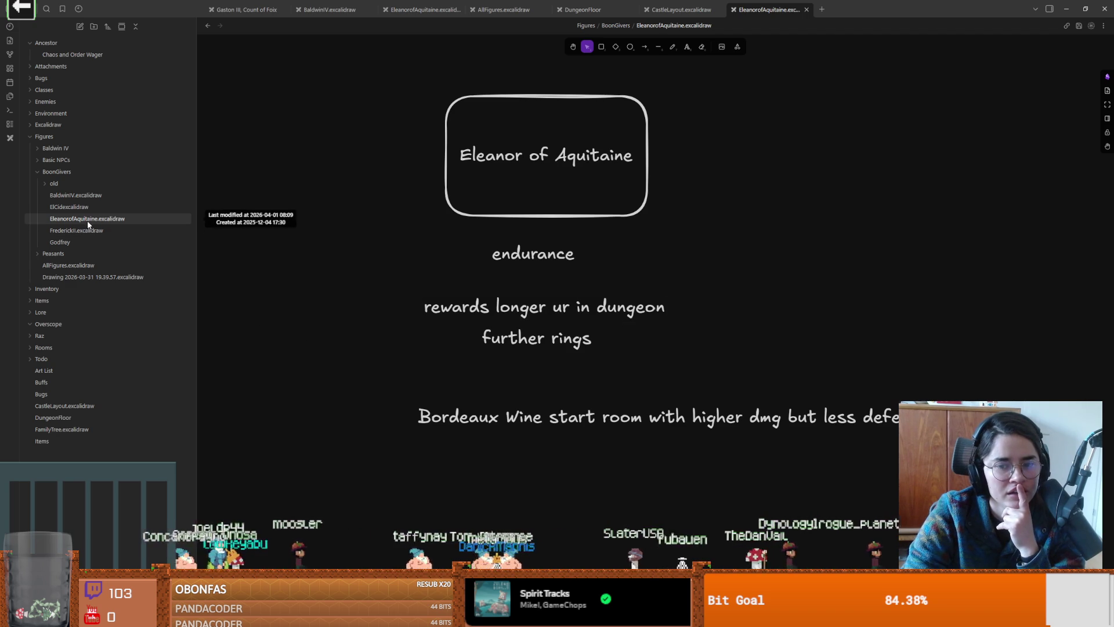
{"action": "scroll", "coordinate": [405, 288], "scroll_direction": "down", "scroll_amount": 1}
{"action": "mouse_move", "coordinate": [580, 359]}
{"action": "left_mouse_down"}
{"action": "mouse_move", "coordinate": [496, 311]}
{"action": "mouse_move", "coordinate": [461, 314]}
{"action": "left_mouse_up"}
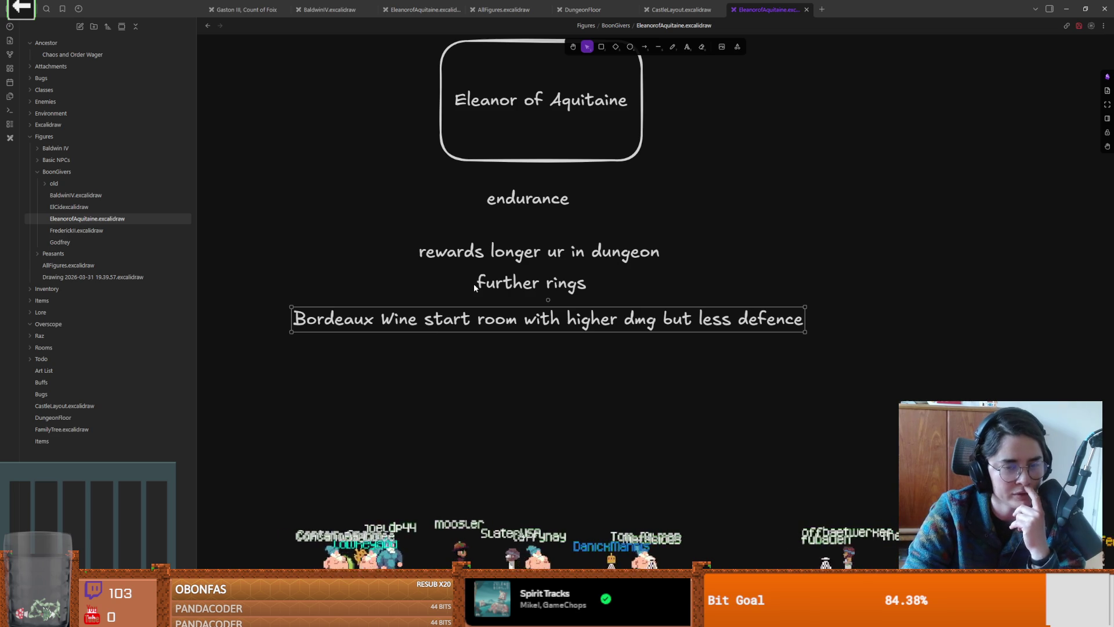
{"action": "mouse_move", "coordinate": [446, 327]}
{"action": "left_mouse_down"}
{"action": "mouse_move", "coordinate": [493, 327]}
{"action": "mouse_move", "coordinate": [440, 330]}
{"action": "left_mouse_up"}
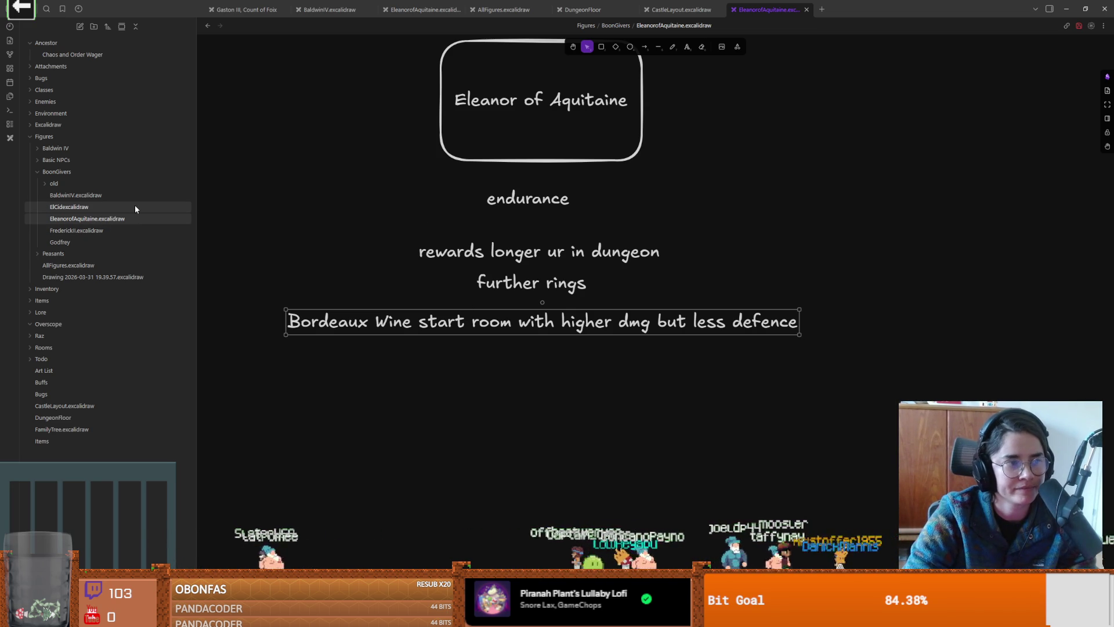
Step: Switch through the sidebar to the FrederickII drawing and look it over
{"action": "left_click", "coordinate": [108, 218]}
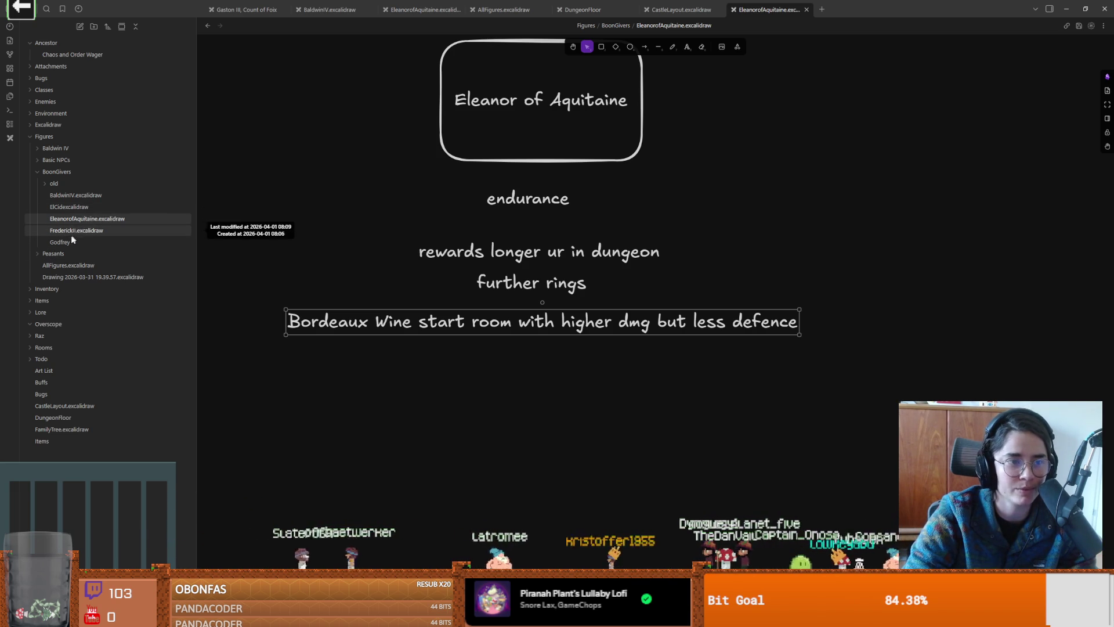
{"action": "left_click", "coordinate": [70, 241]}
{"action": "left_click", "coordinate": [131, 234]}
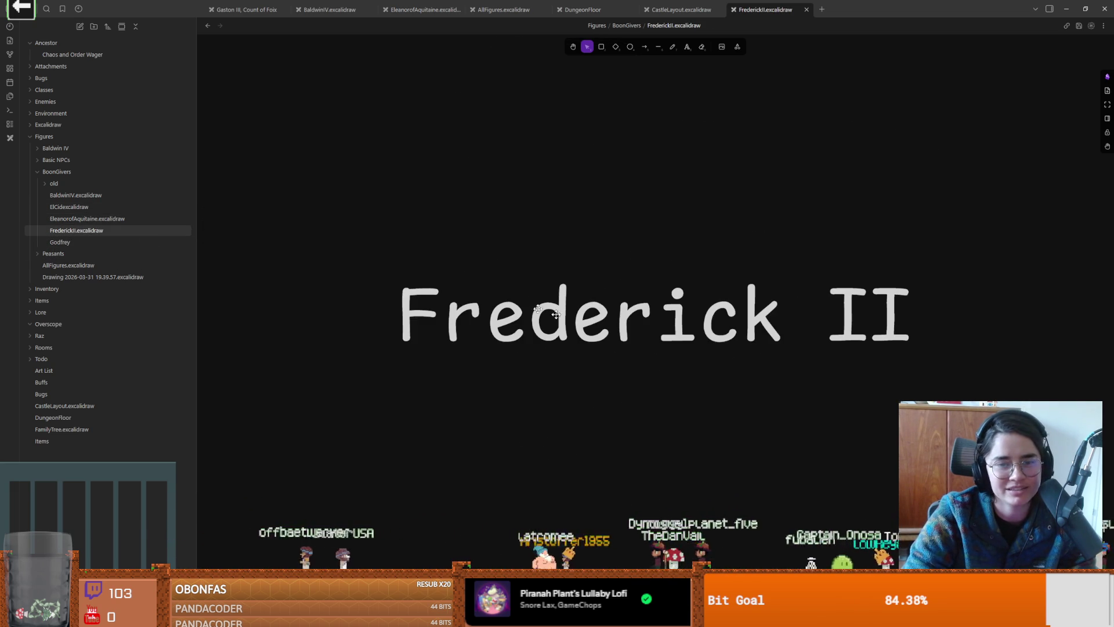
{"action": "scroll", "coordinate": [429, 274], "scroll_direction": "down", "scroll_amount": 3}
{"action": "scroll", "coordinate": [446, 274], "scroll_direction": "down", "scroll_amount": 3}
{"action": "scroll", "coordinate": [429, 307], "scroll_direction": "up", "scroll_amount": 1}
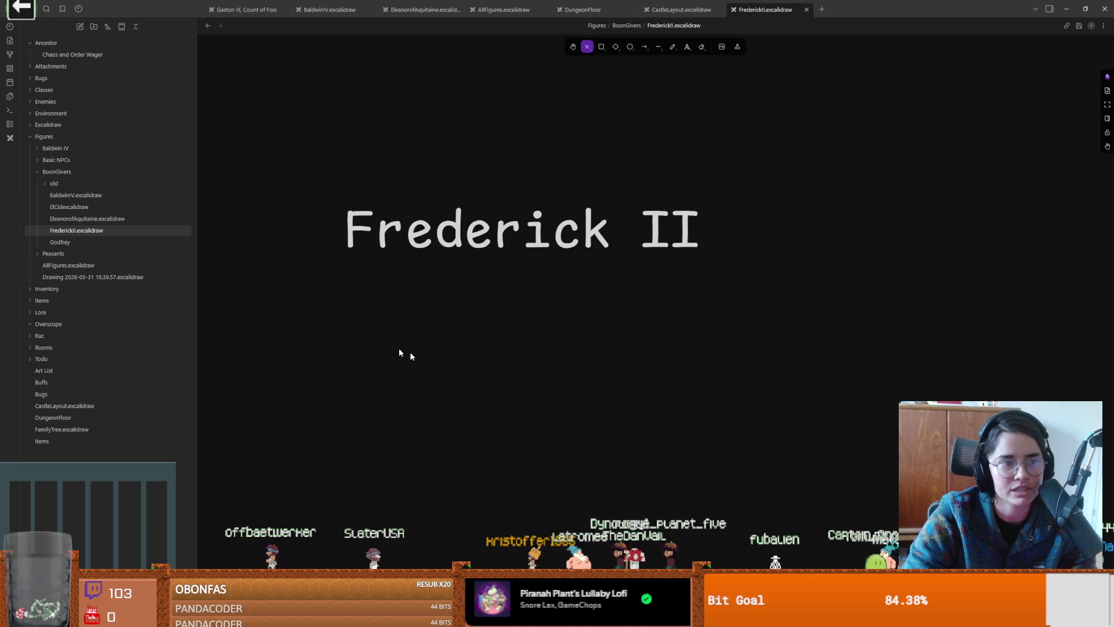
Step: In the Godfrey drawing, add a box under the far-left arrow reading 'blocking projectiles with shield will richochet'
{"action": "left_click", "coordinate": [94, 243]}
{"action": "scroll", "coordinate": [526, 386], "scroll_direction": "down", "scroll_amount": 3}
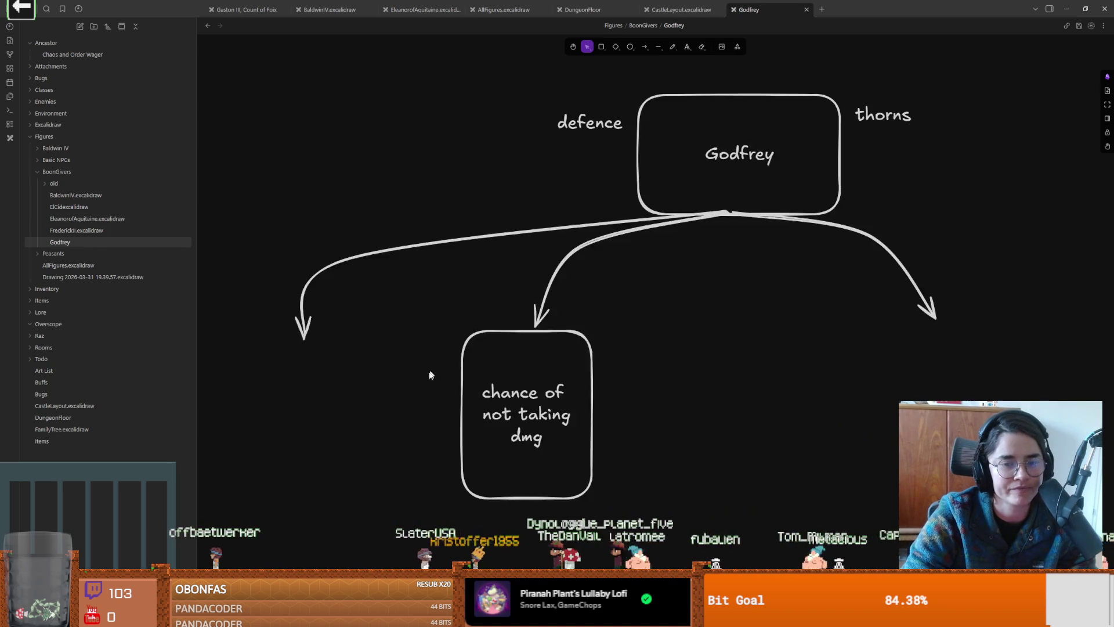
{"action": "left_click", "coordinate": [601, 46]}
{"action": "left_click_drag", "start_coordinate": [333, 290], "coordinate": [455, 465]}
{"action": "key", "text": "Return"}
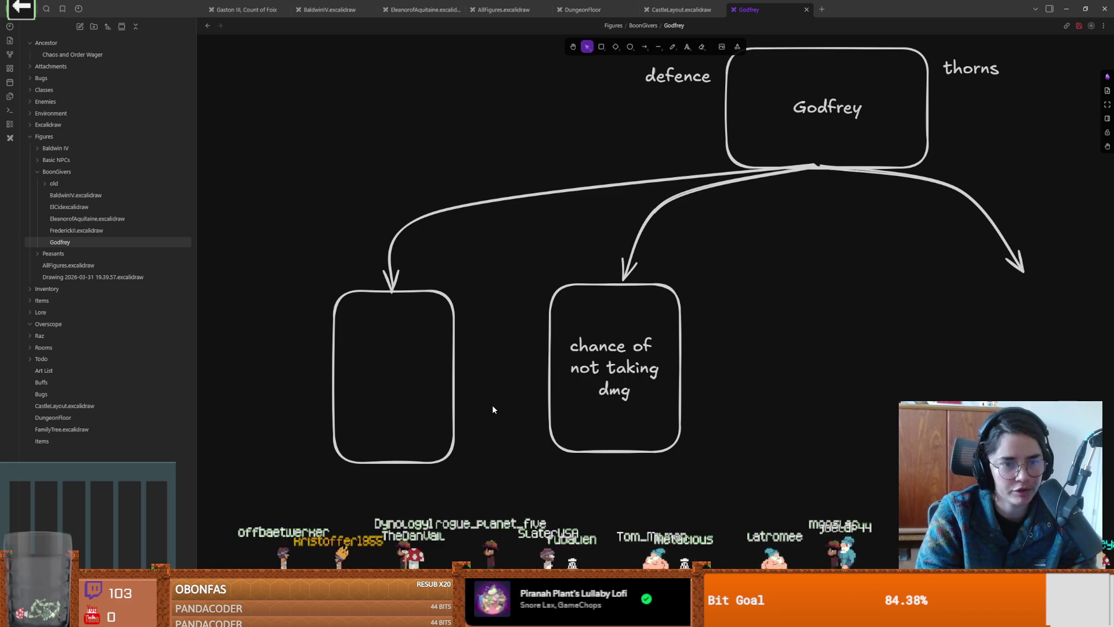
{"action": "type", "text": "if"}
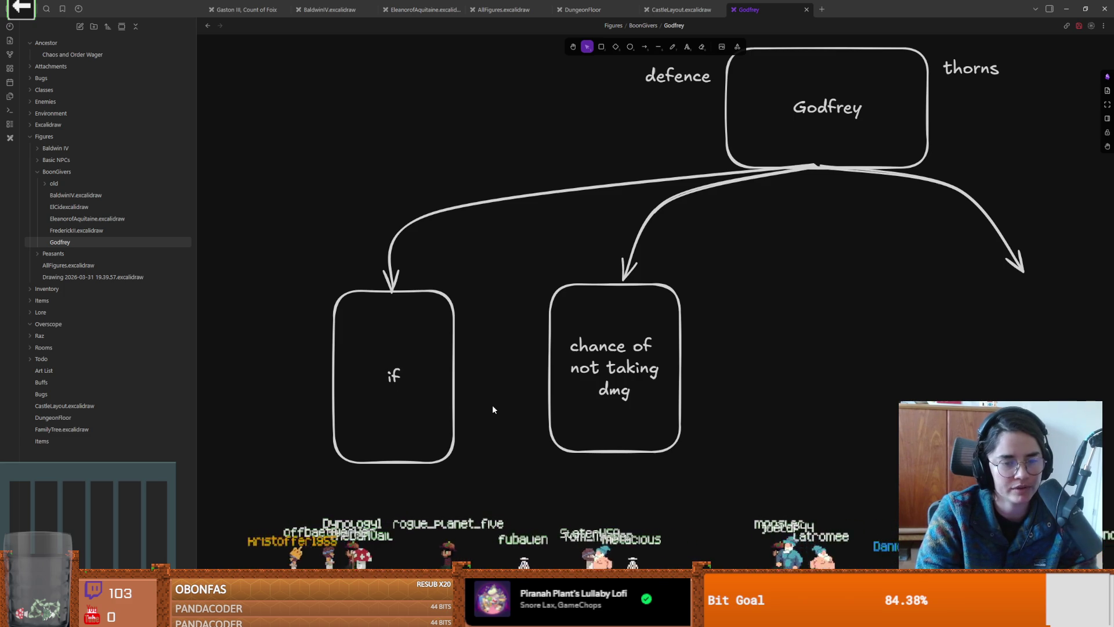
{"action": "key", "text": "BackSpace"}
{"action": "key", "text": "BackSpace"}
{"action": "type", "text": "blocking pr"}
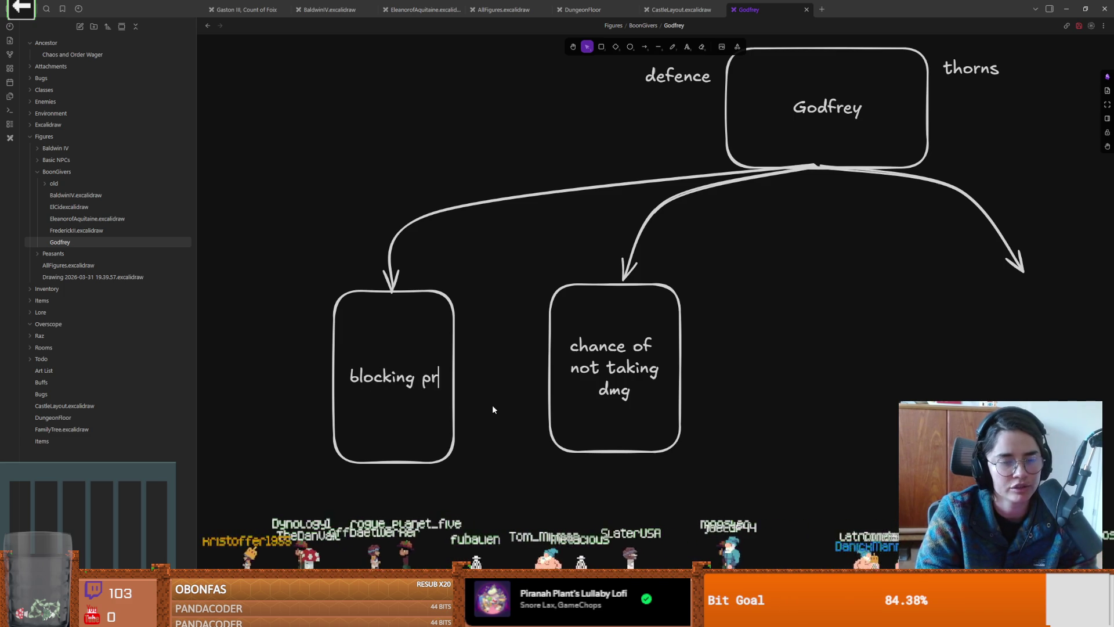
{"action": "type", "text": "ojectiles "}
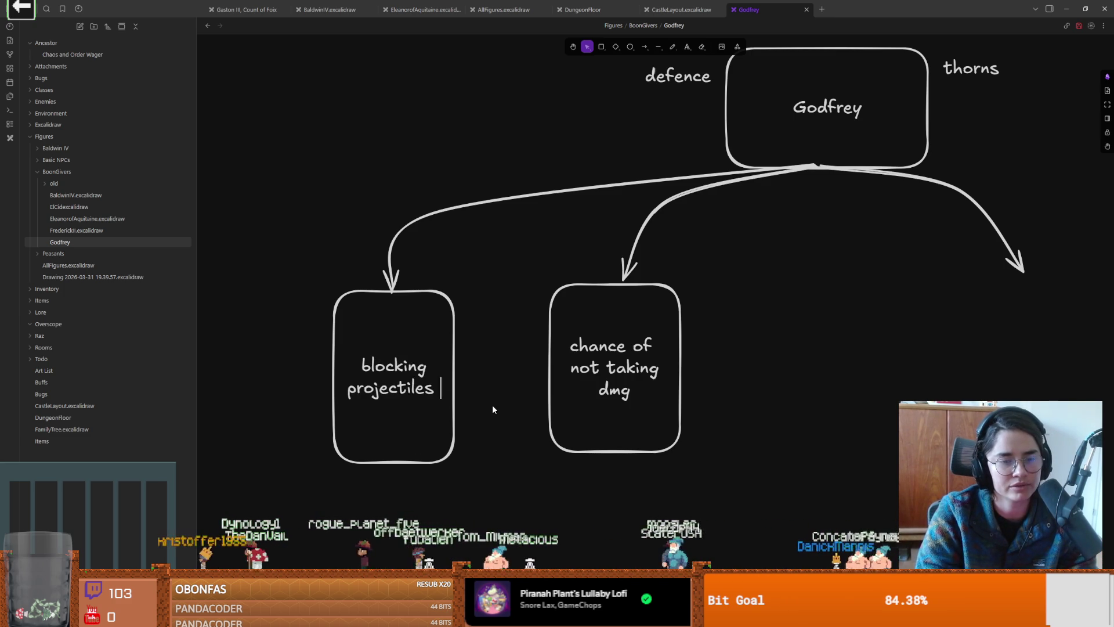
{"action": "type", "text": "with shiel"}
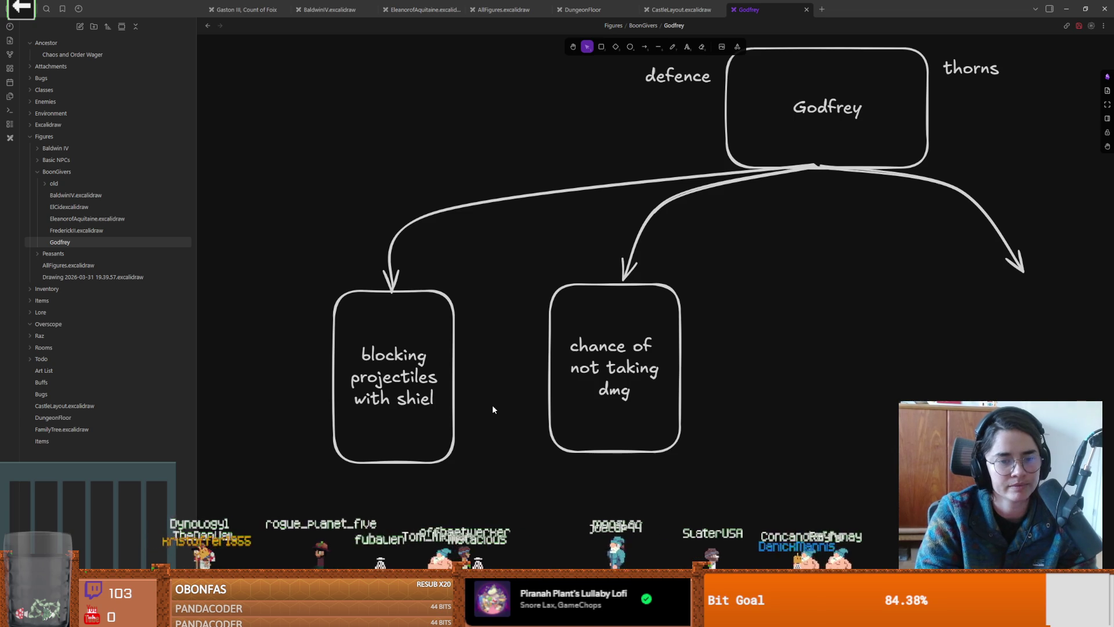
{"action": "key", "text": "BackSpace"}
{"action": "key", "text": "BackSpace"}
{"action": "type", "text": "eld"}
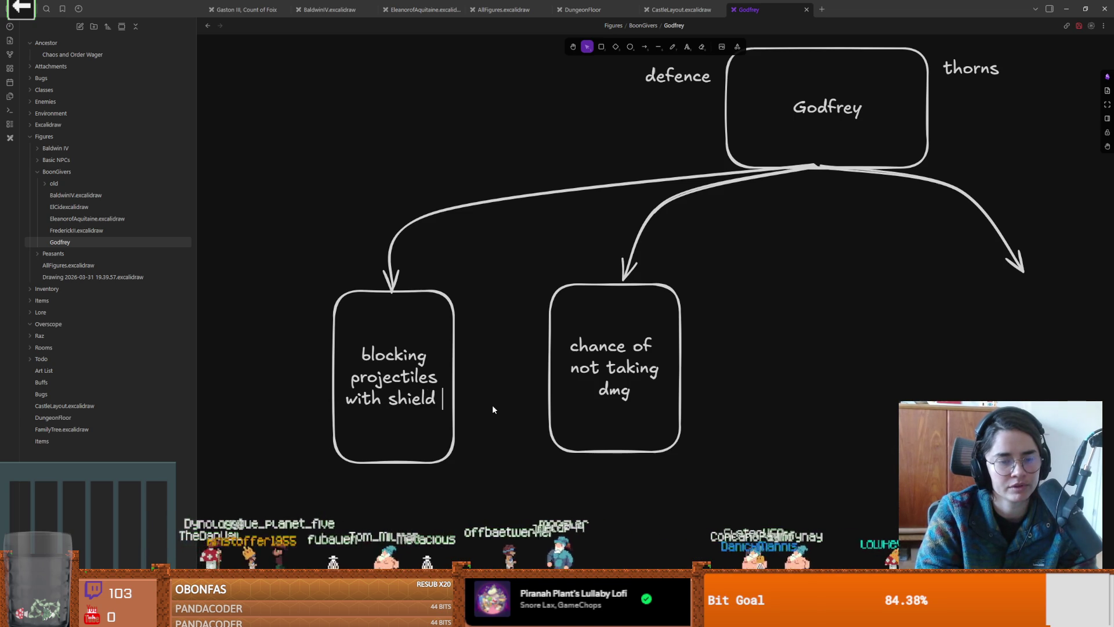
{"action": "type", "text": " will richo"}
{"action": "key", "text": "BackSpace"}
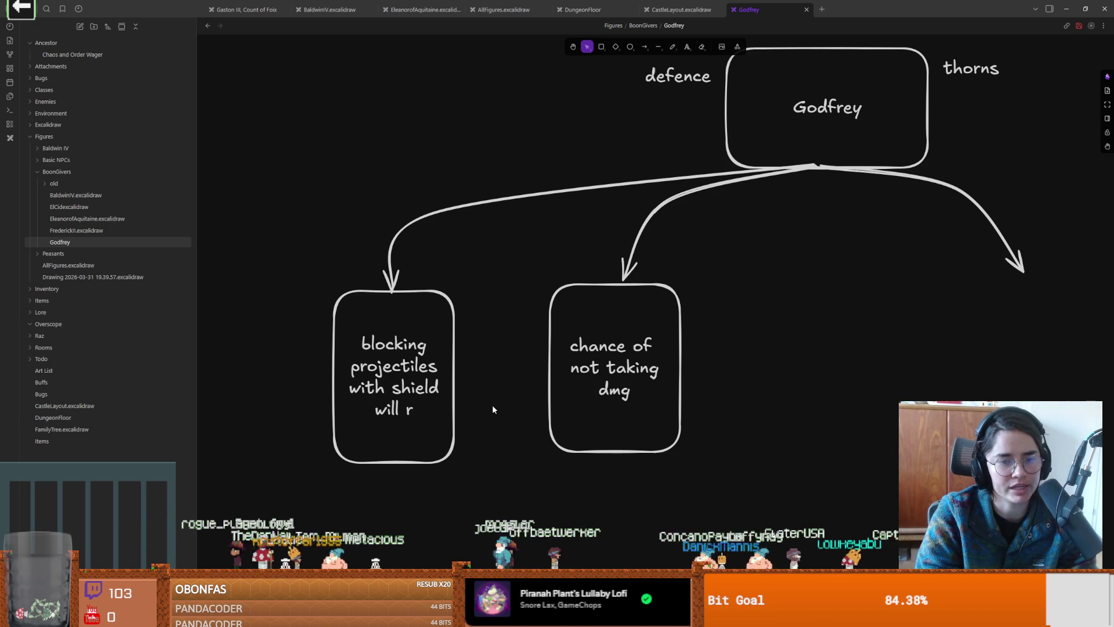
{"action": "type", "text": "ichochet"}
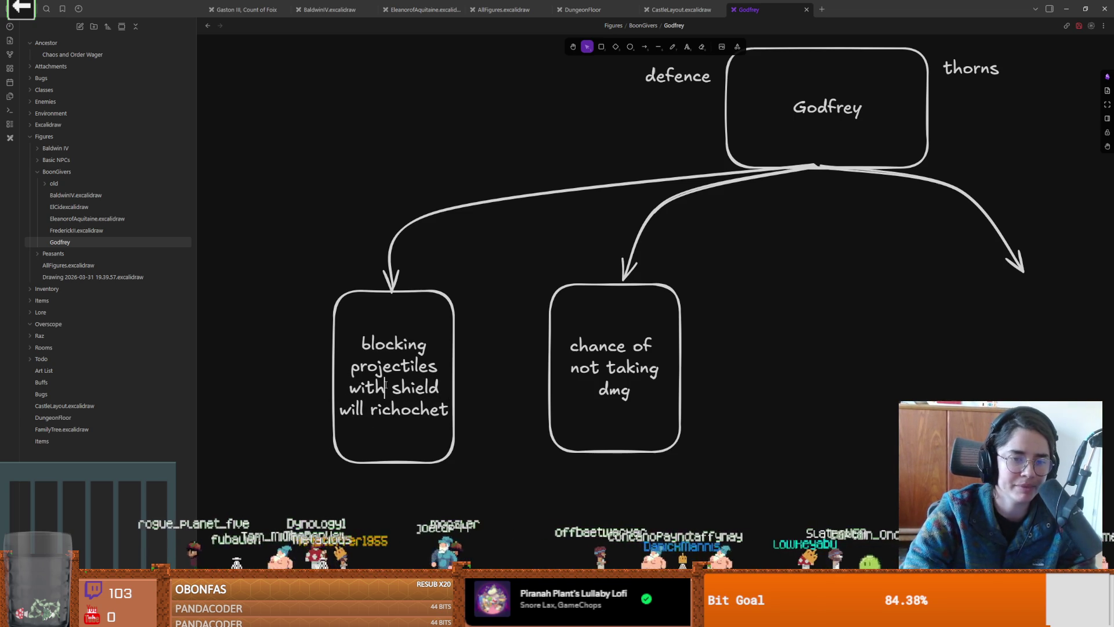
Step: Review the new box's text and finish editing it
{"action": "left_click_drag", "start_coordinate": [386, 388], "coordinate": [393, 388]}
{"action": "key", "text": "Escape"}
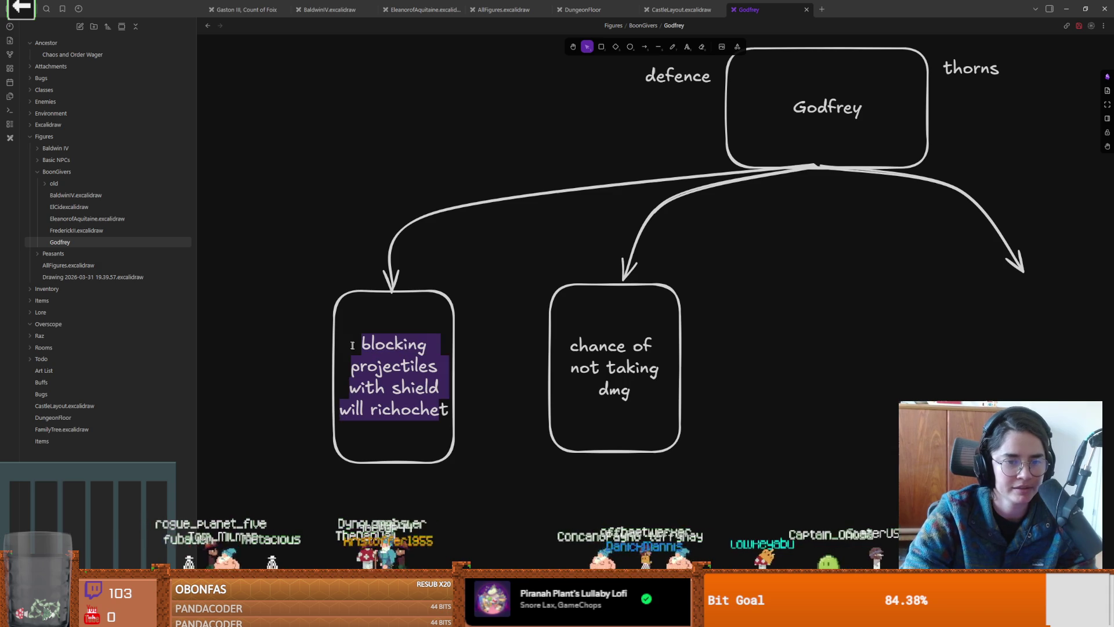
{"action": "double_click", "coordinate": [362, 344]}
{"action": "left_click_drag", "start_coordinate": [362, 344], "coordinate": [458, 409]}
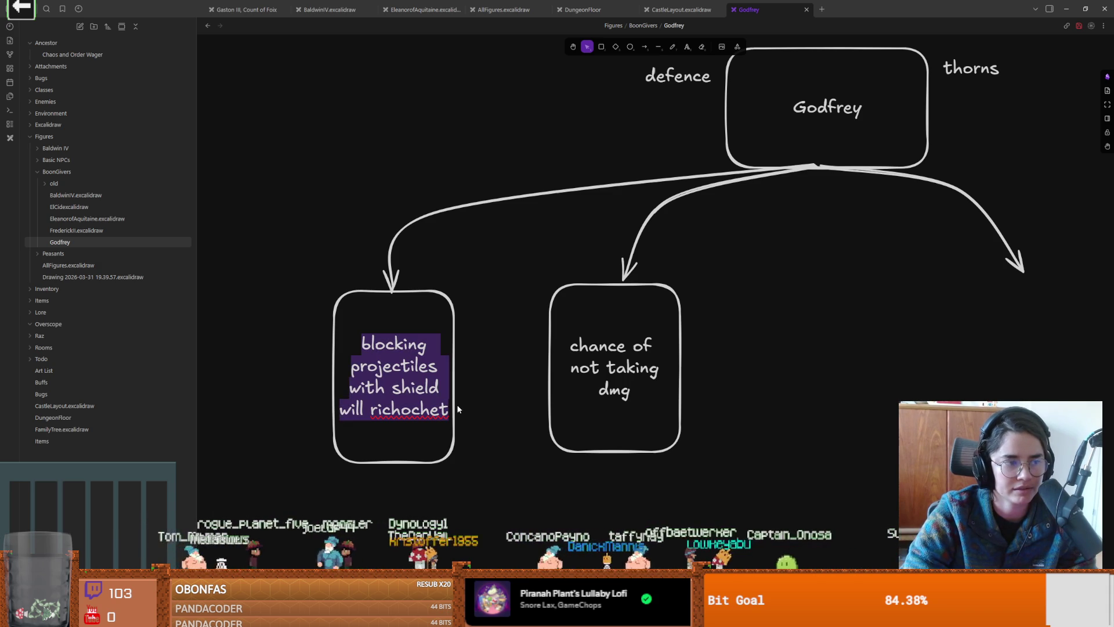
{"action": "left_click", "coordinate": [458, 409]}
{"action": "double_click", "coordinate": [428, 410]}
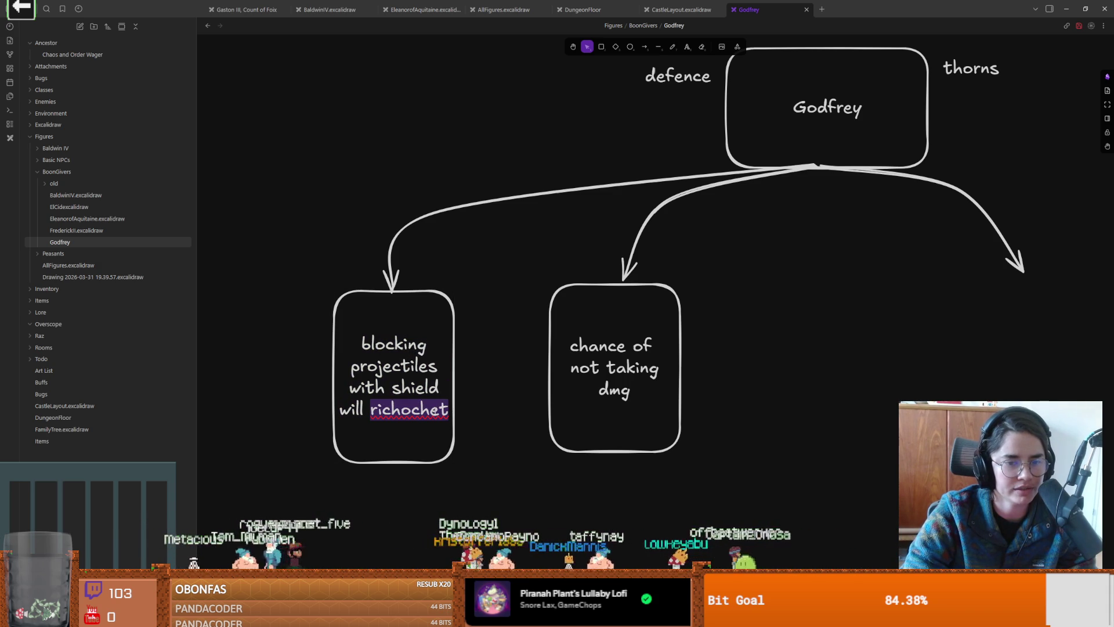
{"action": "left_click", "coordinate": [450, 409]}
{"action": "left_click", "coordinate": [511, 381]}
Step: Draw a right-hand box under the right arrow with the thorns idea 'x% chance of dealing dmg when you block with shield'
{"action": "scroll", "coordinate": [523, 311], "scroll_direction": "right", "scroll_amount": 5}
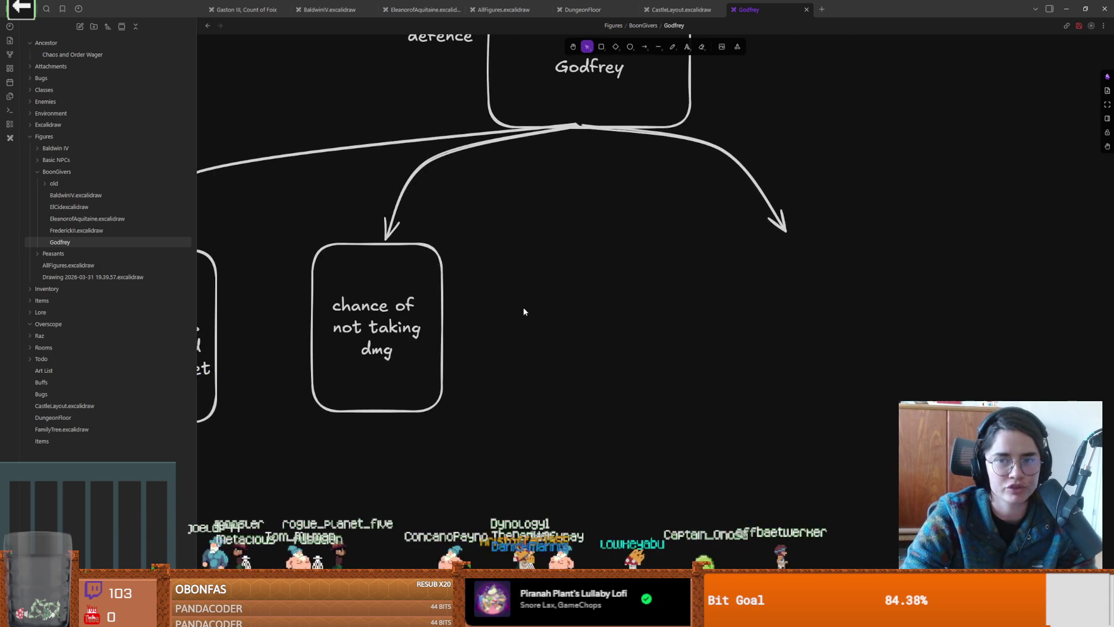
{"action": "left_click", "coordinate": [602, 46]}
{"action": "mouse_move", "coordinate": [705, 249]}
{"action": "left_mouse_down"}
{"action": "mouse_move", "coordinate": [846, 385]}
{"action": "mouse_move", "coordinate": [839, 411]}
{"action": "left_mouse_up"}
{"action": "key", "text": "Return"}
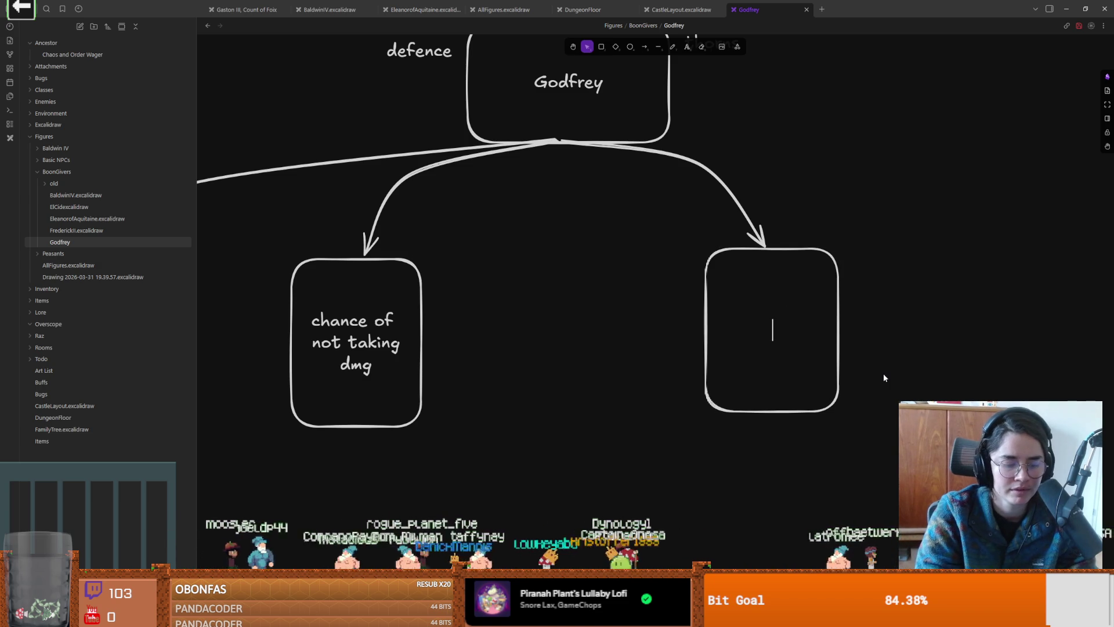
{"action": "type", "text": "x% chan"}
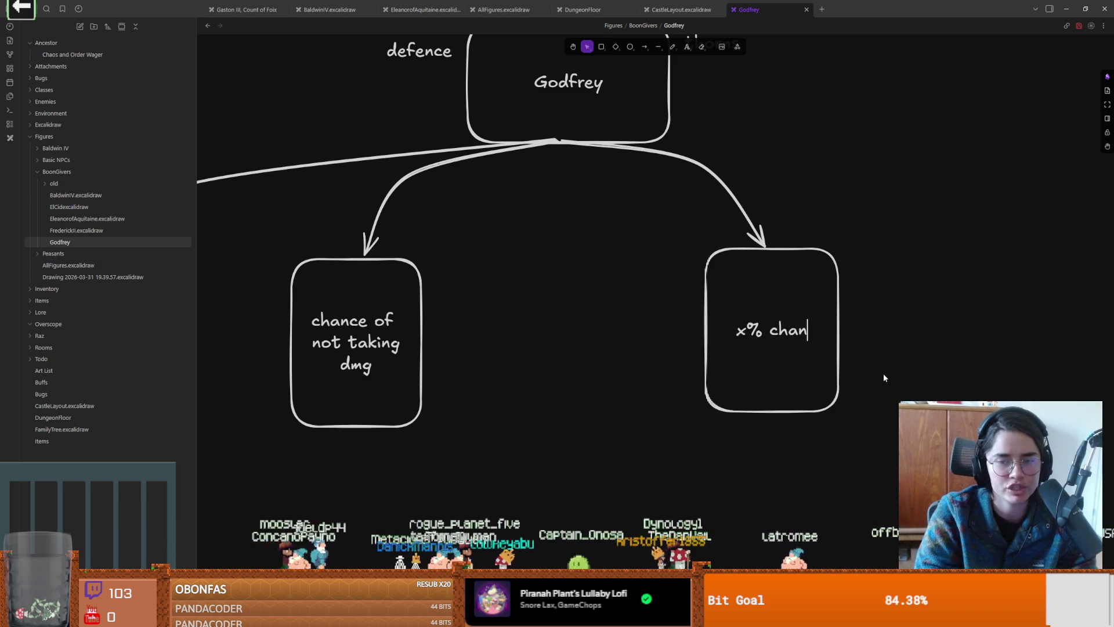
{"action": "type", "text": "ce of "}
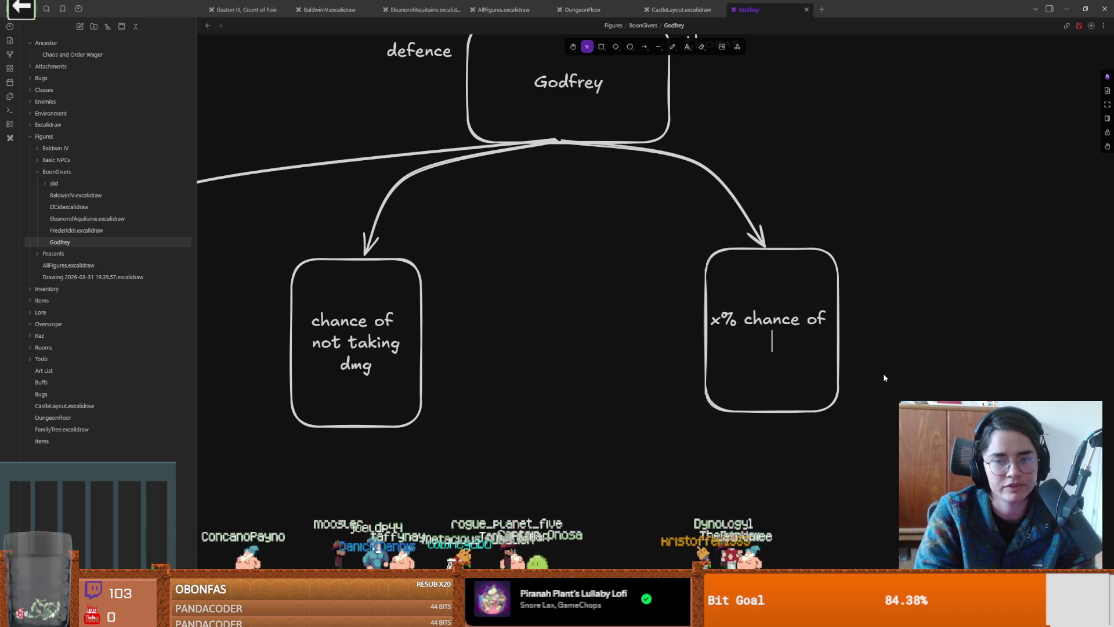
{"action": "type", "text": "d"}
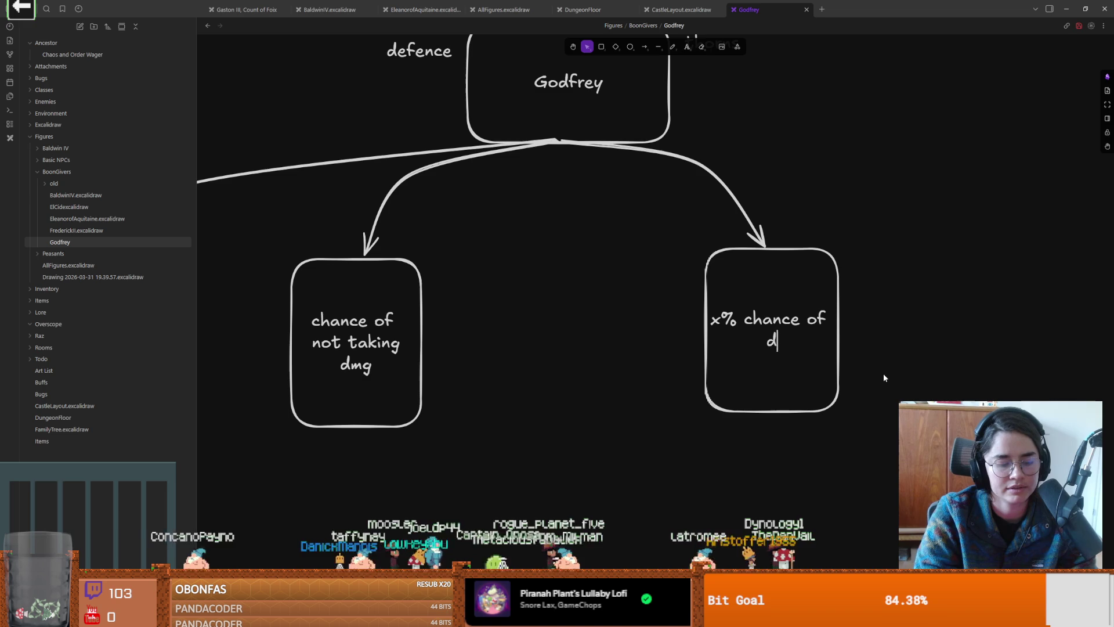
{"action": "type", "text": "ealing dmg when you block"}
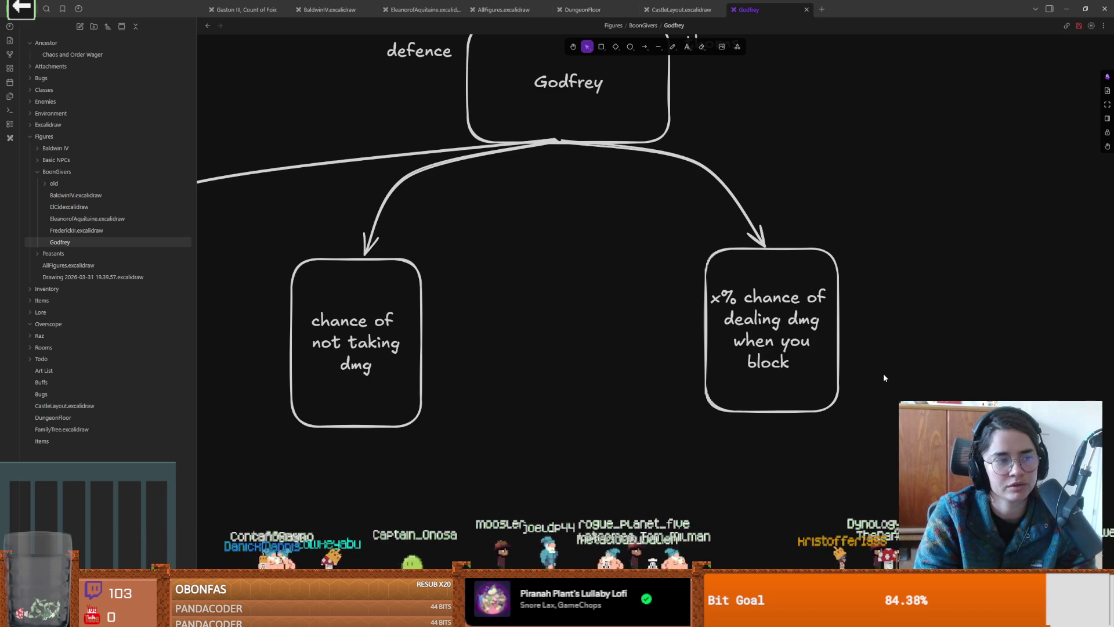
{"action": "type", "text": "with shield"}
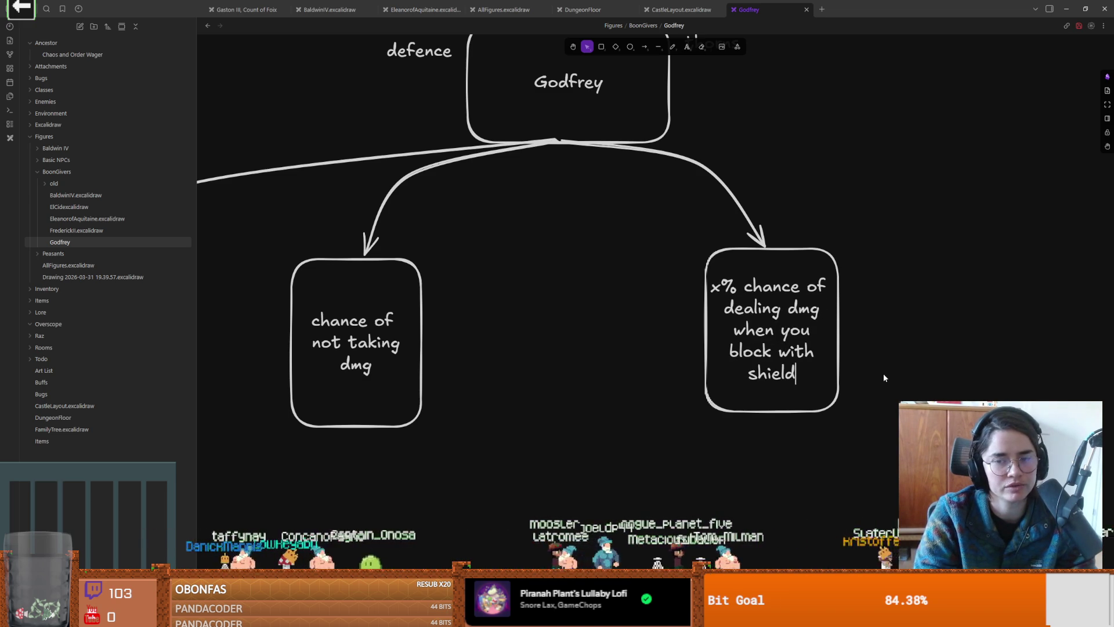
{"action": "left_click", "coordinate": [572, 374]}
{"action": "mouse_move", "coordinate": [572, 373]}
{"action": "left_mouse_down"}
{"action": "mouse_move", "coordinate": [704, 353]}
{"action": "mouse_move", "coordinate": [620, 365]}
{"action": "left_mouse_up"}
Step: Zoom out and nudge the right, middle and left idea boxes into line under their arrows
{"action": "scroll", "coordinate": [703, 351], "scroll_direction": "down", "scroll_amount": 3}
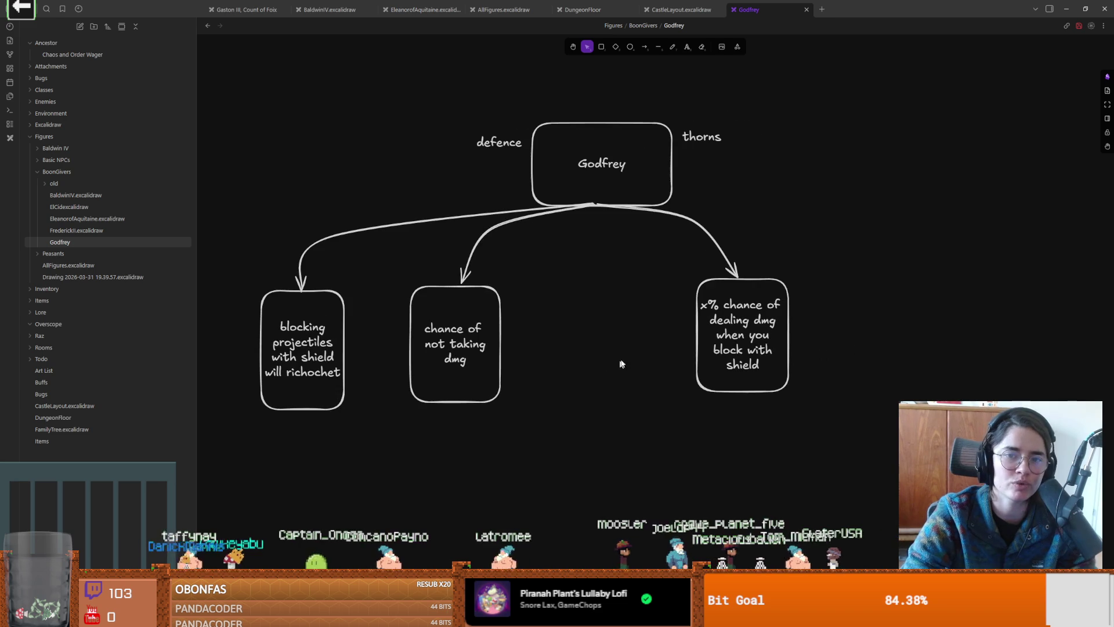
{"action": "mouse_move", "coordinate": [707, 305]}
{"action": "left_mouse_down"}
{"action": "mouse_move", "coordinate": [707, 322]}
{"action": "mouse_move", "coordinate": [594, 199]}
{"action": "left_mouse_up"}
{"action": "left_click", "coordinate": [736, 278]}
{"action": "left_click_drag", "start_coordinate": [527, 402], "coordinate": [369, 274]}
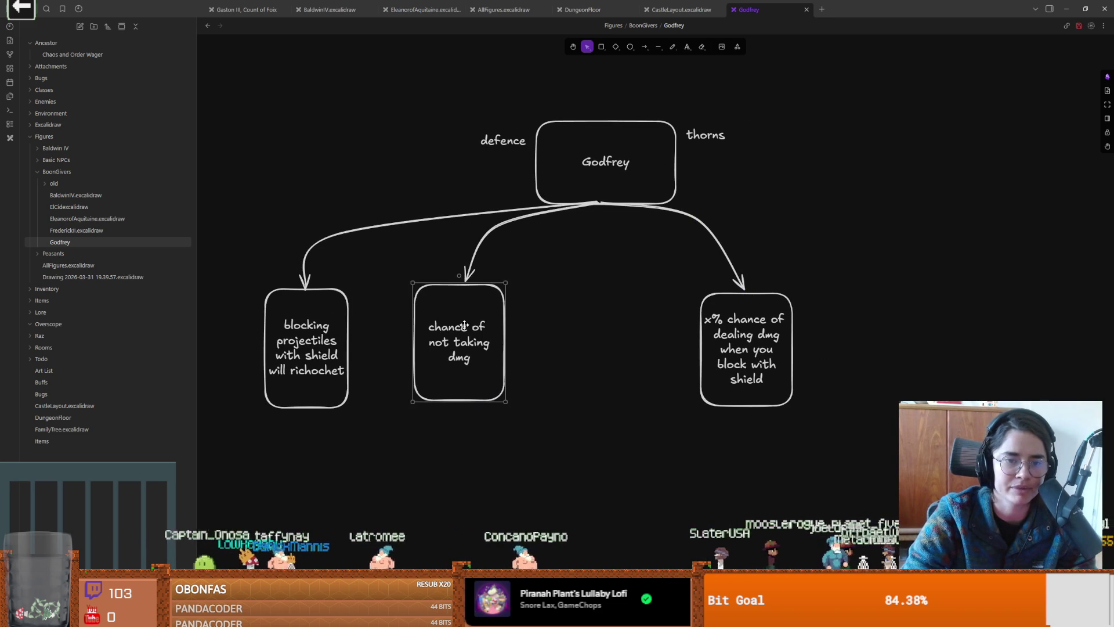
{"action": "left_click_drag", "start_coordinate": [459, 342], "coordinate": [463, 345]}
{"action": "left_click", "coordinate": [500, 271]}
{"action": "left_click", "coordinate": [472, 285]}
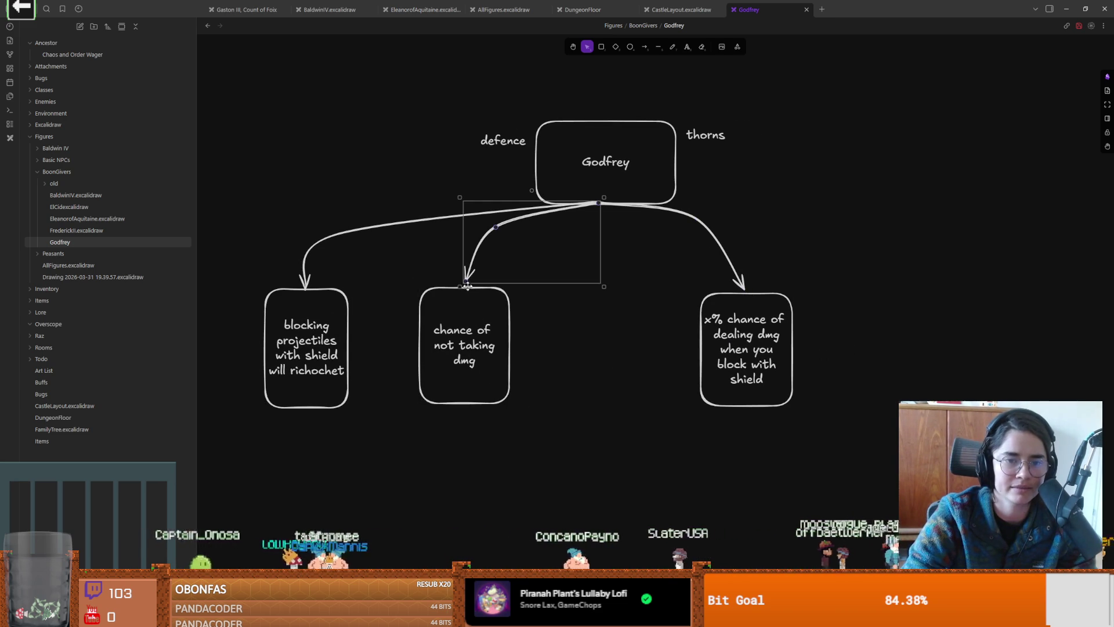
{"action": "left_click", "coordinate": [577, 304]}
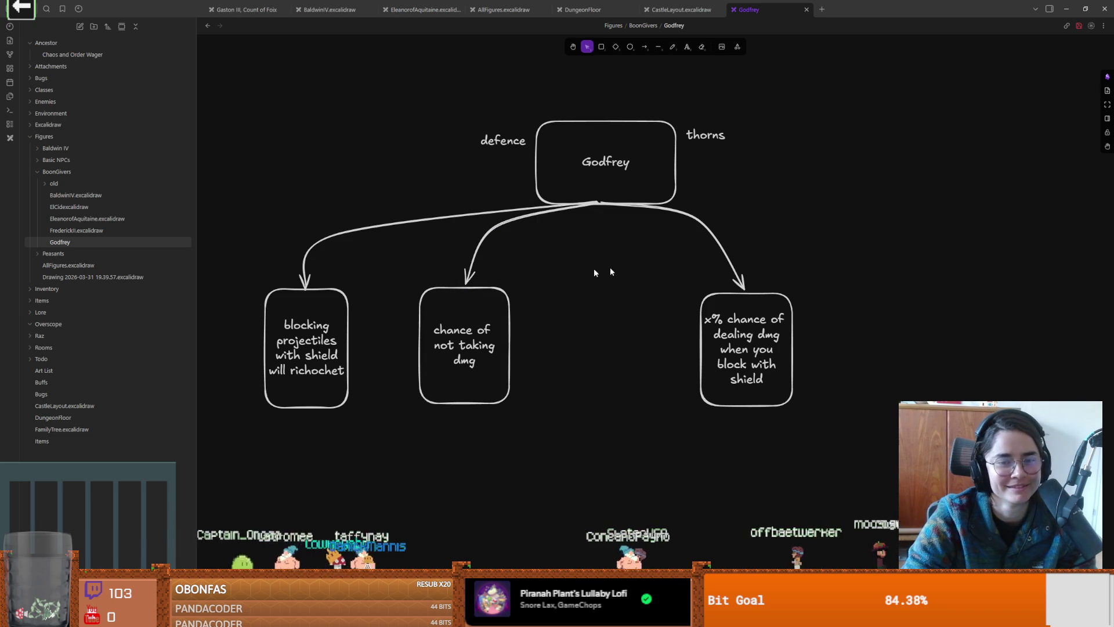
{"action": "left_click", "coordinate": [311, 289]}
{"action": "left_click_drag", "start_coordinate": [311, 290], "coordinate": [310, 293]}
{"action": "left_click", "coordinate": [640, 301]}
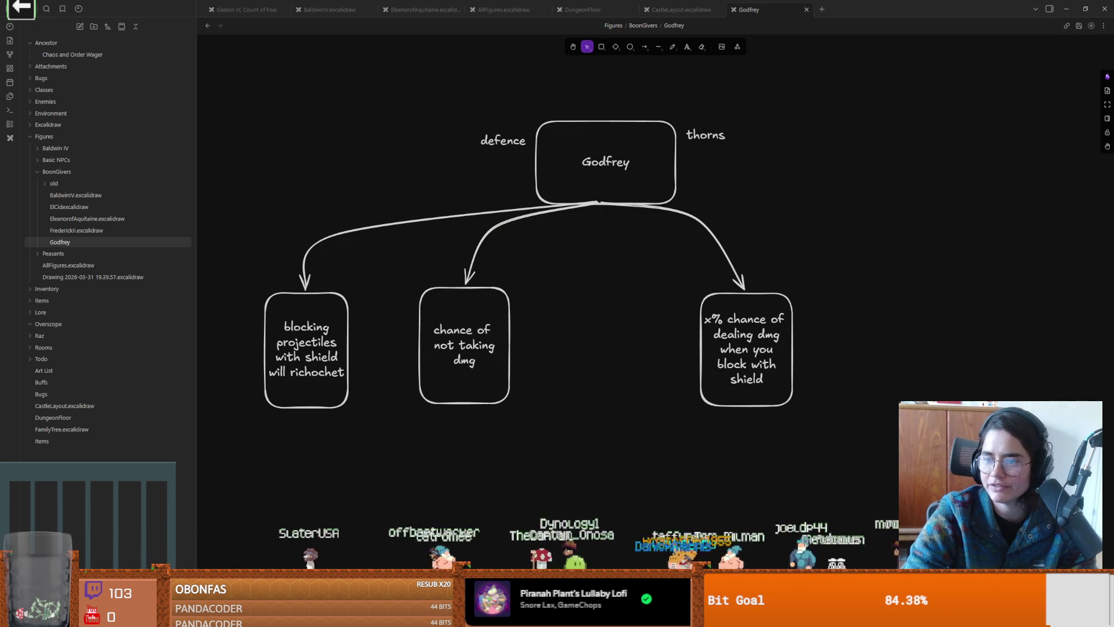
{"action": "key", "text": "alt+Tab"}
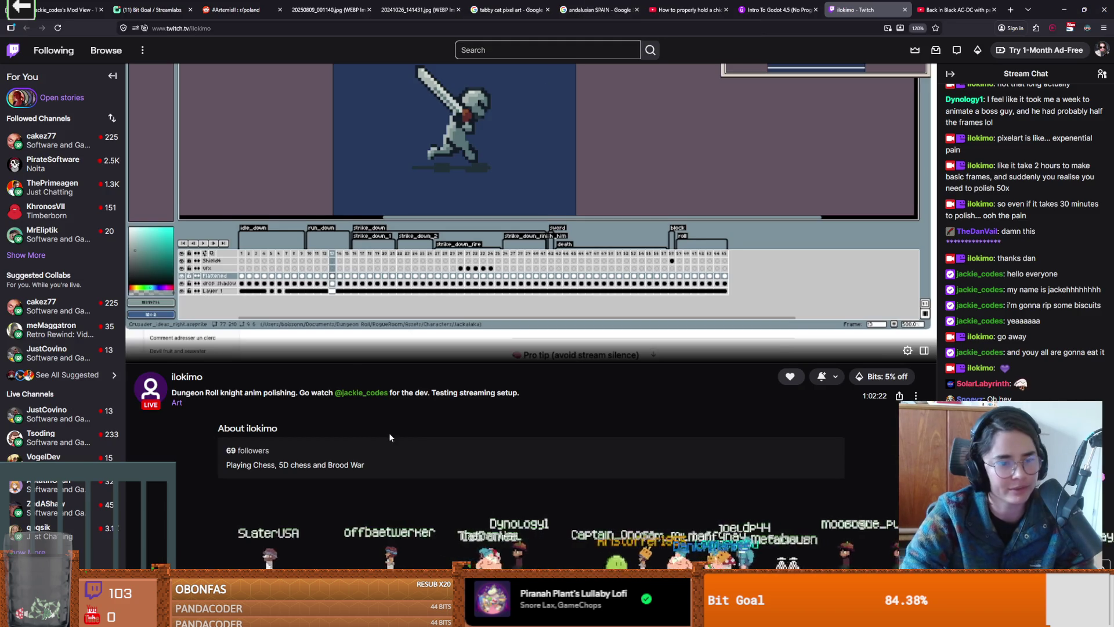
{"action": "scroll", "coordinate": [389, 433], "scroll_direction": "down", "scroll_amount": 1}
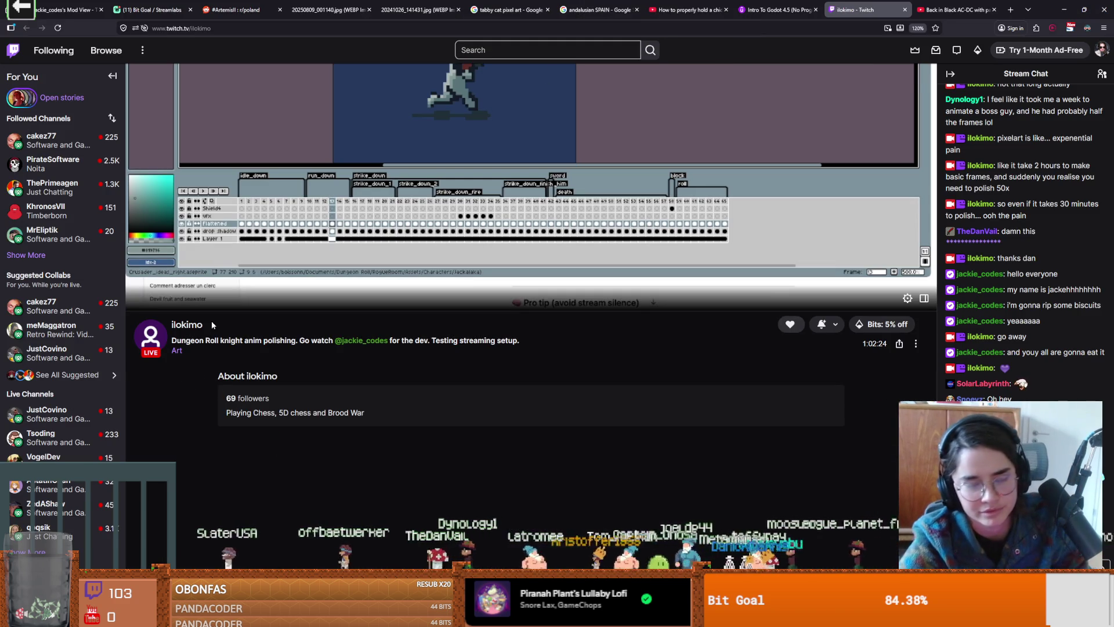
{"action": "key", "text": "ctrl+plus"}
{"action": "key", "text": "ctrl+plus"}
{"action": "key", "text": "ctrl+plus"}
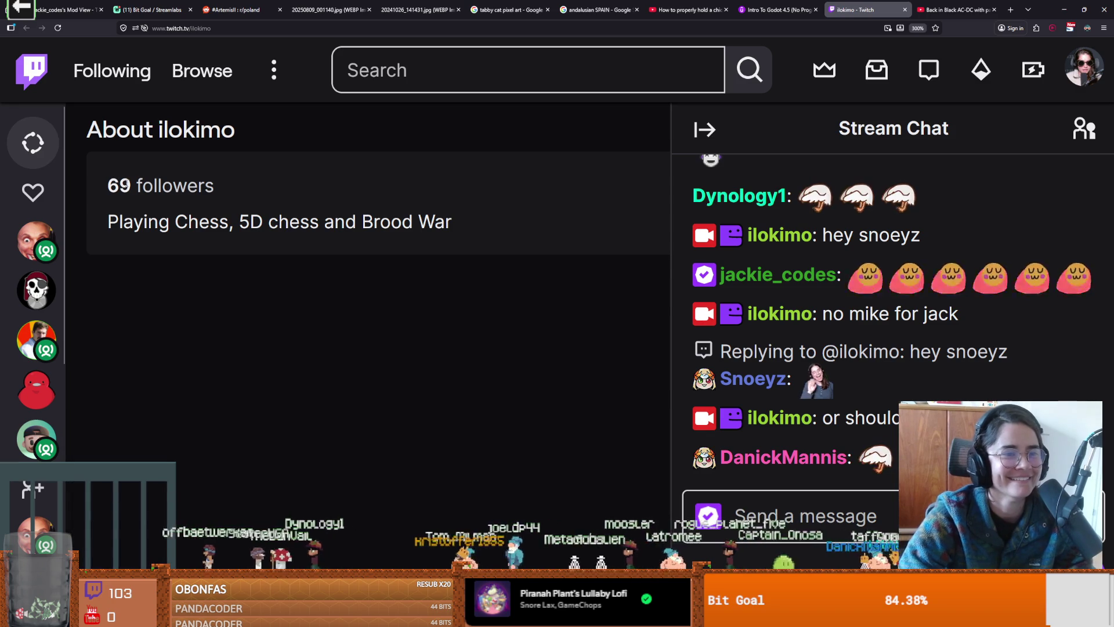
{"action": "double_click", "coordinate": [119, 185]}
{"action": "scroll", "coordinate": [531, 218], "scroll_direction": "down", "scroll_amount": 2}
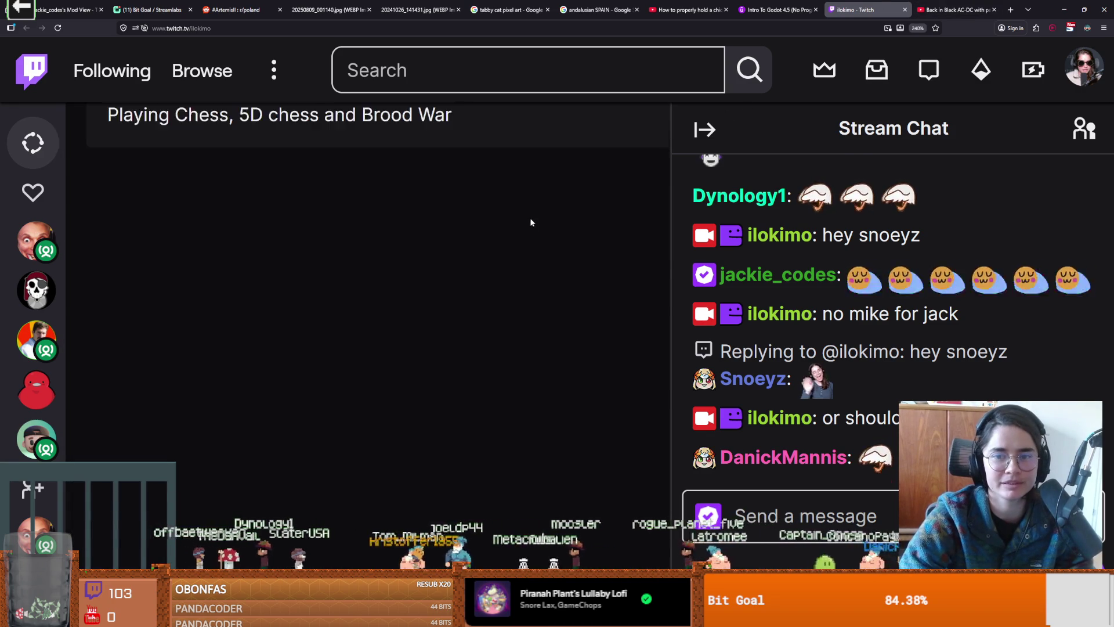
{"action": "key", "text": "ctrl+minus"}
{"action": "key", "text": "ctrl+minus"}
{"action": "key", "text": "ctrl+minus"}
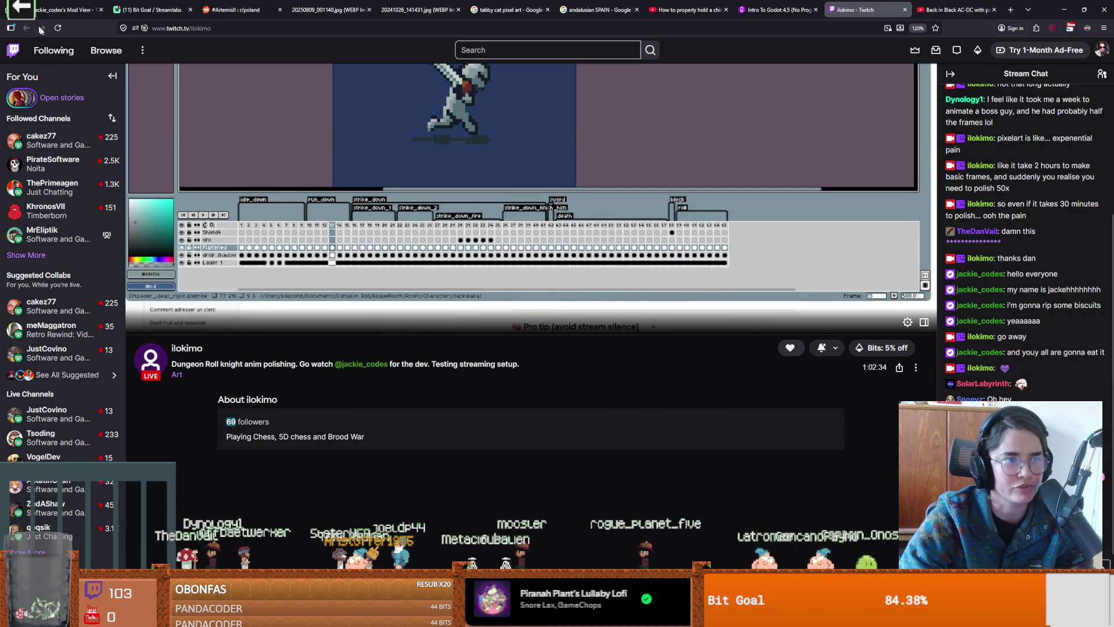
{"action": "left_click", "coordinate": [57, 27]}
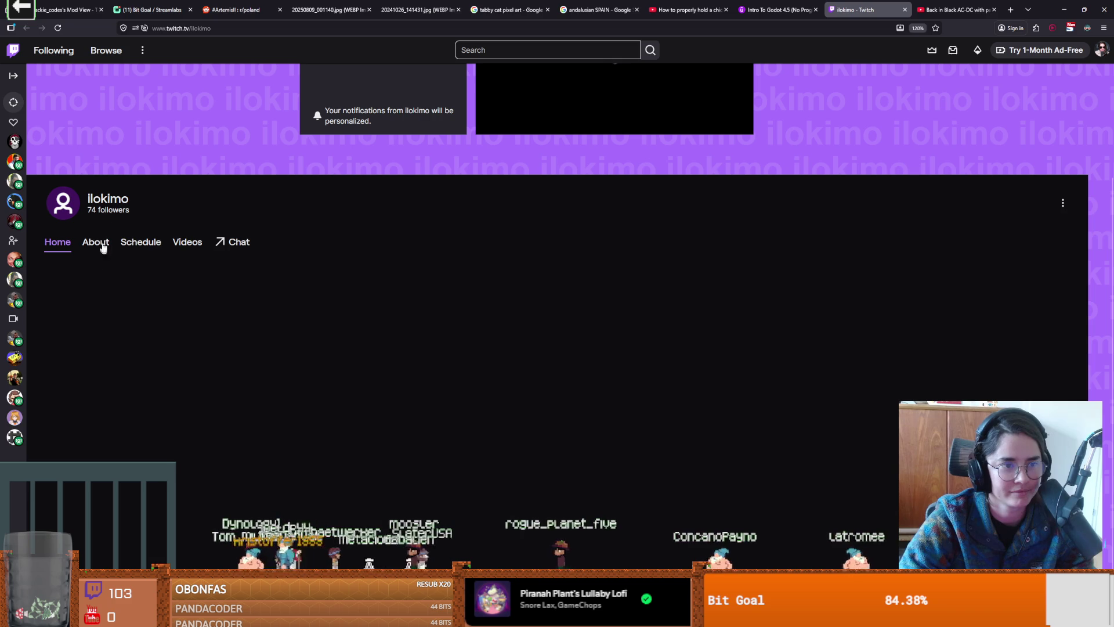
{"action": "left_click_drag", "start_coordinate": [130, 198], "coordinate": [93, 212]}
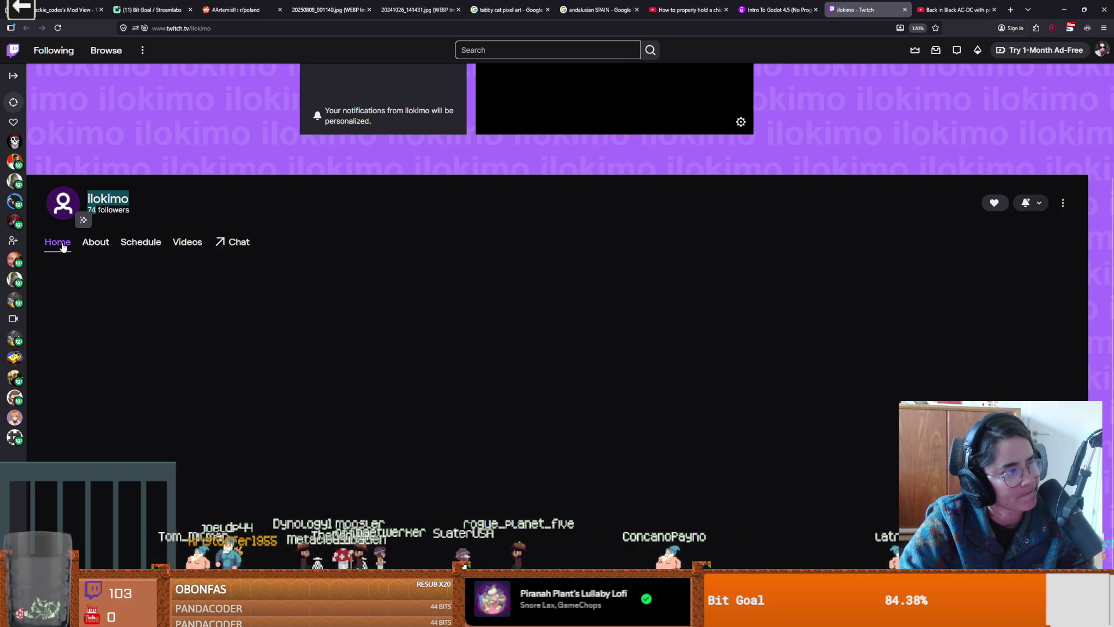
{"action": "left_click", "coordinate": [84, 248]}
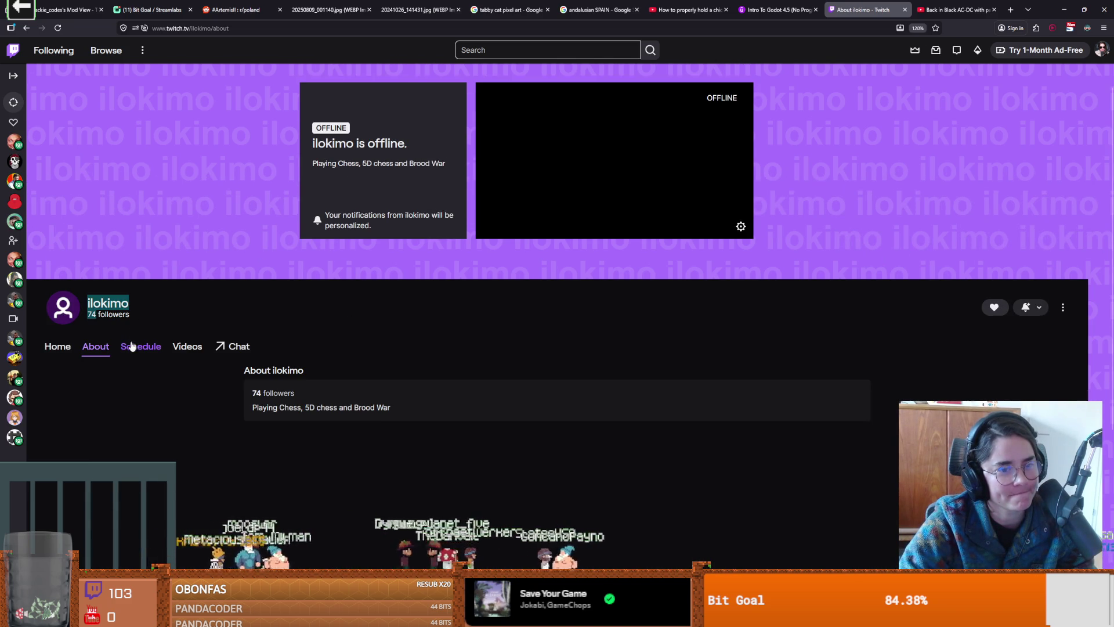
{"action": "left_click", "coordinate": [186, 347]}
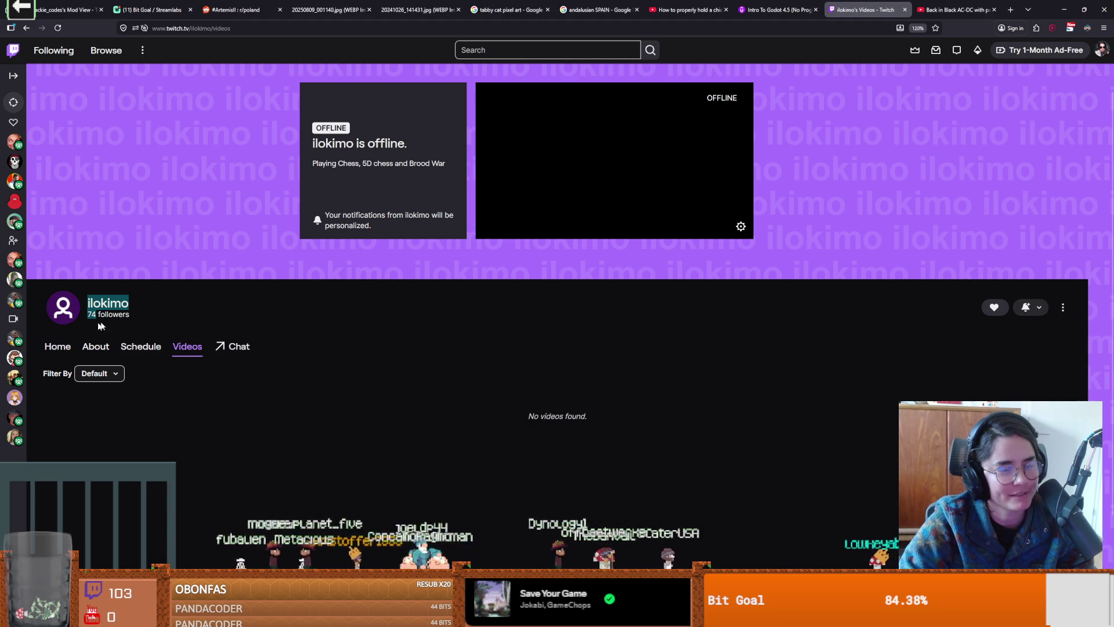
{"action": "left_click", "coordinate": [58, 347]}
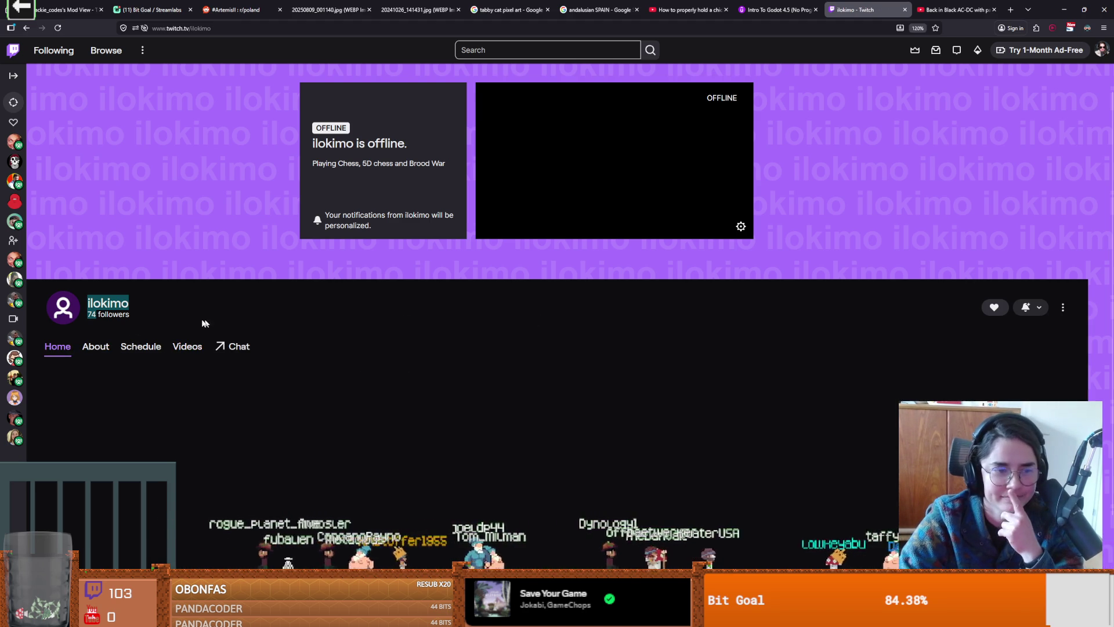
{"action": "left_click", "coordinate": [102, 352]}
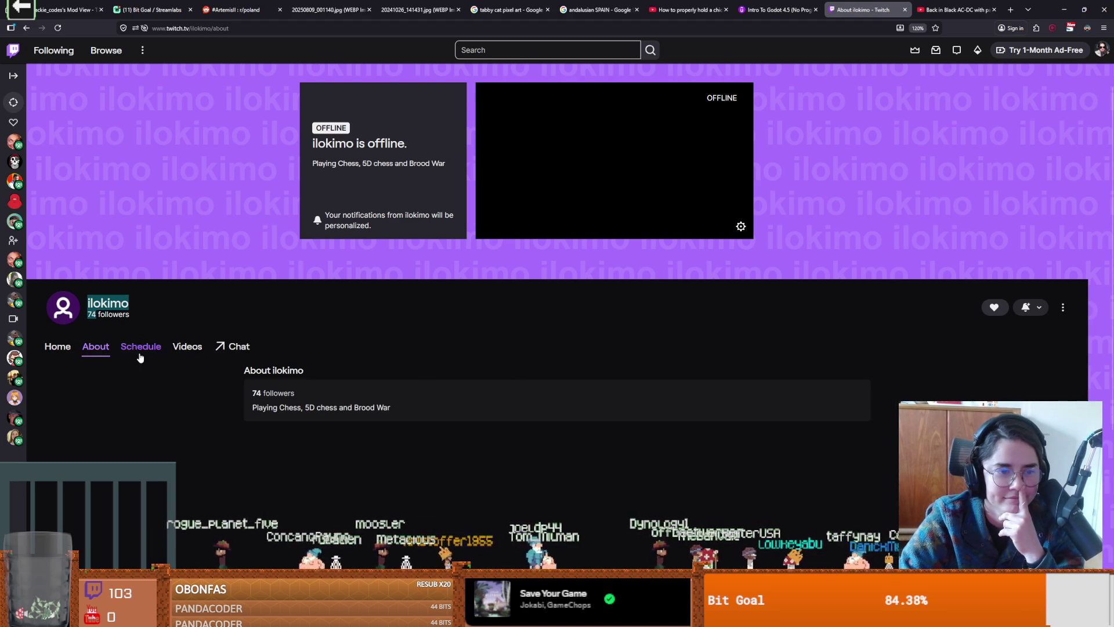
{"action": "scroll", "coordinate": [445, 321], "scroll_direction": "up", "scroll_amount": 1}
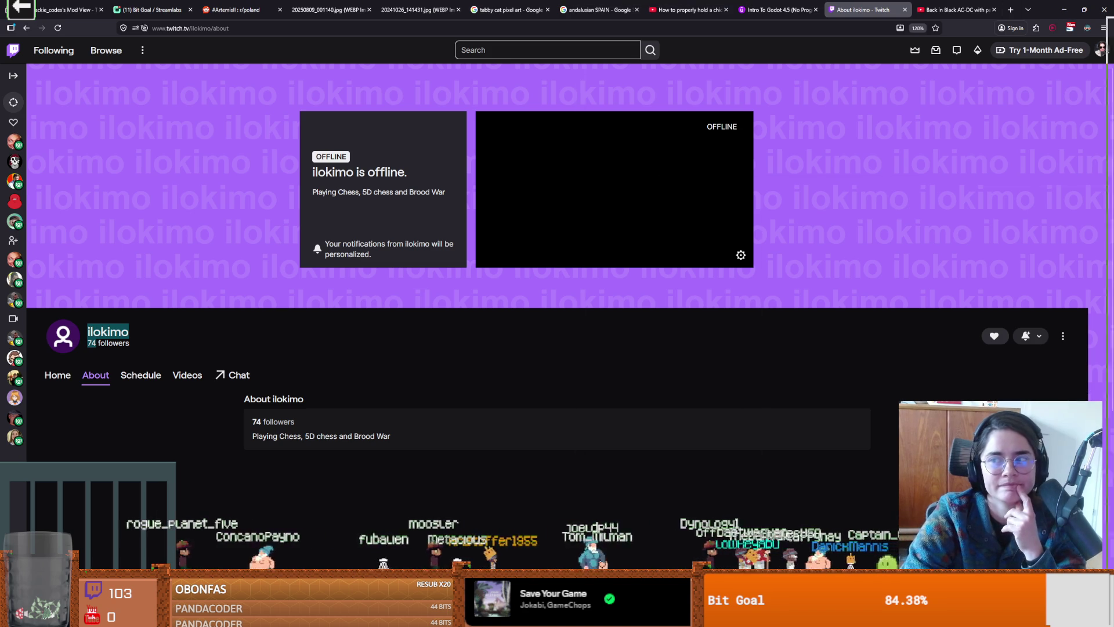
{"action": "key", "text": "alt+Tab"}
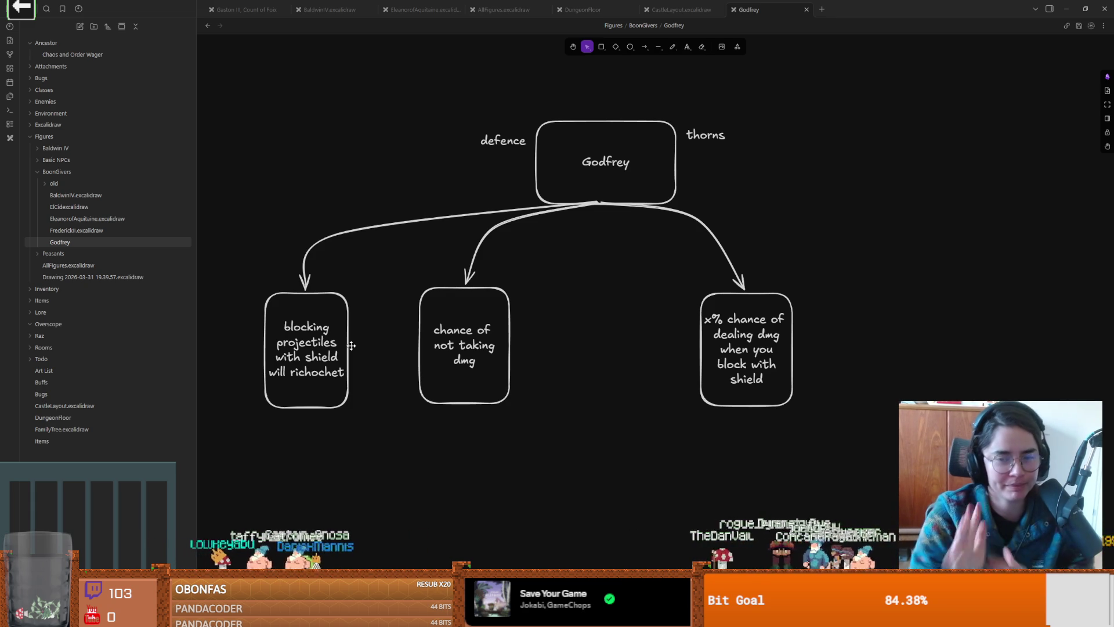
{"action": "left_click", "coordinate": [603, 352]}
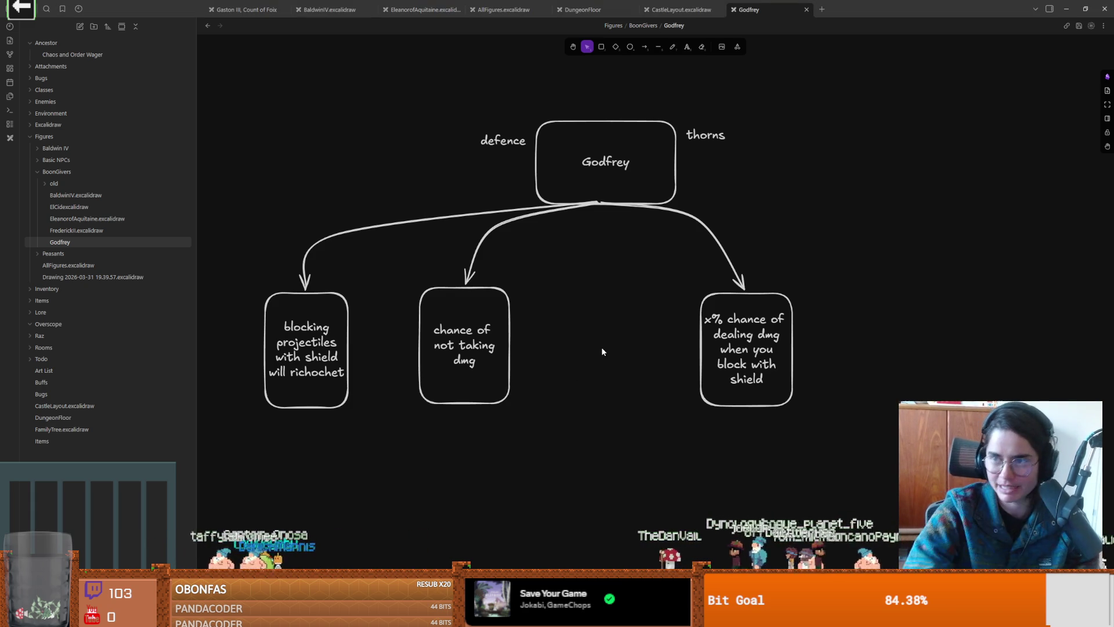
{"action": "key", "text": "alt+Tab"}
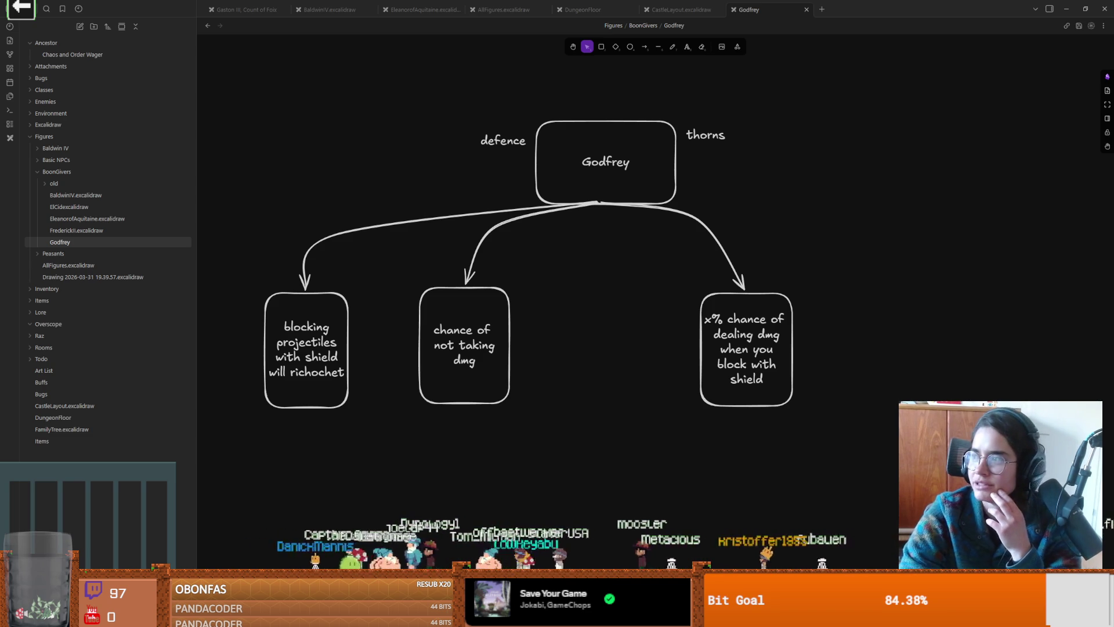
Step: Open the Godfrey of Bouillon Wikipedia article from the search results and read its lead
{"action": "key", "text": "alt+Tab"}
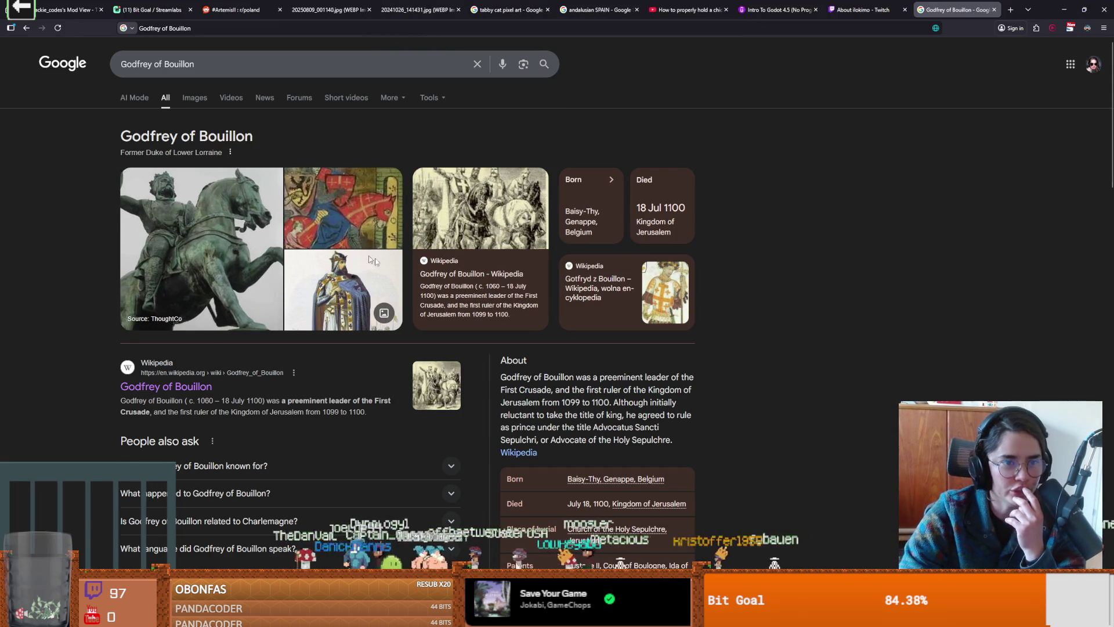
{"action": "left_click", "coordinate": [523, 453]}
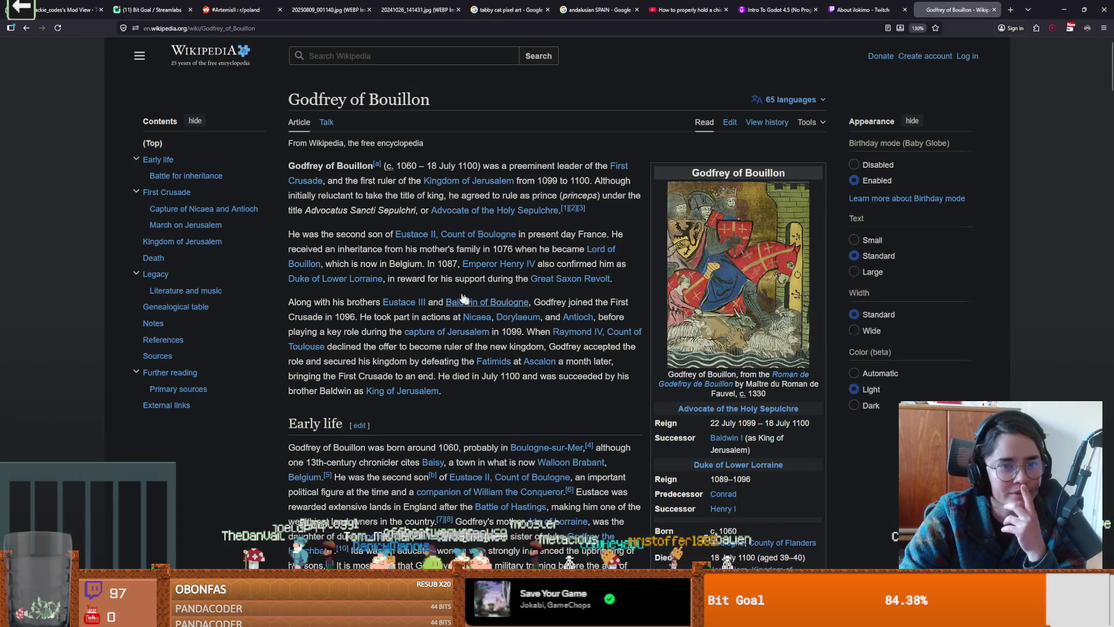
{"action": "mouse_move", "coordinate": [490, 166]}
{"action": "left_mouse_down"}
{"action": "mouse_move", "coordinate": [586, 166]}
{"action": "mouse_move", "coordinate": [354, 180]}
{"action": "mouse_move", "coordinate": [594, 184]}
{"action": "left_mouse_up"}
{"action": "left_click", "coordinate": [556, 180]}
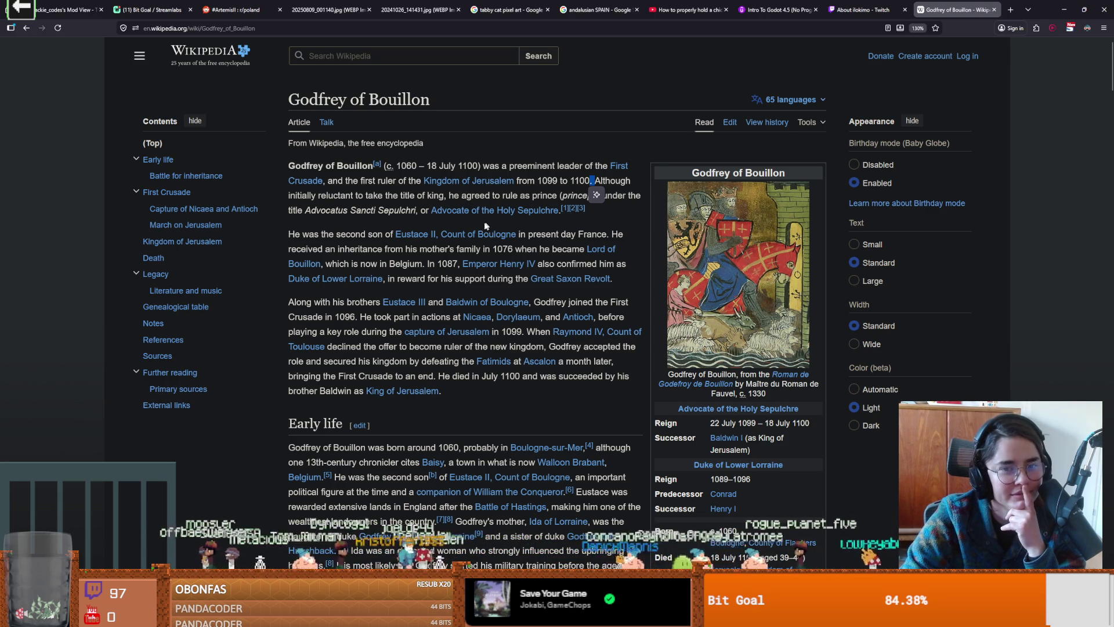
{"action": "double_click", "coordinate": [342, 232]}
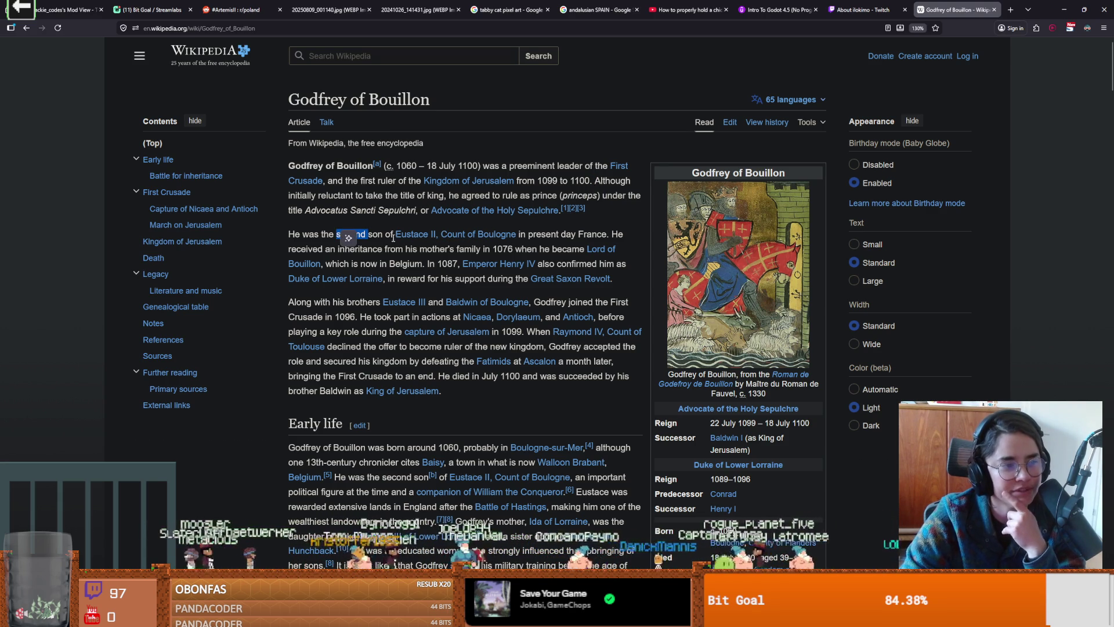
Step: Read down past the Theoderic of Veluwe passage to the First Crusade section
{"action": "mouse_move", "coordinate": [398, 237]}
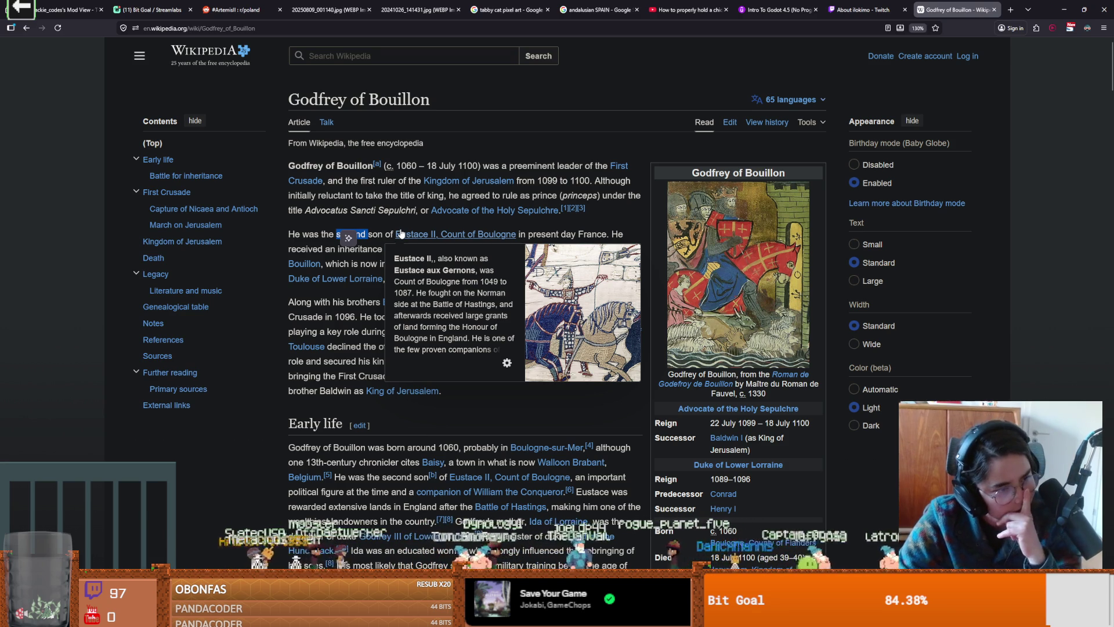
{"action": "scroll", "coordinate": [360, 376], "scroll_direction": "down", "scroll_amount": 7}
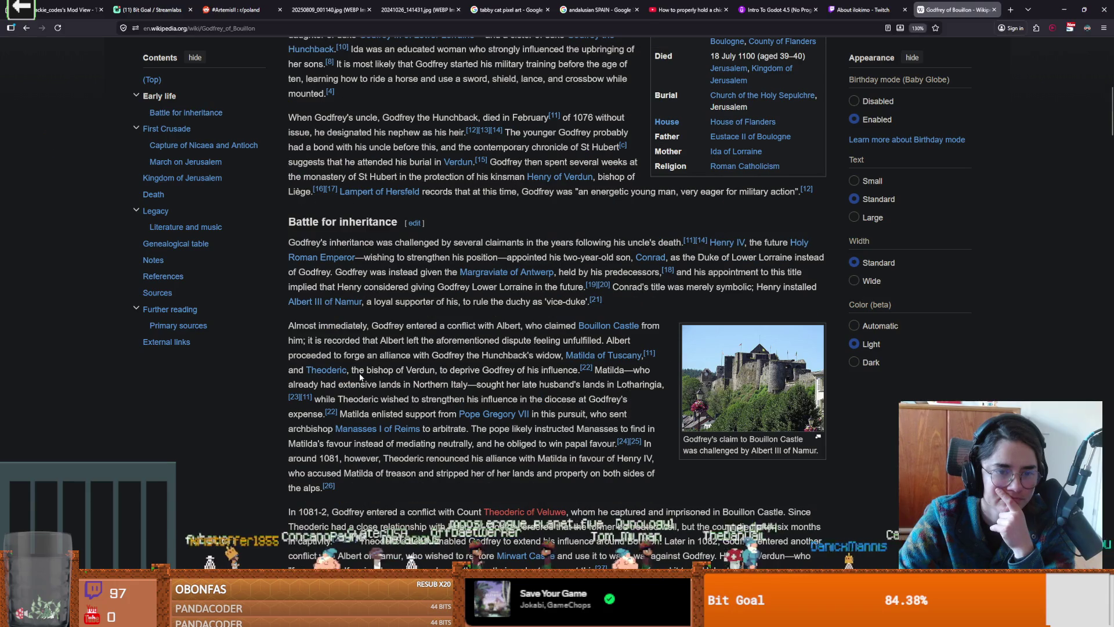
{"action": "scroll", "coordinate": [360, 374], "scroll_direction": "down", "scroll_amount": 3}
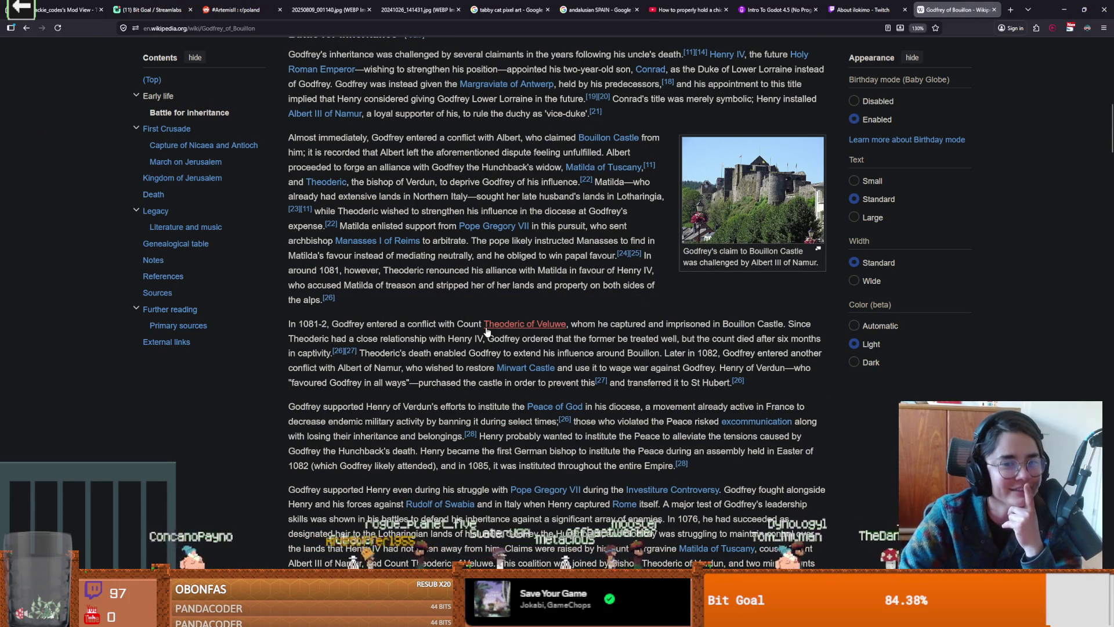
{"action": "left_click_drag", "start_coordinate": [483, 325], "coordinate": [767, 325]}
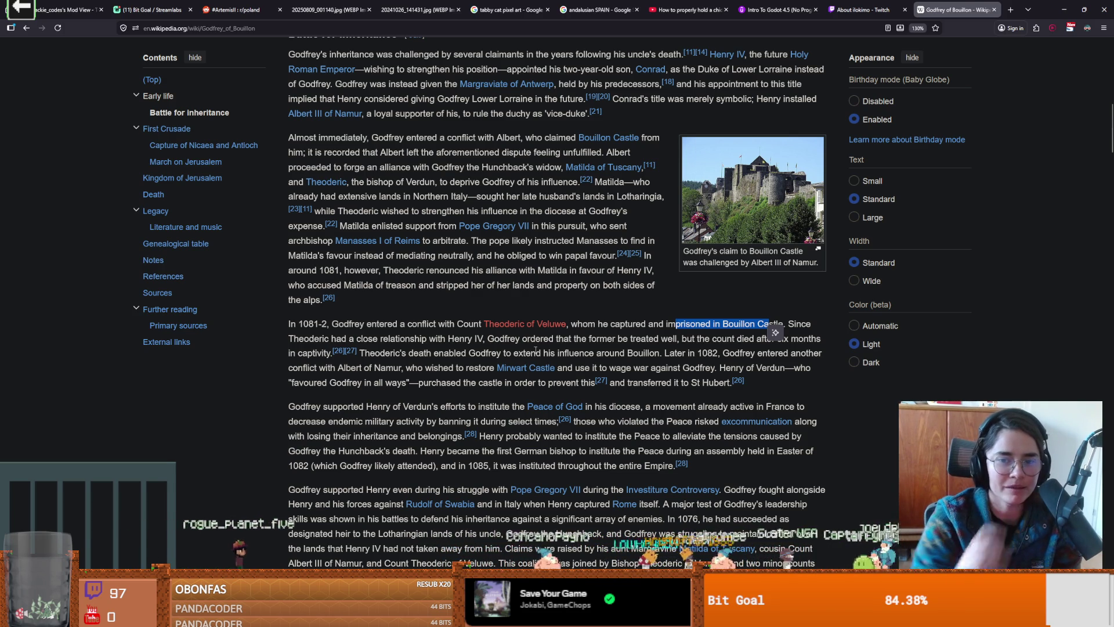
{"action": "left_click", "coordinate": [750, 341]}
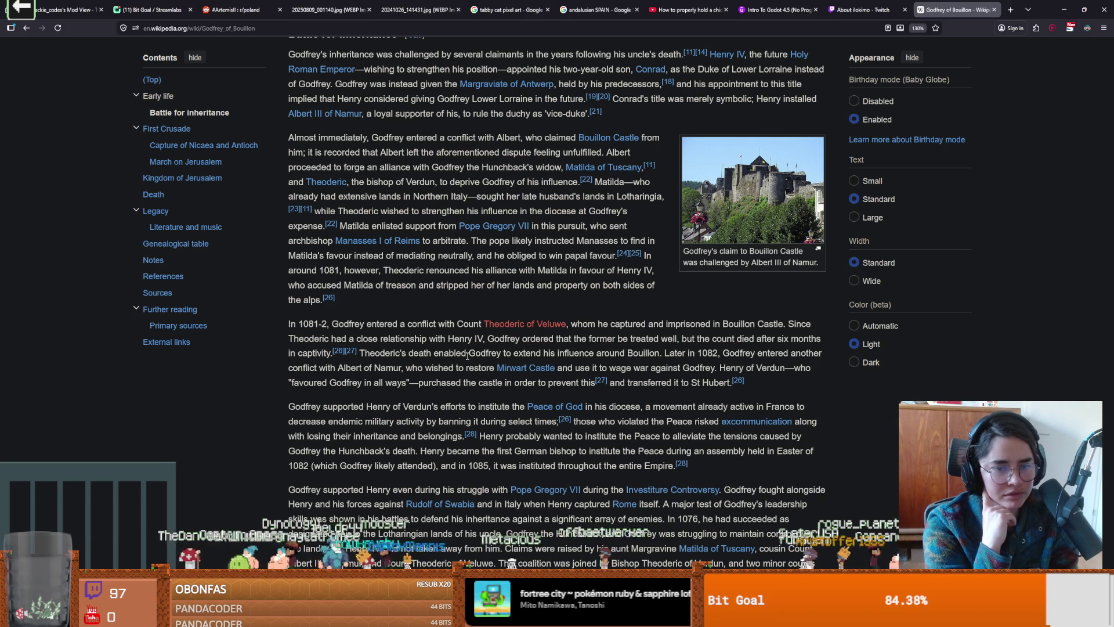
{"action": "scroll", "coordinate": [467, 356], "scroll_direction": "down", "scroll_amount": 5}
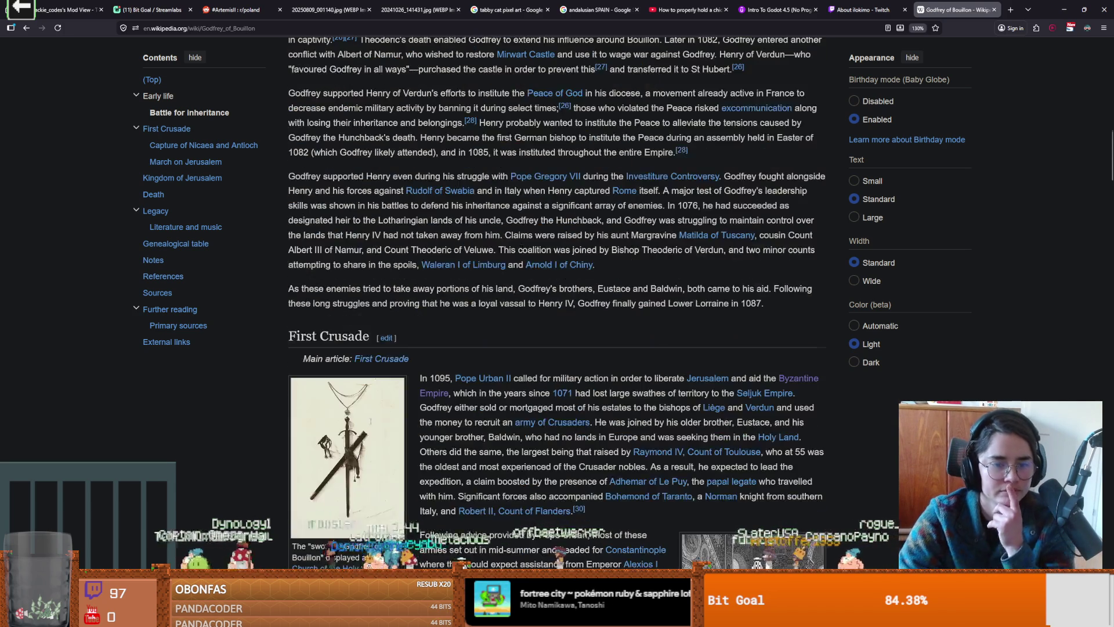
{"action": "scroll", "coordinate": [369, 414], "scroll_direction": "down", "scroll_amount": 4}
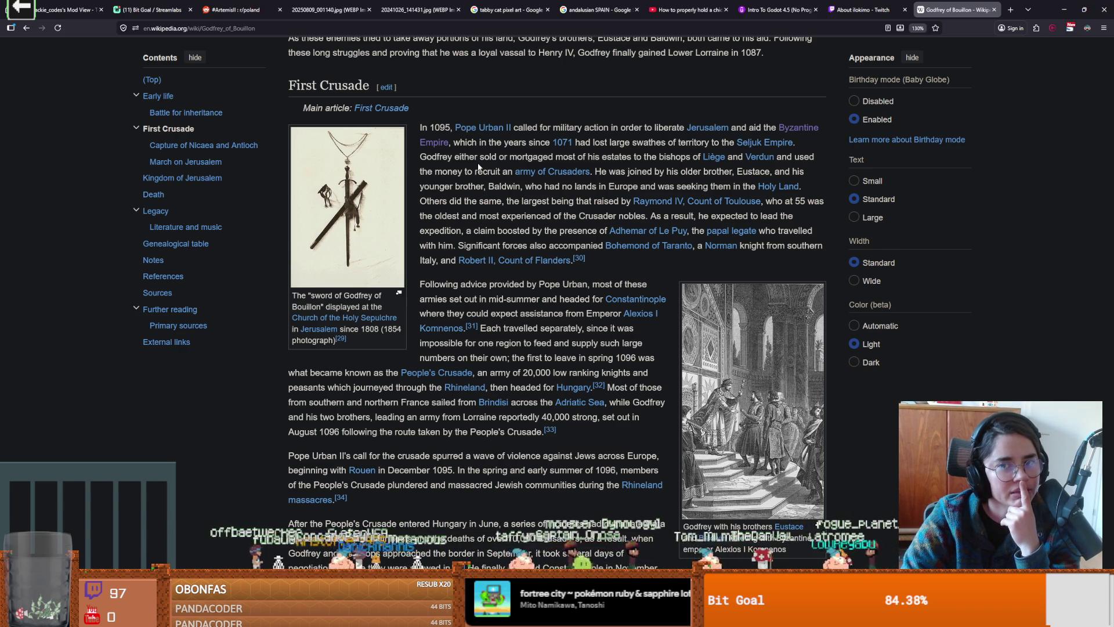
Step: Open the Seljuk Empire article from its link in a new browser tab
{"action": "right_click", "coordinate": [778, 145]}
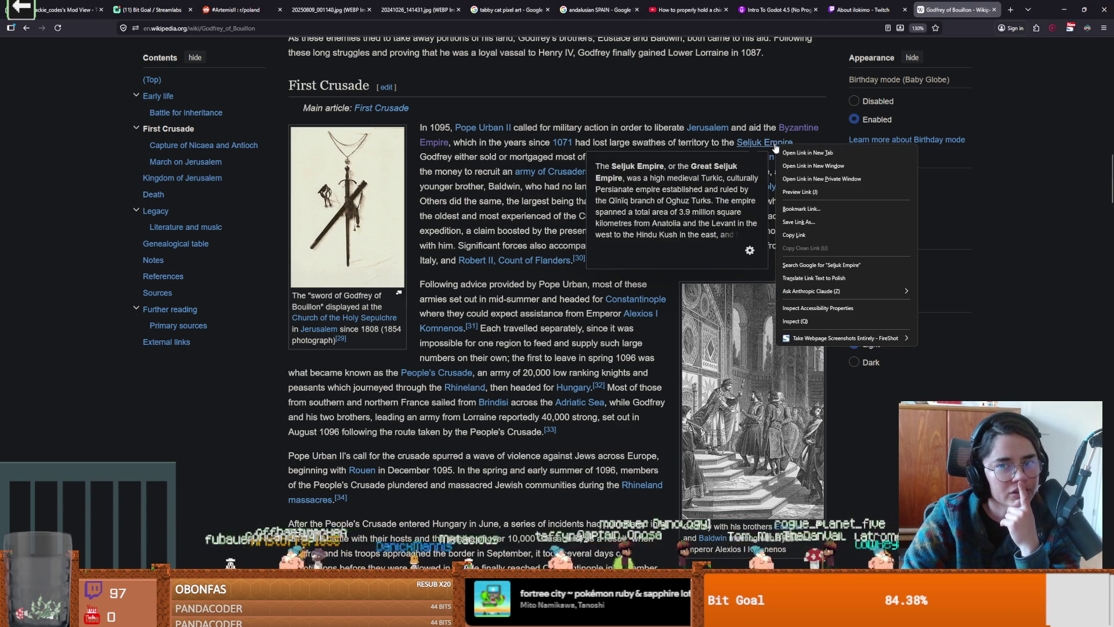
{"action": "left_click", "coordinate": [792, 153]}
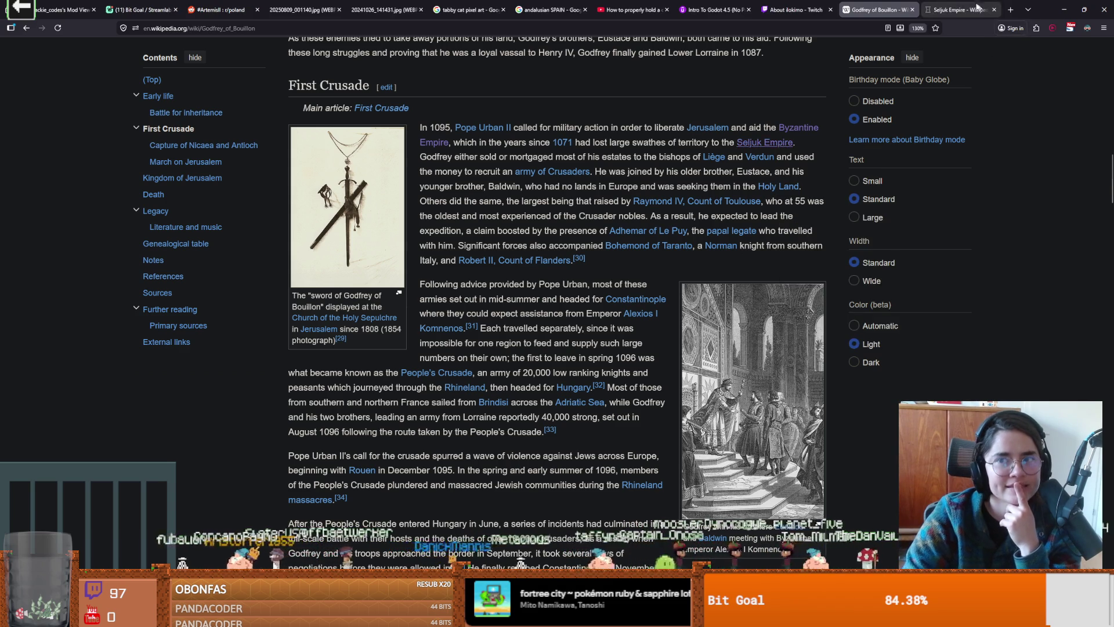
{"action": "left_click", "coordinate": [958, 10]}
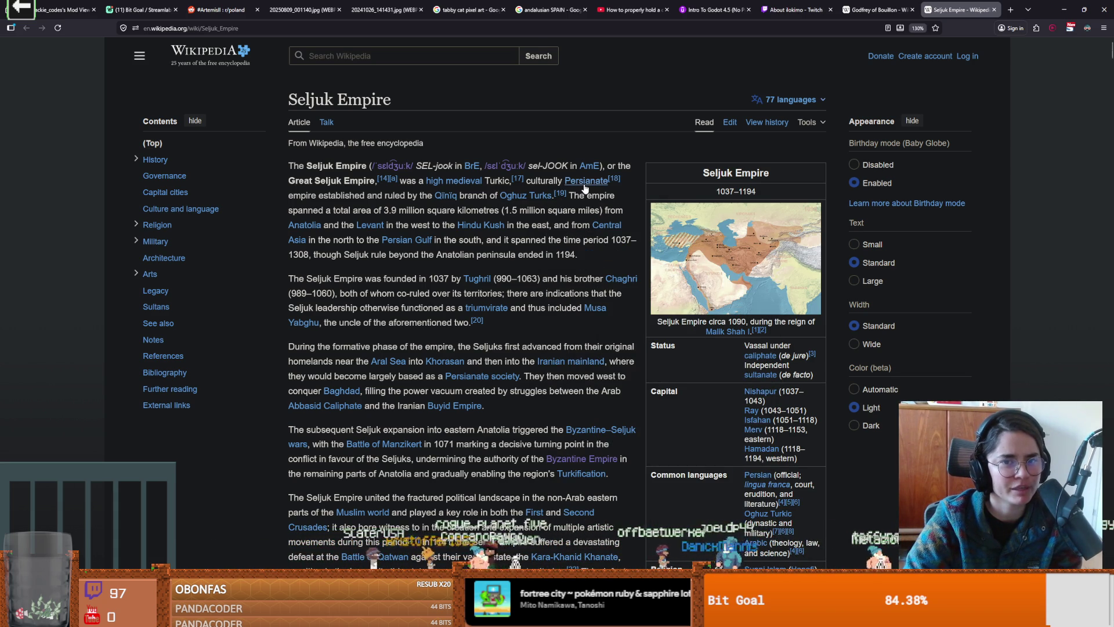
Step: Skim the Seljuk Empire introduction, including the Hindu Kush passage, then return to the Godfrey article
{"action": "mouse_move", "coordinate": [585, 189]}
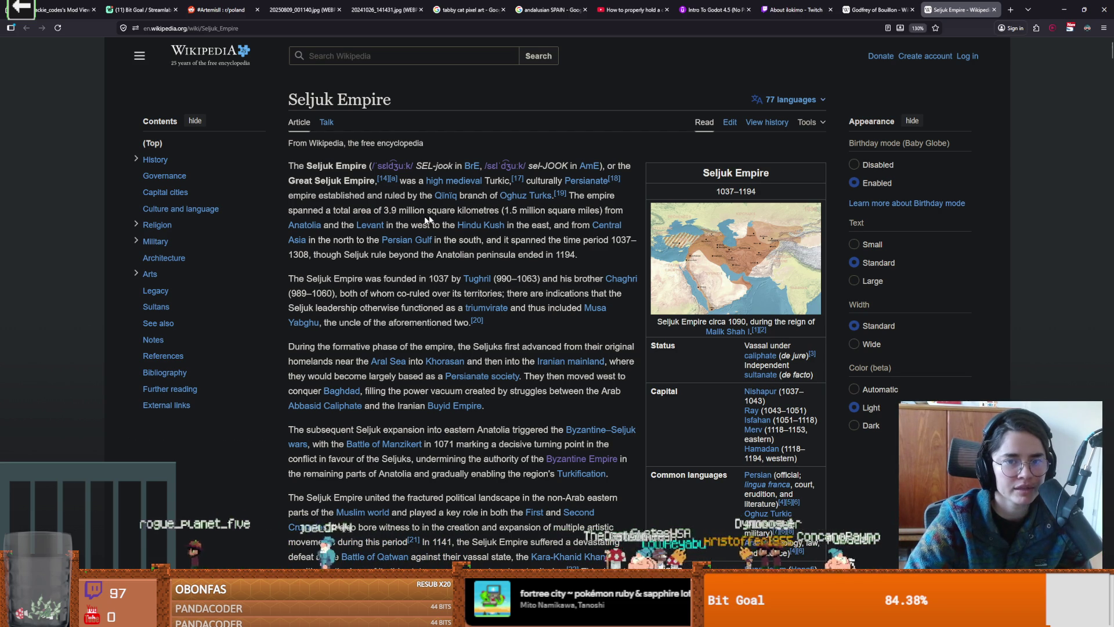
{"action": "scroll", "coordinate": [348, 229], "scroll_direction": "down", "scroll_amount": 1}
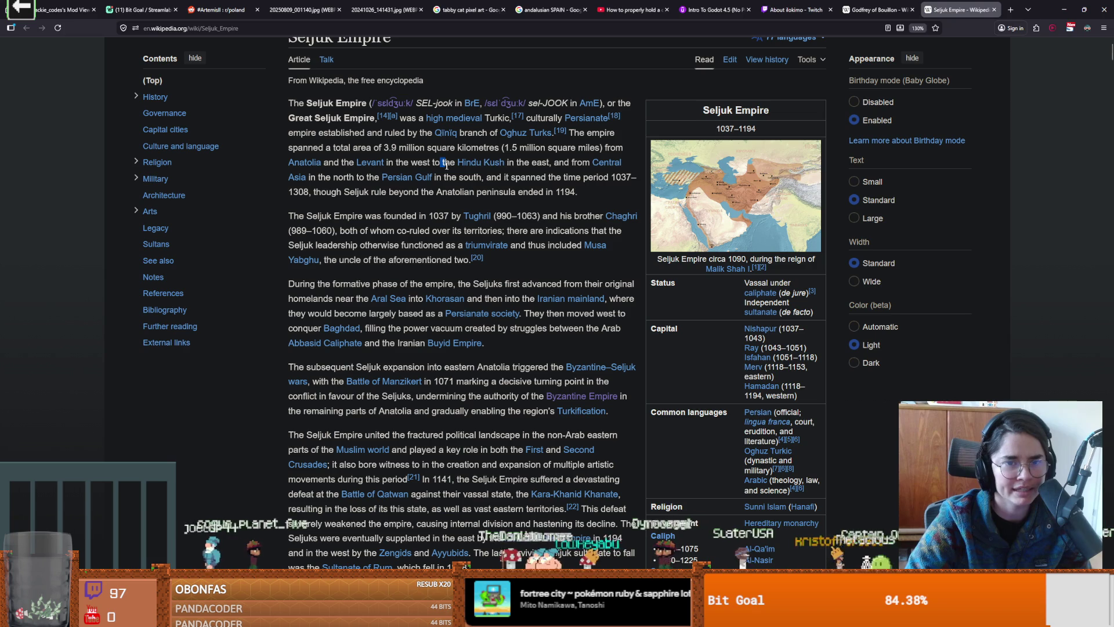
{"action": "left_click_drag", "start_coordinate": [446, 164], "coordinate": [526, 175]}
{"action": "left_click", "coordinate": [420, 218]}
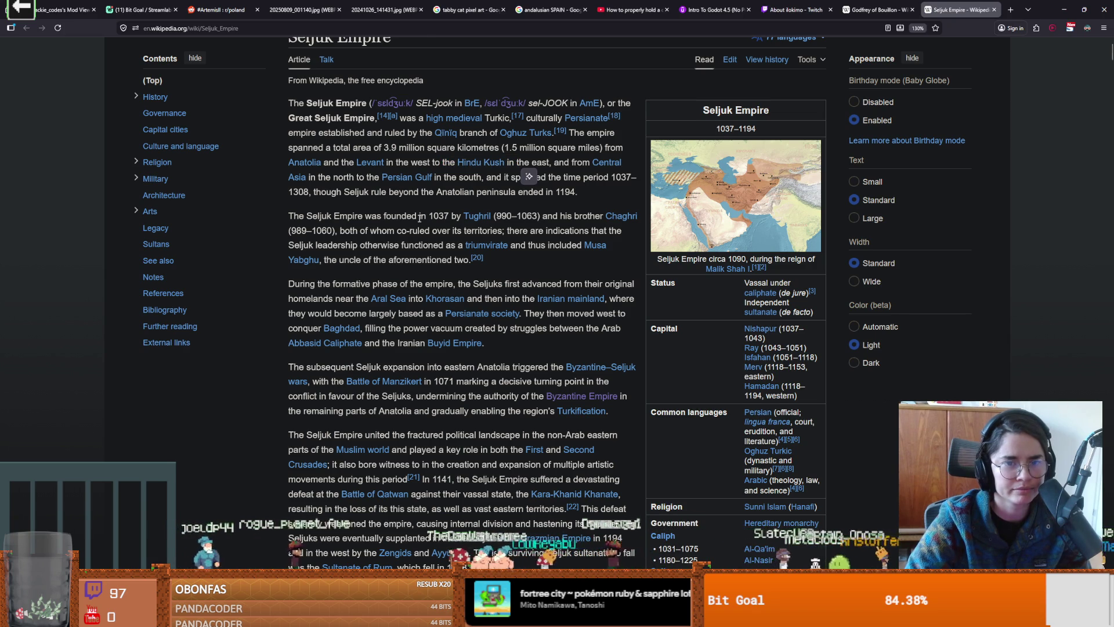
{"action": "scroll", "coordinate": [418, 219], "scroll_direction": "down", "scroll_amount": 1}
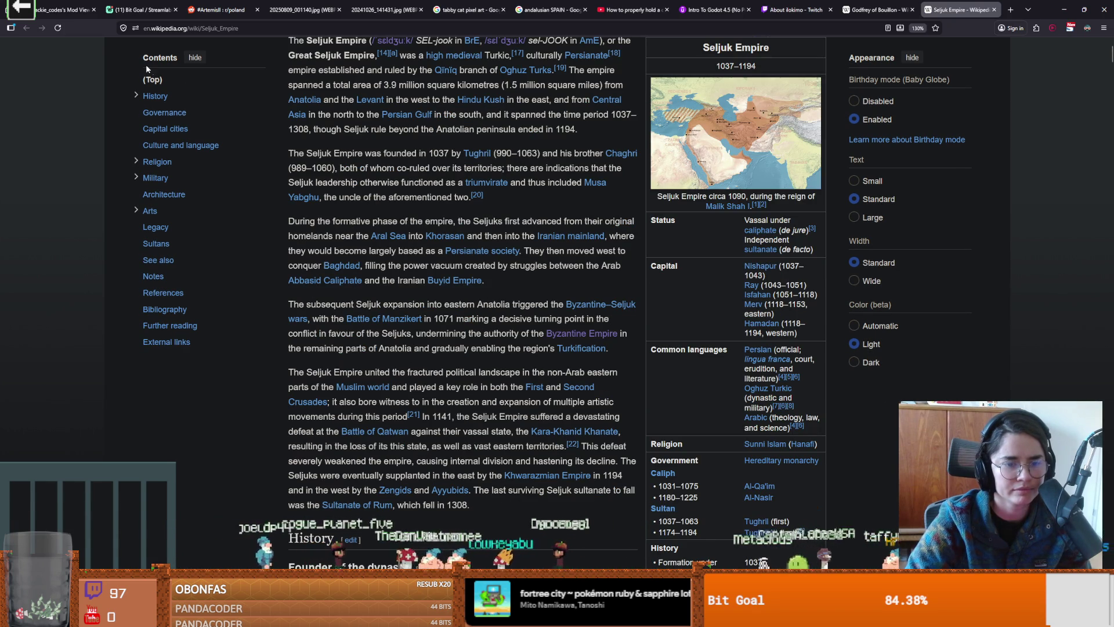
{"action": "left_click", "coordinate": [873, 10]}
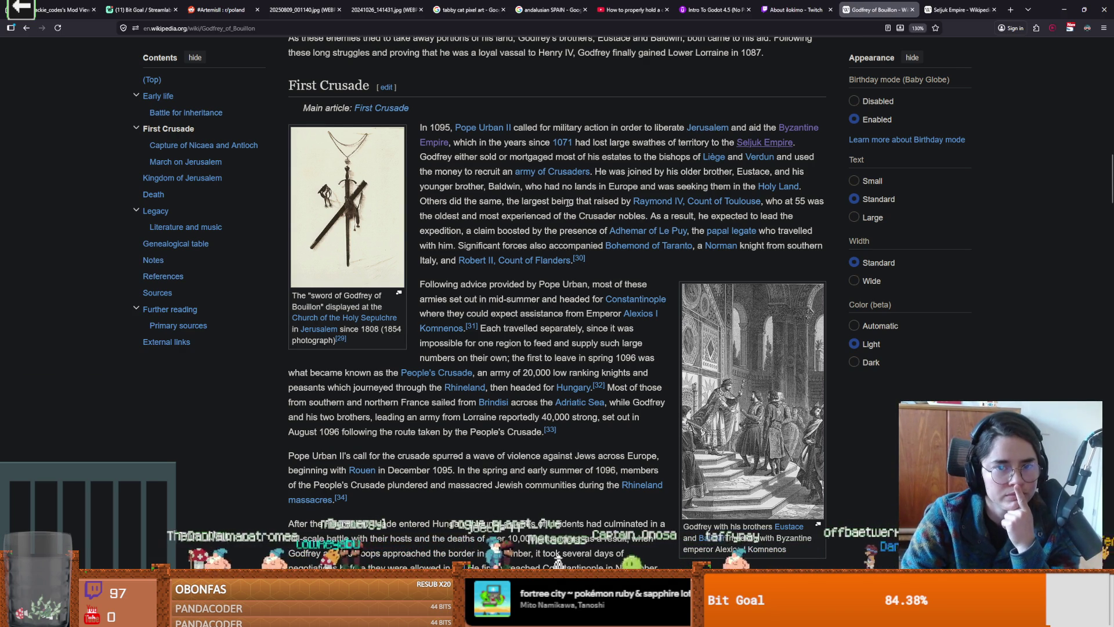
{"action": "scroll", "coordinate": [568, 203], "scroll_direction": "down", "scroll_amount": 3}
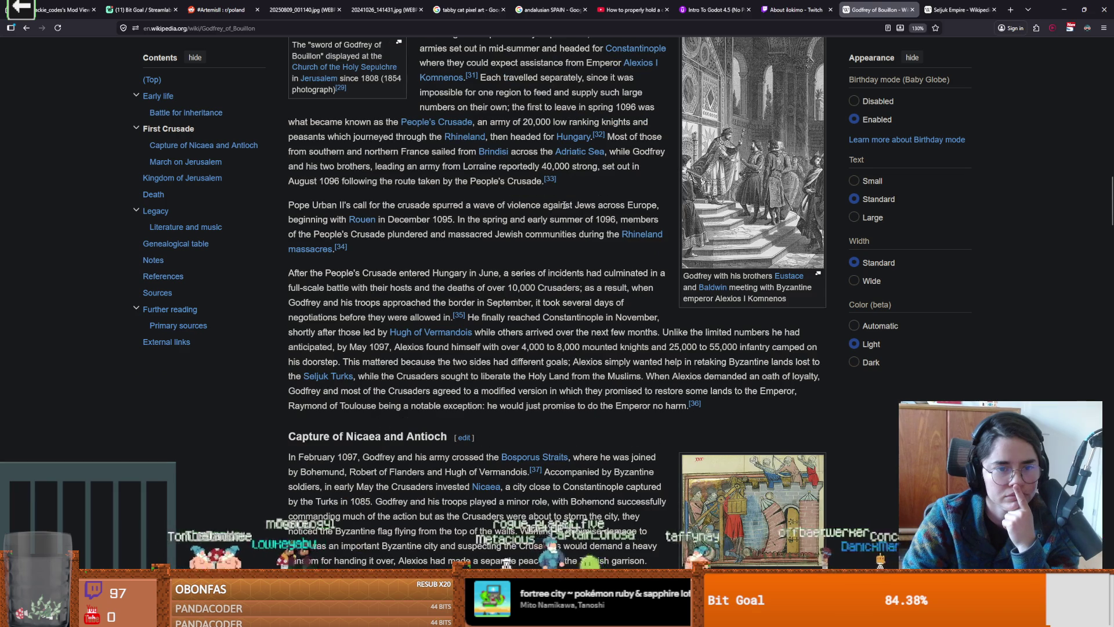
{"action": "scroll", "coordinate": [564, 205], "scroll_direction": "down", "scroll_amount": 3}
{"action": "scroll", "coordinate": [563, 206], "scroll_direction": "down", "scroll_amount": 4}
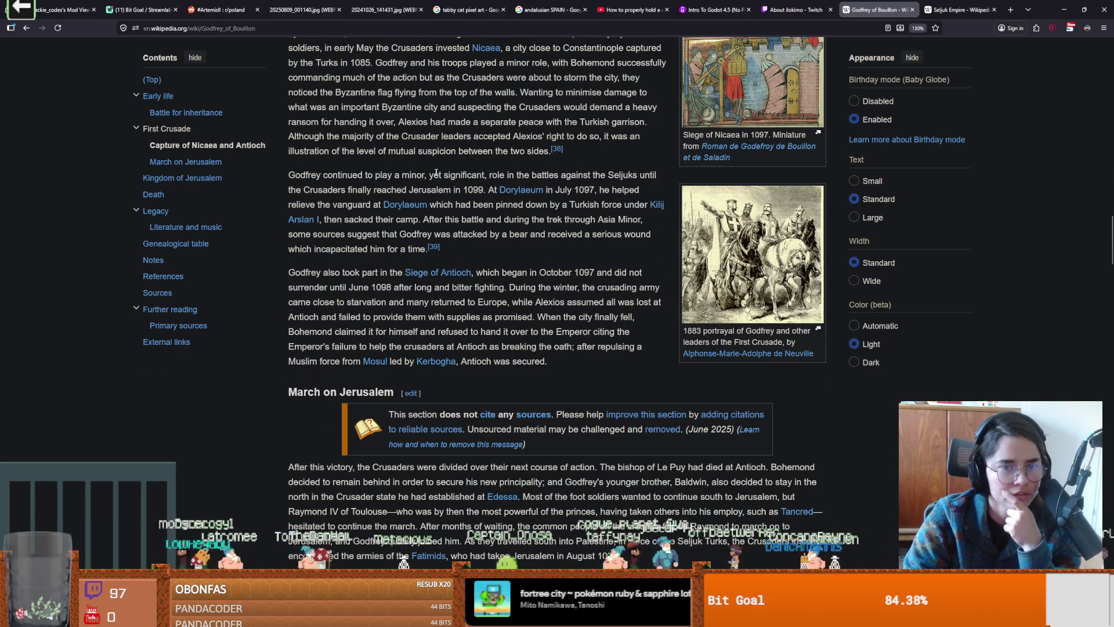
{"action": "scroll", "coordinate": [435, 173], "scroll_direction": "down", "scroll_amount": 4}
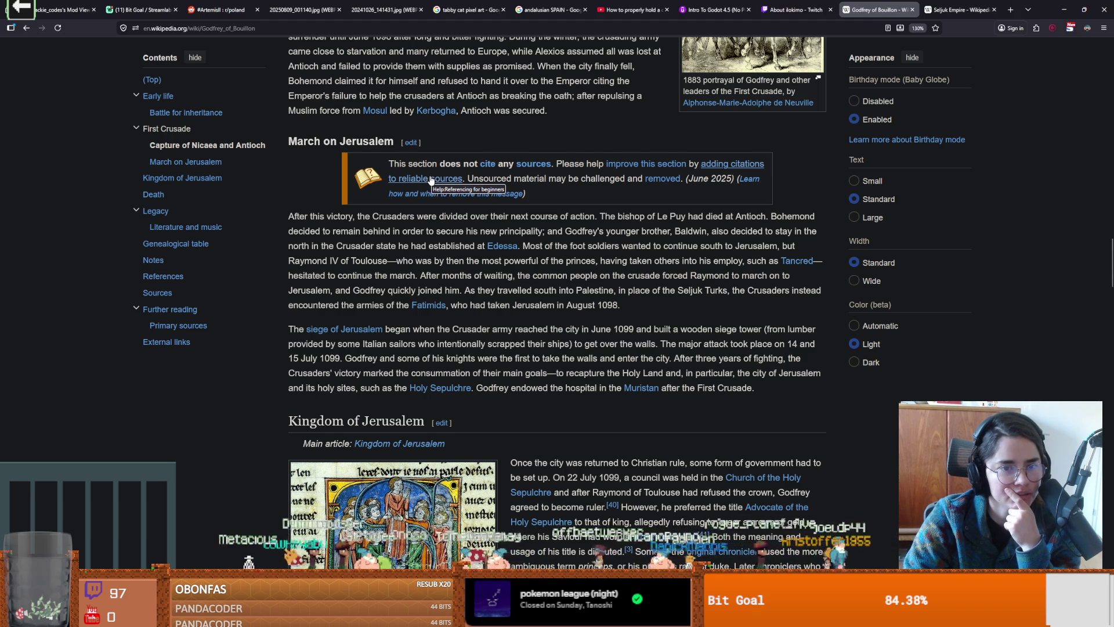
{"action": "scroll", "coordinate": [431, 181], "scroll_direction": "down", "scroll_amount": 5}
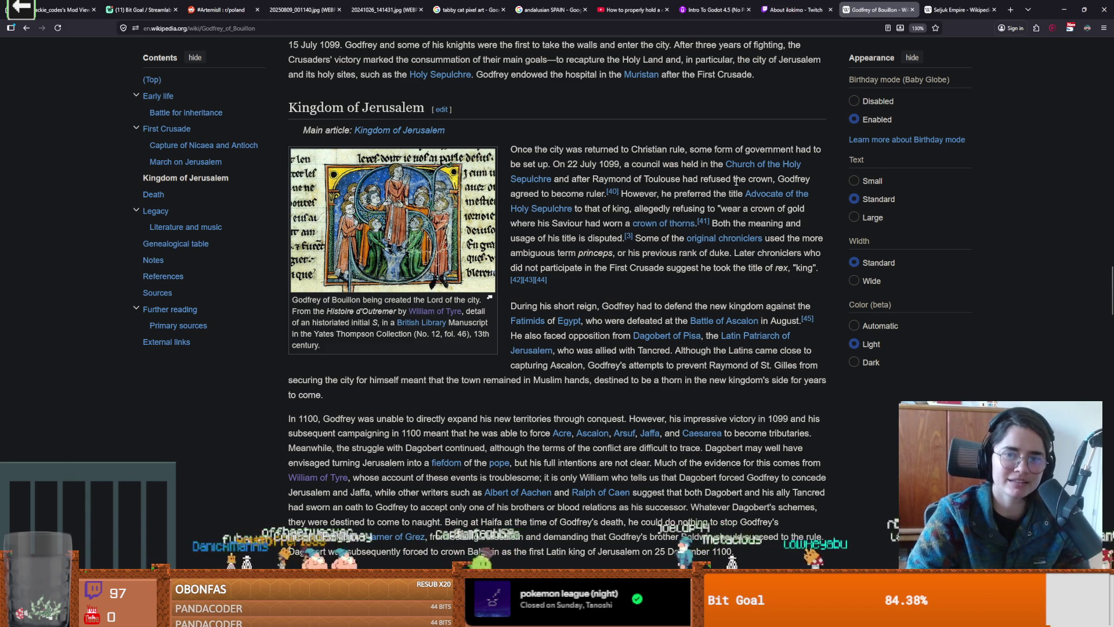
{"action": "mouse_move", "coordinate": [731, 179]}
{"action": "left_mouse_down"}
{"action": "mouse_move", "coordinate": [602, 193]}
{"action": "mouse_move", "coordinate": [617, 179]}
{"action": "mouse_move", "coordinate": [592, 179]}
{"action": "mouse_move", "coordinate": [702, 178]}
{"action": "mouse_move", "coordinate": [672, 179]}
{"action": "mouse_move", "coordinate": [682, 177]}
{"action": "left_mouse_up"}
{"action": "left_click", "coordinate": [592, 178]}
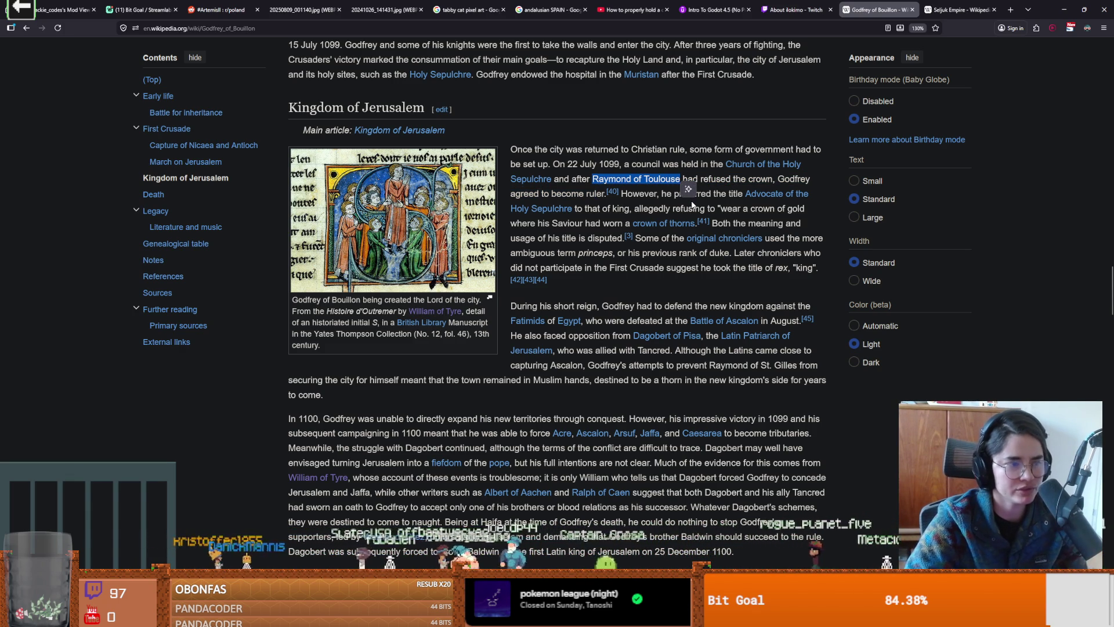
{"action": "left_click", "coordinate": [673, 194]}
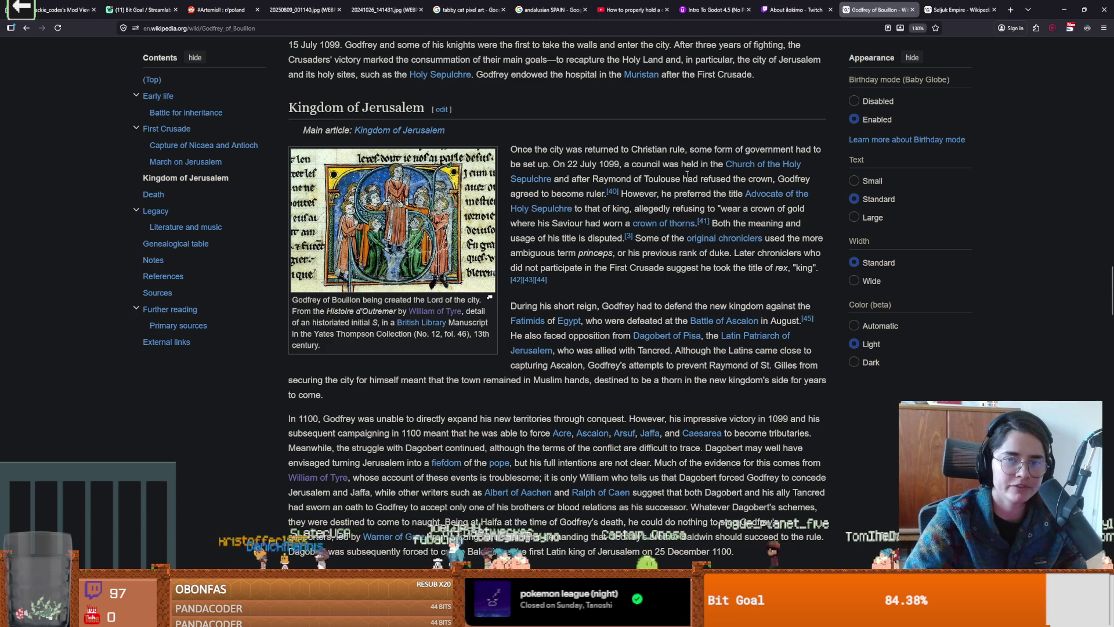
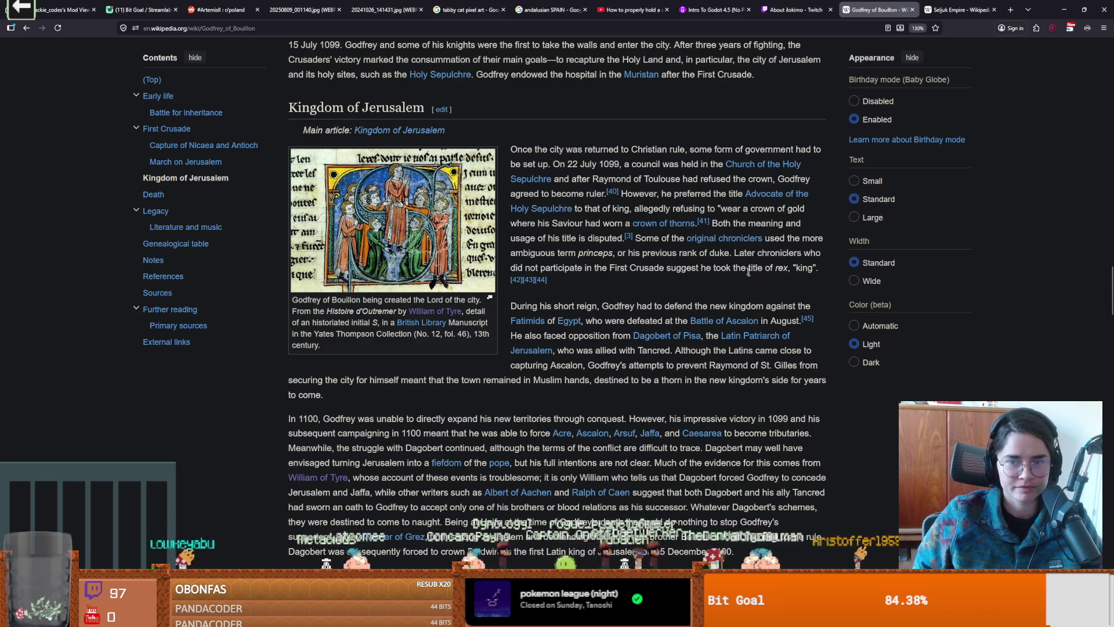
Step: Scroll the article past Kingdom of Jerusalem to the Death section on his July 1100 death
{"action": "scroll", "coordinate": [616, 322], "scroll_direction": "down", "scroll_amount": 1}
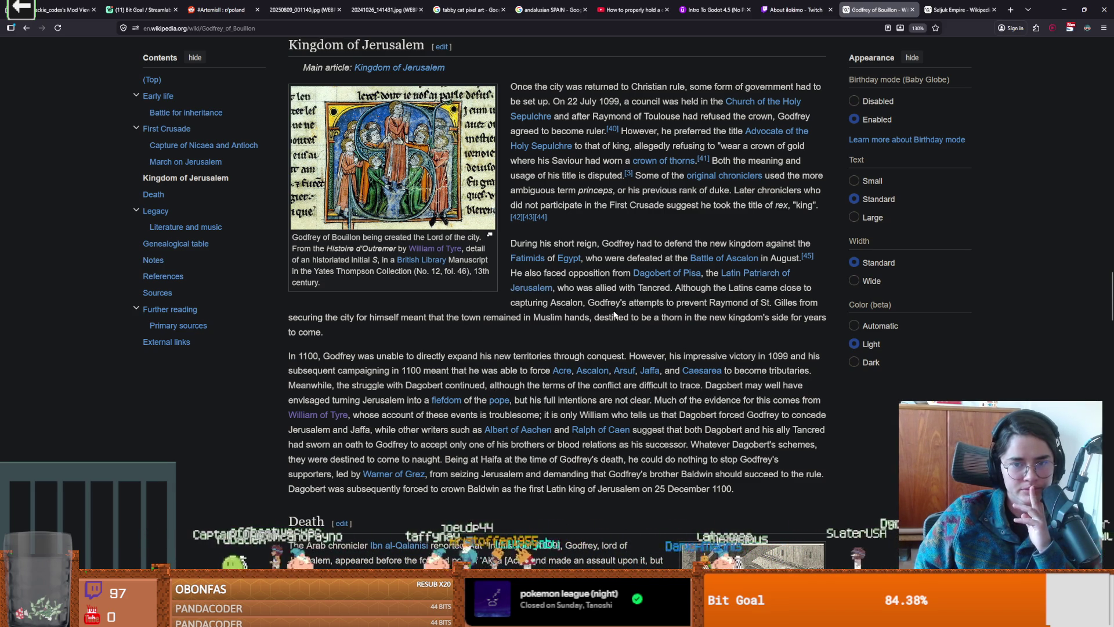
{"action": "scroll", "coordinate": [592, 332], "scroll_direction": "down", "scroll_amount": 1}
{"action": "scroll", "coordinate": [440, 331], "scroll_direction": "down", "scroll_amount": 1}
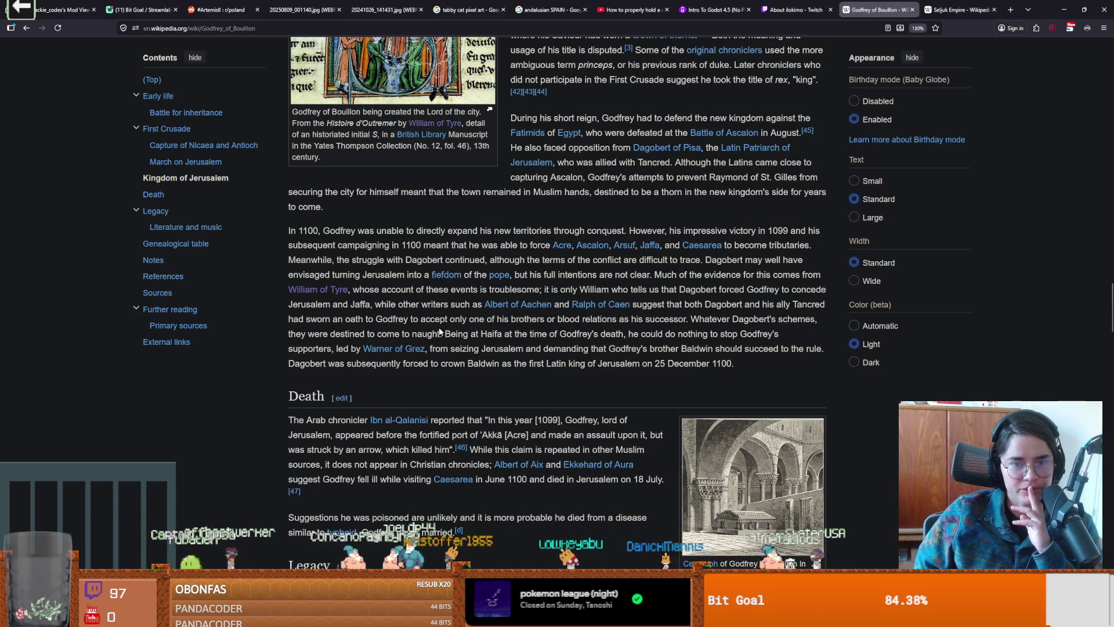
{"action": "scroll", "coordinate": [439, 331], "scroll_direction": "up", "scroll_amount": 1}
{"action": "scroll", "coordinate": [439, 327], "scroll_direction": "down", "scroll_amount": 1}
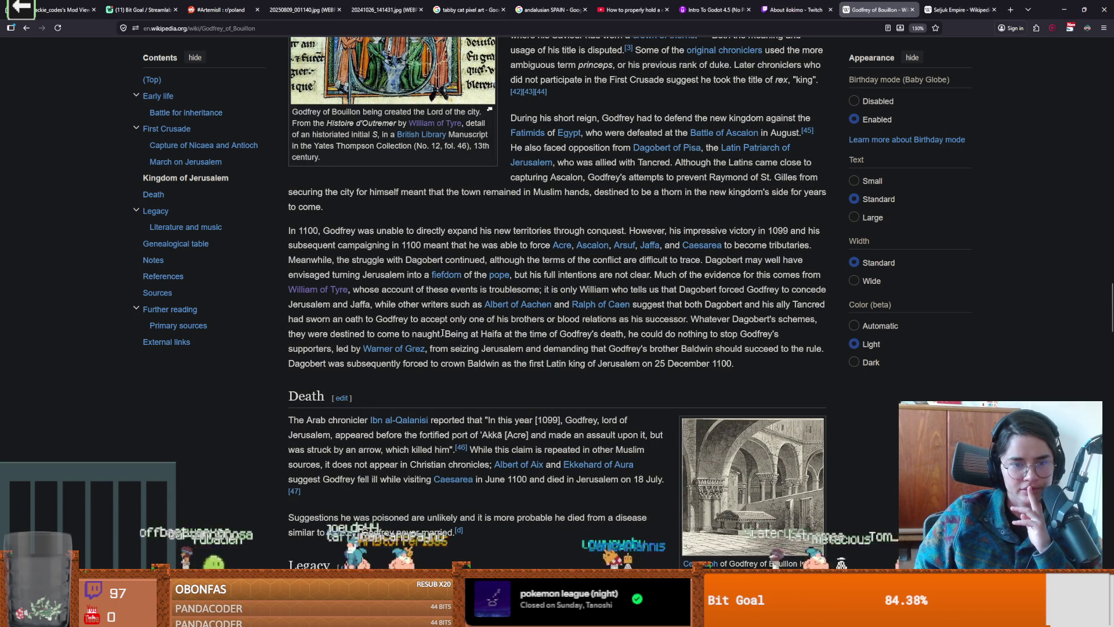
{"action": "scroll", "coordinate": [484, 345], "scroll_direction": "down", "scroll_amount": 2}
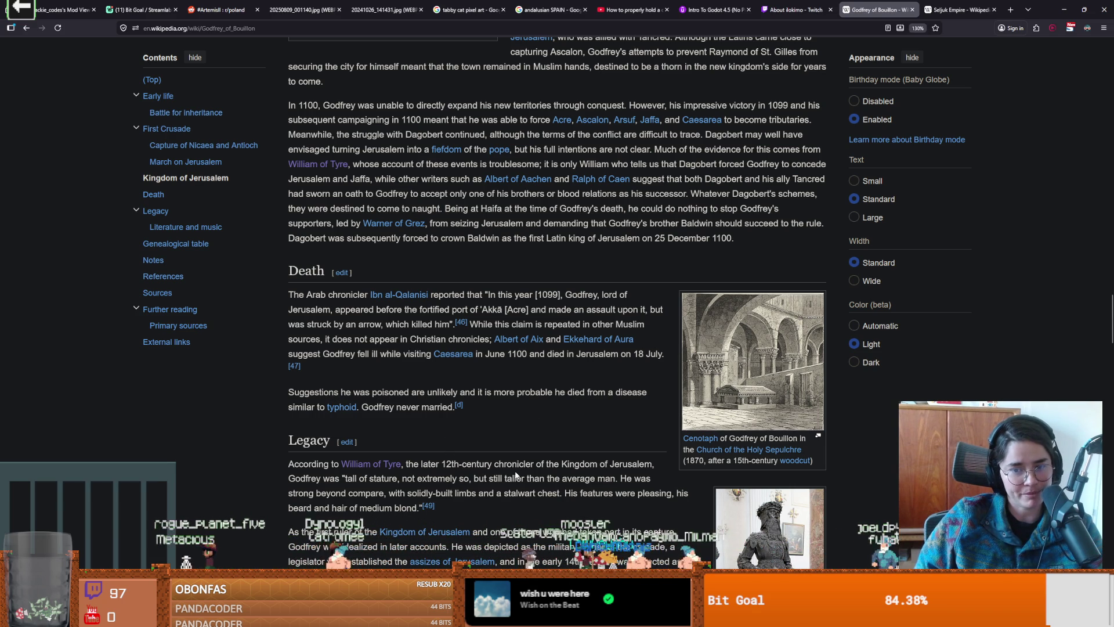
Step: Highlight the Legacy phrase 'According to William of Tyre', then clear the selection
{"action": "scroll", "coordinate": [578, 464], "scroll_direction": "up", "scroll_amount": 1}
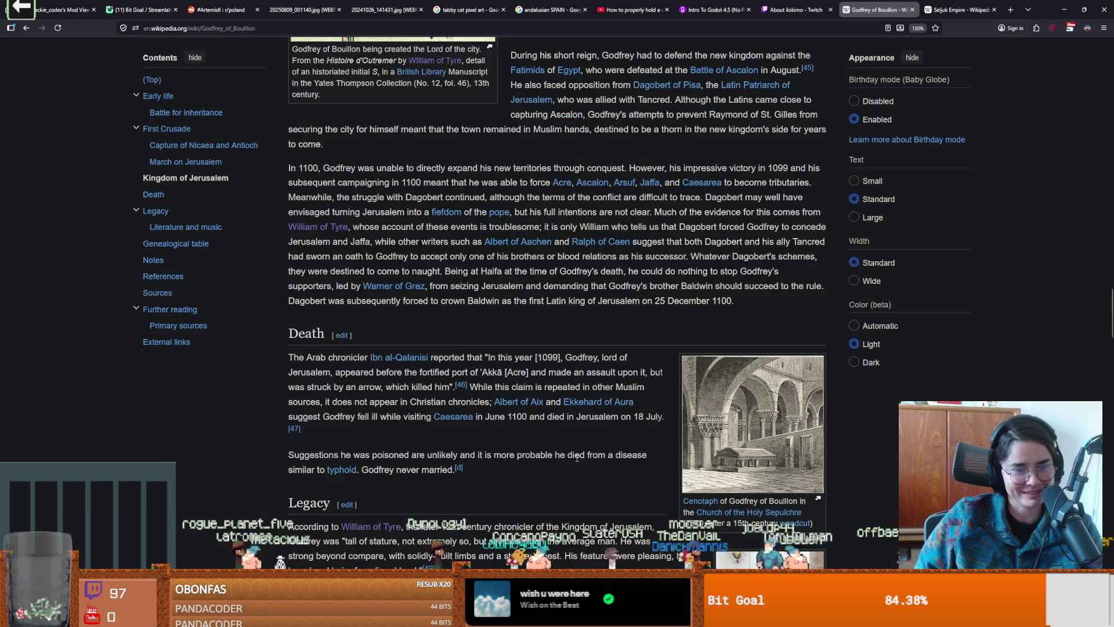
{"action": "scroll", "coordinate": [506, 444], "scroll_direction": "down", "scroll_amount": 4}
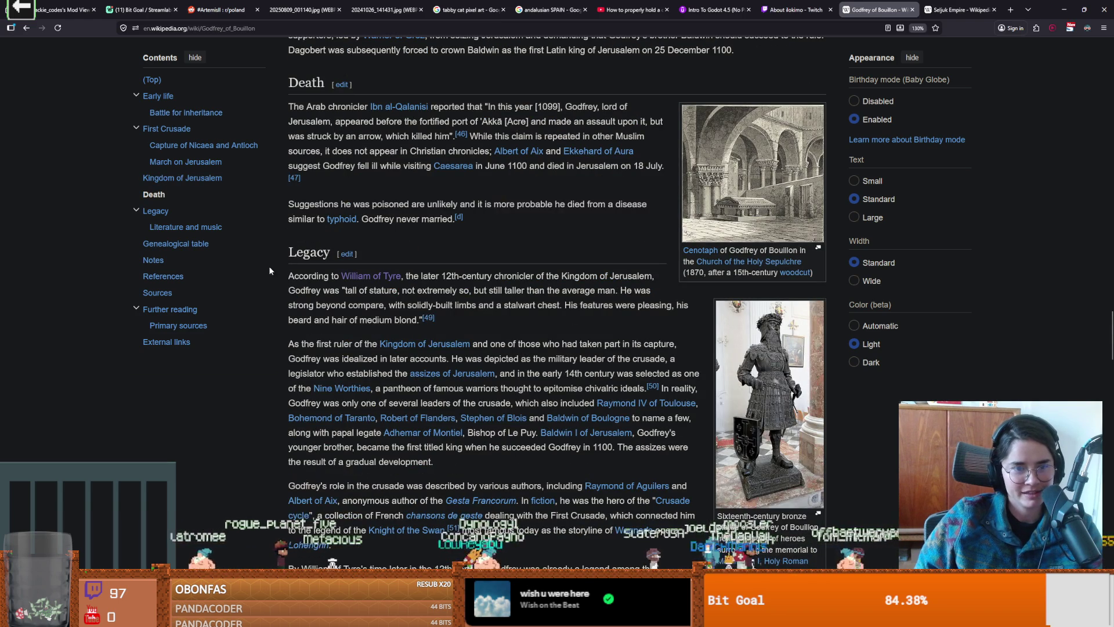
{"action": "mouse_move", "coordinate": [299, 276]}
{"action": "left_mouse_down"}
{"action": "mouse_move", "coordinate": [432, 277]}
{"action": "mouse_move", "coordinate": [408, 276]}
{"action": "left_mouse_up"}
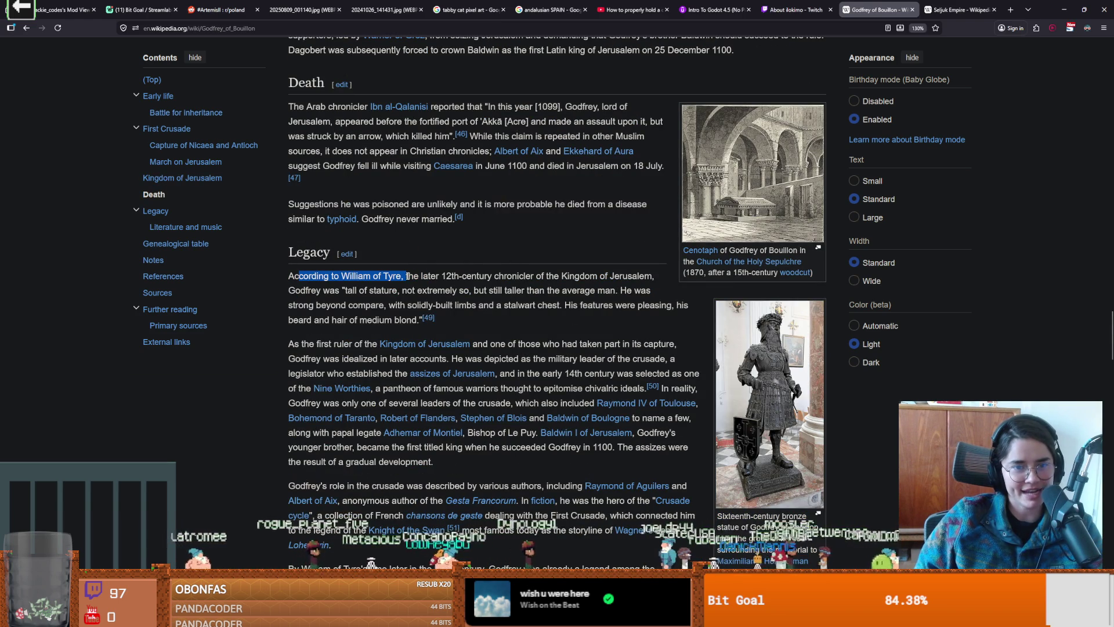
{"action": "left_click", "coordinate": [545, 329]}
Step: Scroll back up to the top of the article and minimize the browser
{"action": "scroll", "coordinate": [551, 348], "scroll_direction": "up", "scroll_amount": 15}
{"action": "scroll", "coordinate": [556, 356], "scroll_direction": "up", "scroll_amount": 20}
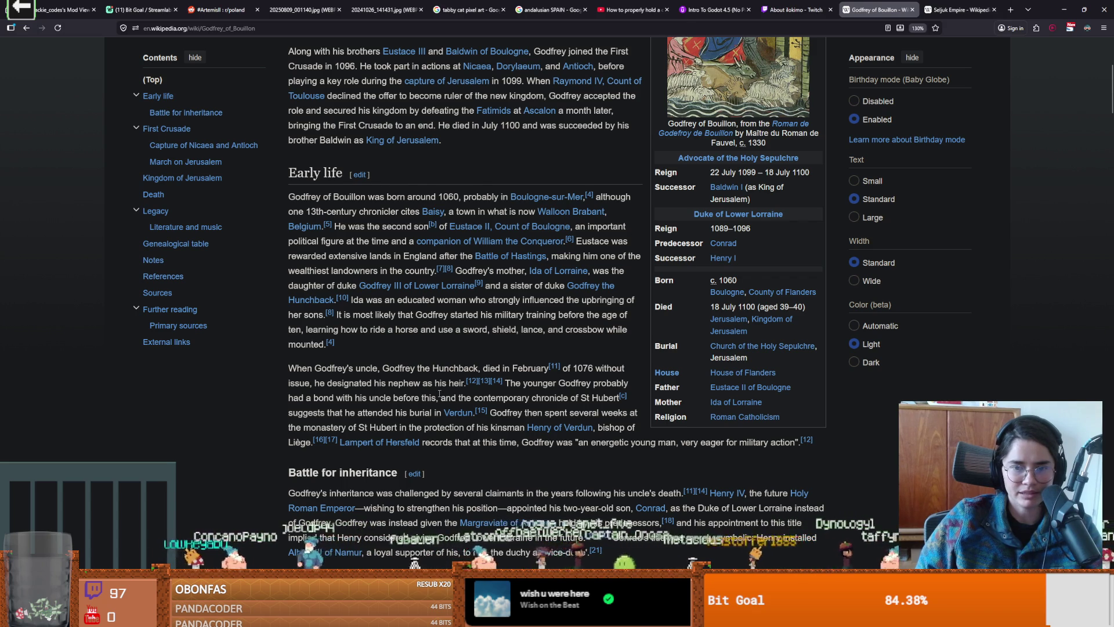
{"action": "scroll", "coordinate": [429, 360], "scroll_direction": "down", "scroll_amount": 5}
{"action": "scroll", "coordinate": [440, 393], "scroll_direction": "up", "scroll_amount": 4}
{"action": "scroll", "coordinate": [440, 393], "scroll_direction": "down", "scroll_amount": 7}
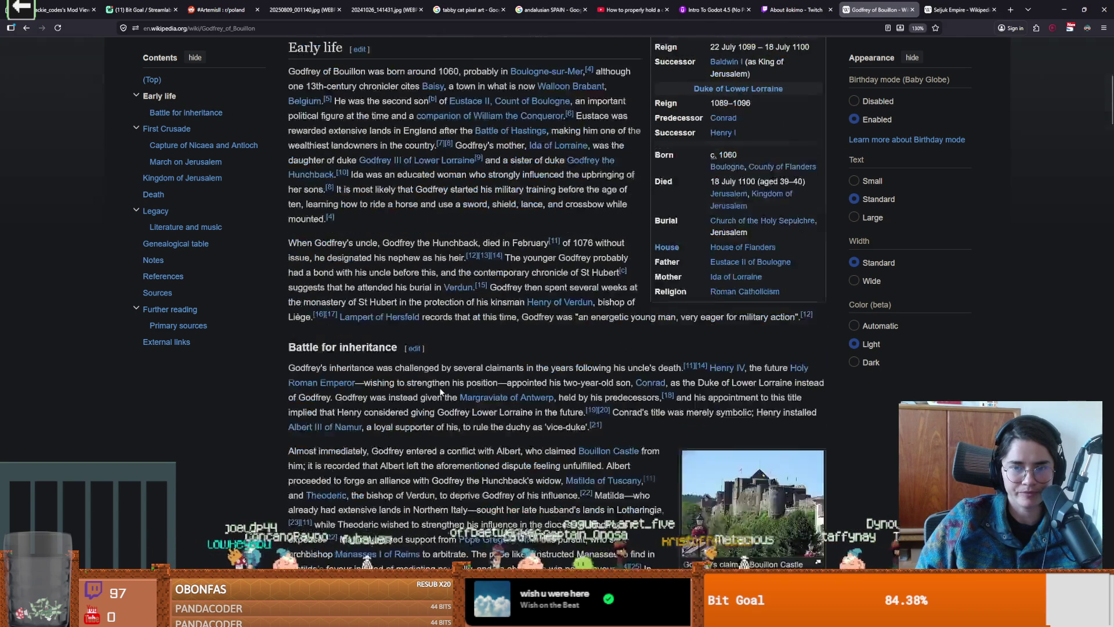
{"action": "scroll", "coordinate": [440, 389], "scroll_direction": "down", "scroll_amount": 1}
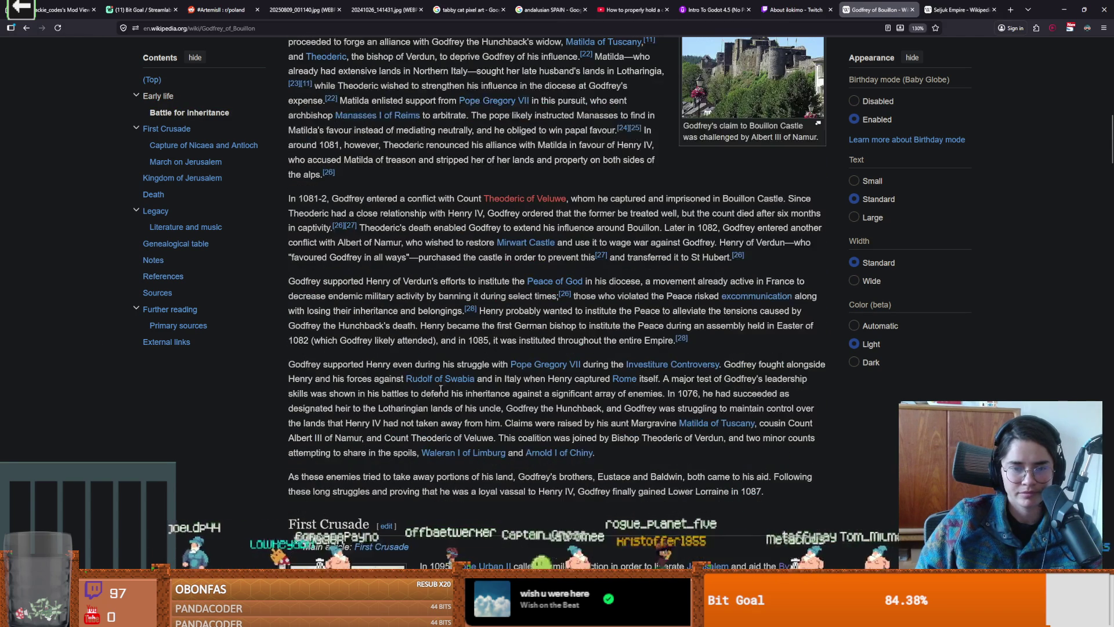
{"action": "scroll", "coordinate": [440, 393], "scroll_direction": "down", "scroll_amount": 6}
{"action": "mouse_move", "coordinate": [440, 392]}
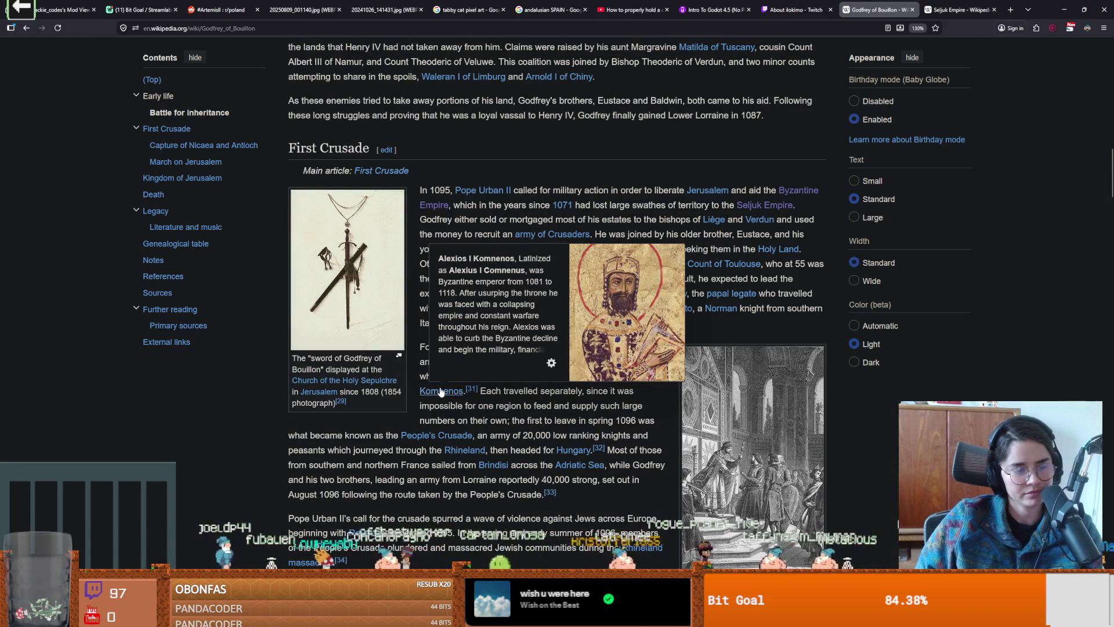
{"action": "scroll", "coordinate": [395, 389], "scroll_direction": "down", "scroll_amount": 8}
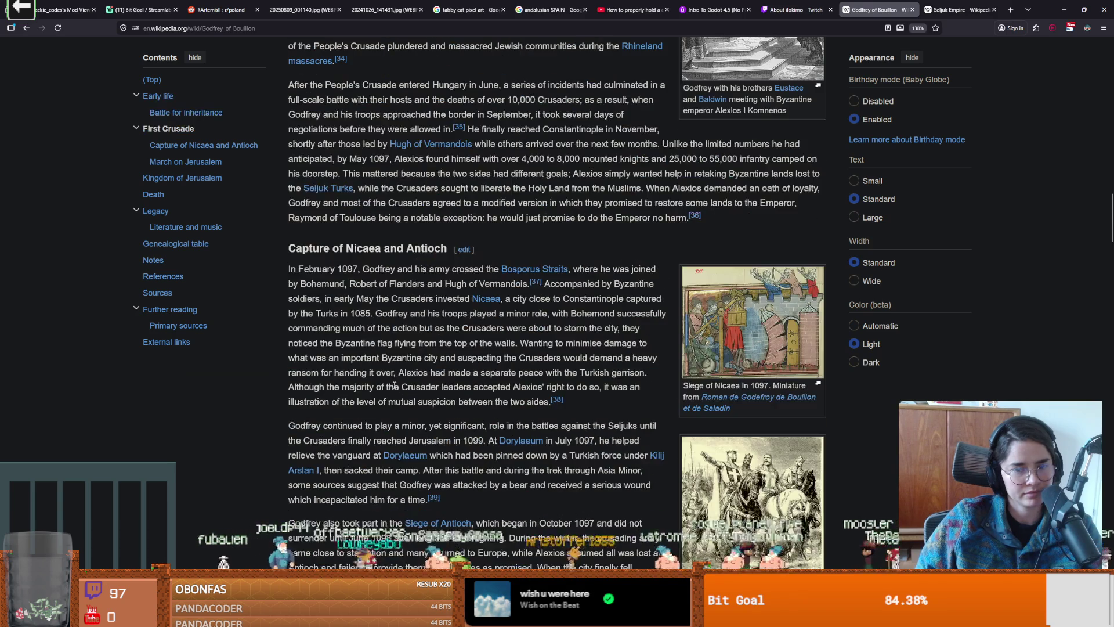
{"action": "scroll", "coordinate": [395, 385], "scroll_direction": "down", "scroll_amount": 5}
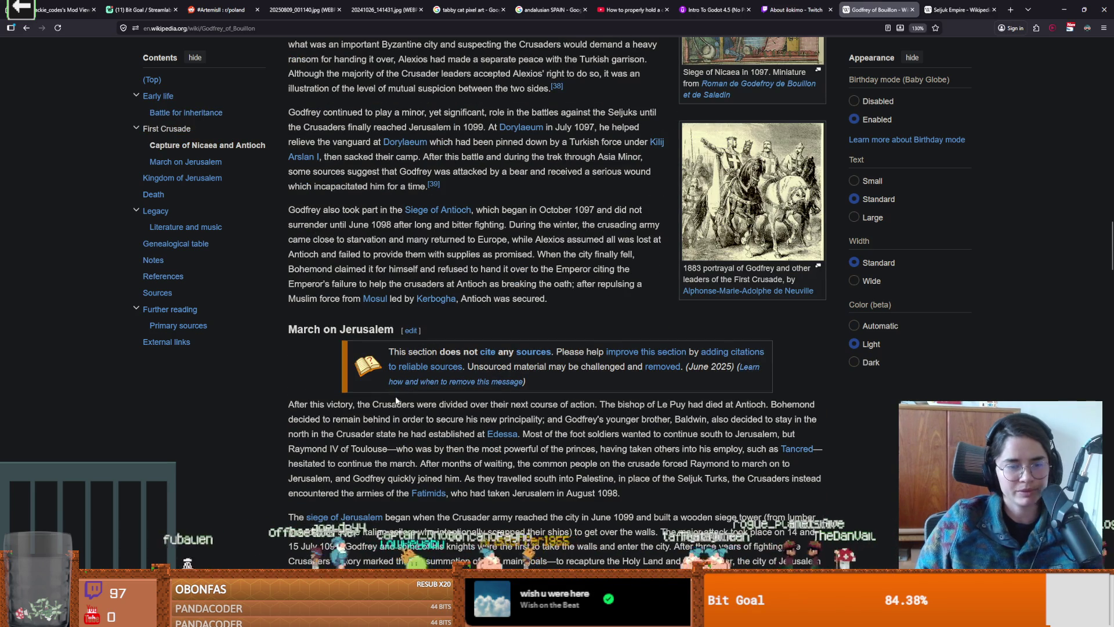
{"action": "scroll", "coordinate": [396, 385], "scroll_direction": "up", "scroll_amount": 3}
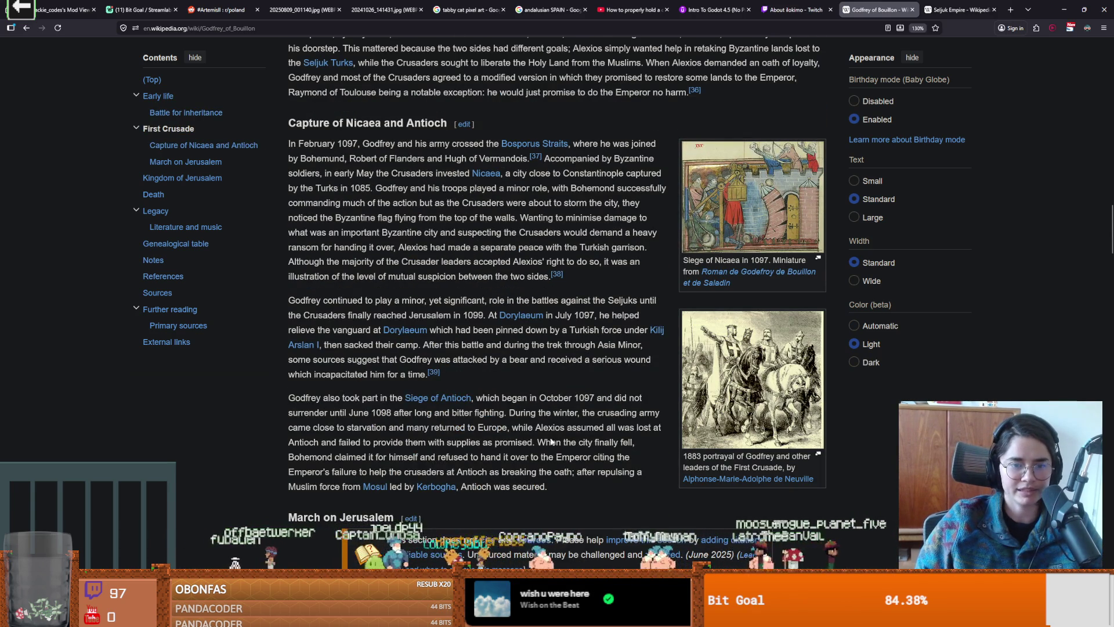
{"action": "scroll", "coordinate": [549, 398], "scroll_direction": "up", "scroll_amount": 12}
{"action": "scroll", "coordinate": [555, 456], "scroll_direction": "up", "scroll_amount": 12}
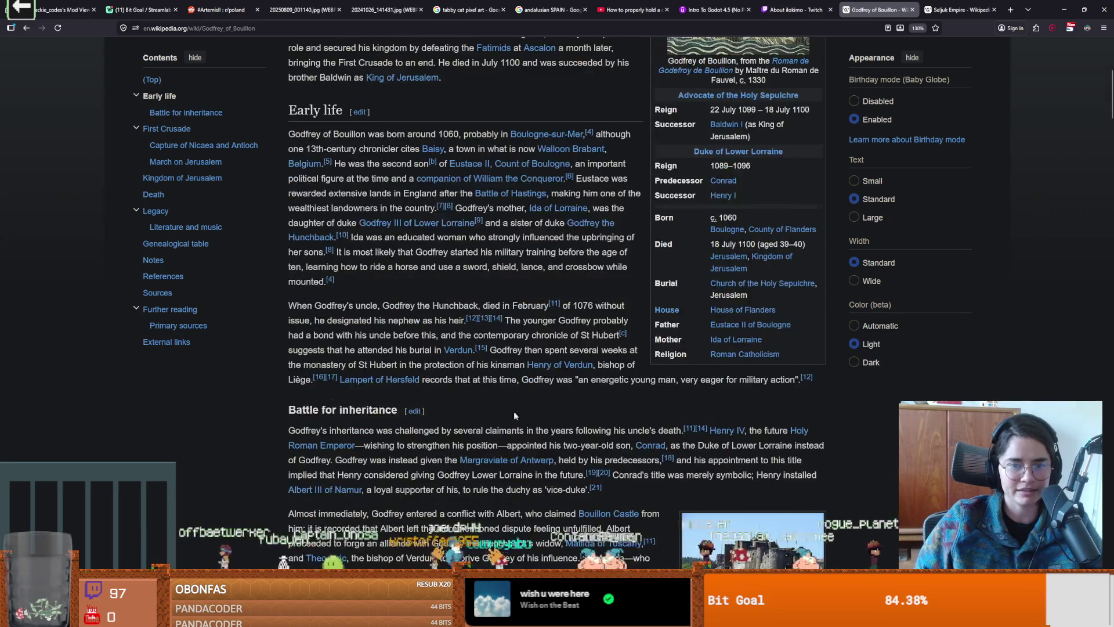
{"action": "scroll", "coordinate": [424, 257], "scroll_direction": "up", "scroll_amount": 3}
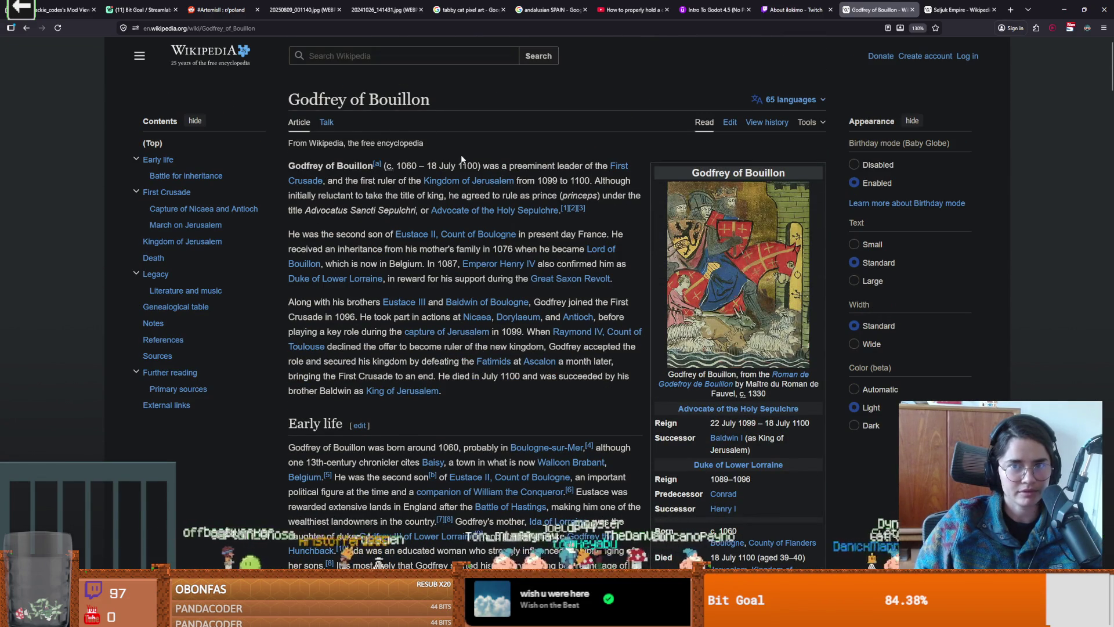
{"action": "left_click", "coordinate": [1064, 9]}
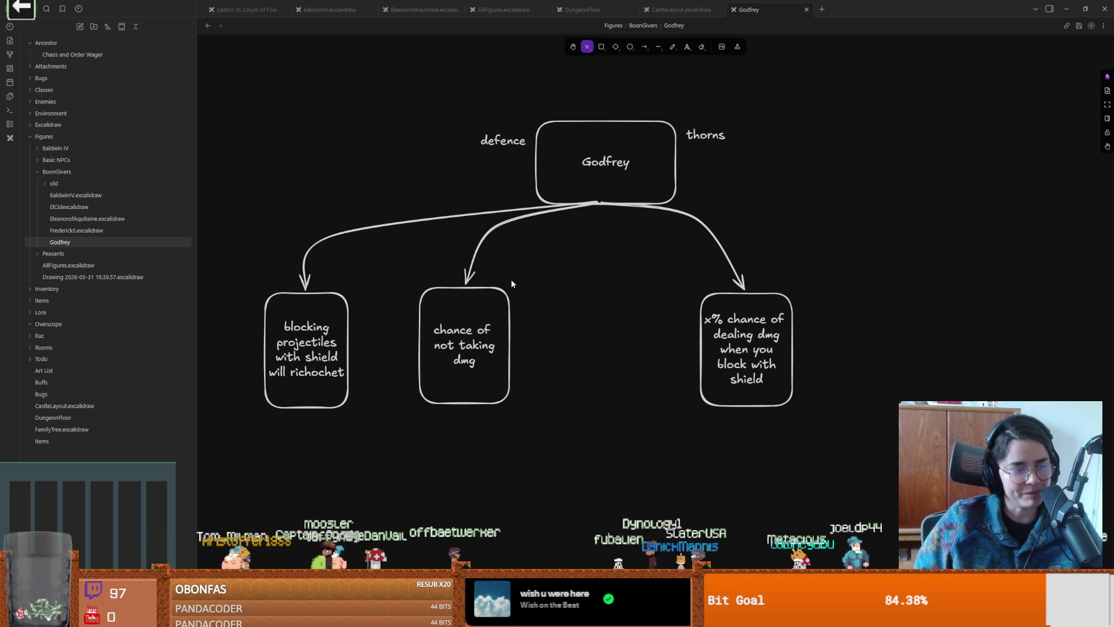
Step: Pan the boon diagram and inspect the arrow leading to the x% chance box
{"action": "left_click_drag", "start_coordinate": [481, 256], "coordinate": [409, 243]}
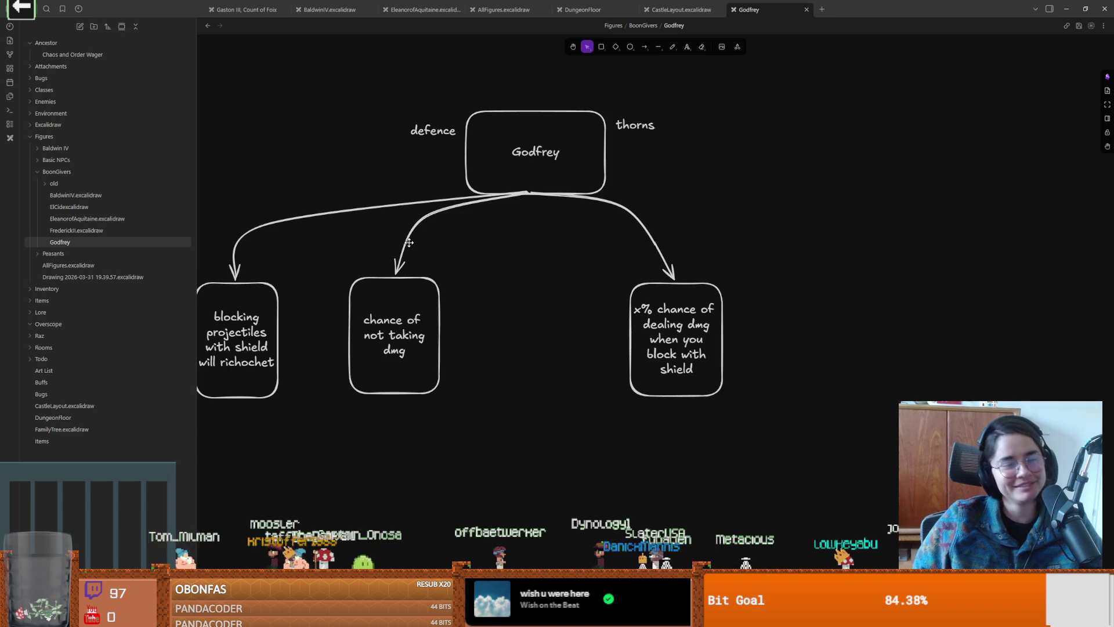
{"action": "left_click_drag", "start_coordinate": [492, 249], "coordinate": [550, 254]}
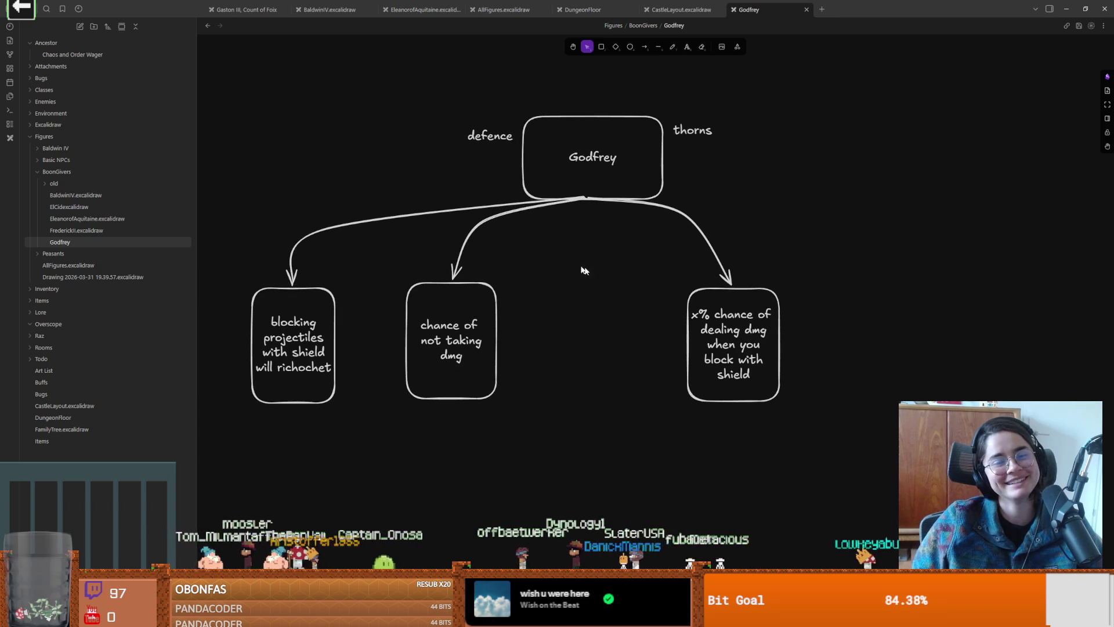
{"action": "left_click", "coordinate": [589, 198]}
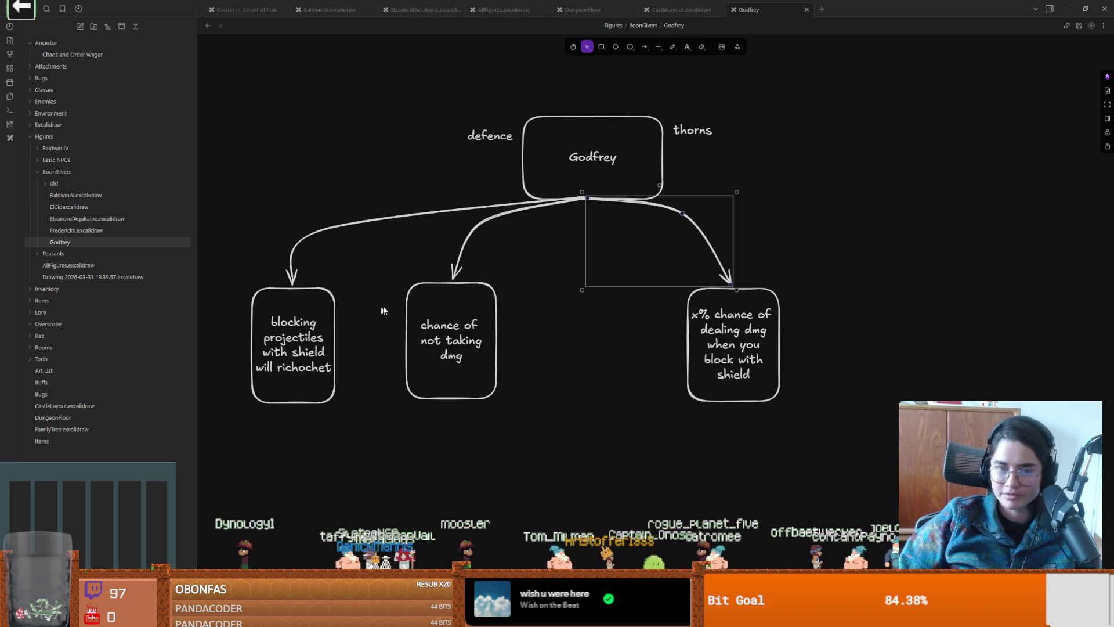
{"action": "left_click", "coordinate": [605, 348]}
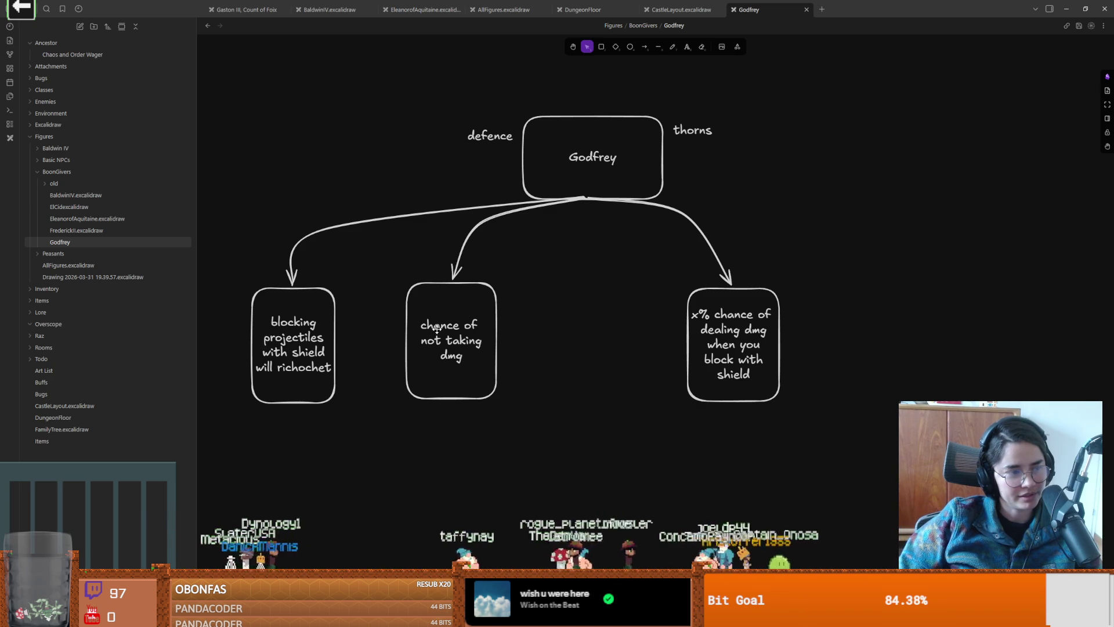
Step: Select every diagram element, then move the Obsidian window aside to reveal Godot
{"action": "scroll", "coordinate": [499, 340], "scroll_direction": "up", "scroll_amount": 1}
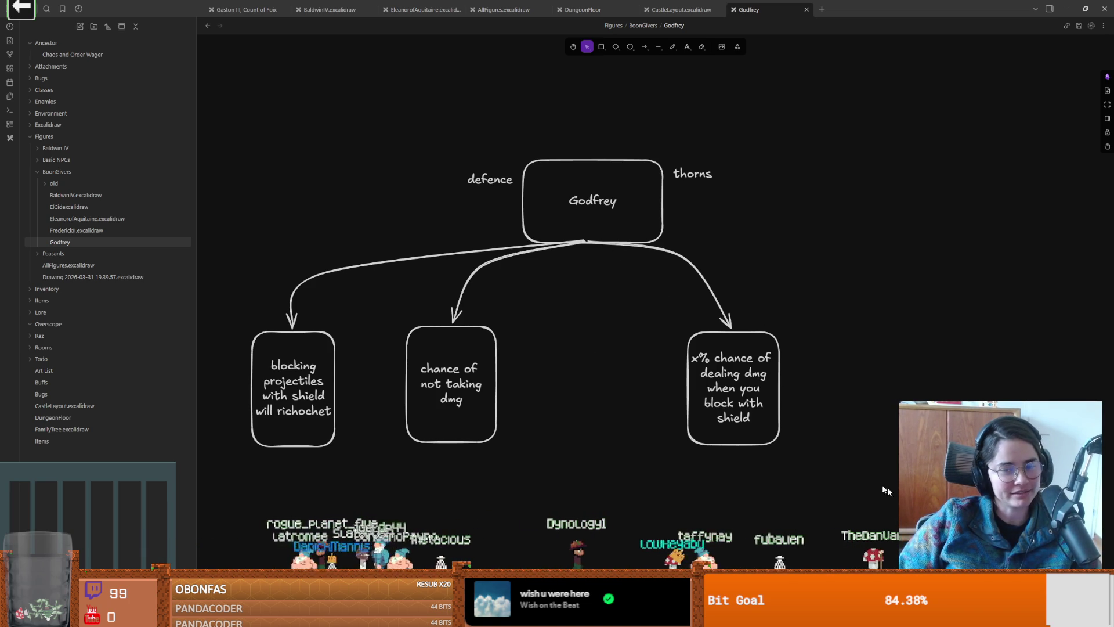
{"action": "mouse_move", "coordinate": [887, 487]}
{"action": "left_mouse_down"}
{"action": "mouse_move", "coordinate": [169, 184]}
{"action": "mouse_move", "coordinate": [162, 99]}
{"action": "mouse_move", "coordinate": [860, 304]}
{"action": "left_mouse_up"}
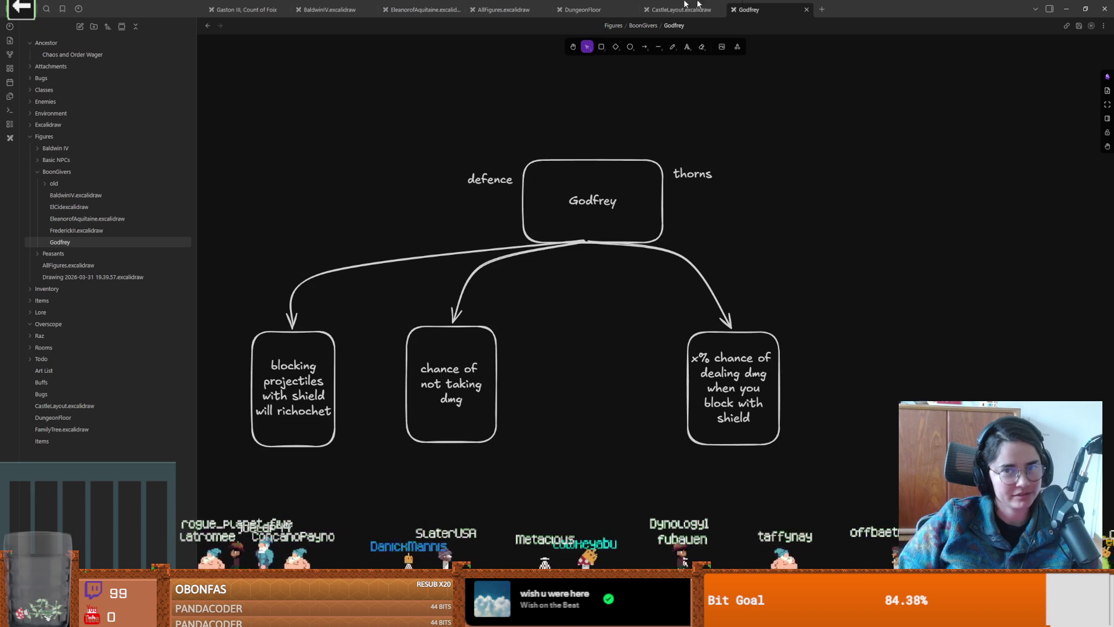
{"action": "left_click_drag", "start_coordinate": [1008, 83], "coordinate": [981, 76]}
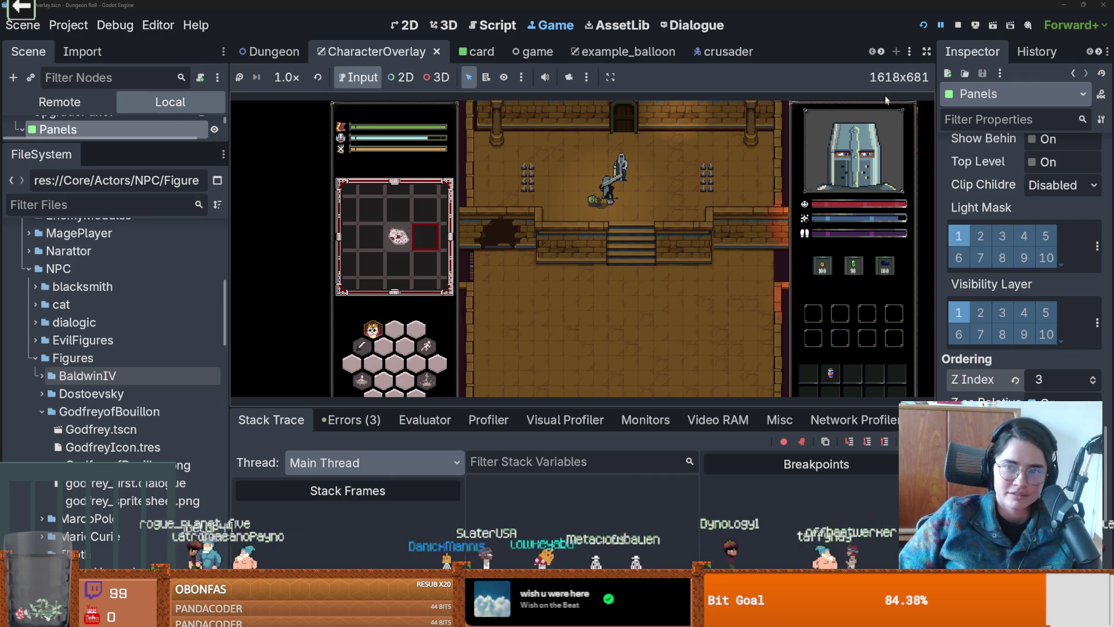
Step: Resume the game and inspect baldwin.png in BaldwinIV's sprites folder
{"action": "left_click", "coordinate": [940, 32]}
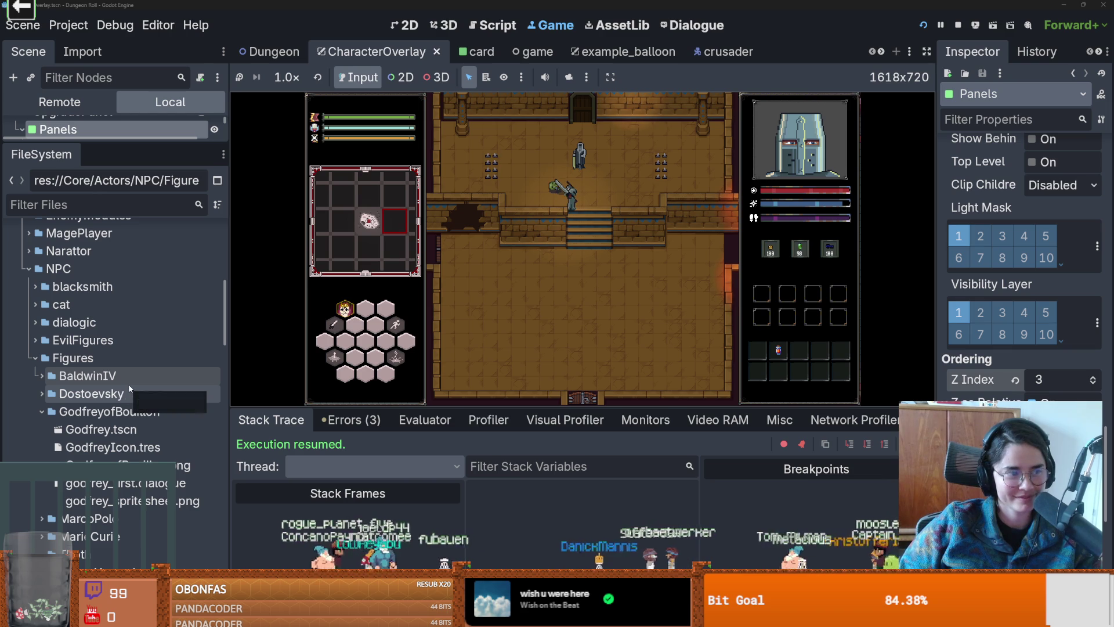
{"action": "left_click", "coordinate": [41, 375]}
{"action": "scroll", "coordinate": [96, 417], "scroll_direction": "down", "scroll_amount": 2}
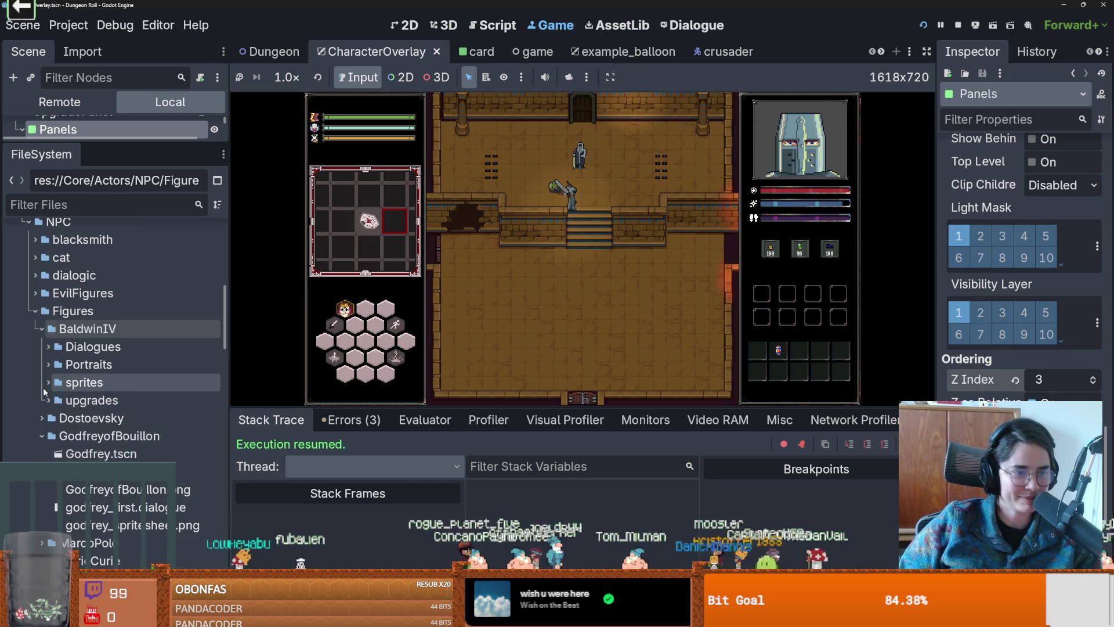
{"action": "double_click", "coordinate": [93, 383]}
{"action": "left_click", "coordinate": [97, 400]}
{"action": "left_click", "coordinate": [48, 378]}
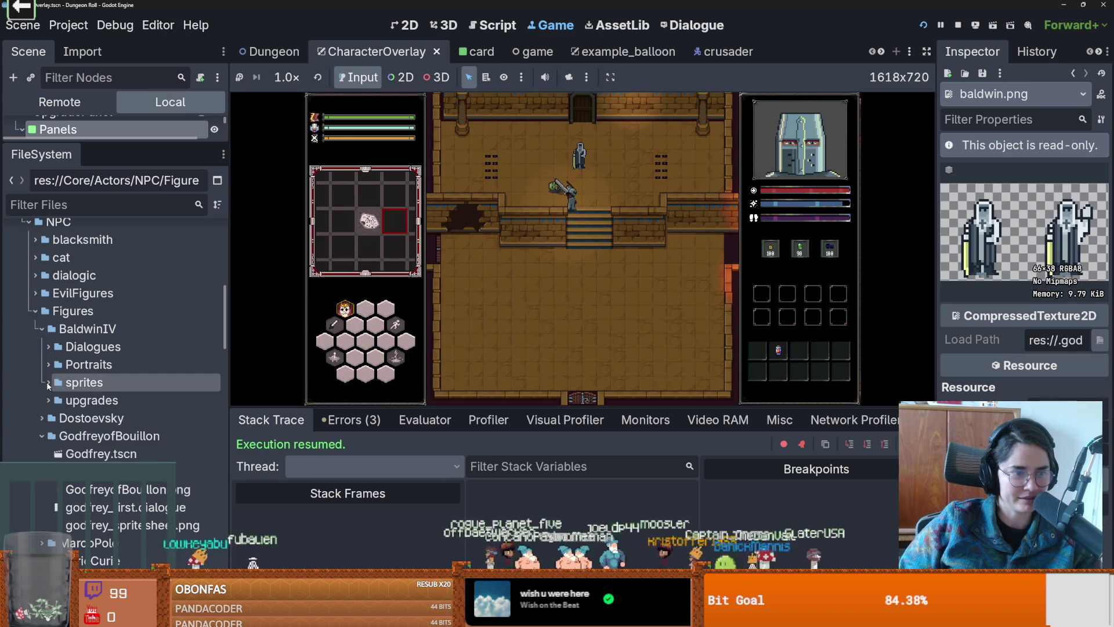
{"action": "left_click", "coordinate": [48, 378]}
Step: Browse the Portraits and Dialogues folders, then expand BaldwinIV's upgrades folder
{"action": "left_click", "coordinate": [48, 378]}
{"action": "left_click", "coordinate": [46, 378]}
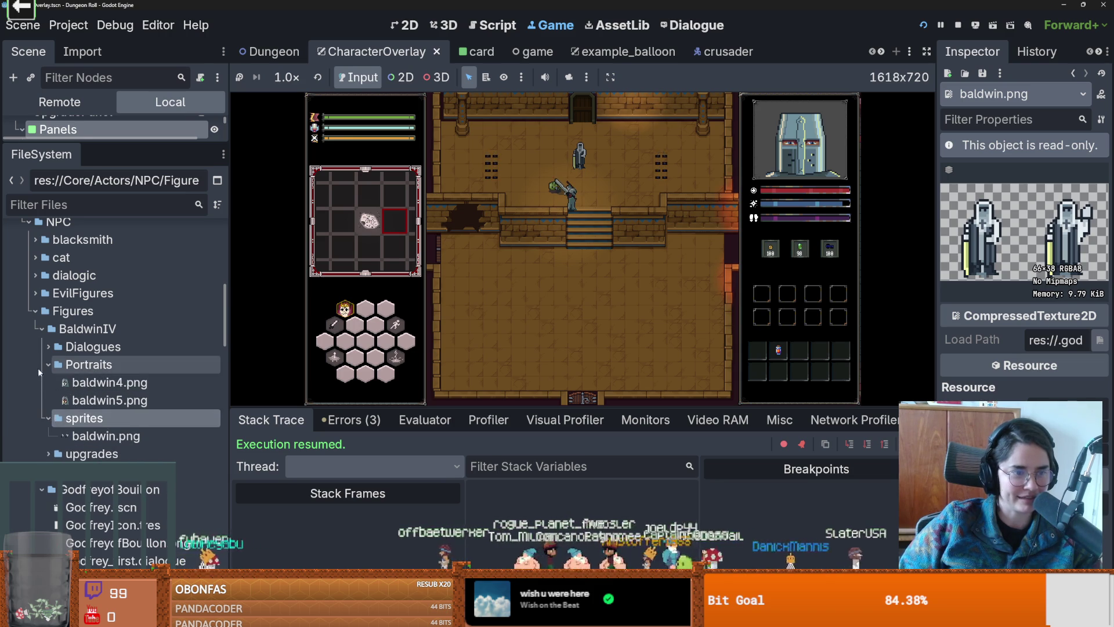
{"action": "left_click", "coordinate": [44, 378]}
{"action": "left_click", "coordinate": [48, 347]}
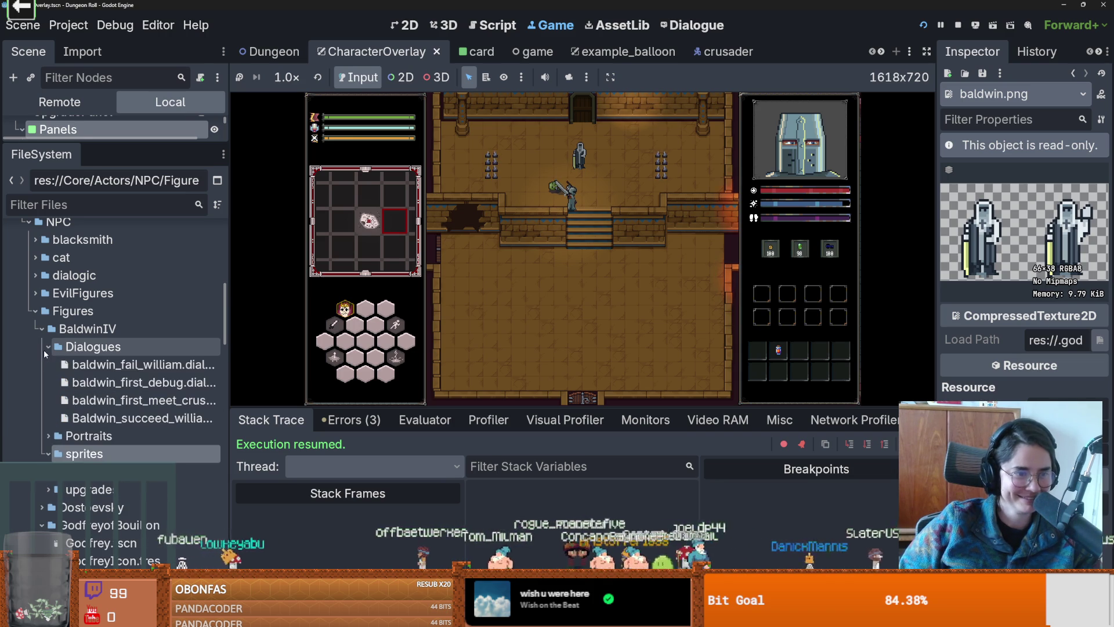
{"action": "left_click", "coordinate": [49, 454]}
{"action": "scroll", "coordinate": [49, 458], "scroll_direction": "down", "scroll_amount": 2}
{"action": "left_click", "coordinate": [49, 424]}
{"action": "scroll", "coordinate": [87, 406], "scroll_direction": "down", "scroll_amount": 4}
Step: Preview the card template and baldwin_upgrade_sheet, then show the sheet in File Manager
{"action": "left_click", "coordinate": [90, 386]}
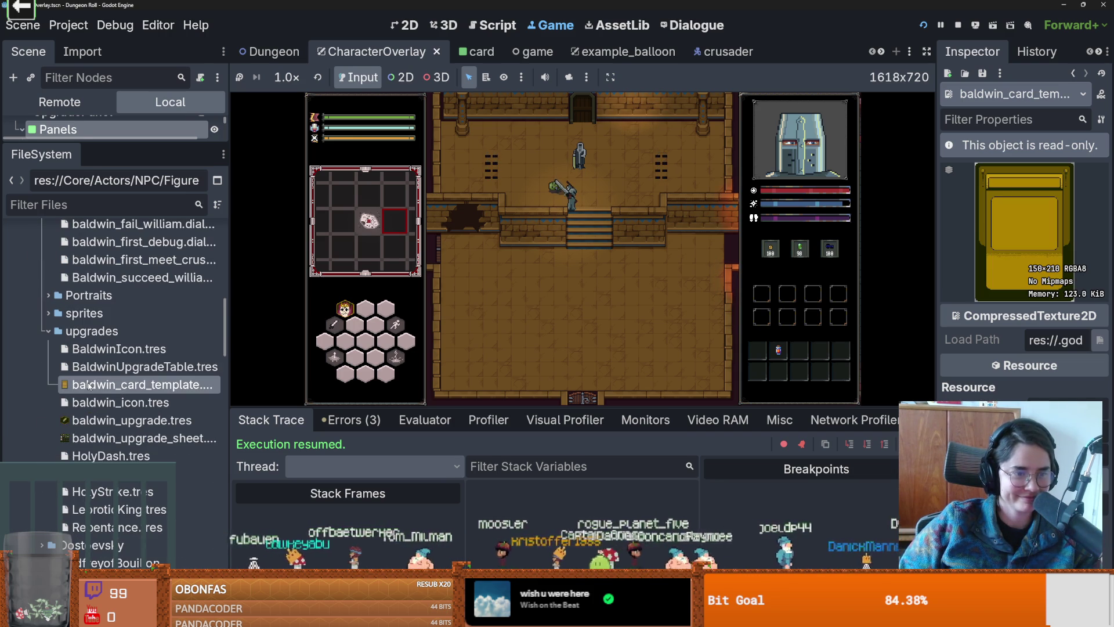
{"action": "right_click", "coordinate": [123, 391]}
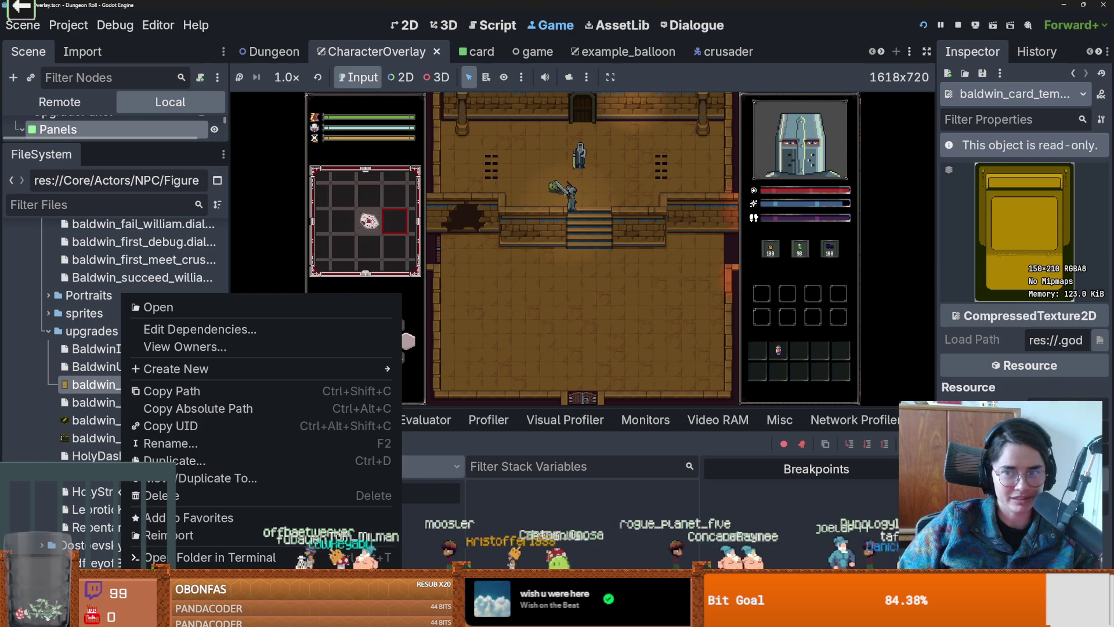
{"action": "left_click", "coordinate": [106, 381]}
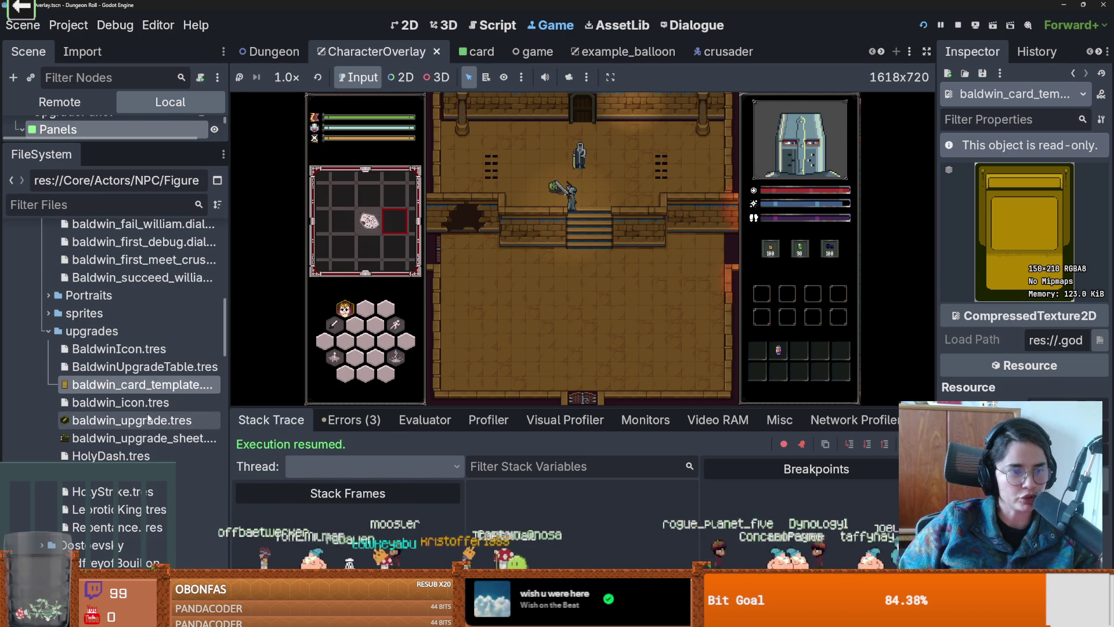
{"action": "left_click", "coordinate": [102, 444]}
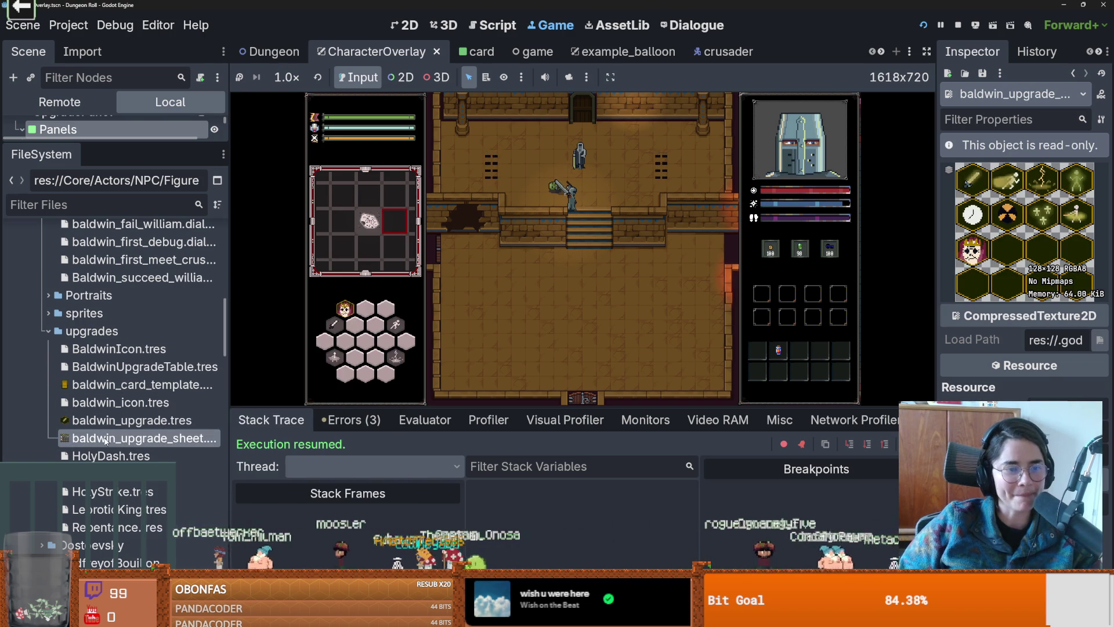
{"action": "right_click", "coordinate": [102, 444]}
{"action": "left_click", "coordinate": [168, 575]}
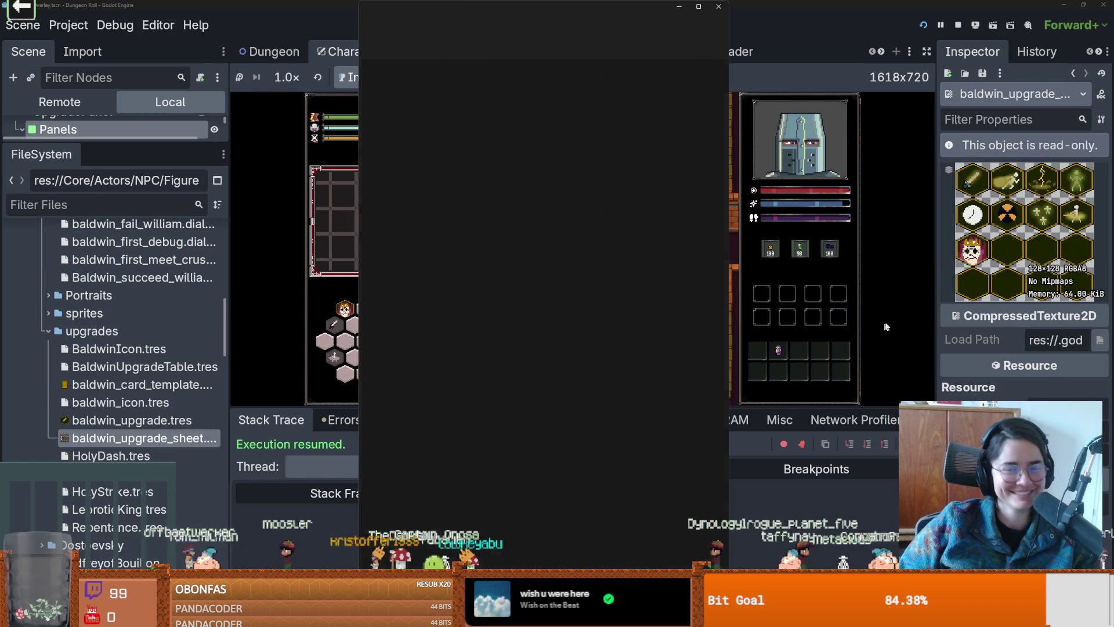
Step: Close Explorer, return to baldwin_upgrade_sheet.aseprite in Aseprite, and open the File menu
{"action": "key", "text": "alt+F4"}
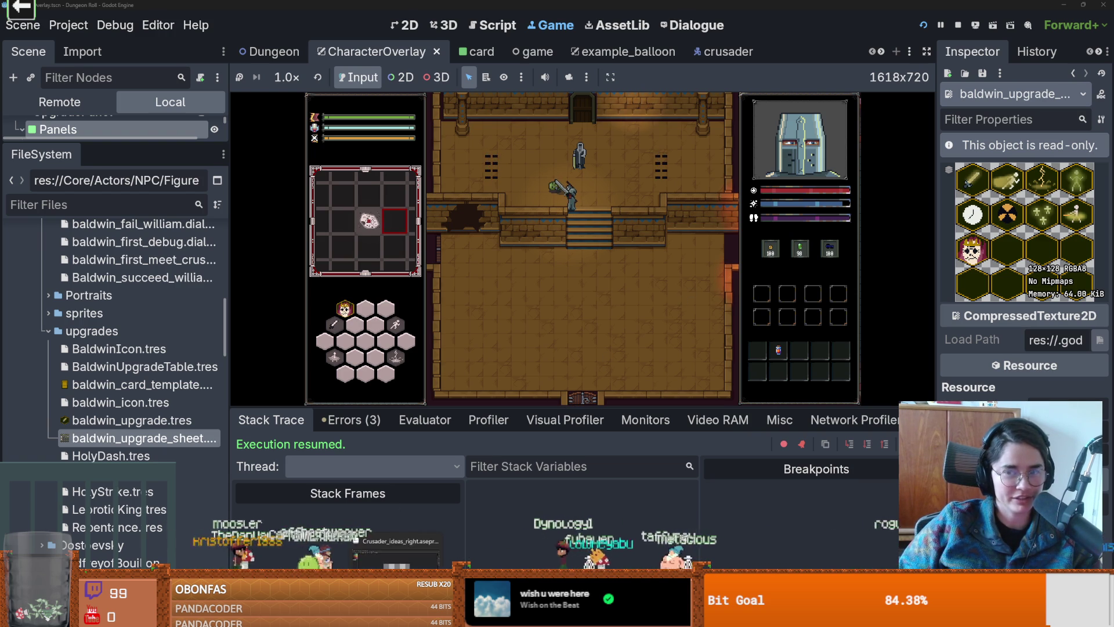
{"action": "key", "text": "alt+Tab"}
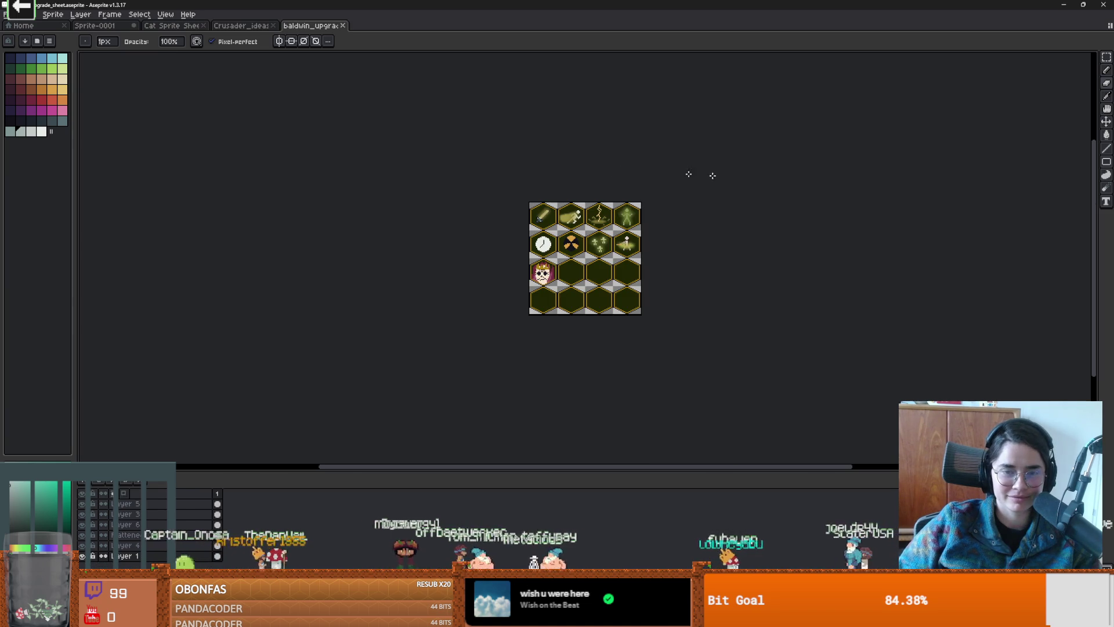
{"action": "scroll", "coordinate": [689, 174], "scroll_direction": "up", "scroll_amount": 2}
{"action": "scroll", "coordinate": [689, 175], "scroll_direction": "down", "scroll_amount": 1}
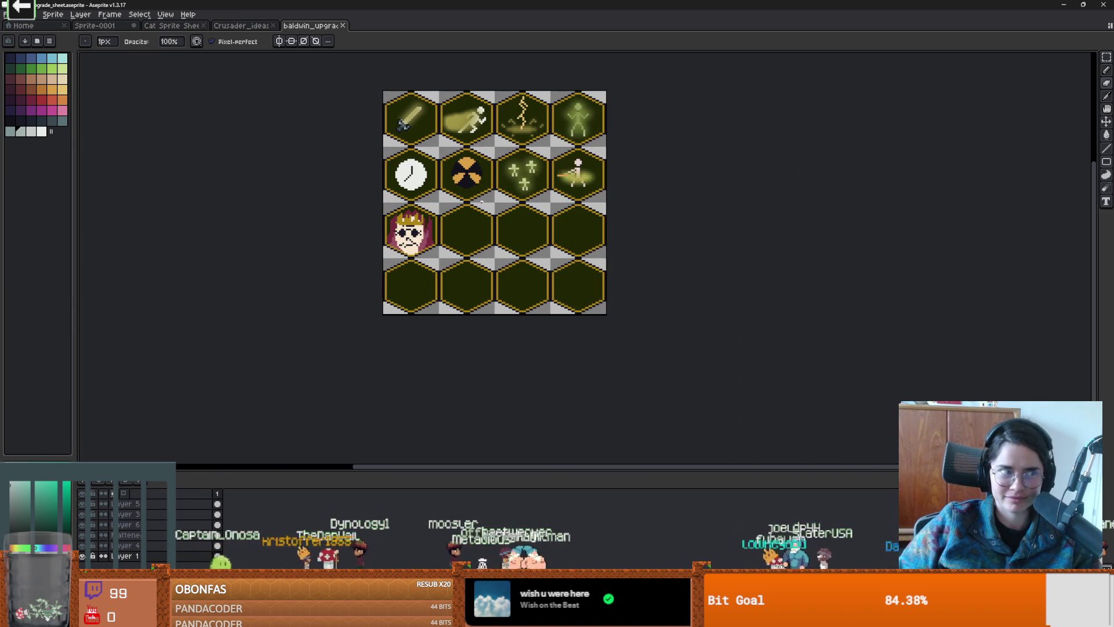
{"action": "left_click", "coordinate": [11, 16]}
Step: Save the sheet as godfrey_upgrade_sheet.aseprite in the Figures/GodfreyofBouillon folder
{"action": "key", "text": "Return"}
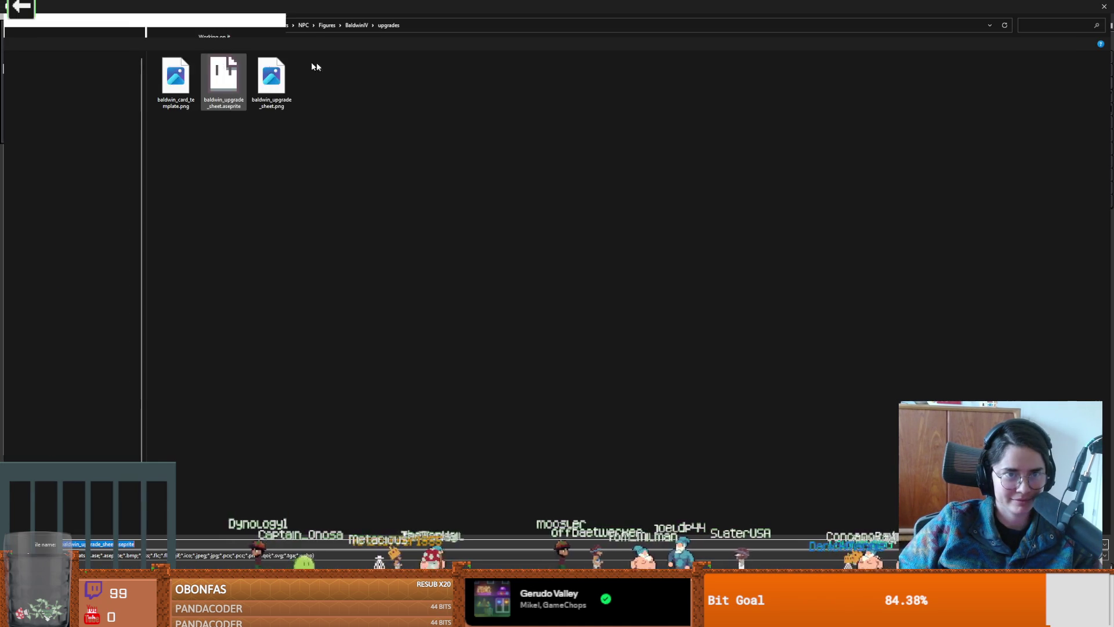
{"action": "left_click", "coordinate": [357, 25]}
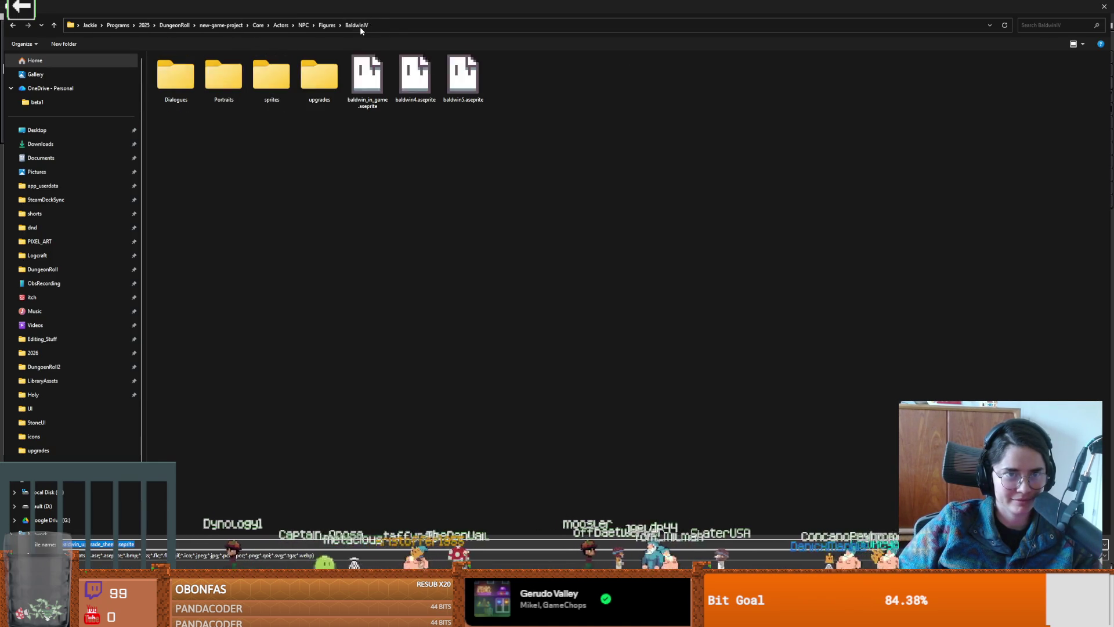
{"action": "left_click", "coordinate": [327, 25]}
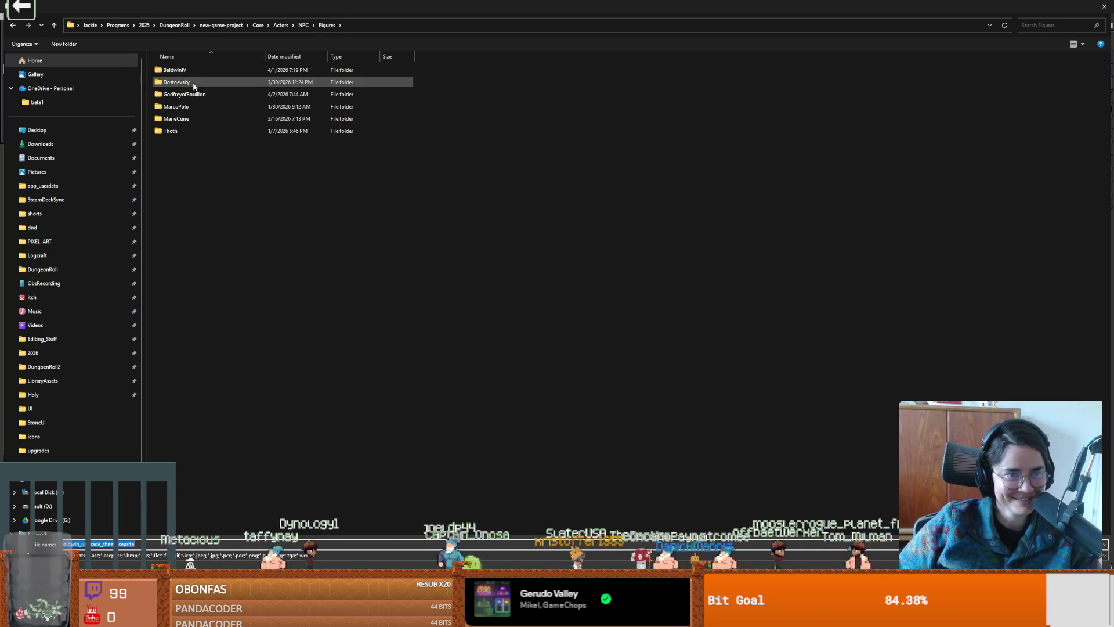
{"action": "double_click", "coordinate": [185, 94]}
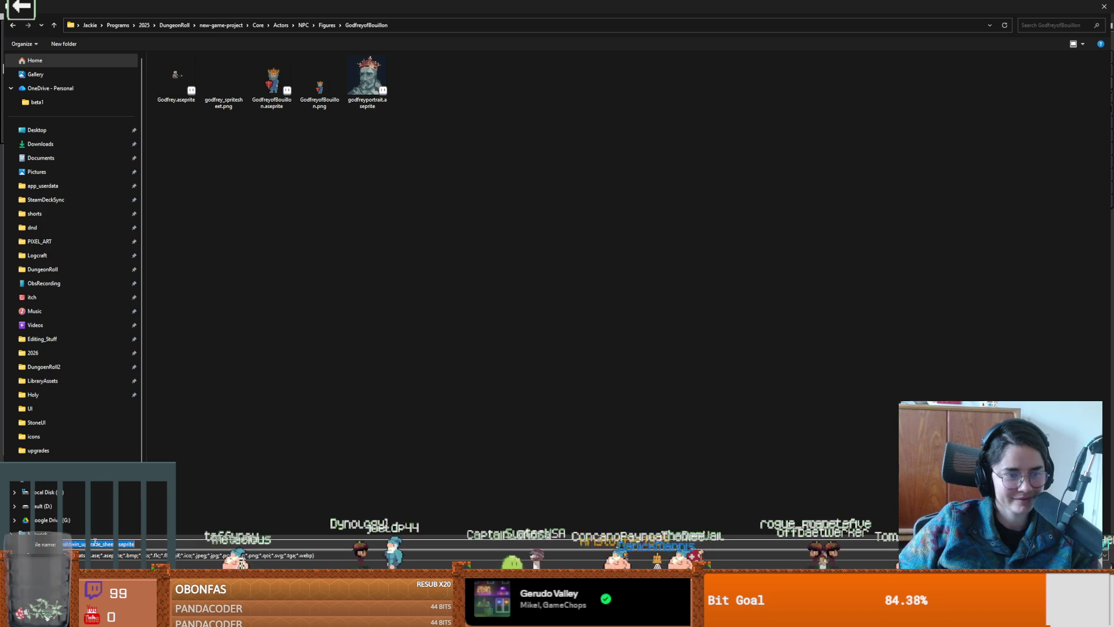
{"action": "type", "text": "godfrey"}
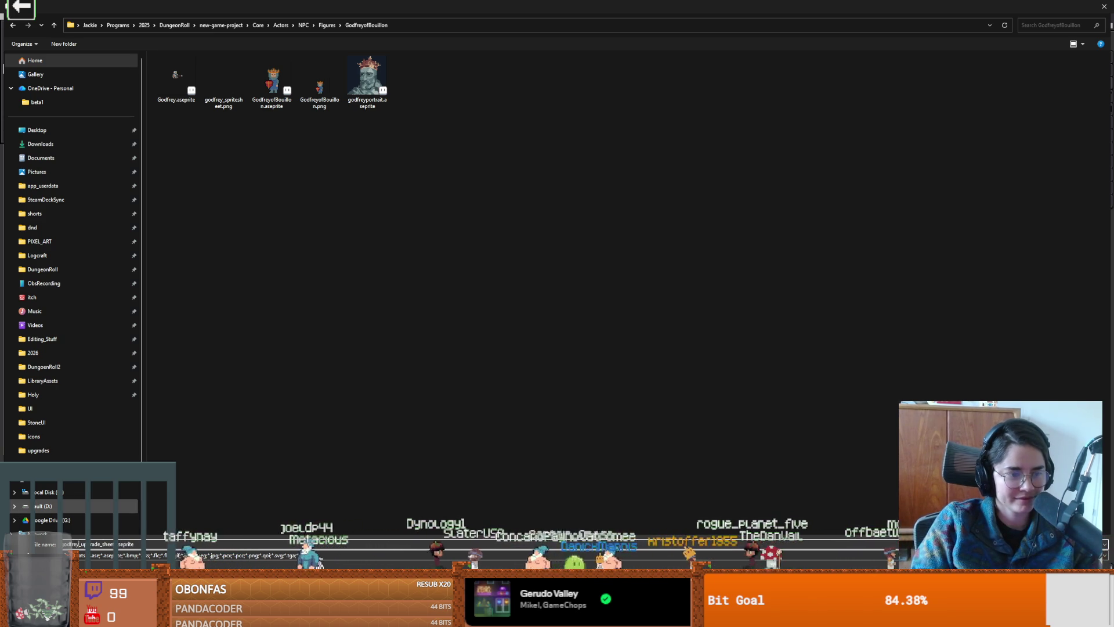
{"action": "key", "text": "Return"}
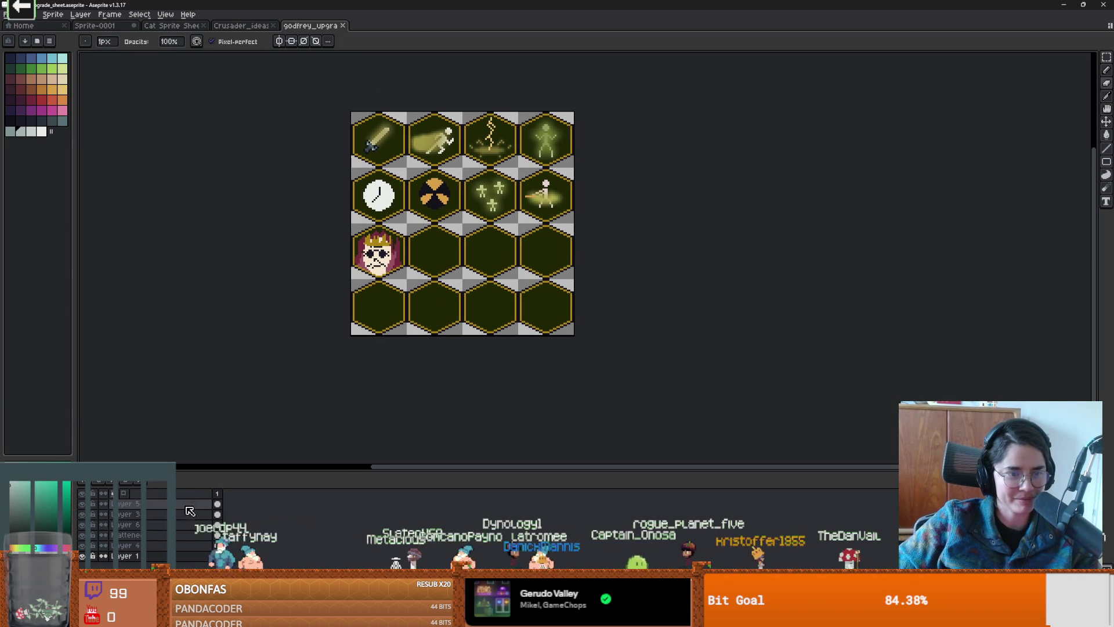
Step: Toggle the hex frame layer's visibility and try flattening, then undo the flatten
{"action": "left_click", "coordinate": [82, 557]}
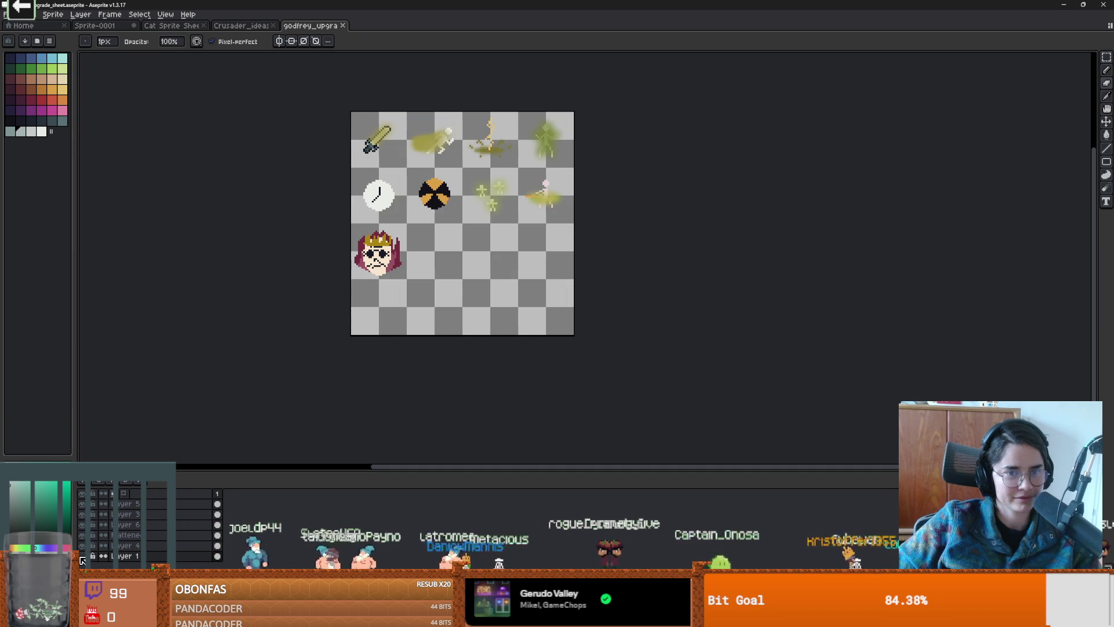
{"action": "left_click", "coordinate": [82, 558]}
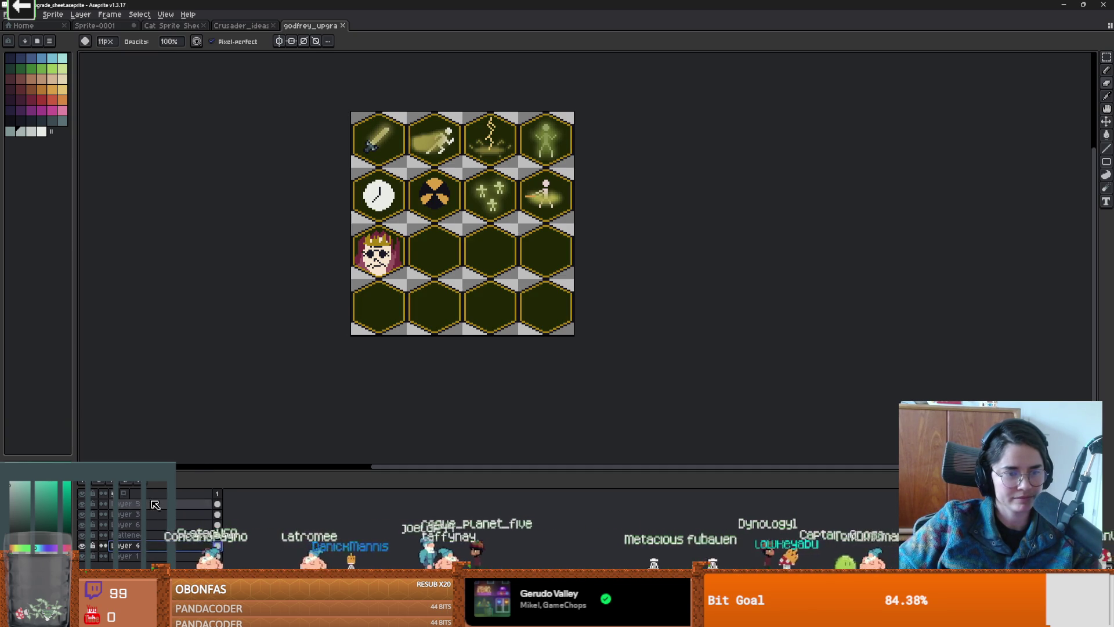
{"action": "left_click", "coordinate": [174, 573]}
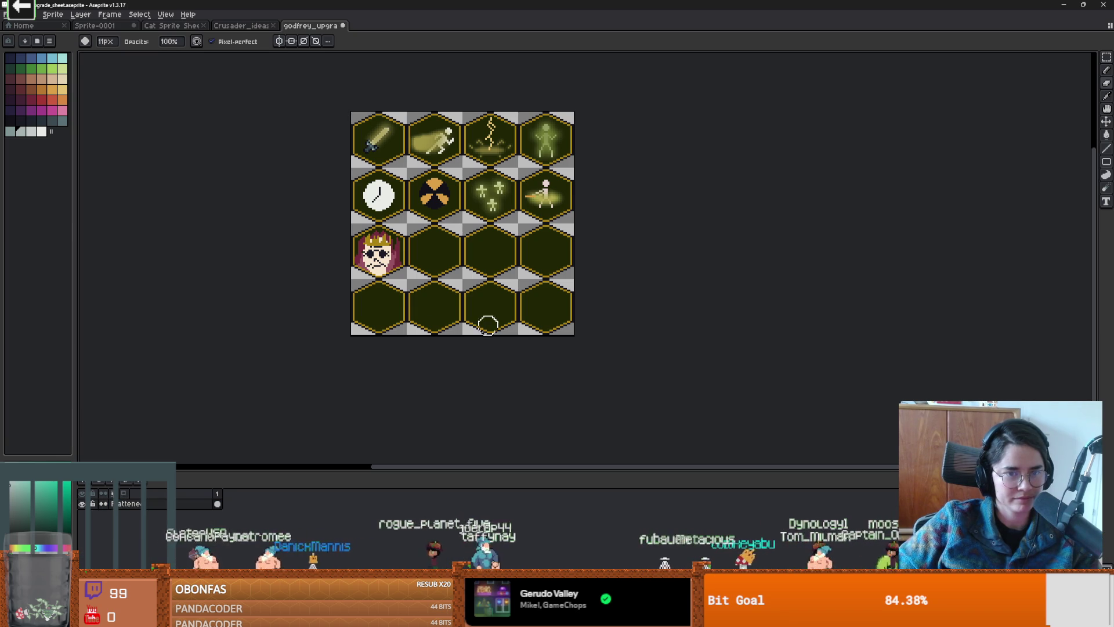
{"action": "key", "text": "ctrl+z"}
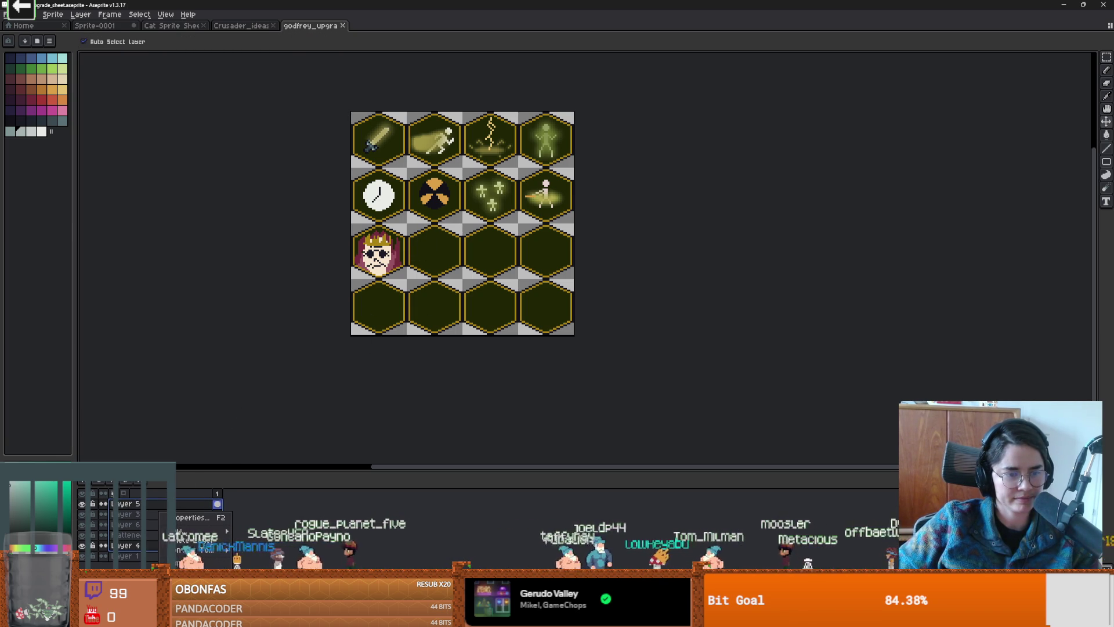
Step: Delete Layers 5, 4, 3 and the Flattened layer
{"action": "left_click", "coordinate": [164, 541]}
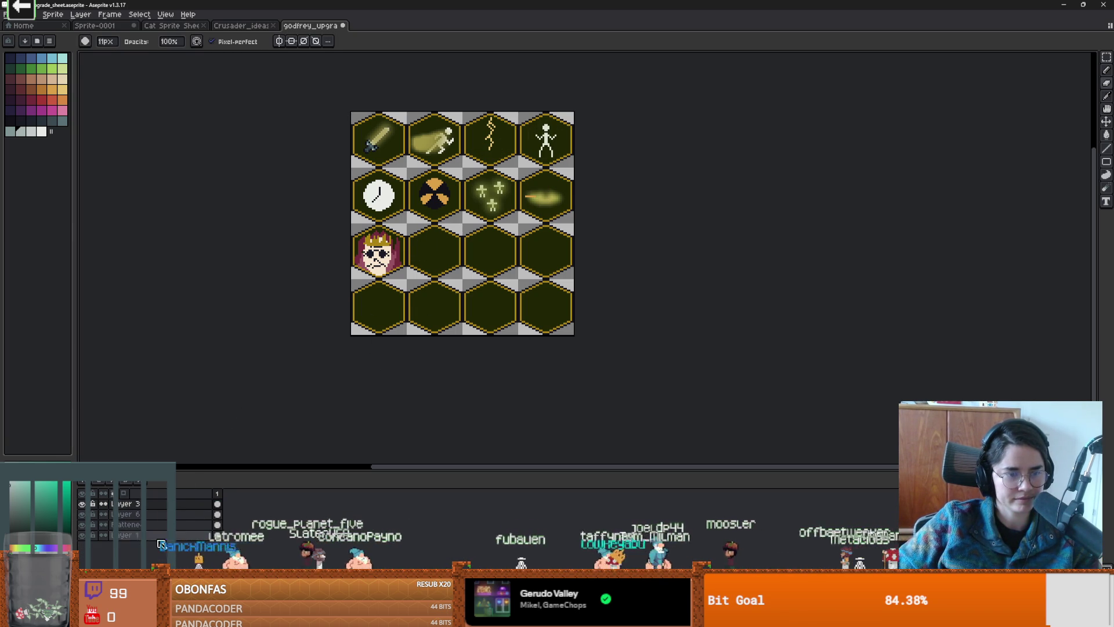
{"action": "left_click", "coordinate": [150, 525]}
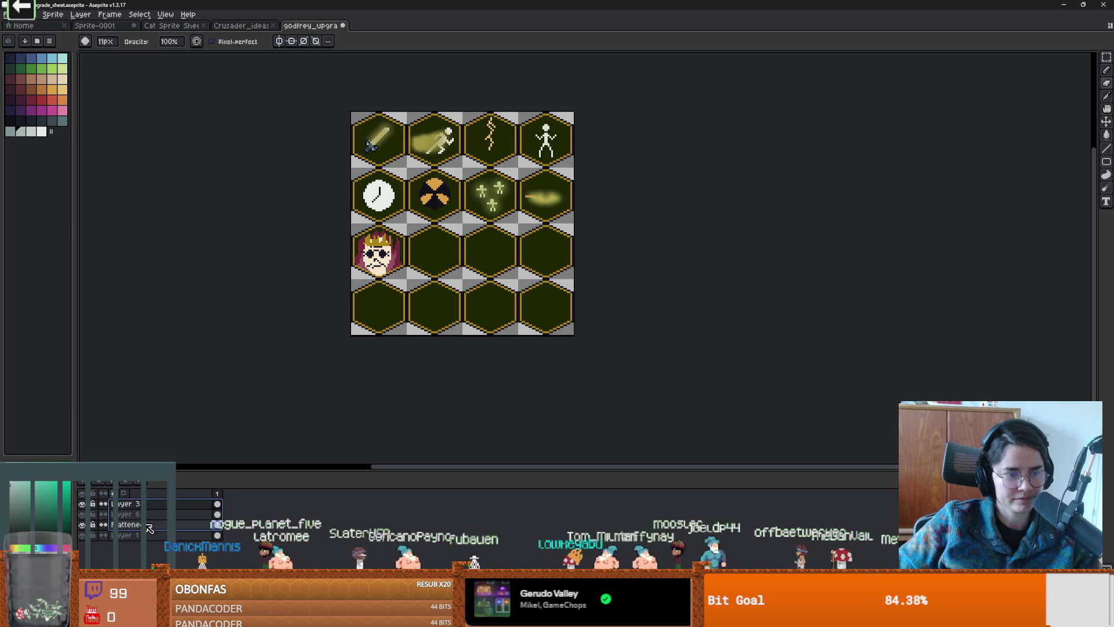
{"action": "right_click", "coordinate": [150, 525]}
{"action": "left_click", "coordinate": [165, 540]}
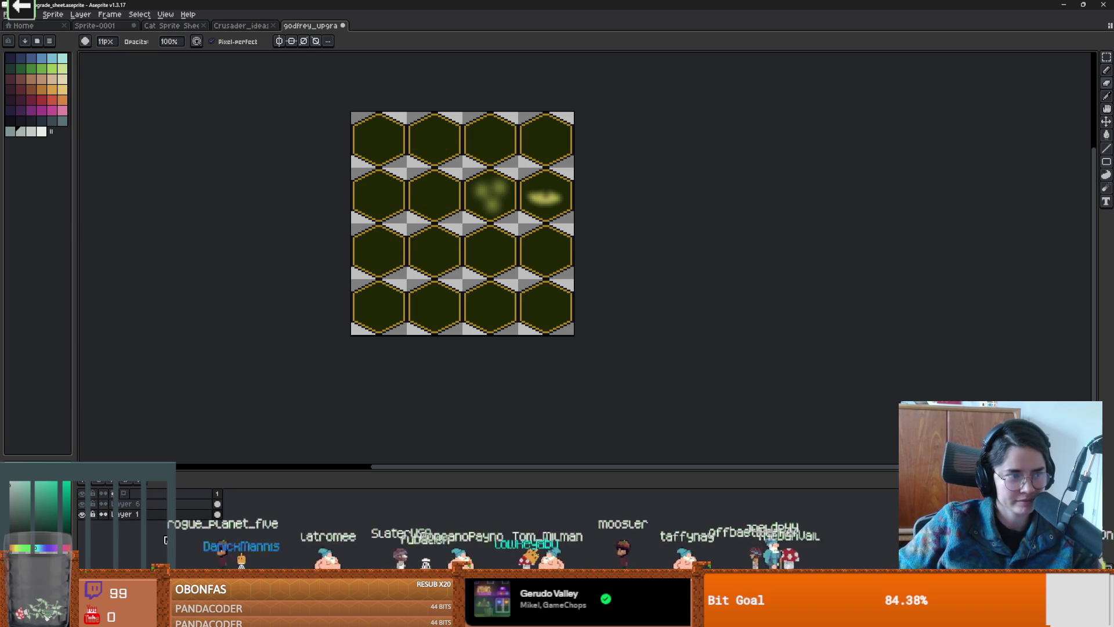
{"action": "left_click_drag", "start_coordinate": [406, 342], "coordinate": [373, 376]}
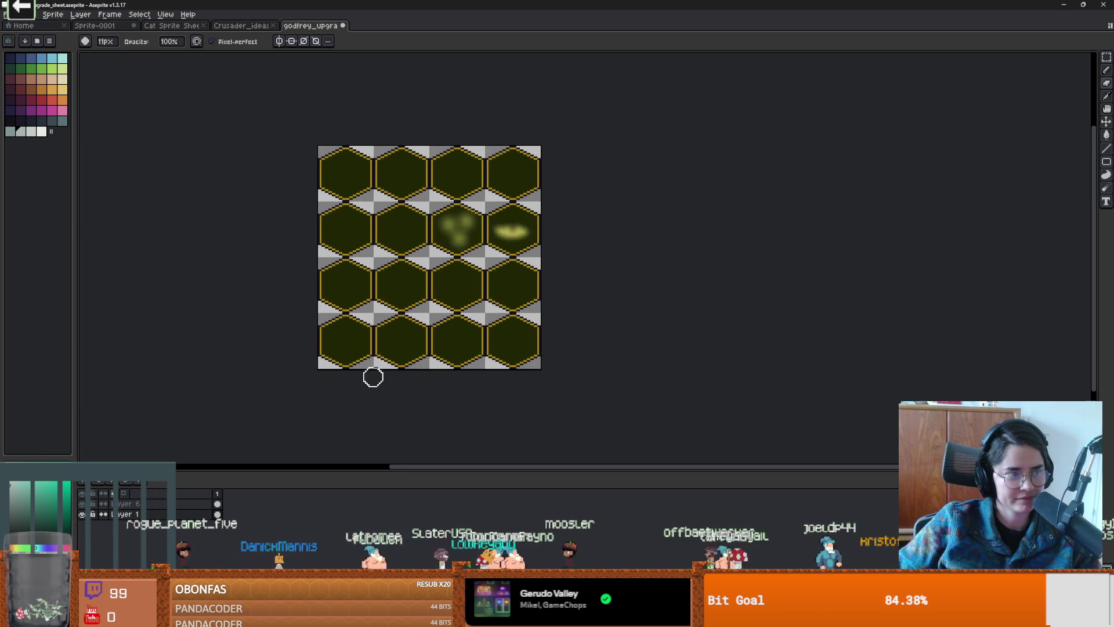
{"action": "scroll", "coordinate": [441, 290], "scroll_direction": "up", "scroll_amount": 1}
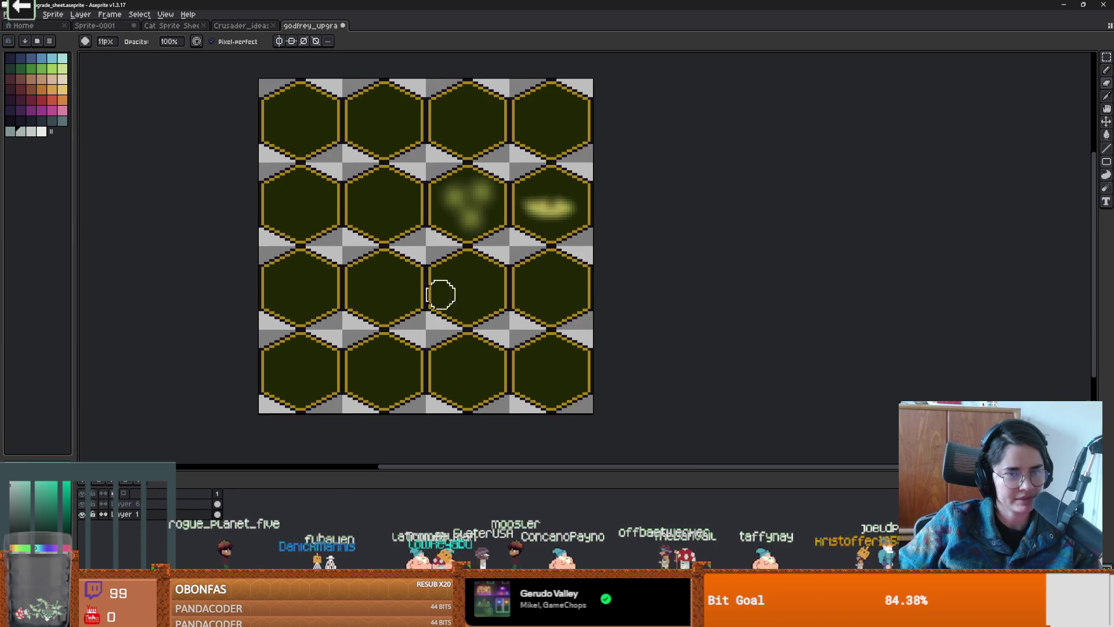
Step: Erase the leftover blurry glow blobs on Layer 6
{"action": "left_click", "coordinate": [161, 504]}
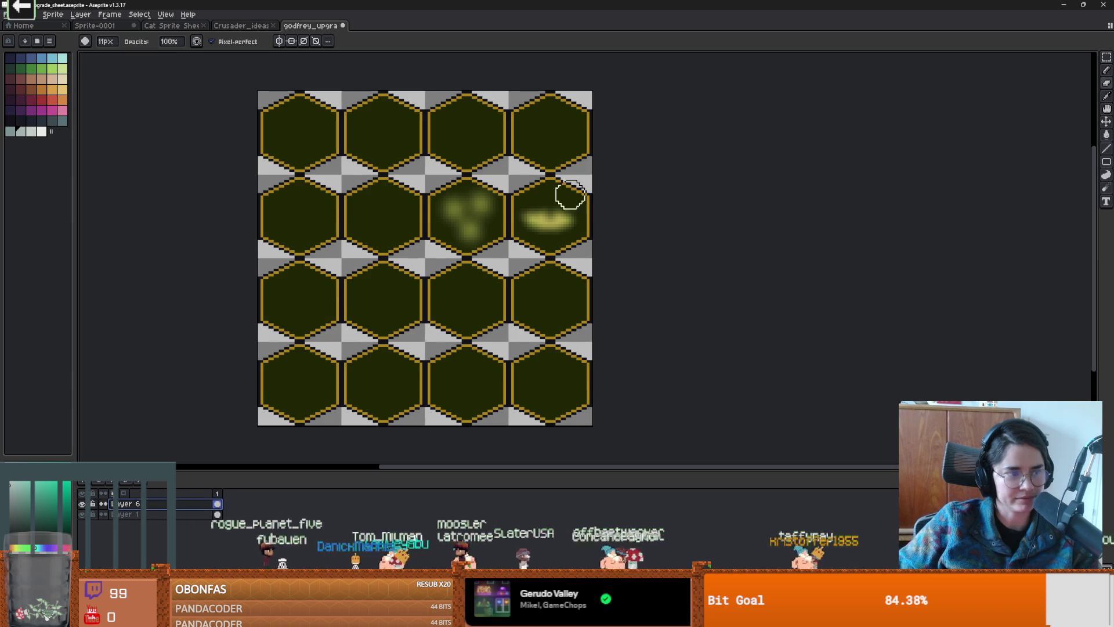
{"action": "left_click_drag", "start_coordinate": [567, 186], "coordinate": [500, 263]}
{"action": "scroll", "coordinate": [778, 182], "scroll_direction": "left", "scroll_amount": 3}
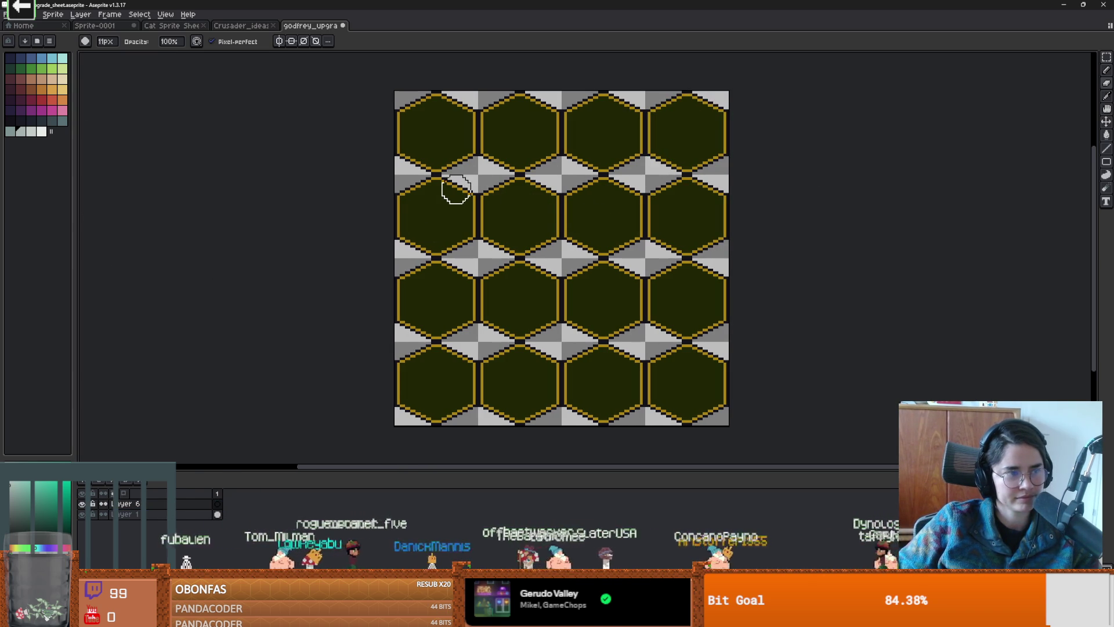
{"action": "scroll", "coordinate": [433, 219], "scroll_direction": "up", "scroll_amount": 1}
{"action": "scroll", "coordinate": [301, 193], "scroll_direction": "up", "scroll_amount": 1}
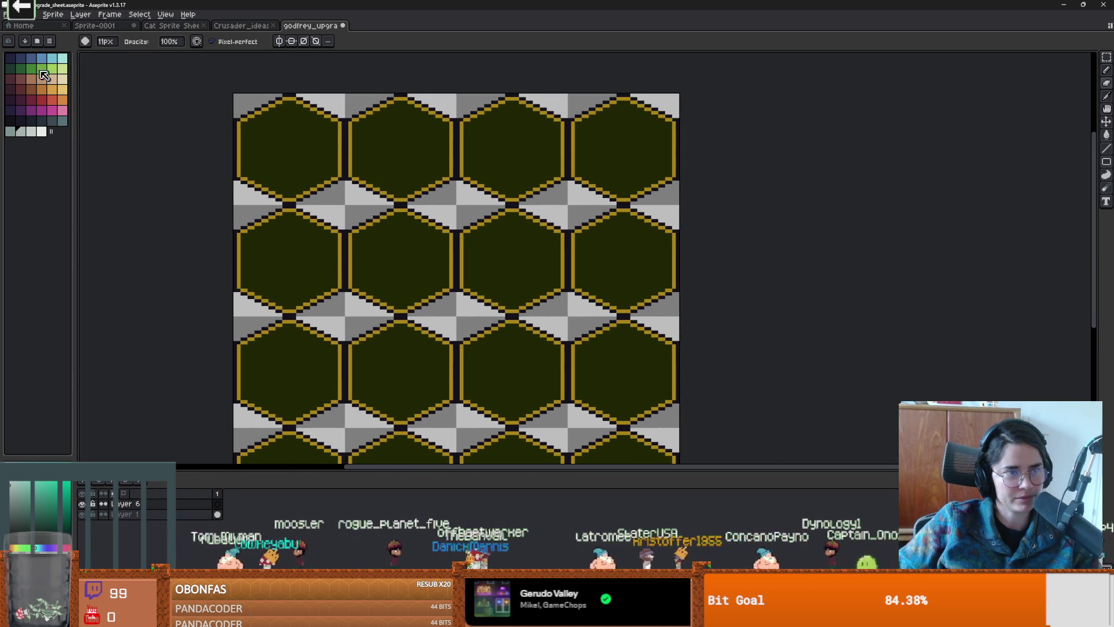
Step: Bucket-fill all the hex interiors with dark blue
{"action": "left_click", "coordinate": [26, 58]}
{"action": "key", "text": "g"}
{"action": "left_click", "coordinate": [305, 174]}
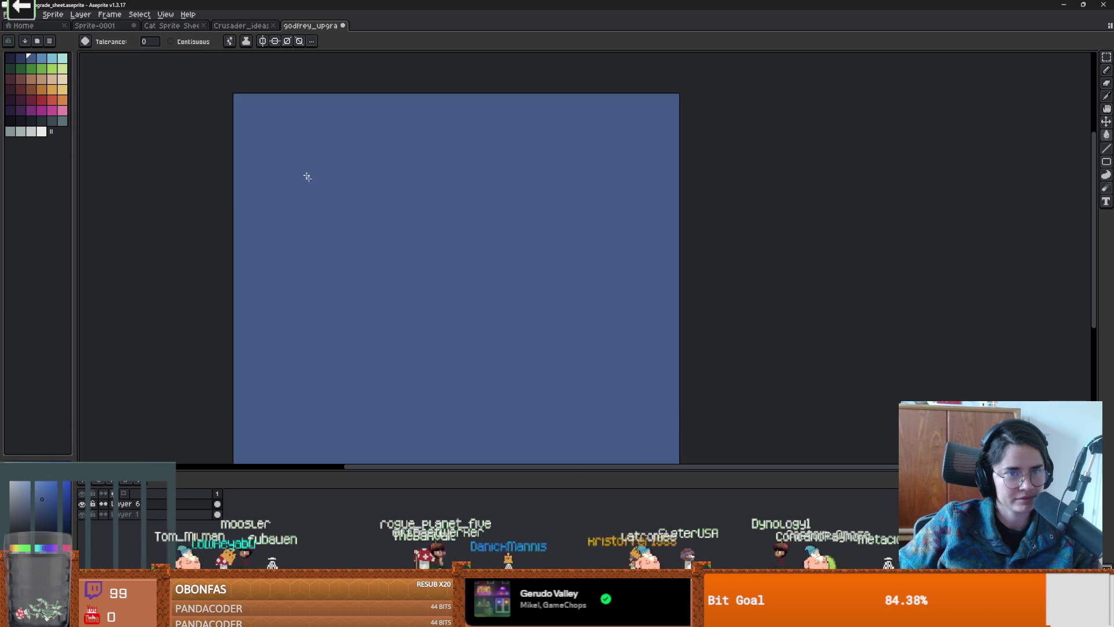
{"action": "key", "text": "ctrl+z"}
{"action": "left_click", "coordinate": [308, 141]}
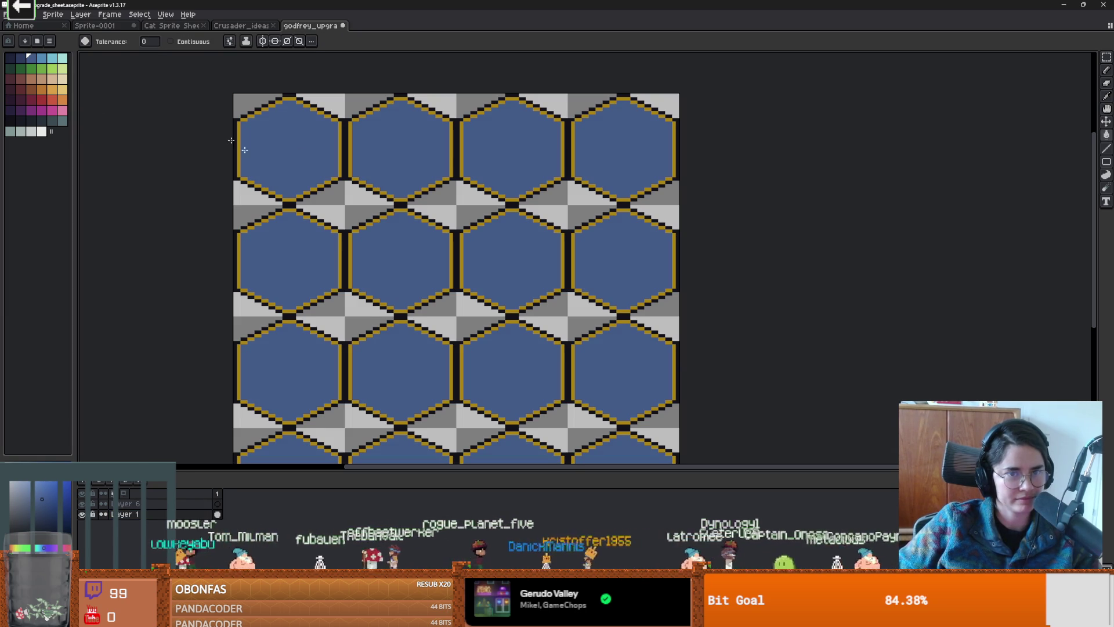
Step: Recolour every gold hex border dark red using a non-contiguous fill, checking the Godfrey article
{"action": "left_click", "coordinate": [171, 41]}
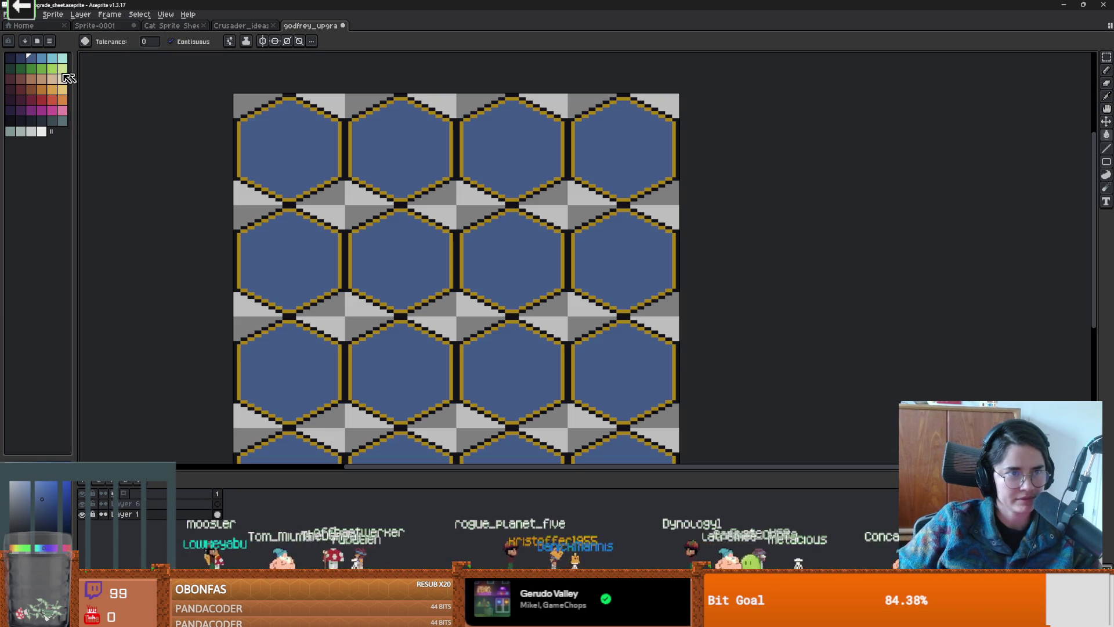
{"action": "left_click", "coordinate": [31, 100]}
{"action": "left_click", "coordinate": [291, 98]}
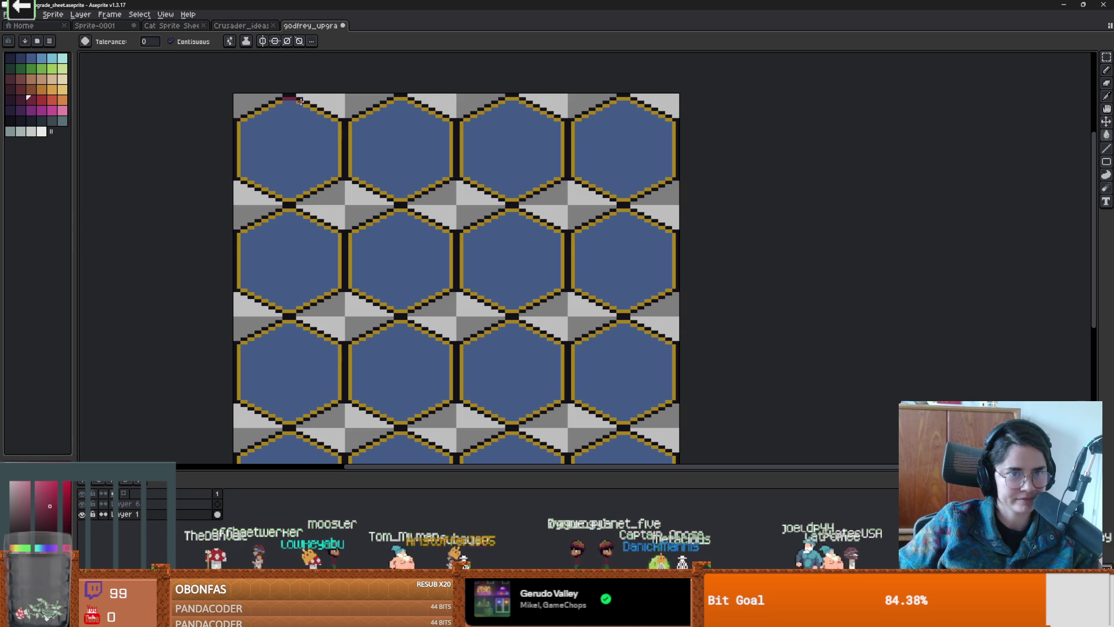
{"action": "left_click", "coordinate": [185, 42]}
{"action": "left_click", "coordinate": [366, 203]}
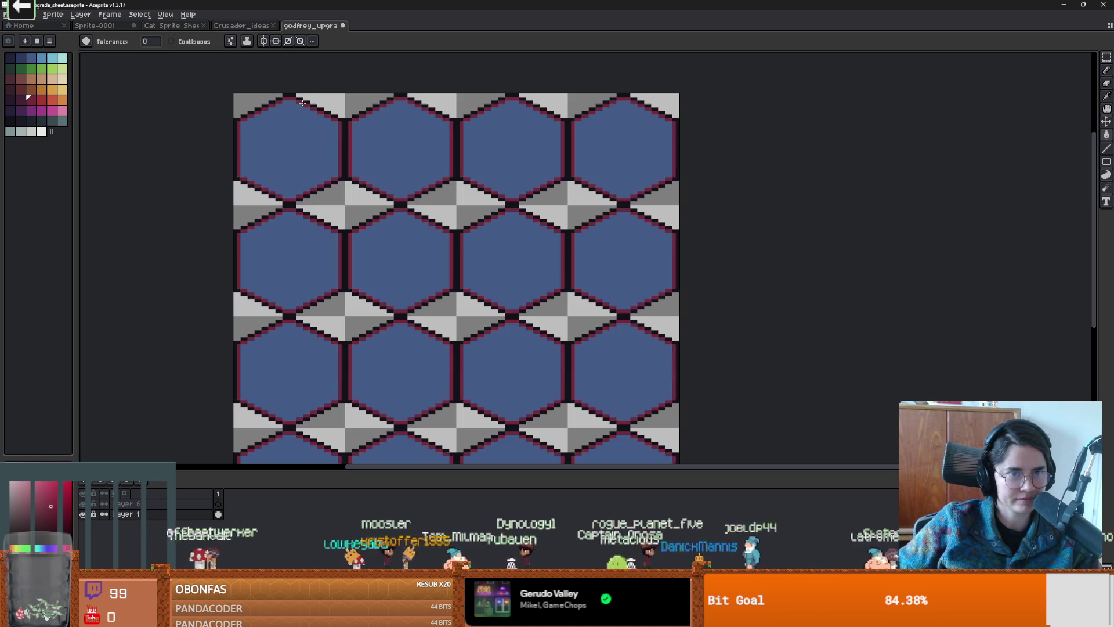
{"action": "scroll", "coordinate": [394, 227], "scroll_direction": "down", "scroll_amount": 5}
{"action": "scroll", "coordinate": [394, 226], "scroll_direction": "up", "scroll_amount": 3}
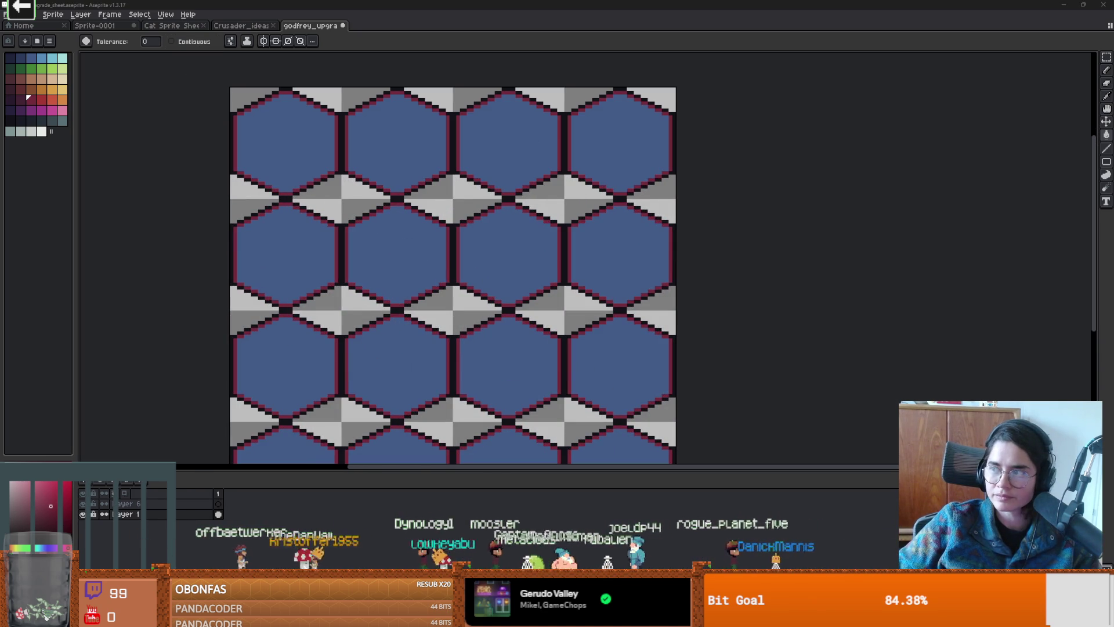
{"action": "key", "text": "alt+Tab"}
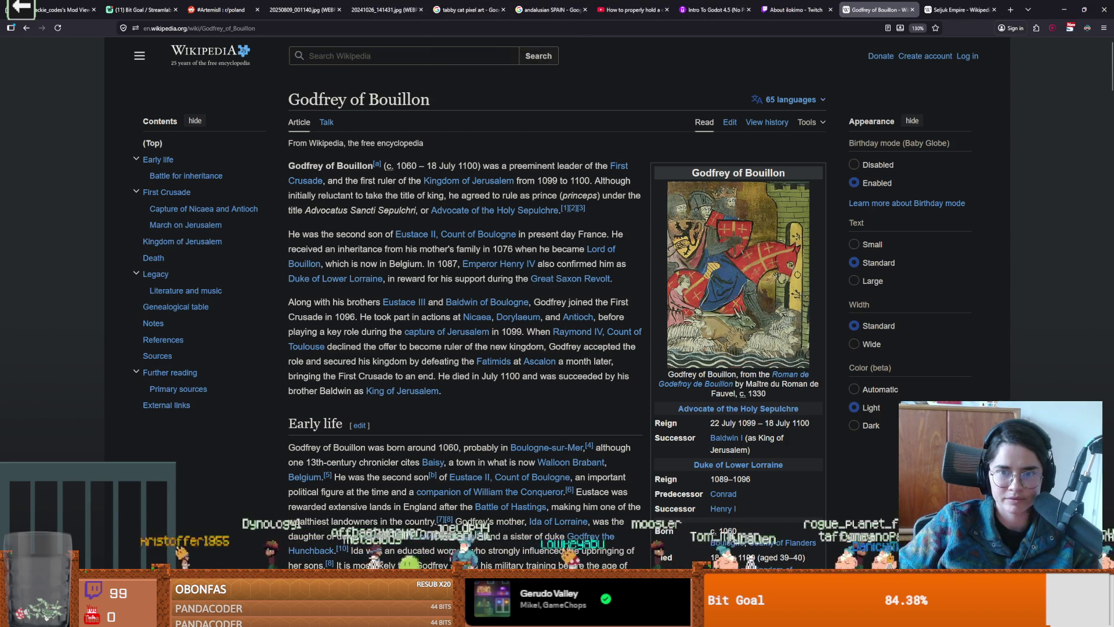
{"action": "key", "text": "alt+Tab"}
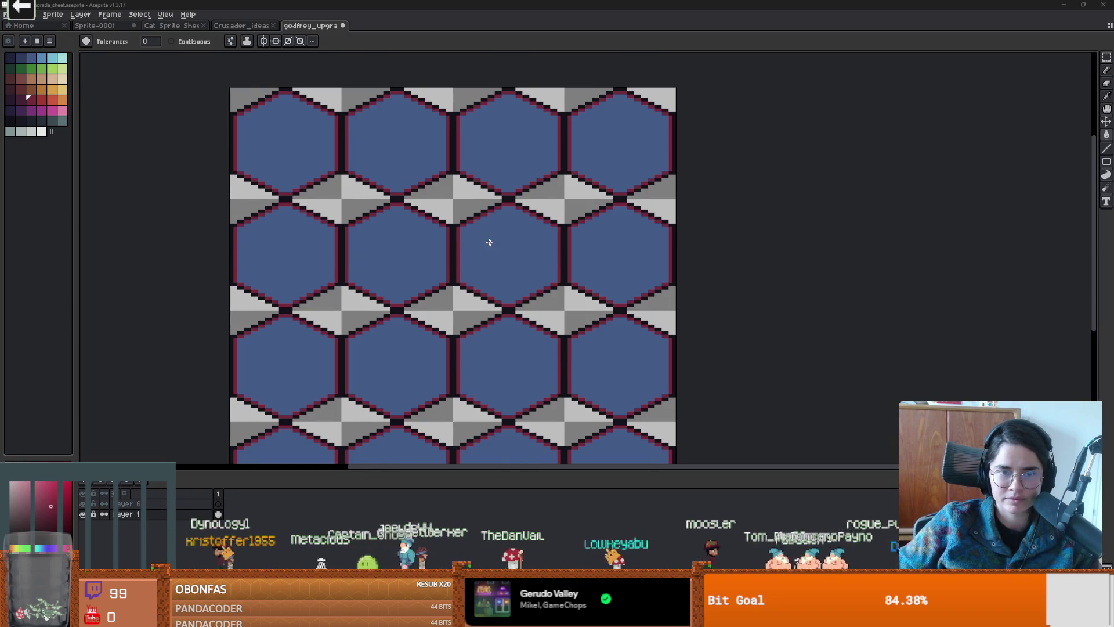
Step: Refill the hex outlines bright red, then switch them all to gold
{"action": "scroll", "coordinate": [490, 243], "scroll_direction": "up", "scroll_amount": 1}
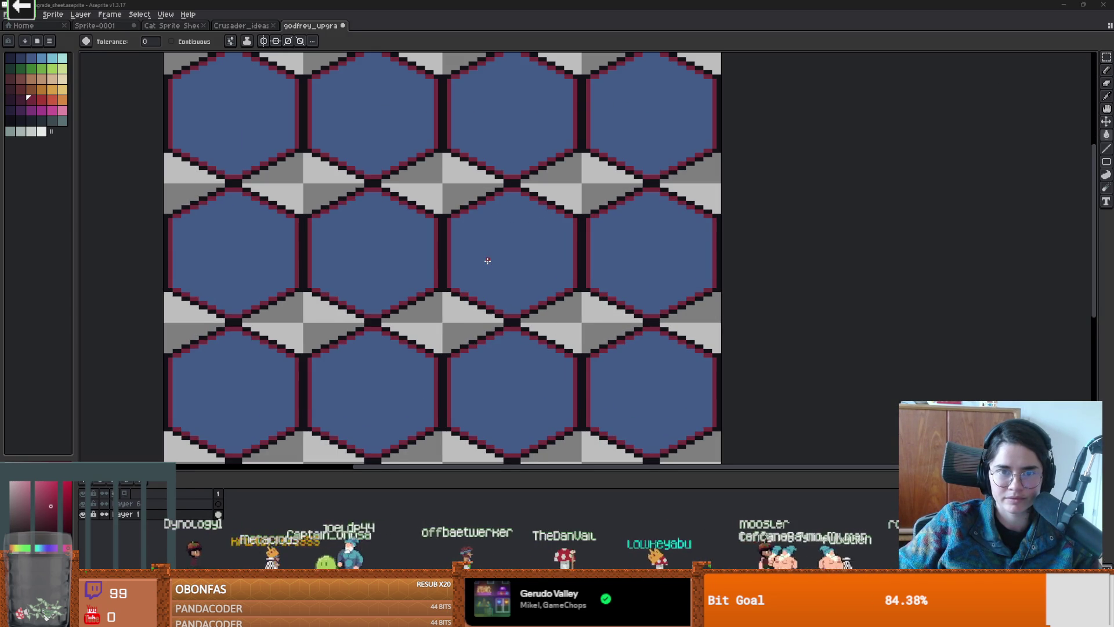
{"action": "scroll", "coordinate": [488, 260], "scroll_direction": "down", "scroll_amount": 1}
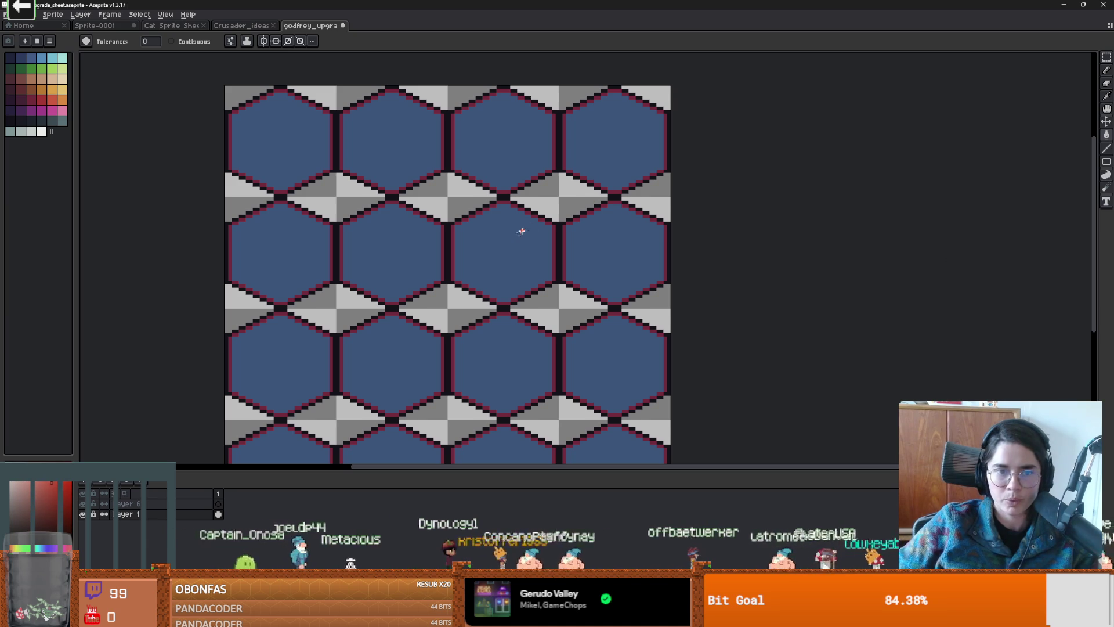
{"action": "left_click", "coordinate": [485, 210]}
{"action": "scroll", "coordinate": [524, 233], "scroll_direction": "down", "scroll_amount": 1}
{"action": "scroll", "coordinate": [524, 232], "scroll_direction": "up", "scroll_amount": 1}
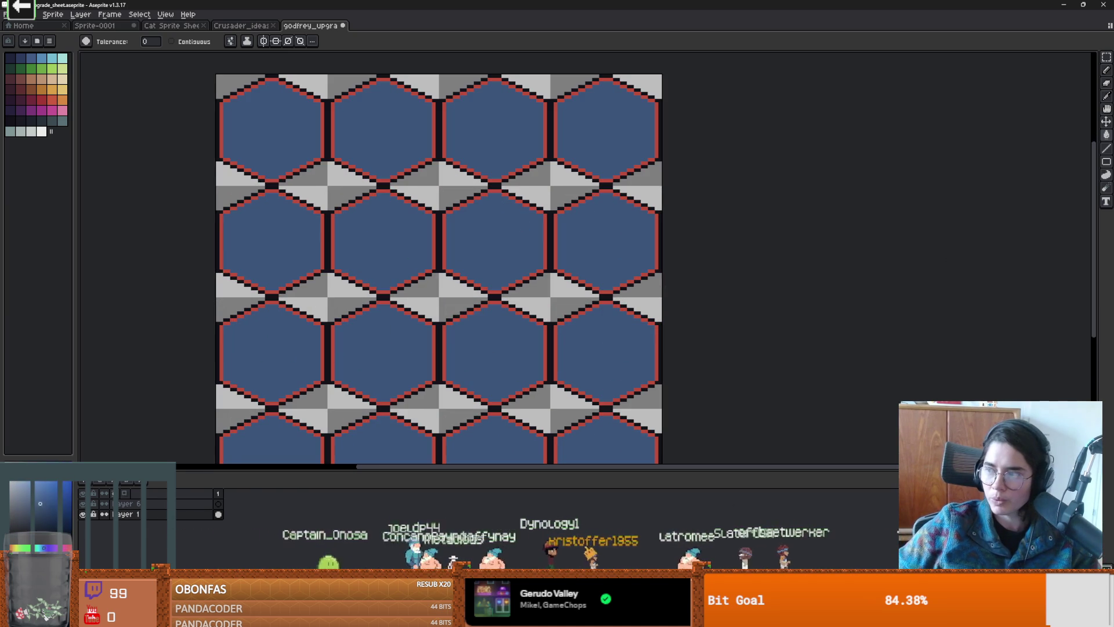
{"action": "left_click", "coordinate": [489, 189]}
{"action": "scroll", "coordinate": [525, 220], "scroll_direction": "down", "scroll_amount": 2}
{"action": "scroll", "coordinate": [527, 220], "scroll_direction": "up", "scroll_amount": 2}
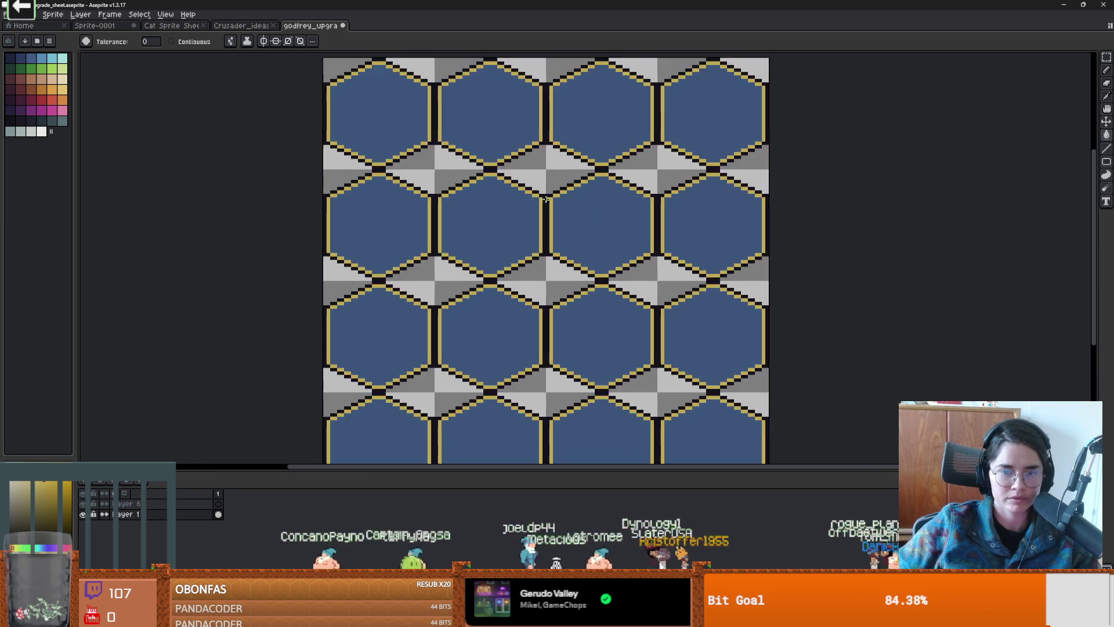
{"action": "scroll", "coordinate": [456, 219], "scroll_direction": "up", "scroll_amount": 1}
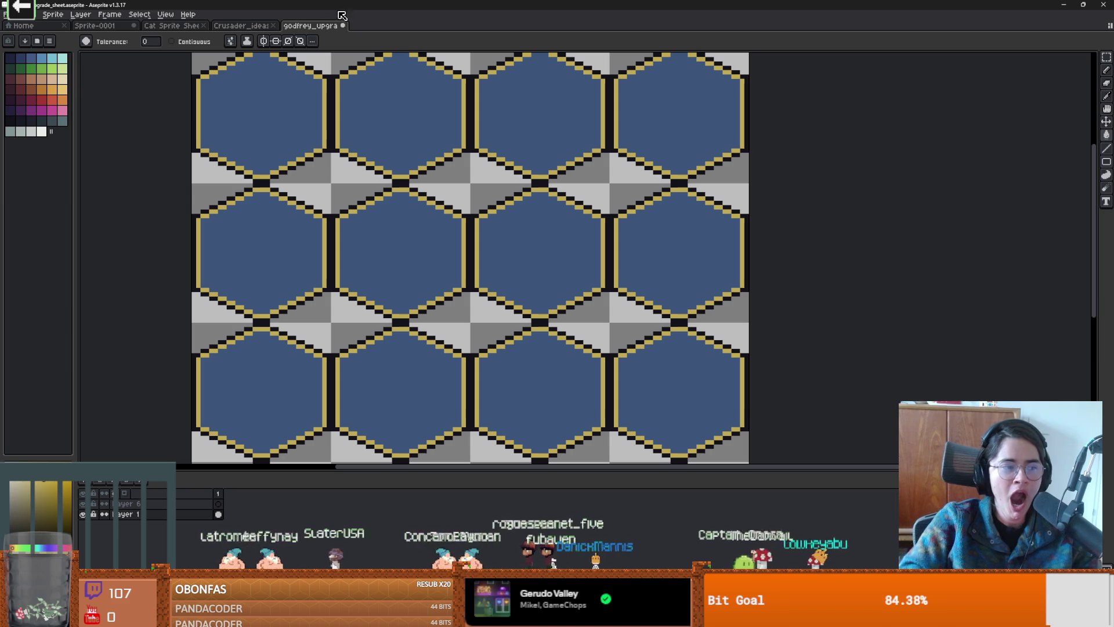
Step: Recentre the hex sheet and bring up the Crusader_ideas sprite
{"action": "left_click_drag", "start_coordinate": [195, 135], "coordinate": [256, 169]}
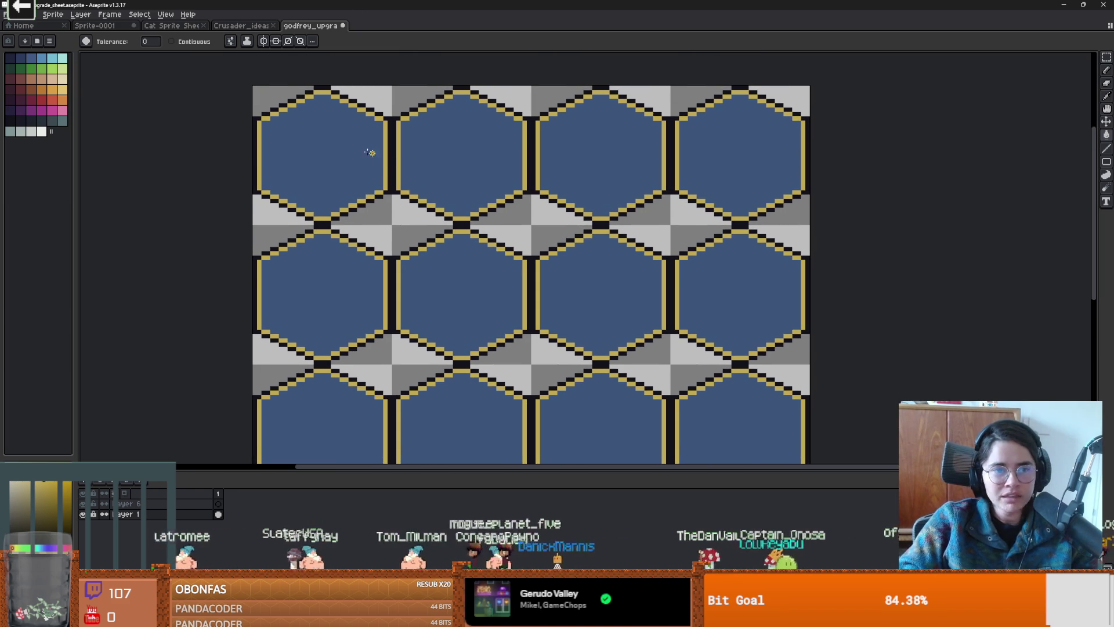
{"action": "scroll", "coordinate": [192, 87], "scroll_direction": "up", "scroll_amount": 2}
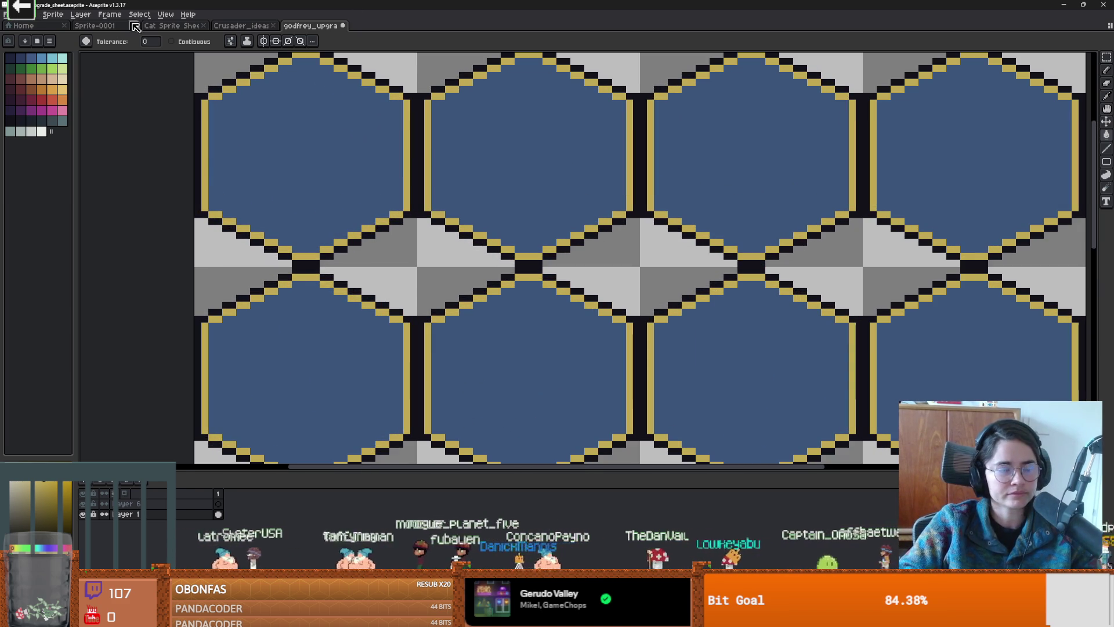
{"action": "left_click", "coordinate": [253, 26]}
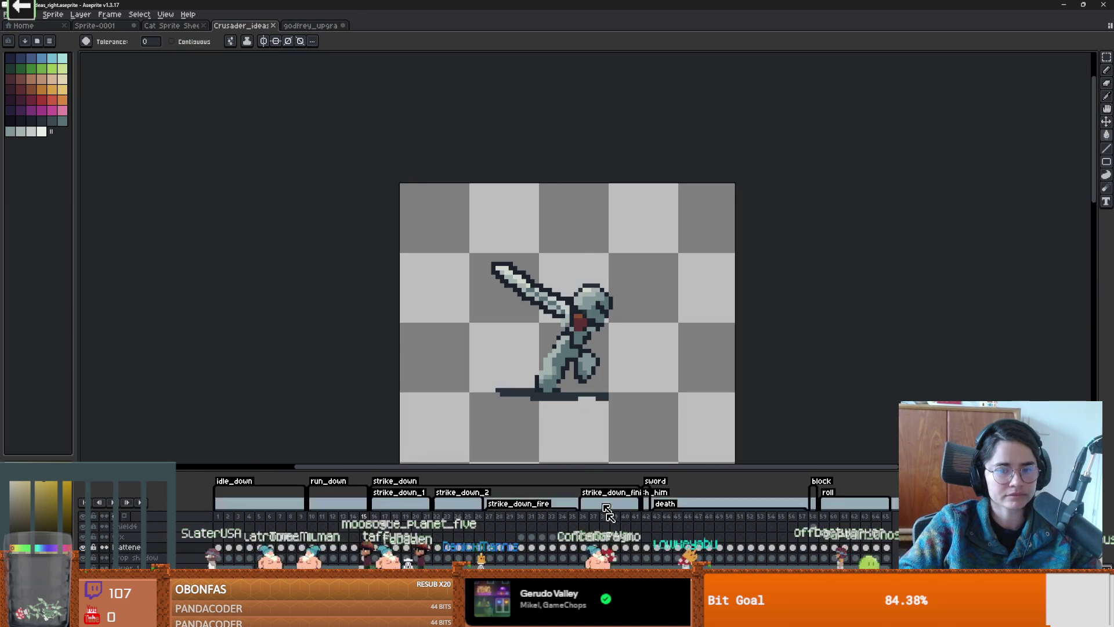
Step: Show frame 58, the knight's shield block, and shrink the timeline to enlarge the canvas
{"action": "left_click", "coordinate": [811, 516]}
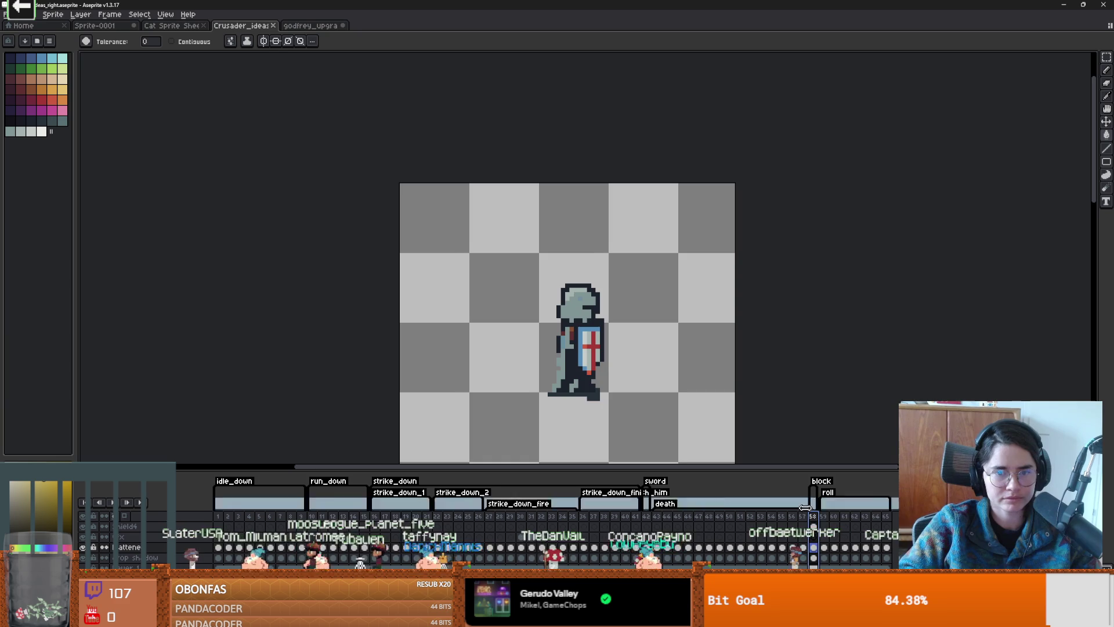
{"action": "scroll", "coordinate": [639, 378], "scroll_direction": "up", "scroll_amount": 1}
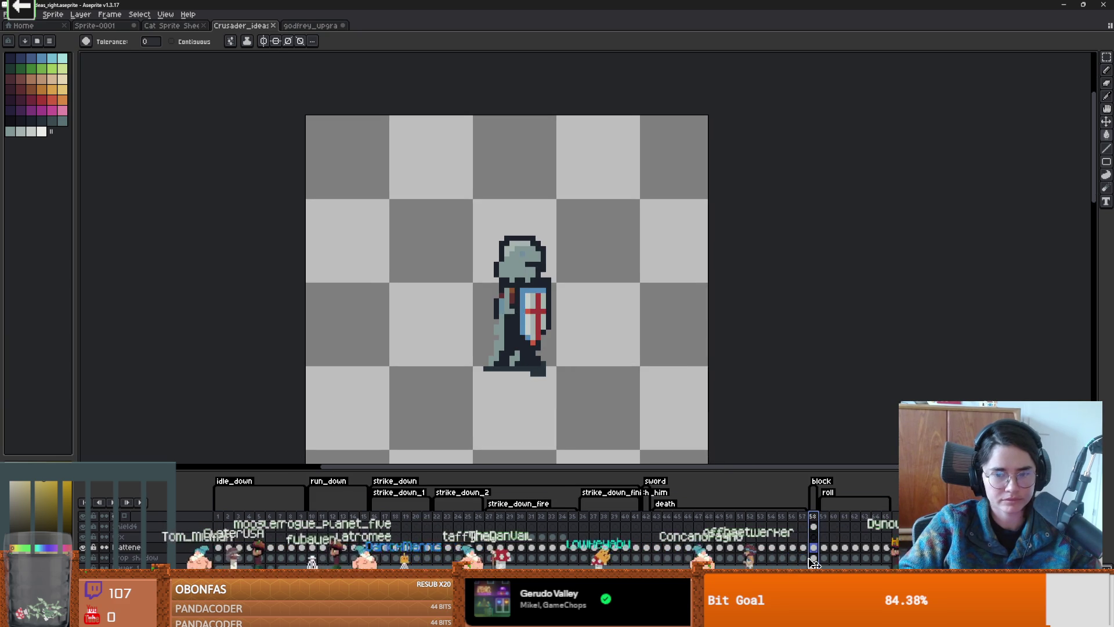
{"action": "scroll", "coordinate": [567, 348], "scroll_direction": "down", "scroll_amount": 1}
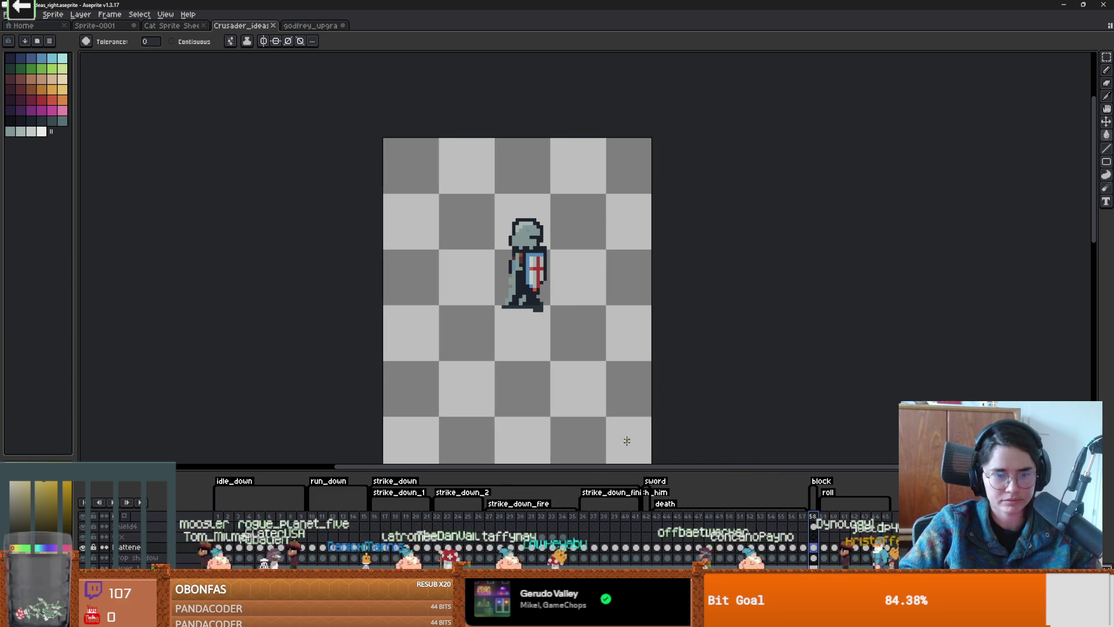
{"action": "mouse_move", "coordinate": [781, 468]}
{"action": "left_mouse_down"}
{"action": "mouse_move", "coordinate": [754, 359]}
{"action": "mouse_move", "coordinate": [725, 503]}
{"action": "left_mouse_up"}
{"action": "scroll", "coordinate": [597, 130], "scroll_direction": "down", "scroll_amount": 1}
{"action": "scroll", "coordinate": [608, 376], "scroll_direction": "up", "scroll_amount": 2}
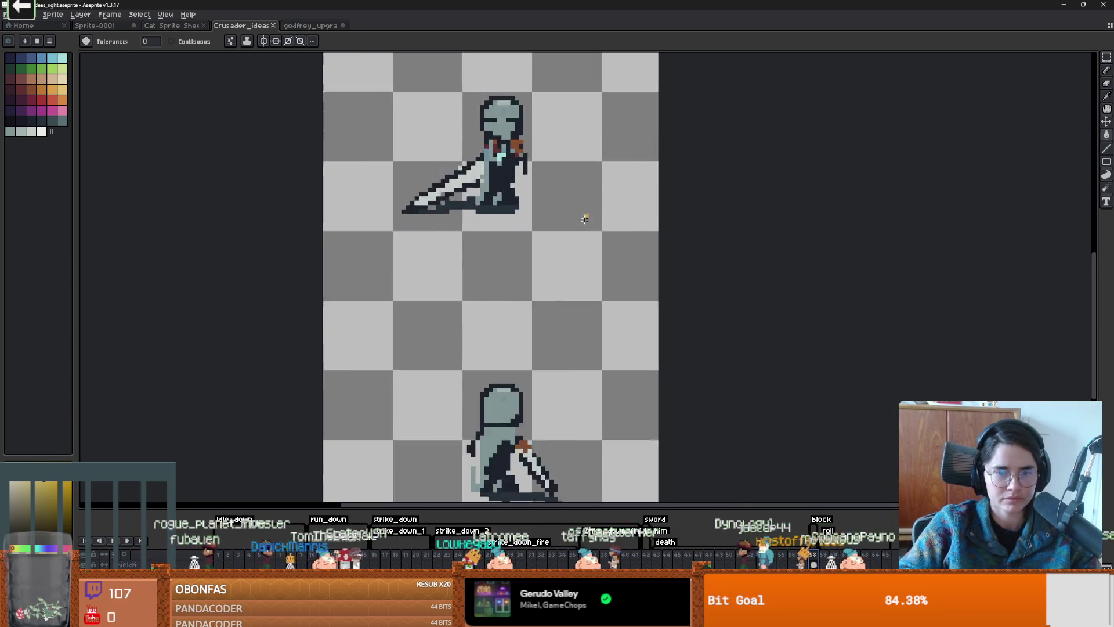
{"action": "scroll", "coordinate": [584, 216], "scroll_direction": "down", "scroll_amount": 1}
{"action": "scroll", "coordinate": [582, 300], "scroll_direction": "up", "scroll_amount": 2}
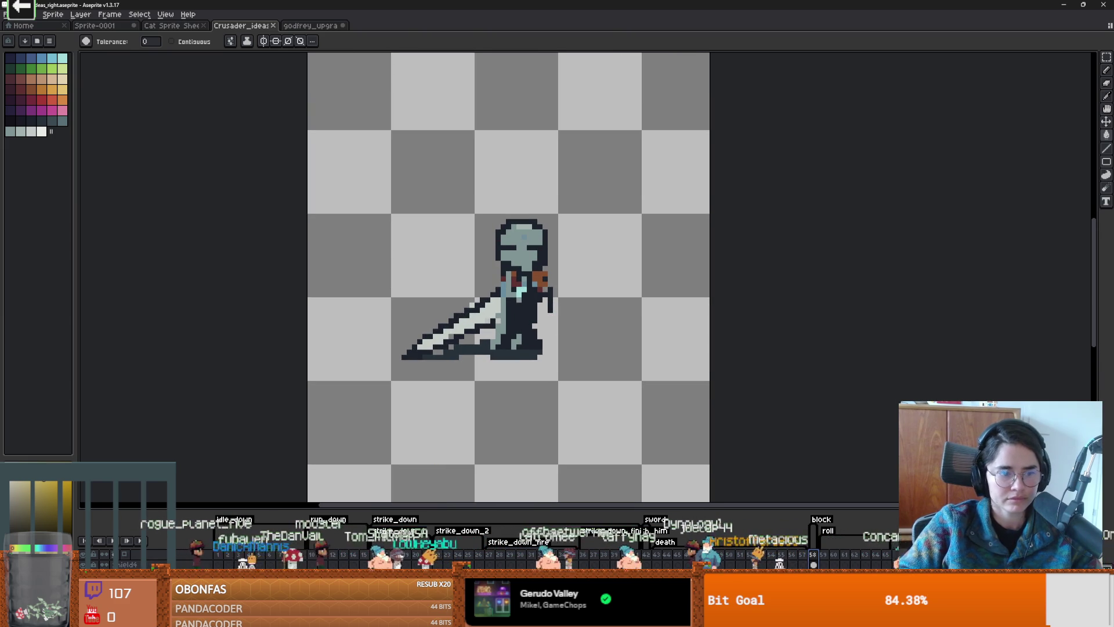
{"action": "mouse_move", "coordinate": [411, 510]}
{"action": "left_mouse_down"}
{"action": "mouse_move", "coordinate": [414, 290]}
{"action": "mouse_move", "coordinate": [465, 476]}
{"action": "left_mouse_up"}
{"action": "scroll", "coordinate": [500, 377], "scroll_direction": "down", "scroll_amount": 1}
{"action": "scroll", "coordinate": [500, 378], "scroll_direction": "up", "scroll_amount": 1}
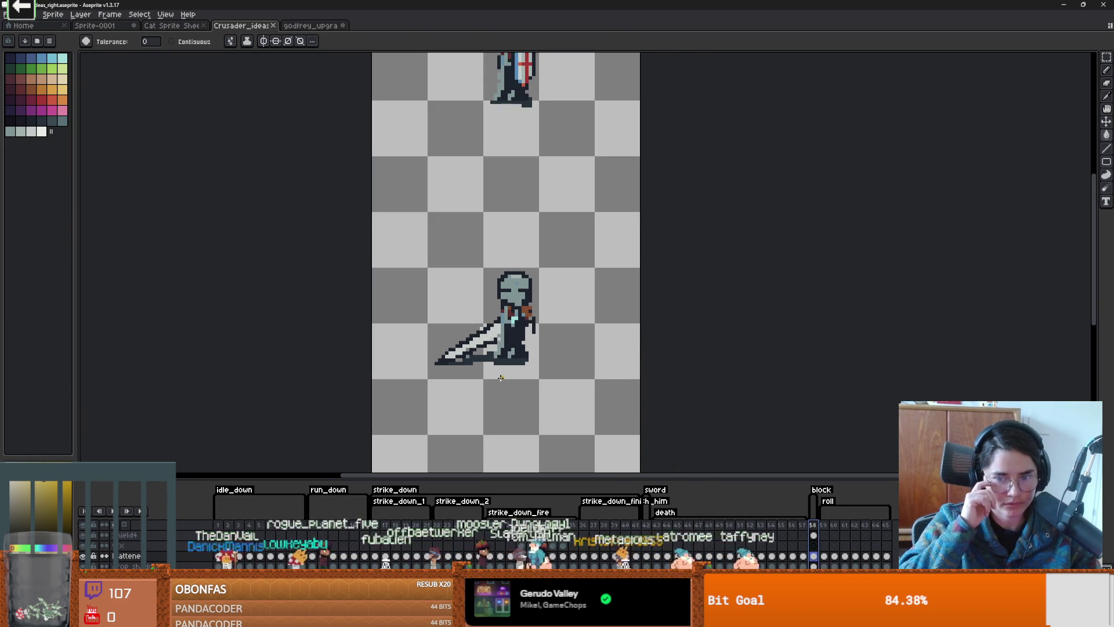
{"action": "scroll", "coordinate": [498, 168], "scroll_direction": "up", "scroll_amount": 2}
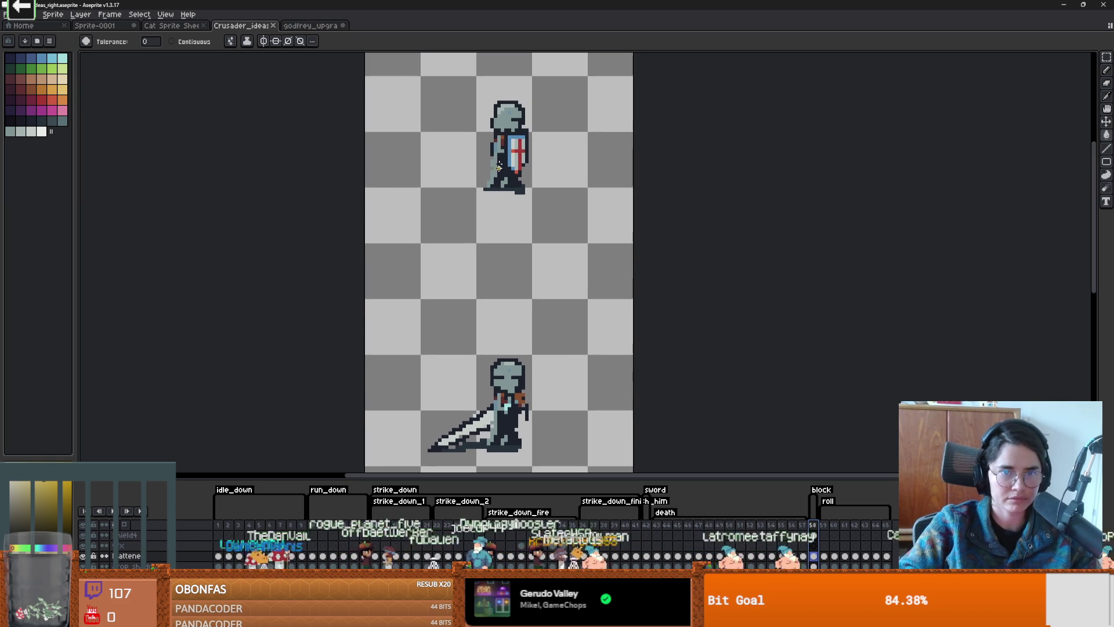
Step: Select teal and the pencil tool, glancing at the Godot editor
{"action": "left_click", "coordinate": [524, 152], "text": "alt"}
{"action": "scroll", "coordinate": [534, 382], "scroll_direction": "down", "scroll_amount": 2}
{"action": "key", "text": "b"}
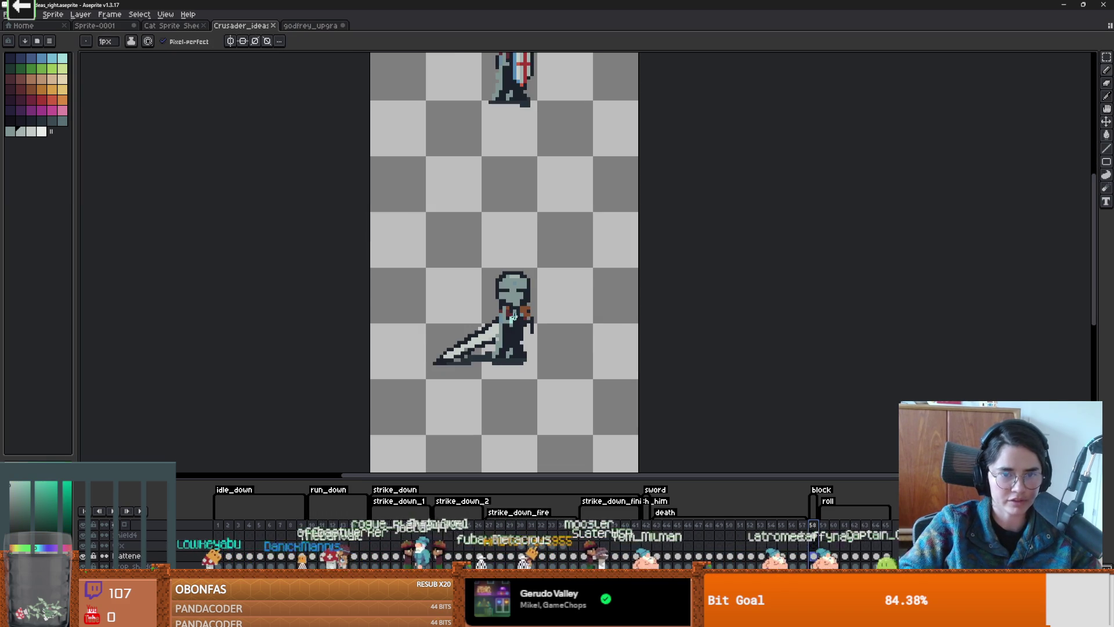
{"action": "scroll", "coordinate": [513, 316], "scroll_direction": "up", "scroll_amount": 1}
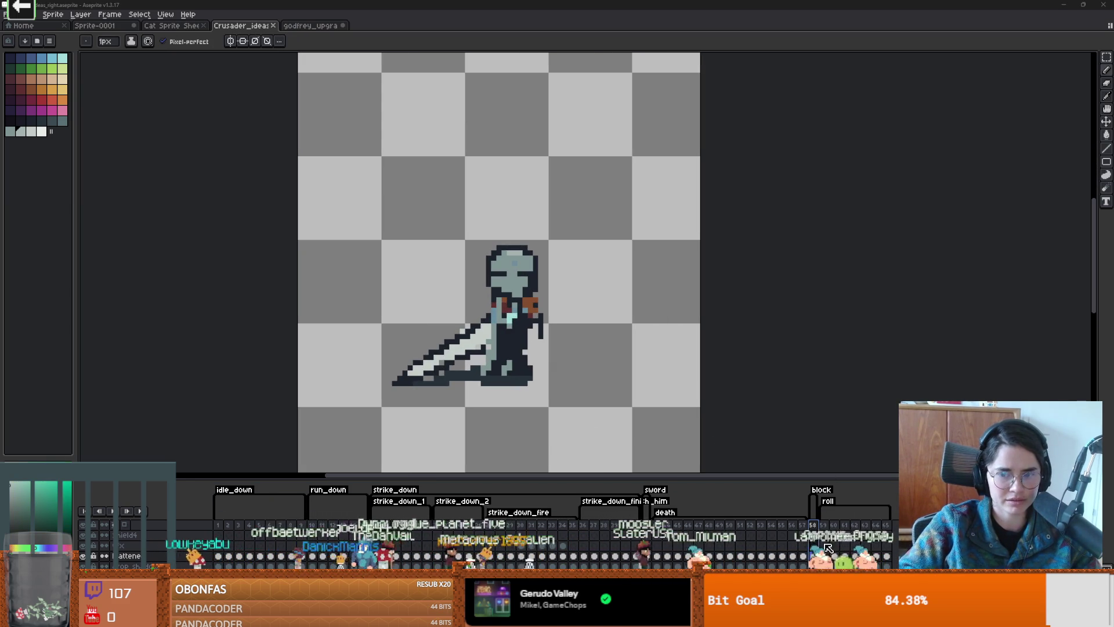
{"action": "key", "text": "alt+Tab"}
{"action": "key", "text": "alt+Tab"}
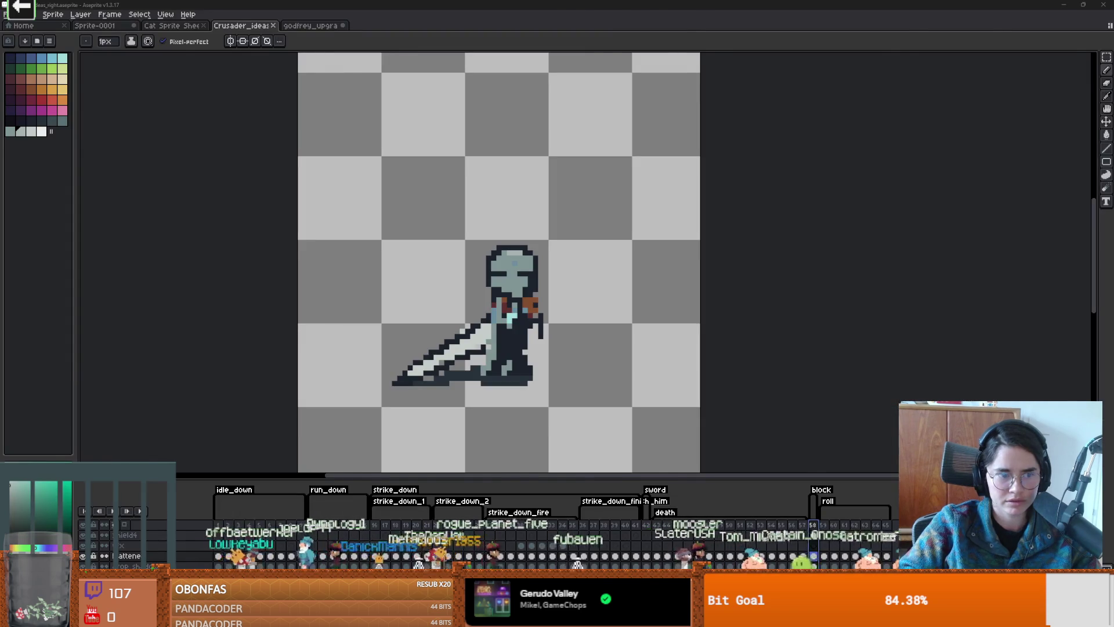
{"action": "key", "text": "alt+Tab"}
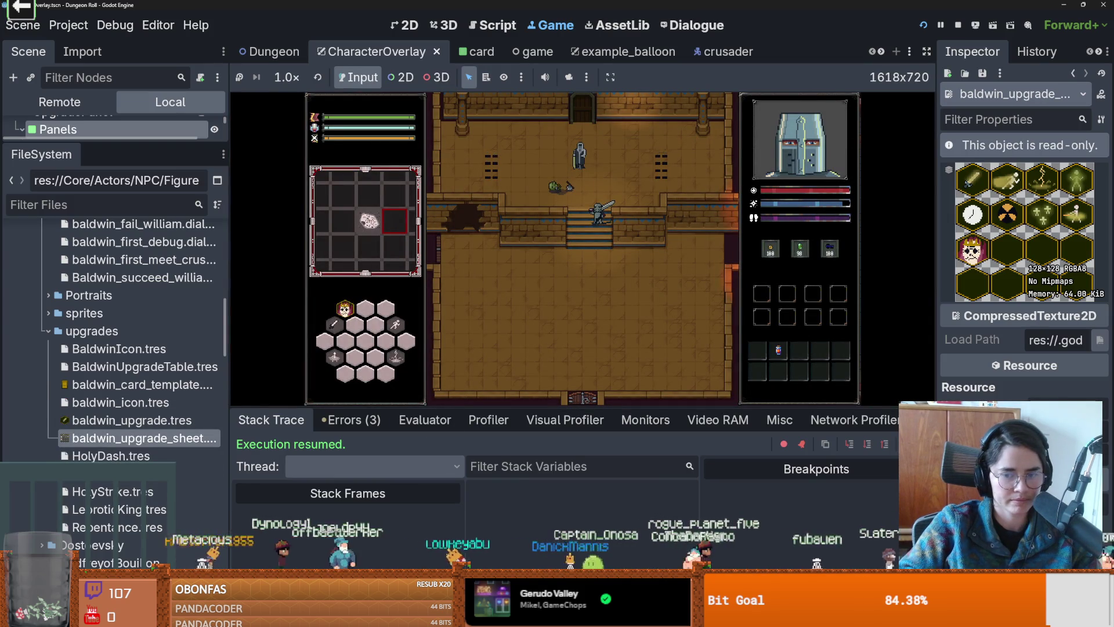
Step: Switch from Godot back to the Crusader_ideas sprite in Aseprite
{"action": "key", "text": "alt+Tab"}
Step: Sample the crusader's dark blue as the pencil colour and return to godfrey_upgrade_sheet
{"action": "scroll", "coordinate": [515, 325], "scroll_direction": "up", "scroll_amount": 1}
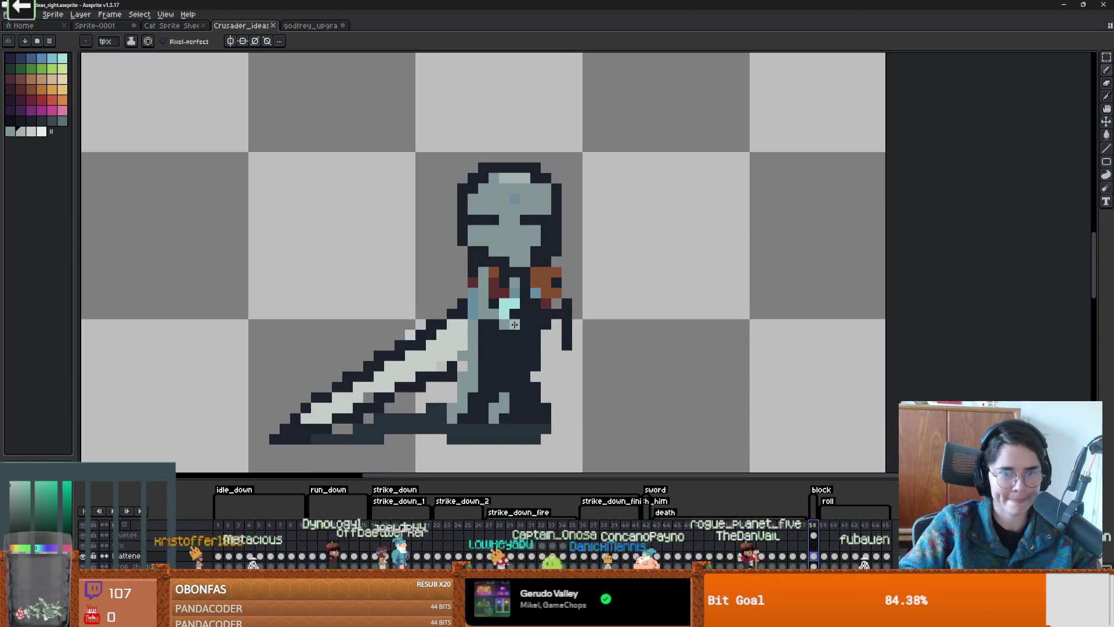
{"action": "scroll", "coordinate": [515, 324], "scroll_direction": "down", "scroll_amount": 3}
{"action": "scroll", "coordinate": [535, 169], "scroll_direction": "up", "scroll_amount": 1}
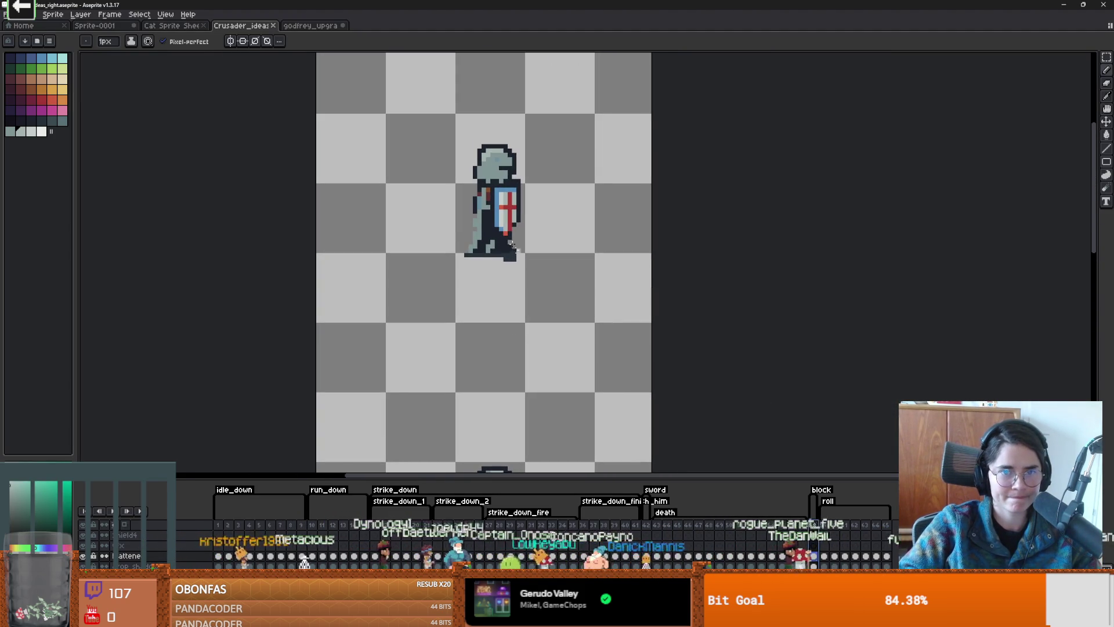
{"action": "key", "text": "i"}
{"action": "left_click", "coordinate": [502, 184]}
{"action": "key", "text": "b"}
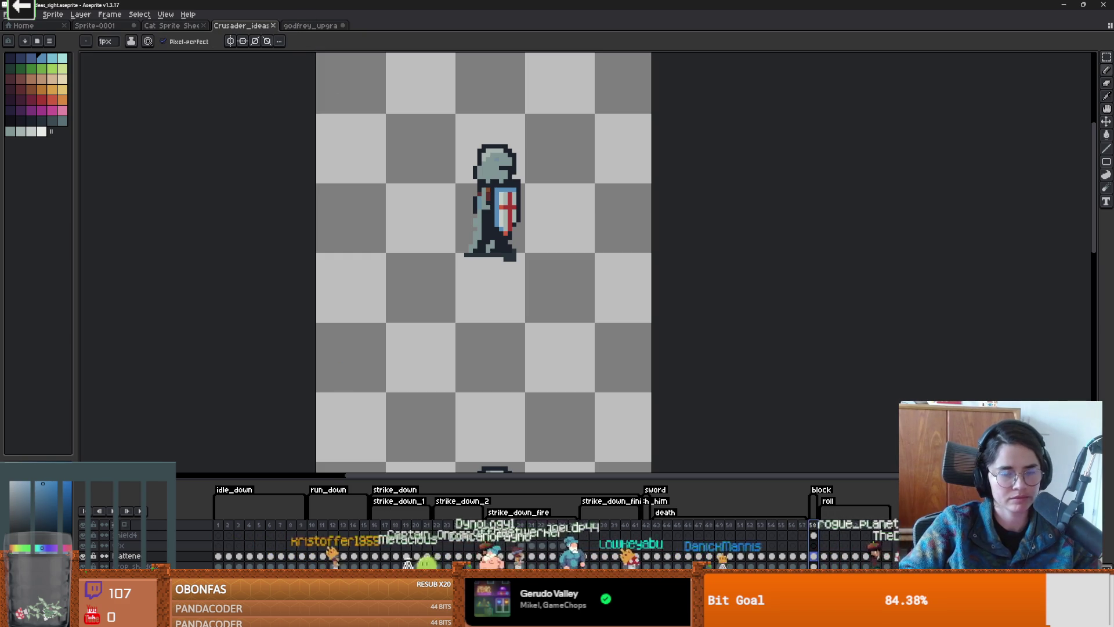
{"action": "left_click", "coordinate": [302, 26]}
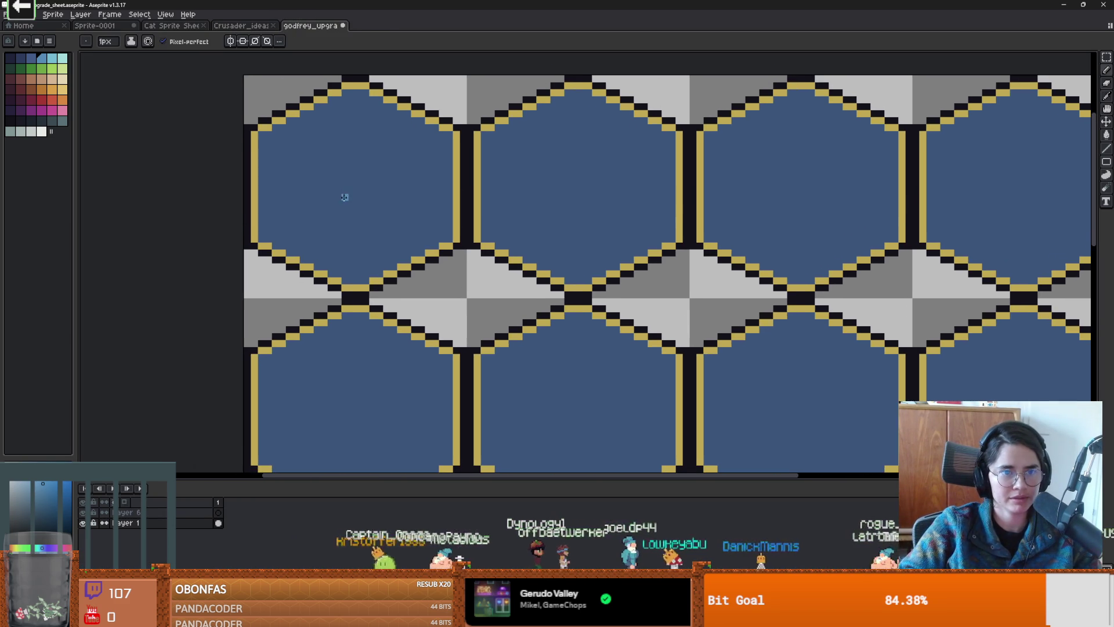
Step: Dock the Crusader_ideas sprite on the right as a side-by-side reference
{"action": "left_click", "coordinate": [238, 26]}
{"action": "mouse_move", "coordinate": [238, 26]}
{"action": "left_mouse_down"}
{"action": "mouse_move", "coordinate": [1091, 185]}
{"action": "mouse_move", "coordinate": [1085, 215]}
{"action": "left_mouse_up"}
{"action": "scroll", "coordinate": [858, 228], "scroll_direction": "up", "scroll_amount": 1}
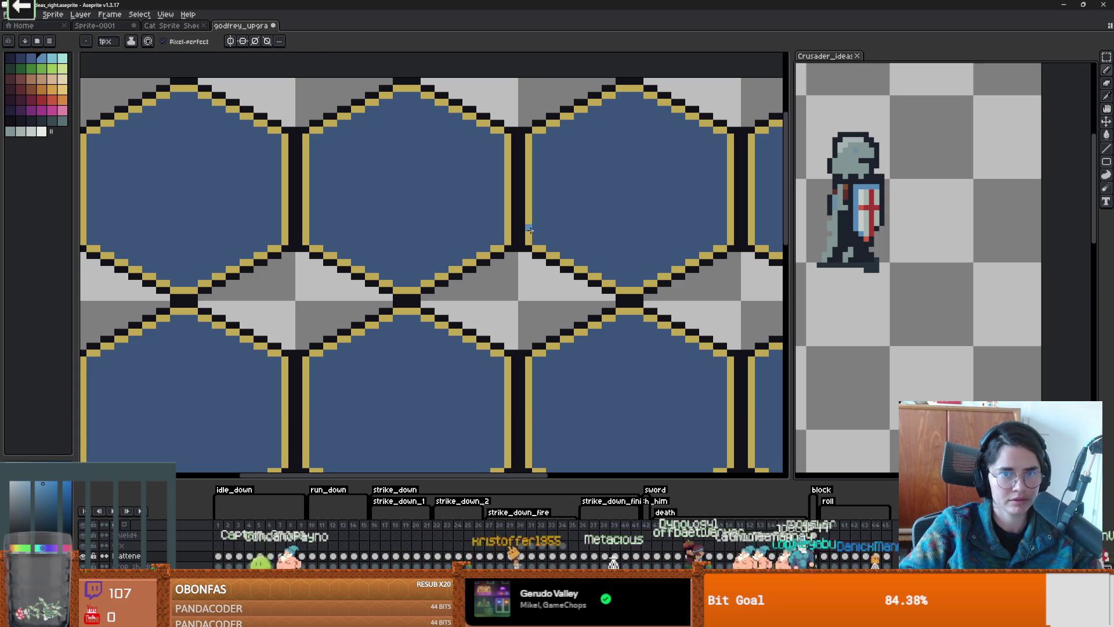
Step: On the Godfrey sheet's Layer 6, try a light-blue stroke over the top-left hexagon, then undo it
{"action": "left_click", "coordinate": [174, 444]}
{"action": "left_click", "coordinate": [199, 512]}
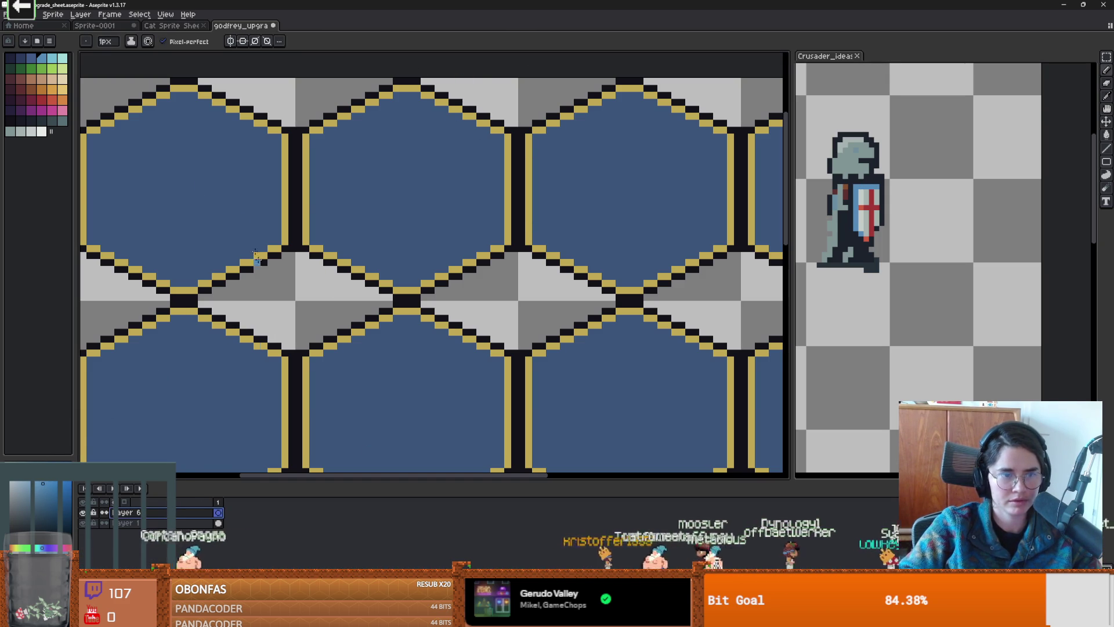
{"action": "left_click_drag", "start_coordinate": [229, 204], "coordinate": [364, 244]}
{"action": "mouse_move", "coordinate": [284, 170]}
{"action": "left_mouse_down"}
{"action": "mouse_move", "coordinate": [374, 169]}
{"action": "mouse_move", "coordinate": [277, 173]}
{"action": "left_mouse_up"}
{"action": "key", "text": "ctrl+z"}
{"action": "key", "text": "ctrl+z"}
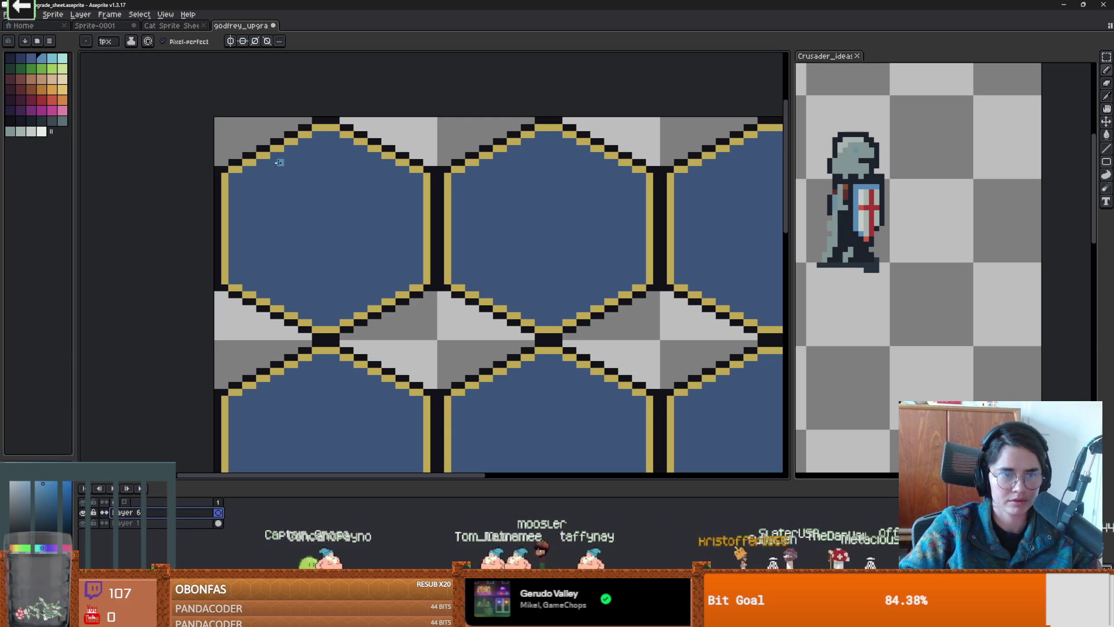
Step: Draw the shield's light-blue top edge across the top-left hexagon
{"action": "key", "text": "i"}
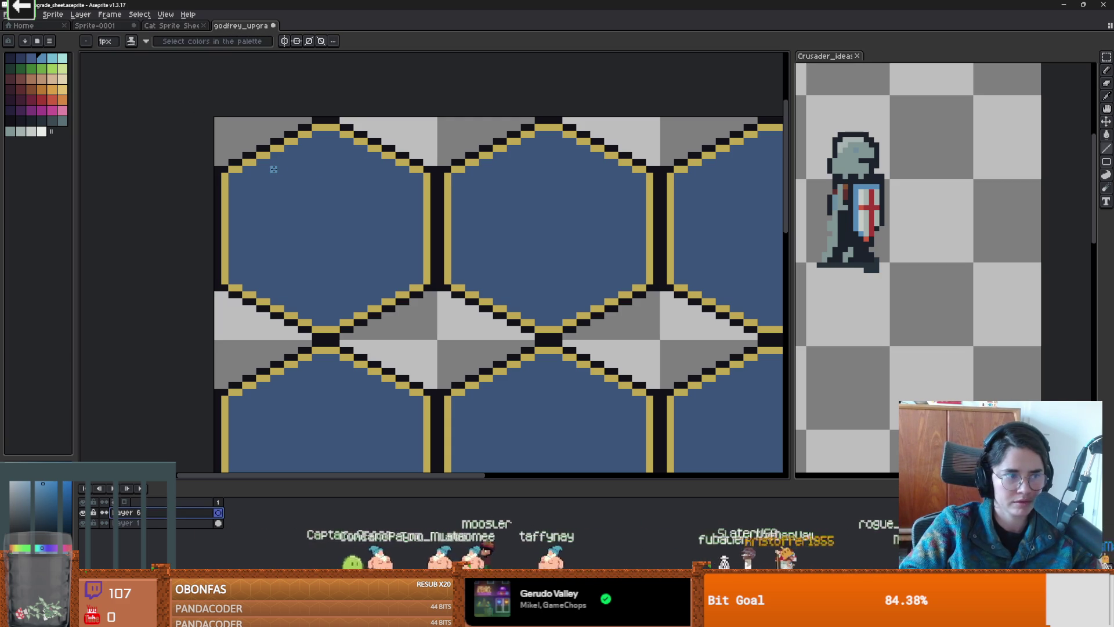
{"action": "left_click_drag", "start_coordinate": [274, 169], "coordinate": [356, 171]}
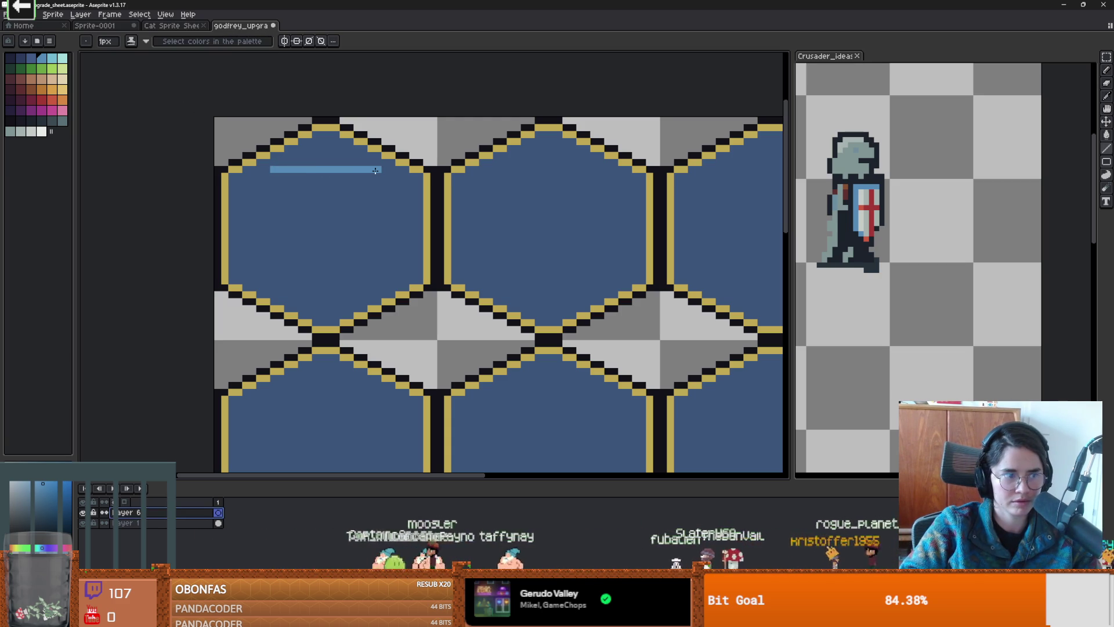
{"action": "left_click", "coordinate": [877, 177]}
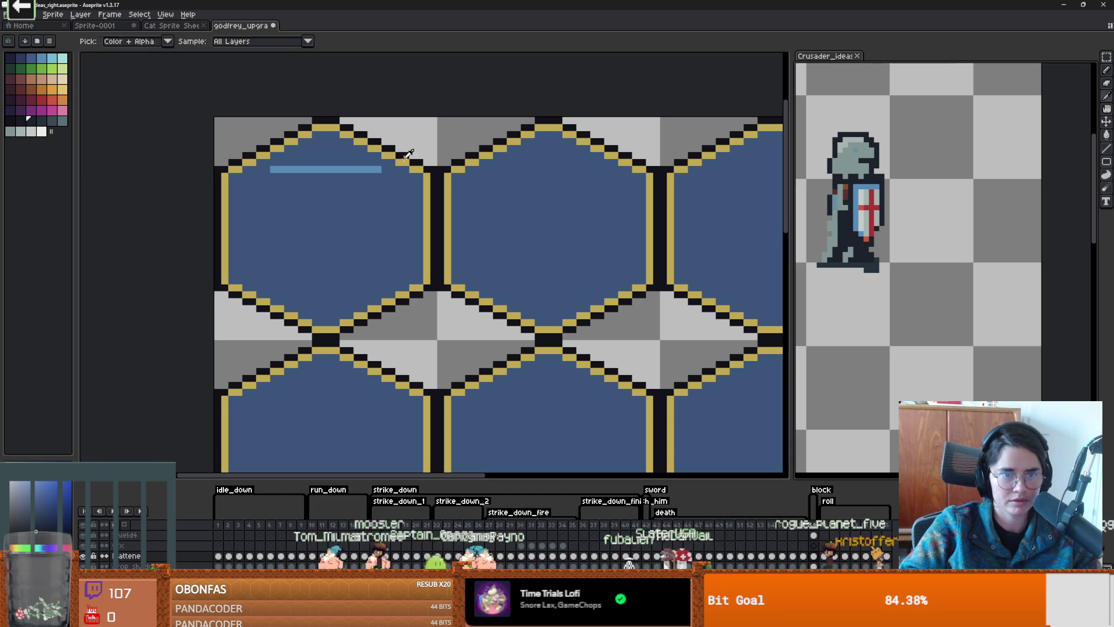
{"action": "key", "text": "b"}
{"action": "mouse_move", "coordinate": [378, 163]}
{"action": "left_mouse_down"}
{"action": "mouse_move", "coordinate": [275, 162]}
{"action": "mouse_move", "coordinate": [265, 237]}
{"action": "left_mouse_up"}
{"action": "left_click", "coordinate": [272, 169]}
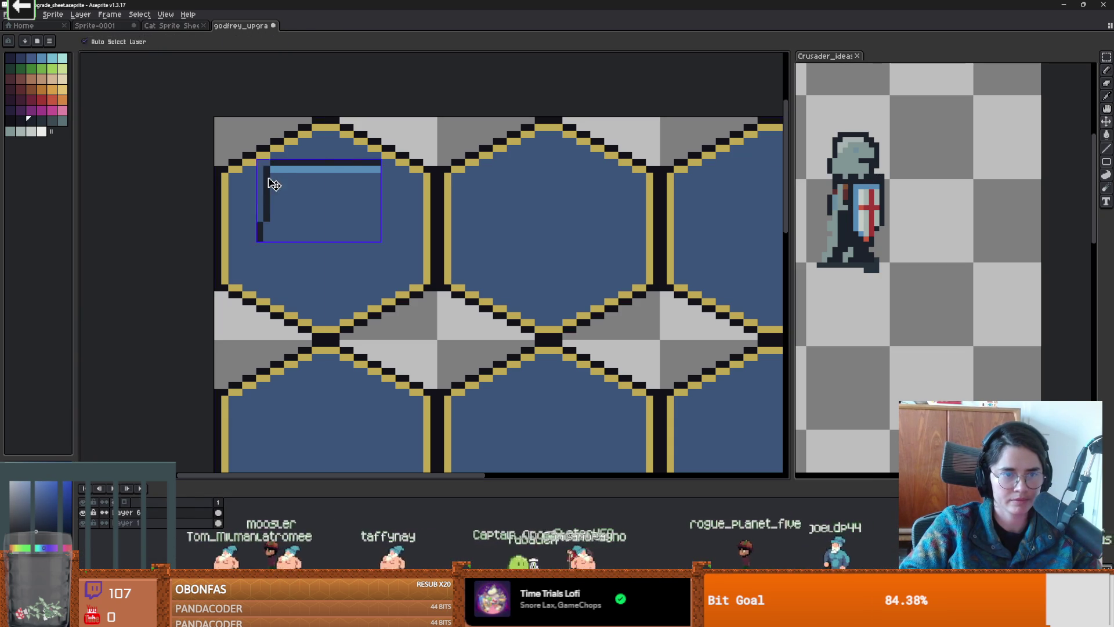
{"action": "key", "text": "ctrl+z"}
Step: Draw the shield's left and right sides downward in dark navy
{"action": "key", "text": "i"}
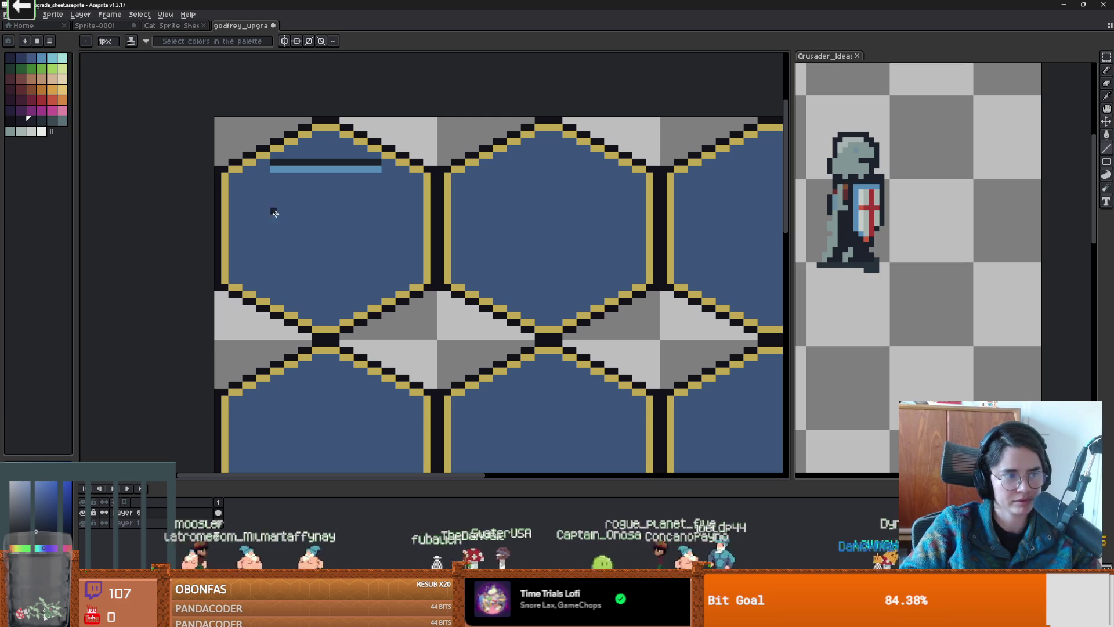
{"action": "left_click_drag", "start_coordinate": [268, 171], "coordinate": [267, 256]}
{"action": "left_click_drag", "start_coordinate": [387, 174], "coordinate": [383, 237]}
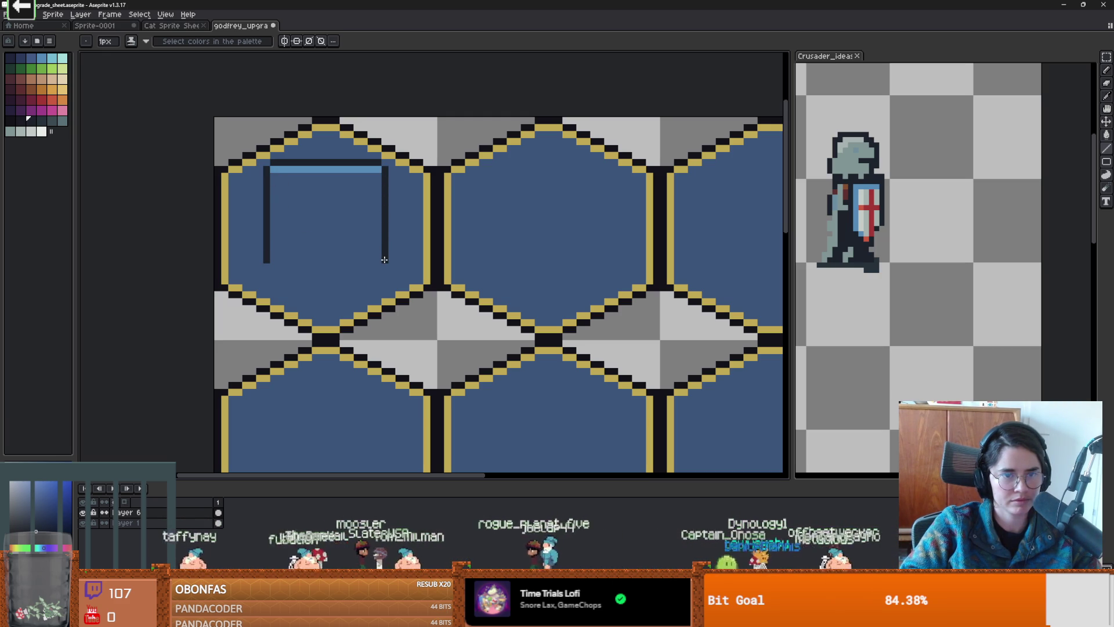
{"action": "scroll", "coordinate": [380, 261], "scroll_direction": "up", "scroll_amount": 10}
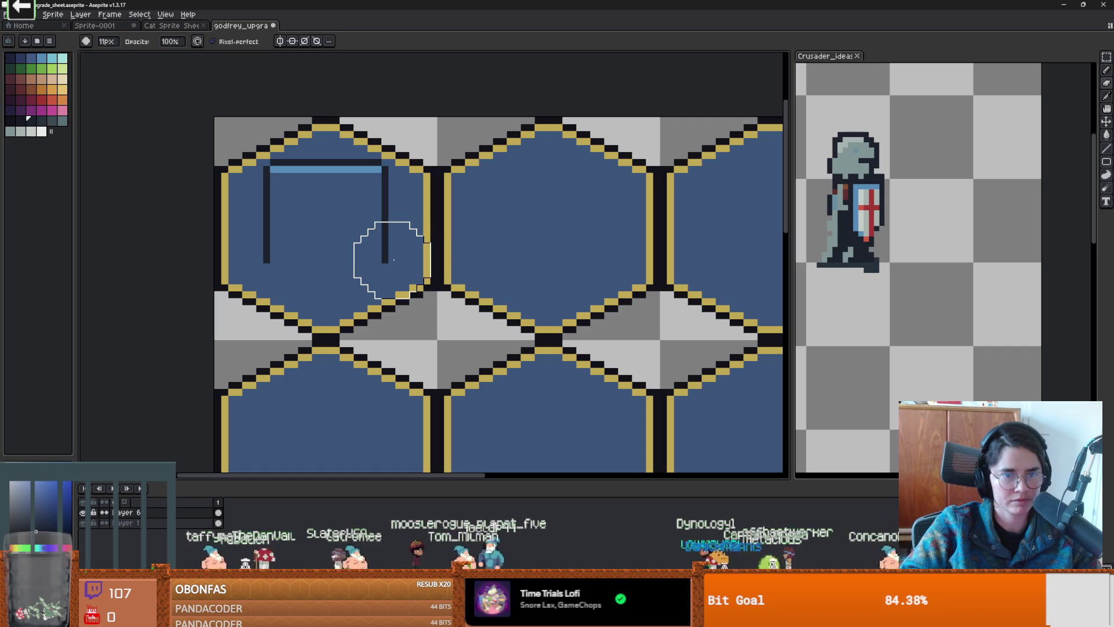
{"action": "mouse_move", "coordinate": [378, 275]}
{"action": "left_mouse_down"}
{"action": "mouse_move", "coordinate": [288, 299]}
{"action": "mouse_move", "coordinate": [278, 285]}
{"action": "left_mouse_up"}
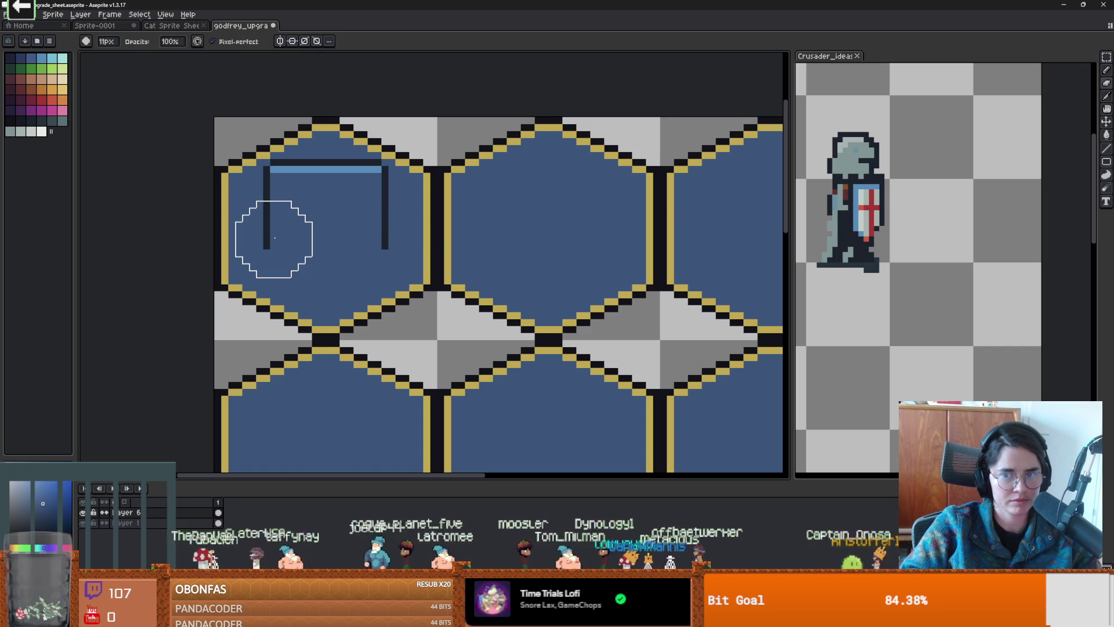
Step: Taper both sides toward the point and close the shield's bottom edge in dark navy
{"action": "key", "text": "b"}
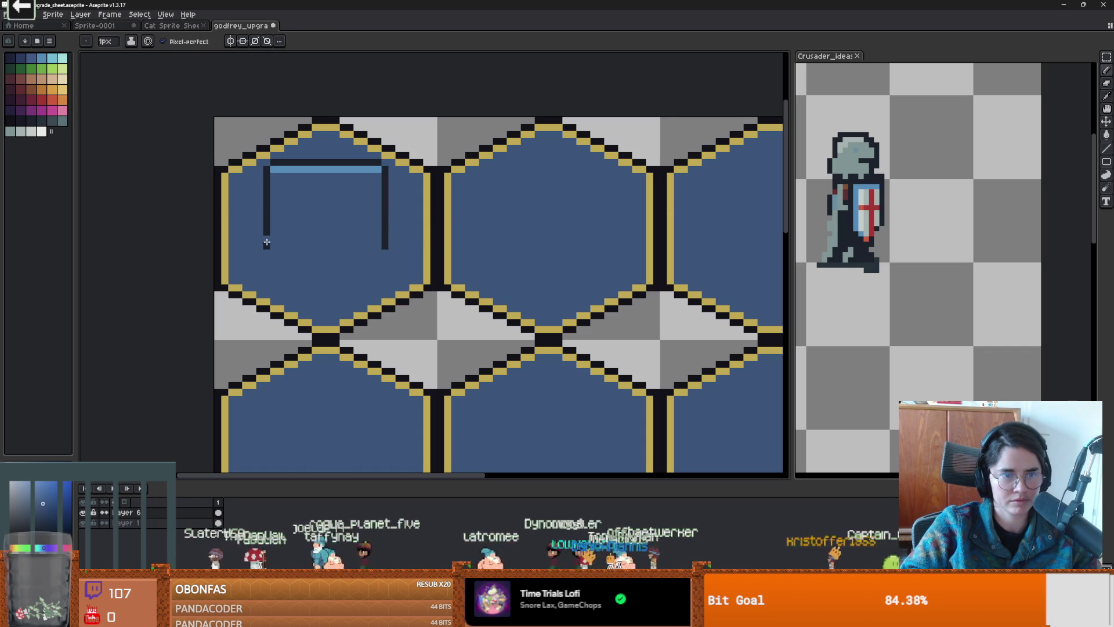
{"action": "left_click", "coordinate": [267, 243], "text": "alt"}
{"action": "left_click", "coordinate": [272, 253]}
{"action": "left_click", "coordinate": [280, 265]}
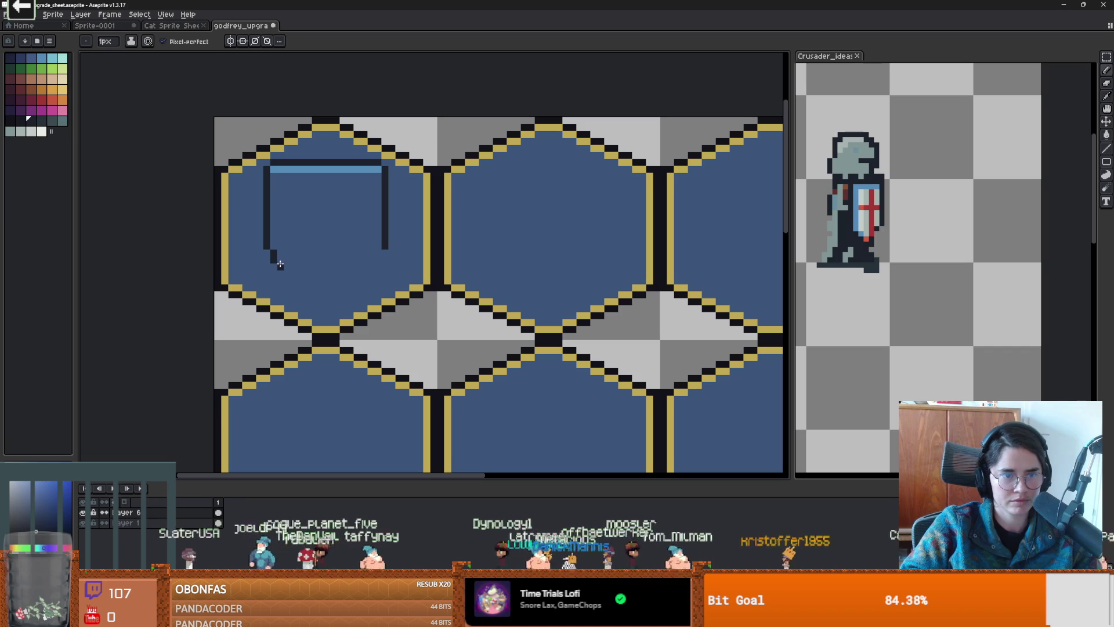
{"action": "left_click", "coordinate": [384, 254]}
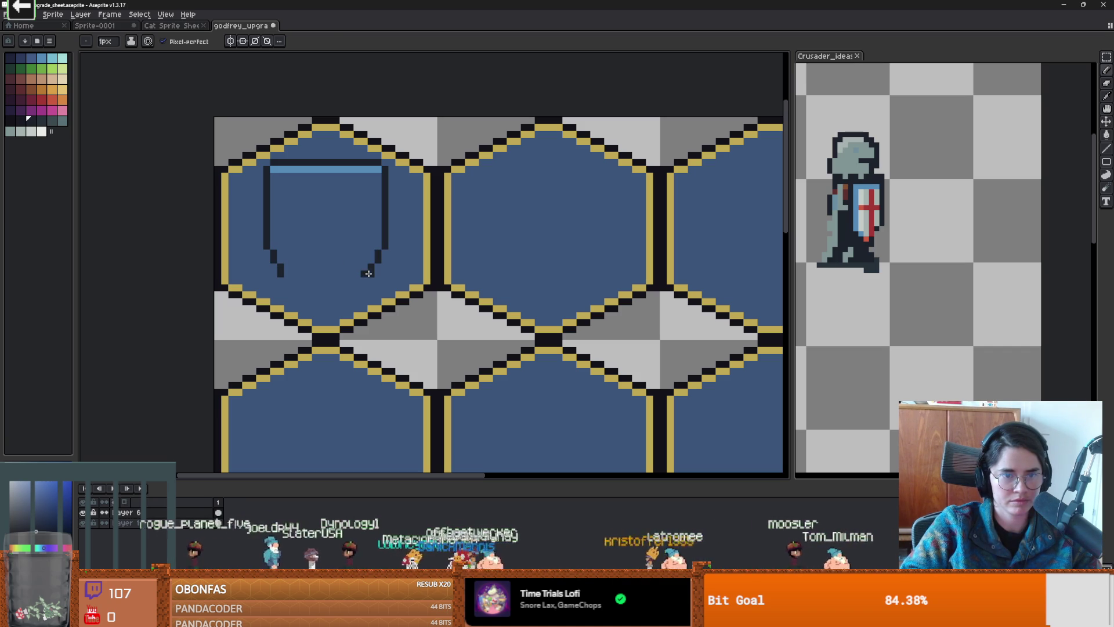
{"action": "key", "text": "e"}
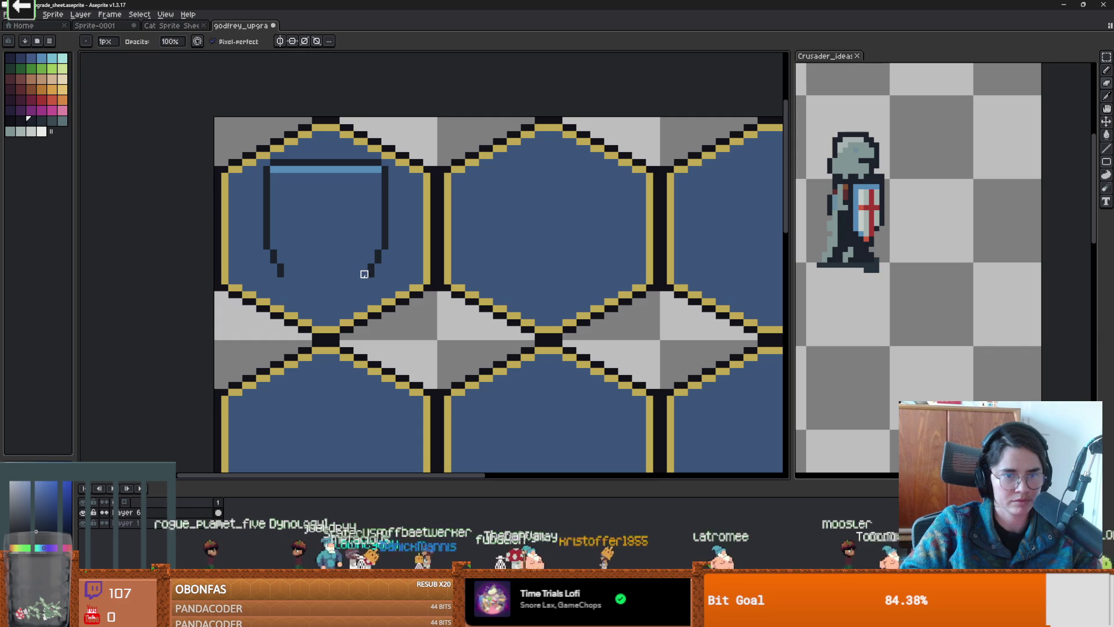
{"action": "key", "text": "b"}
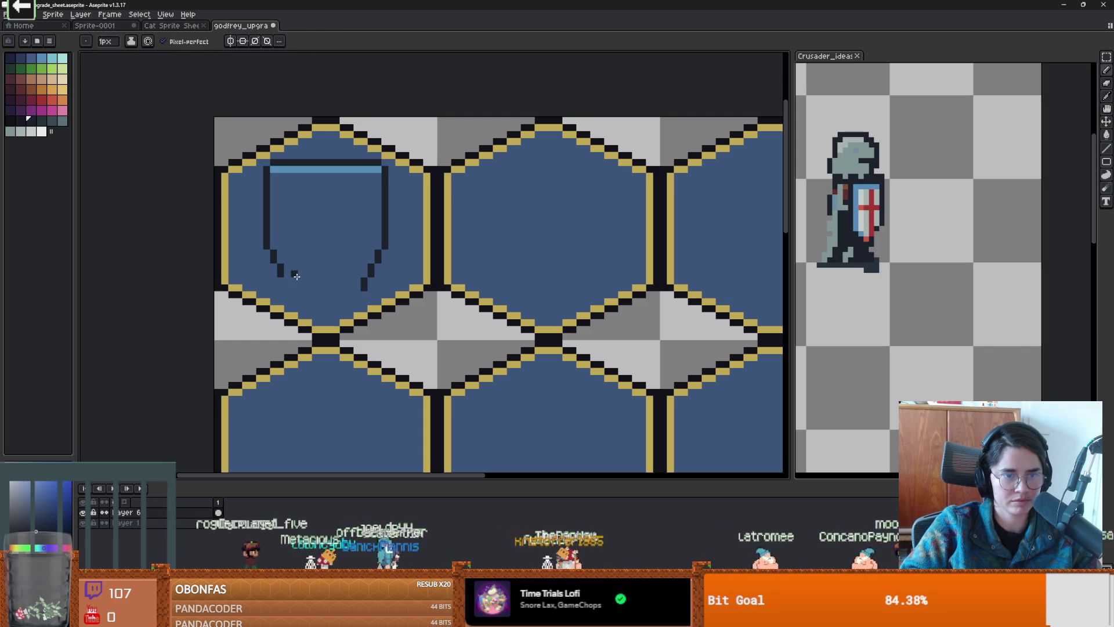
{"action": "left_click_drag", "start_coordinate": [352, 295], "coordinate": [289, 296]}
{"action": "scroll", "coordinate": [346, 275], "scroll_direction": "down", "scroll_amount": 2}
{"action": "scroll", "coordinate": [346, 274], "scroll_direction": "up", "scroll_amount": 1}
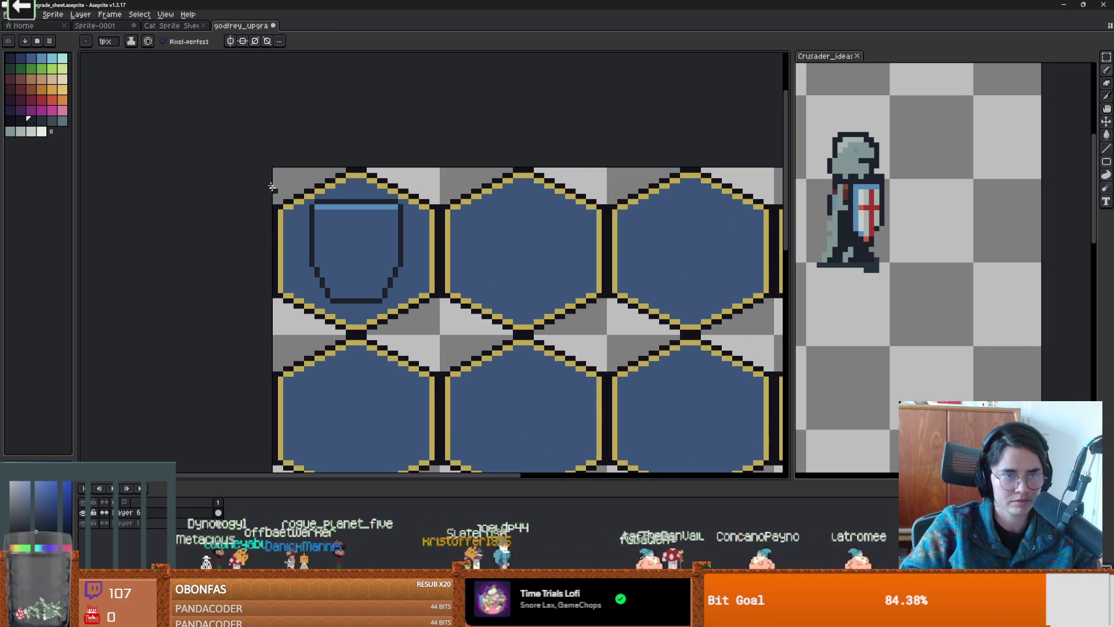
Step: Fill the shield interior with a light colour sampled from the crusader reference
{"action": "left_click", "coordinate": [866, 197], "text": "alt"}
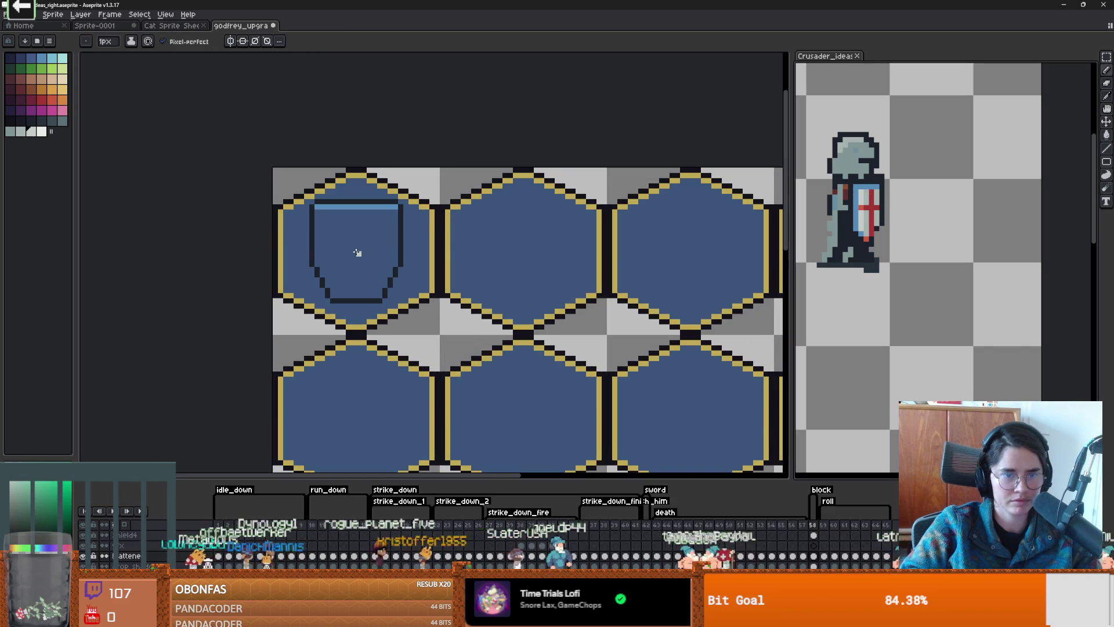
{"action": "key", "text": "v"}
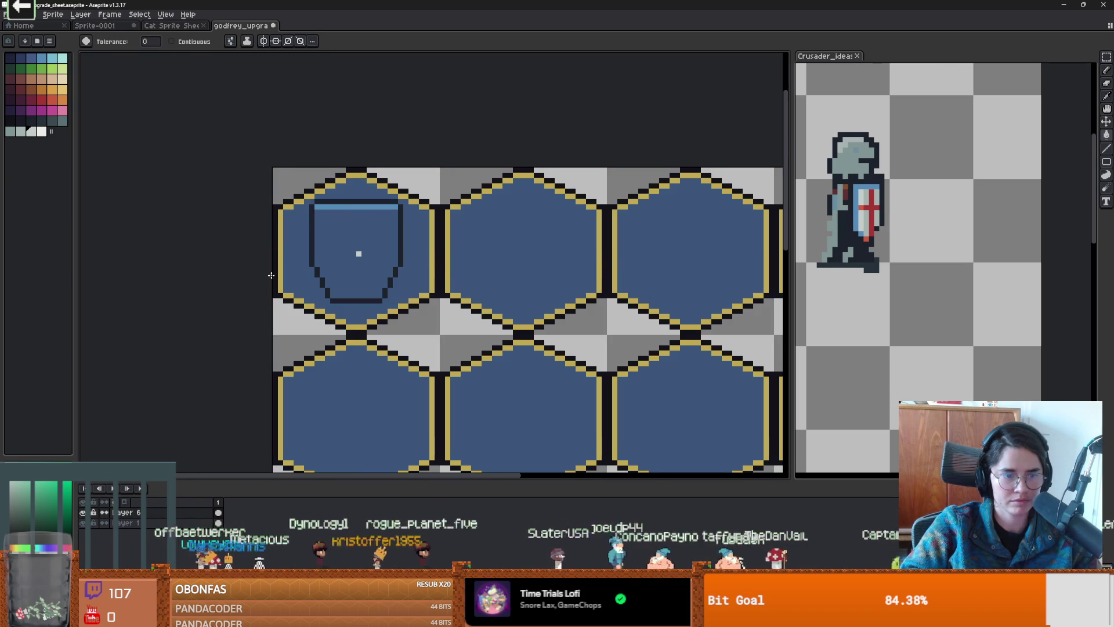
{"action": "key", "text": "g"}
{"action": "left_click", "coordinate": [357, 246]}
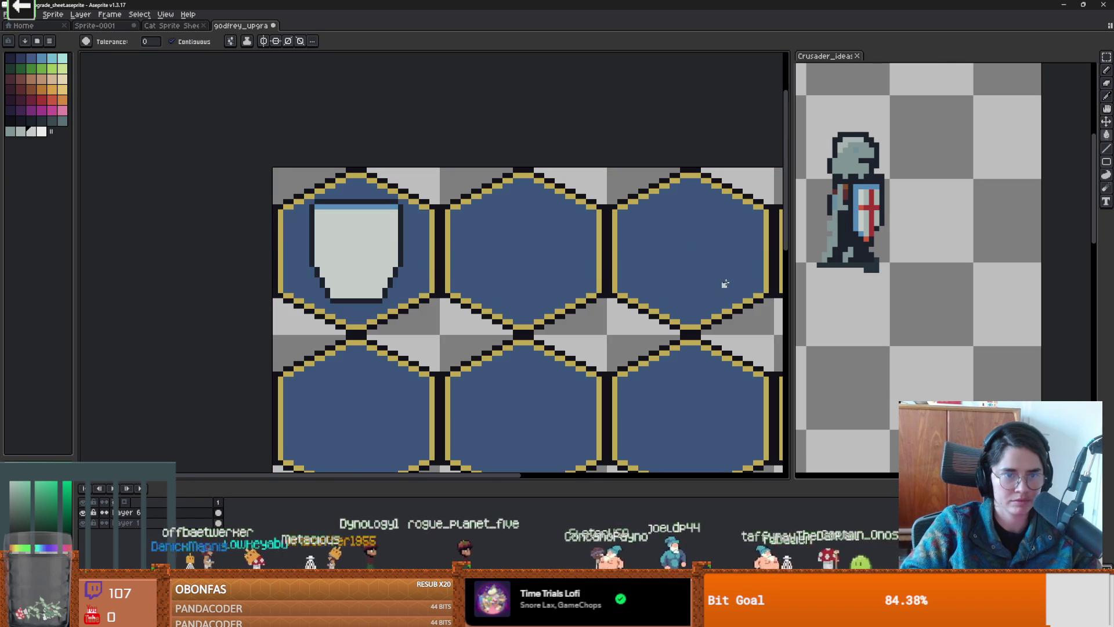
Step: Paint a red cross on the shield using red sampled from the reference
{"action": "left_click", "coordinate": [868, 204], "text": "alt"}
{"action": "key", "text": "b"}
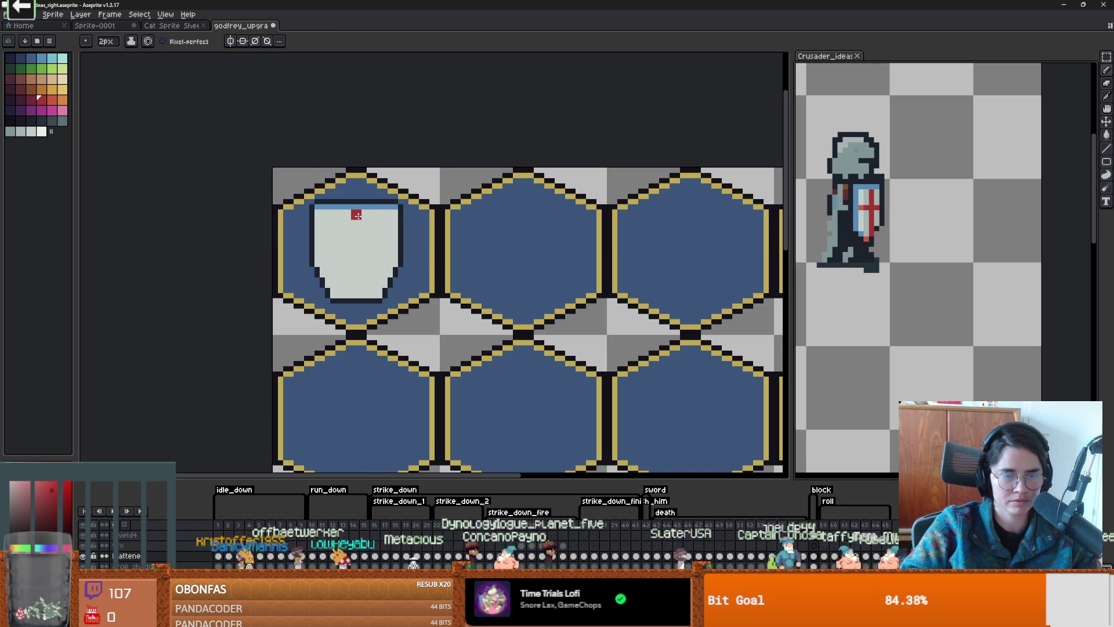
{"action": "left_click_drag", "start_coordinate": [357, 215], "coordinate": [357, 297]}
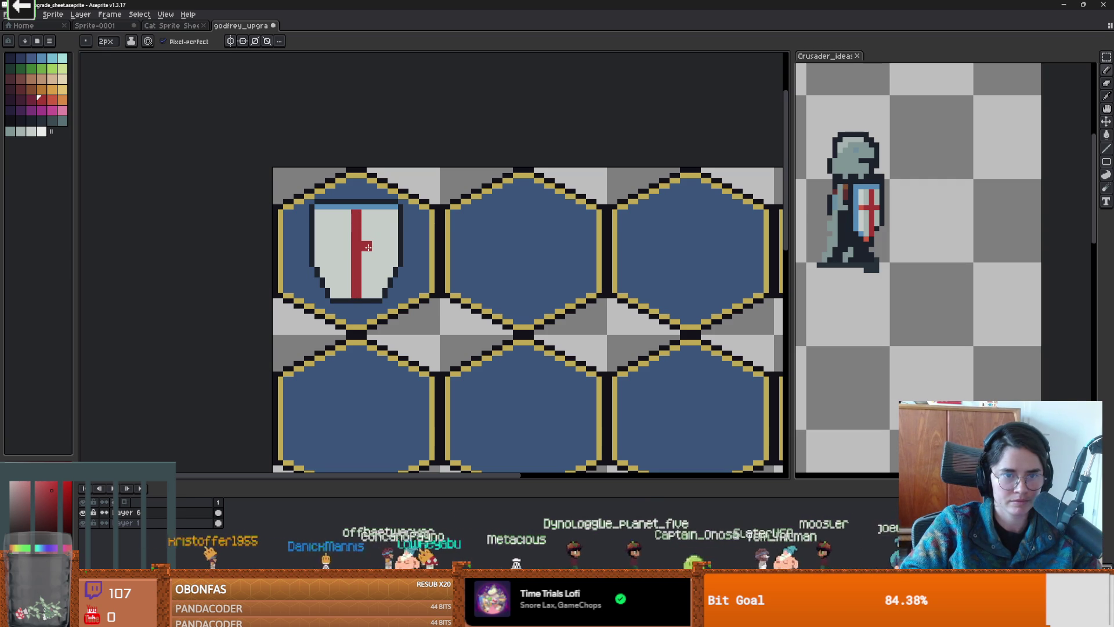
{"action": "mouse_move", "coordinate": [368, 248]}
{"action": "left_mouse_down"}
{"action": "mouse_move", "coordinate": [386, 247]}
{"action": "mouse_move", "coordinate": [316, 245]}
{"action": "left_mouse_up"}
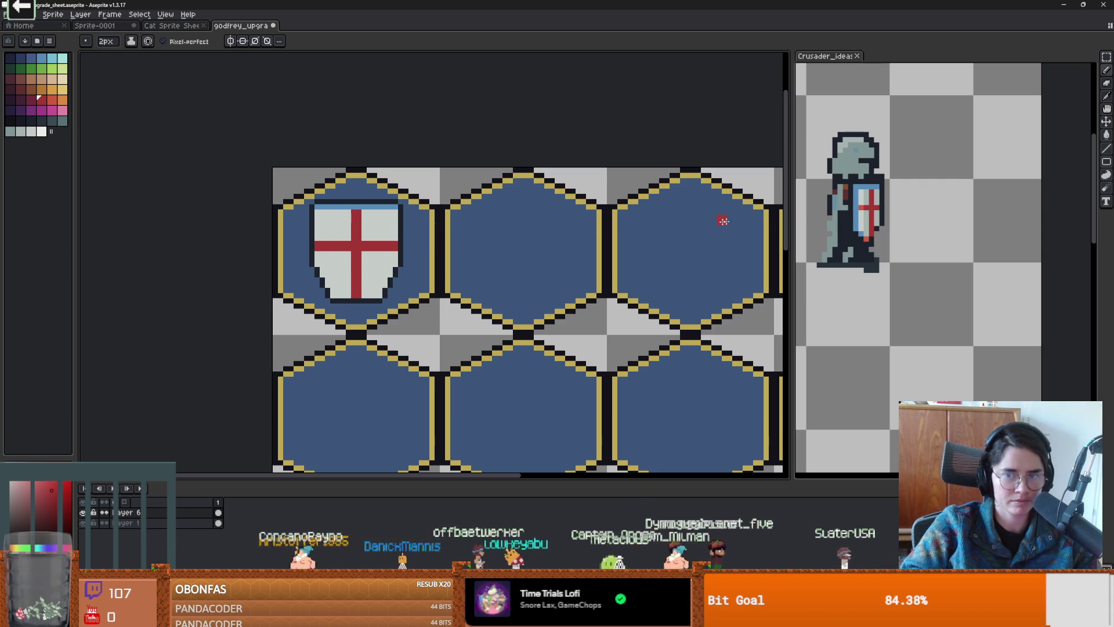
Step: Add a grey shading stripe and fill the shield's right areas light grey
{"action": "key", "text": "i"}
{"action": "left_click", "coordinate": [870, 199]}
{"action": "key", "text": "b"}
{"action": "mouse_move", "coordinate": [330, 215]}
{"action": "left_mouse_down"}
{"action": "mouse_move", "coordinate": [337, 223]}
{"action": "mouse_move", "coordinate": [342, 210]}
{"action": "mouse_move", "coordinate": [338, 290]}
{"action": "mouse_move", "coordinate": [342, 281]}
{"action": "left_mouse_up"}
{"action": "key", "text": "ctrl+z"}
{"action": "key", "text": "ctrl+z"}
{"action": "key", "text": "g"}
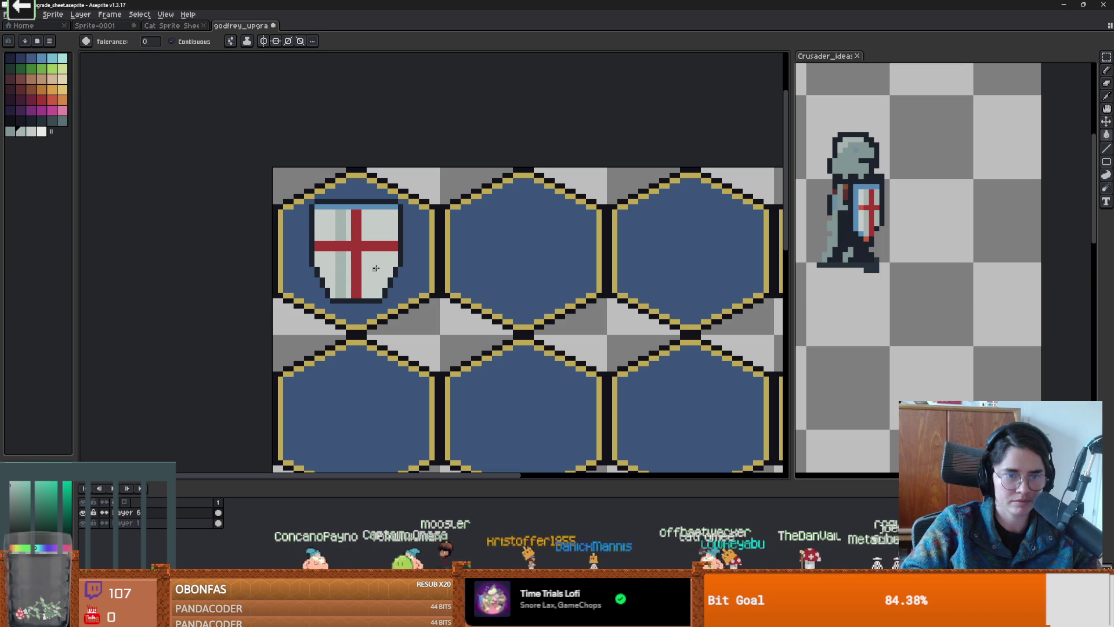
{"action": "left_click", "coordinate": [378, 269]}
{"action": "left_click", "coordinate": [376, 230]}
Step: Darken the shield's left stripe and nudge the shield slightly within its hexagon
{"action": "left_click", "coordinate": [347, 265]}
{"action": "scroll", "coordinate": [347, 266], "scroll_direction": "down", "scroll_amount": 6}
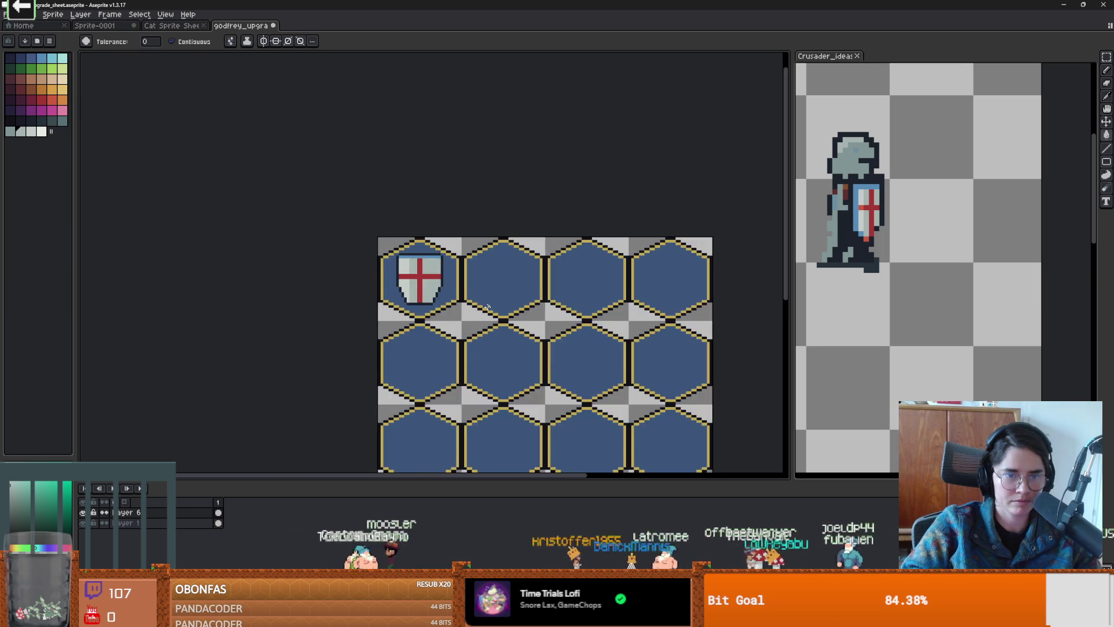
{"action": "scroll", "coordinate": [408, 287], "scroll_direction": "up", "scroll_amount": 4}
{"action": "scroll", "coordinate": [440, 276], "scroll_direction": "up", "scroll_amount": 2}
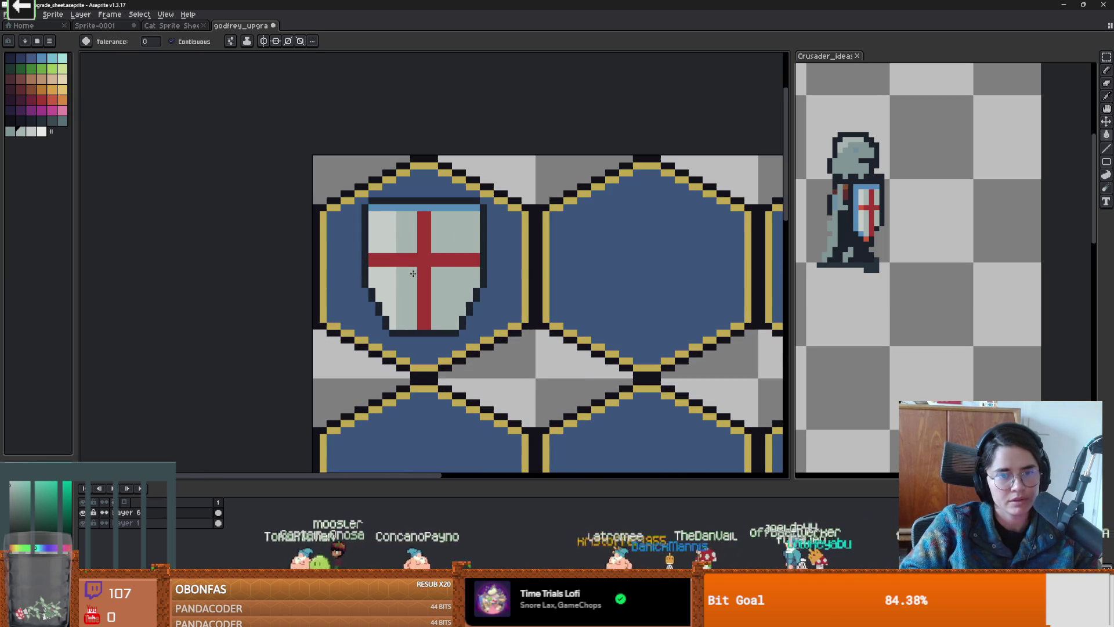
{"action": "key", "text": "v"}
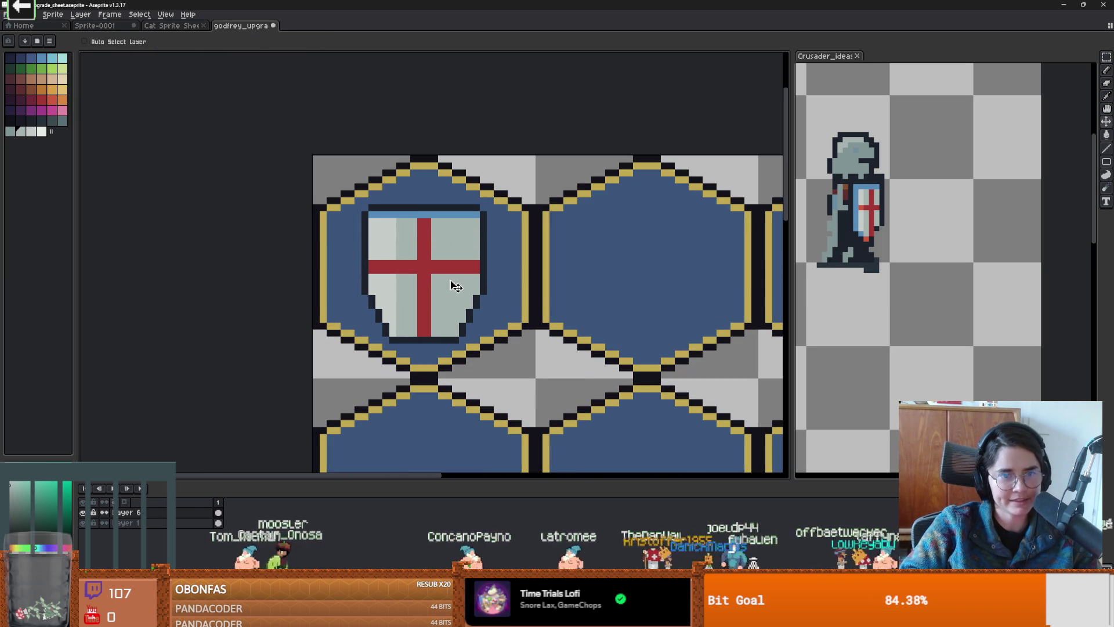
{"action": "left_click_drag", "start_coordinate": [457, 296], "coordinate": [457, 303]}
{"action": "scroll", "coordinate": [552, 295], "scroll_direction": "down", "scroll_amount": 2}
{"action": "scroll", "coordinate": [554, 296], "scroll_direction": "up", "scroll_amount": 1}
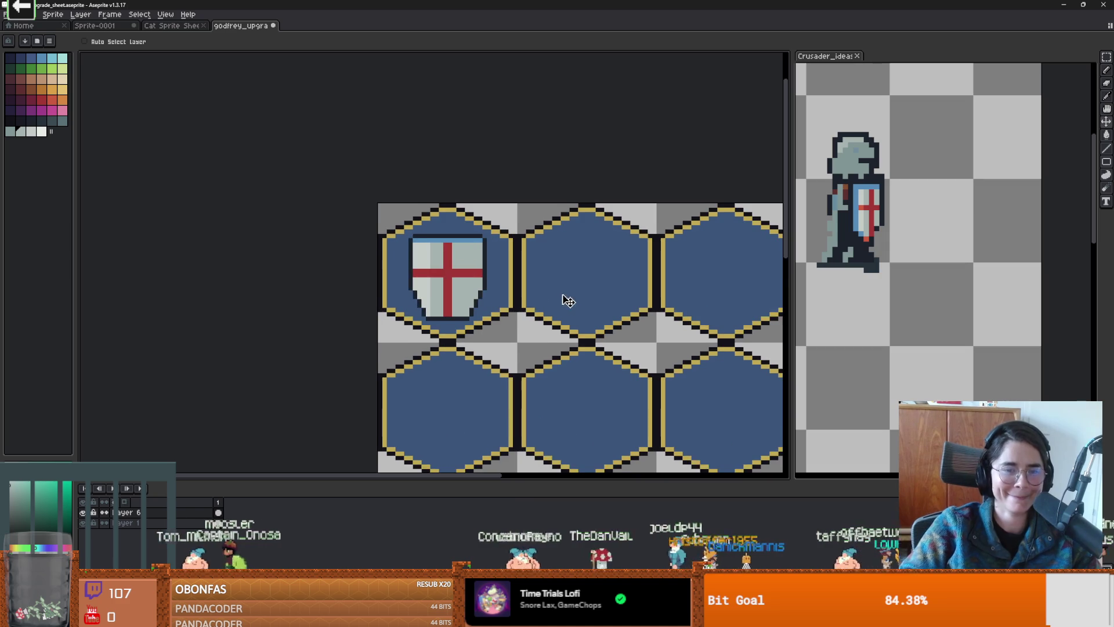
{"action": "left_click_drag", "start_coordinate": [567, 299], "coordinate": [523, 286]}
Step: Select the 32x32 shield tile and duplicate it into the next hexagon to the right
{"action": "key", "text": "m"}
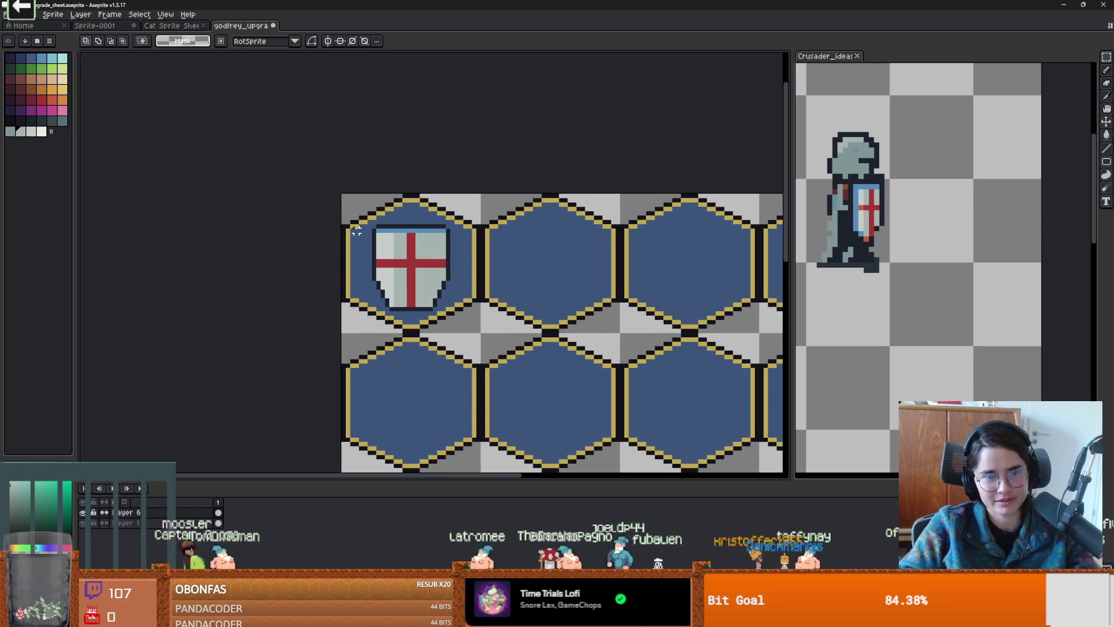
{"action": "left_click_drag", "start_coordinate": [382, 226], "coordinate": [459, 322]}
{"action": "mouse_move", "coordinate": [348, 329]}
{"action": "left_mouse_down"}
{"action": "mouse_move", "coordinate": [368, 281]}
{"action": "mouse_move", "coordinate": [458, 272]}
{"action": "mouse_move", "coordinate": [464, 214]}
{"action": "left_mouse_up"}
{"action": "left_click_drag", "start_coordinate": [456, 277], "coordinate": [595, 277]}
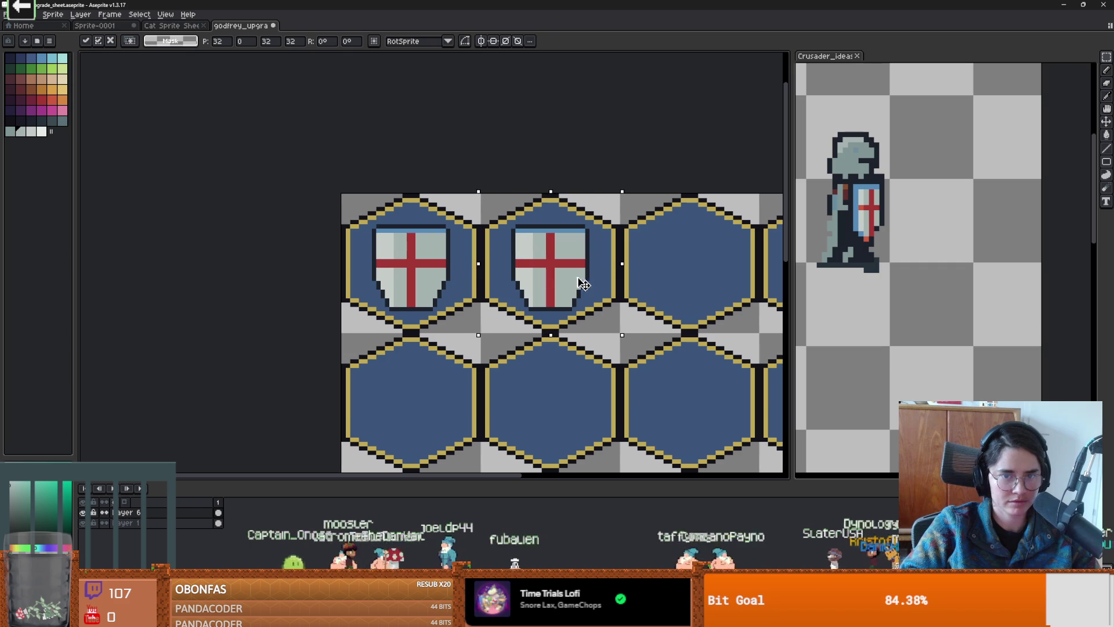
{"action": "left_click", "coordinate": [657, 279]}
{"action": "scroll", "coordinate": [556, 276], "scroll_direction": "up", "scroll_amount": 1}
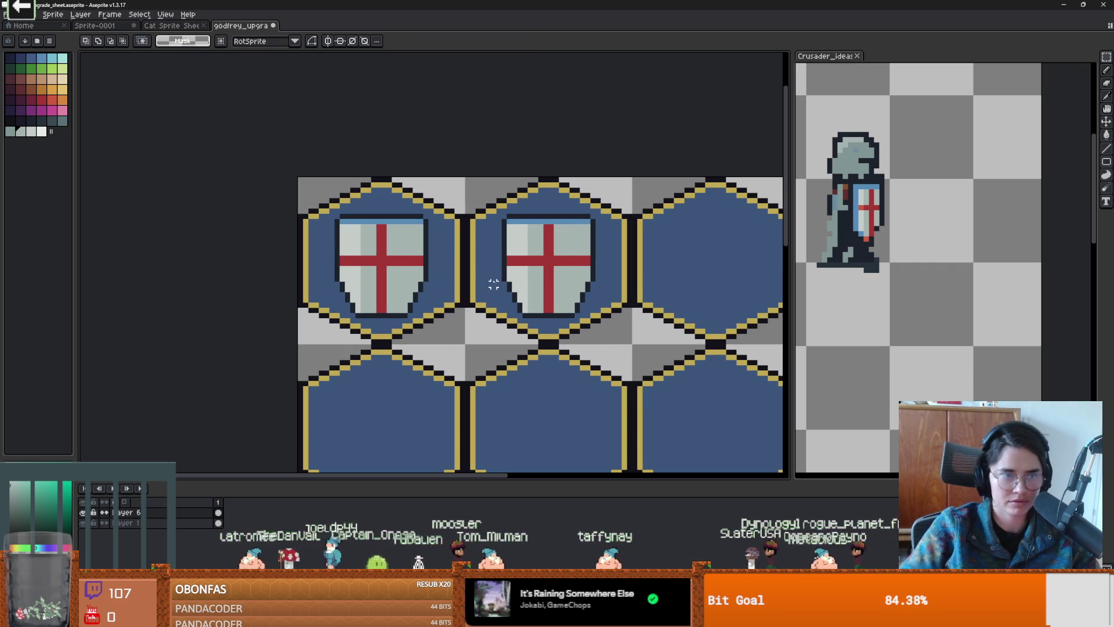
Step: Paint thick green laurel leaves across the second shield with a 2–4 px pencil
{"action": "left_click", "coordinate": [44, 70]}
{"action": "key", "text": "b"}
{"action": "mouse_move", "coordinate": [543, 250]}
{"action": "left_mouse_down"}
{"action": "mouse_move", "coordinate": [497, 238]}
{"action": "mouse_move", "coordinate": [477, 249]}
{"action": "left_mouse_up"}
{"action": "key", "text": "minus"}
{"action": "key", "text": "minus"}
{"action": "key", "text": "plus"}
{"action": "left_click", "coordinate": [536, 280]}
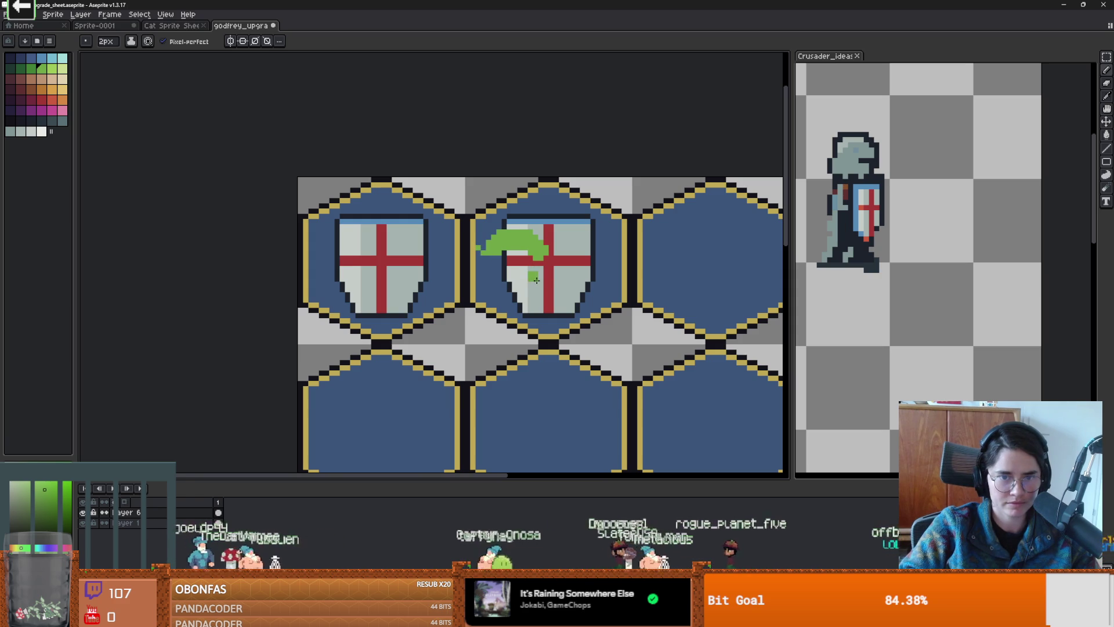
{"action": "key", "text": "plus"}
{"action": "key", "text": "plus"}
{"action": "mouse_move", "coordinate": [537, 280]}
{"action": "left_mouse_down"}
{"action": "mouse_move", "coordinate": [491, 293]}
{"action": "mouse_move", "coordinate": [500, 296]}
{"action": "left_mouse_up"}
{"action": "left_click", "coordinate": [582, 283]}
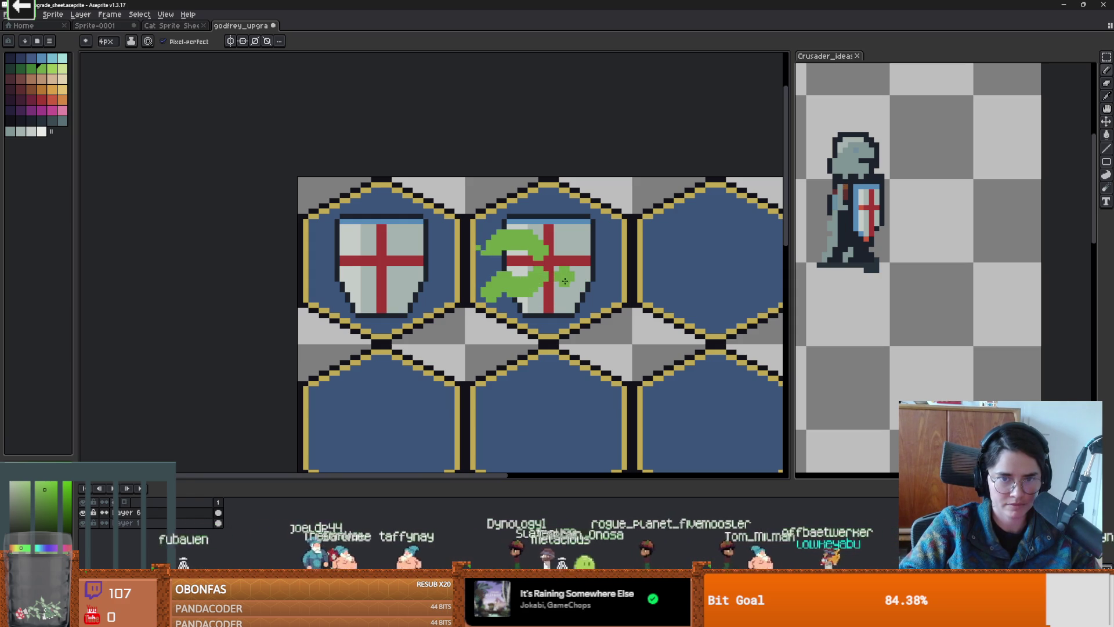
{"action": "mouse_move", "coordinate": [564, 281]}
{"action": "left_mouse_down"}
{"action": "mouse_move", "coordinate": [589, 289]}
{"action": "mouse_move", "coordinate": [607, 276]}
{"action": "mouse_move", "coordinate": [558, 209]}
{"action": "left_mouse_up"}
{"action": "scroll", "coordinate": [553, 270], "scroll_direction": "up", "scroll_amount": 2}
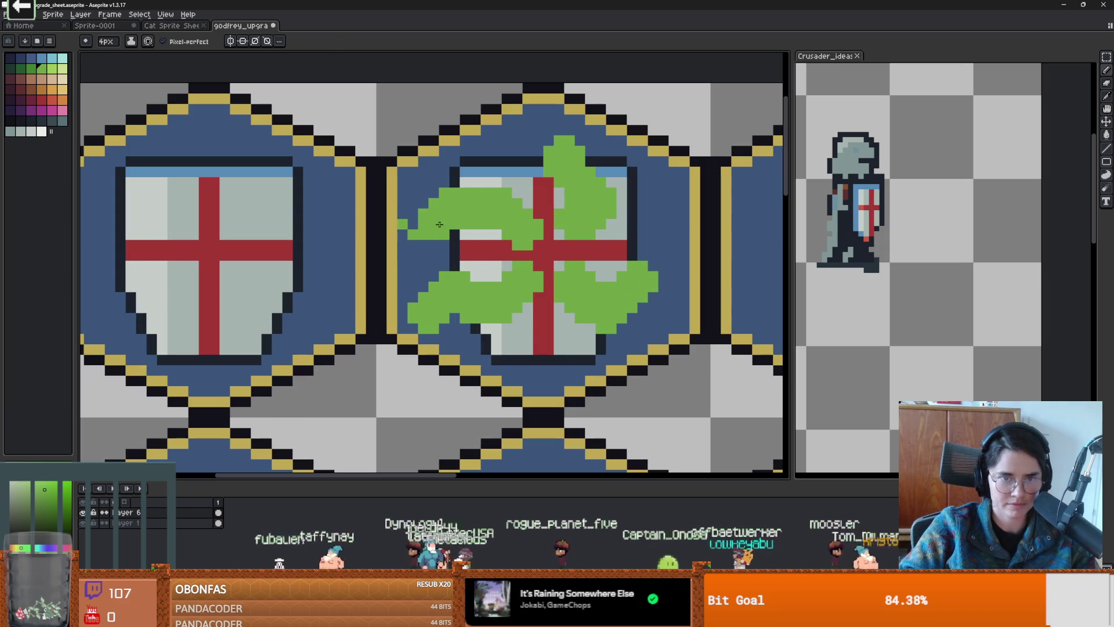
{"action": "key", "text": "e"}
{"action": "scroll", "coordinate": [403, 224], "scroll_direction": "down", "scroll_amount": 3}
{"action": "scroll", "coordinate": [462, 261], "scroll_direction": "up", "scroll_amount": 1}
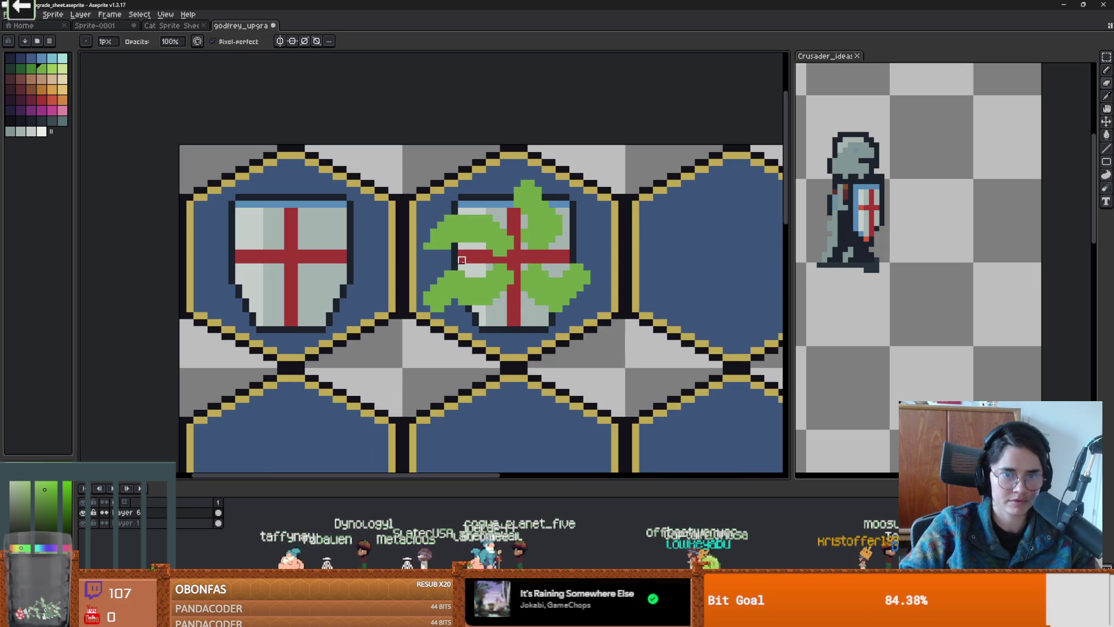
{"action": "key", "text": "b"}
Step: Add single-pixel white highlights to the upper-left laurel leaves
{"action": "left_click", "coordinate": [31, 131]}
{"action": "left_click_drag", "start_coordinate": [444, 248], "coordinate": [465, 230]}
{"action": "key", "text": "ctrl+z"}
{"action": "key", "text": "minus"}
{"action": "key", "text": "minus"}
{"action": "key", "text": "minus"}
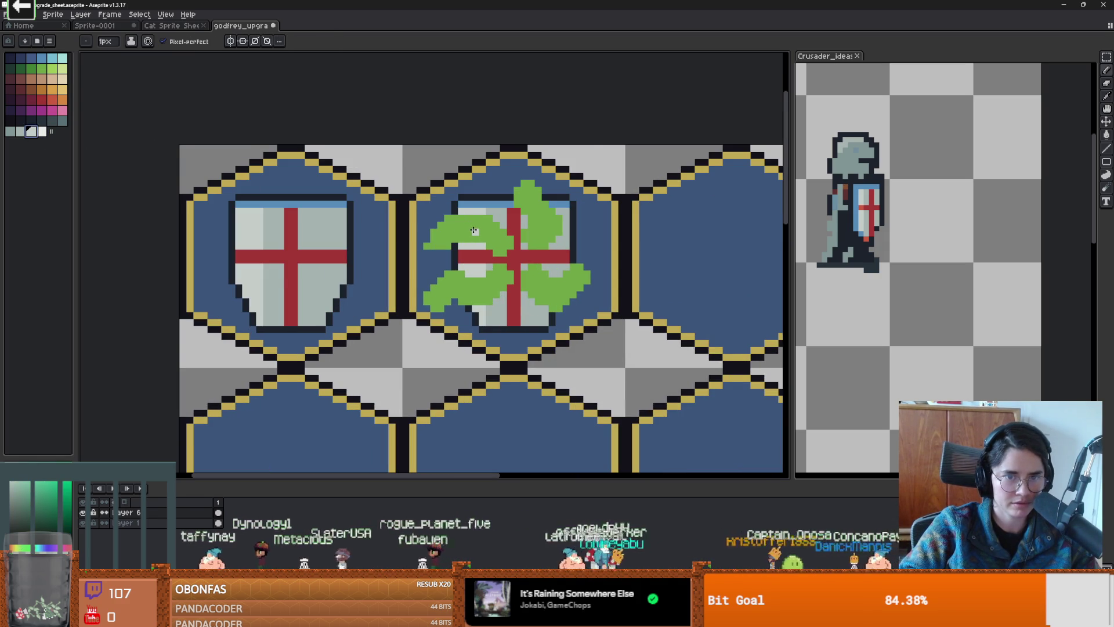
{"action": "scroll", "coordinate": [486, 232], "scroll_direction": "up", "scroll_amount": 1}
{"action": "left_click", "coordinate": [41, 132]}
{"action": "left_click", "coordinate": [488, 207]}
{"action": "left_click", "coordinate": [475, 219]}
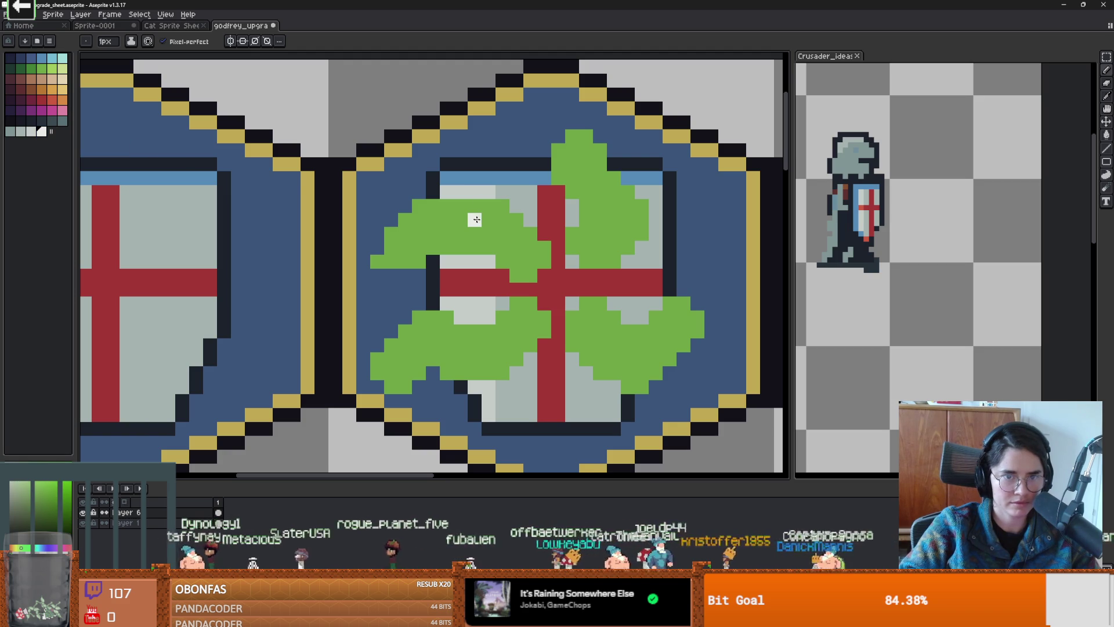
{"action": "left_click_drag", "start_coordinate": [492, 232], "coordinate": [489, 219]}
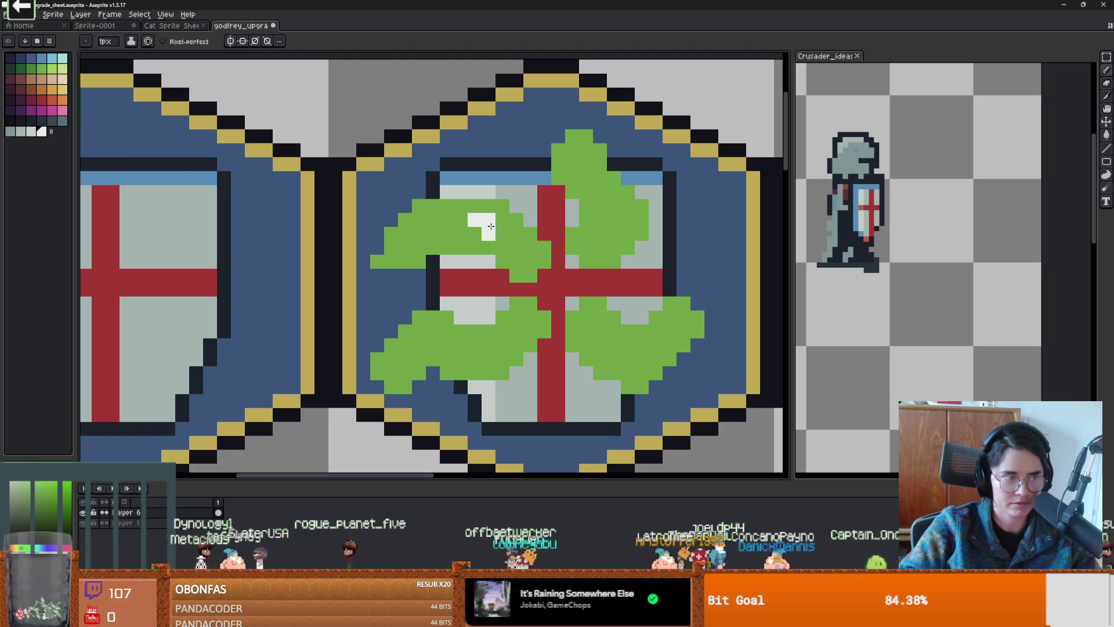
{"action": "left_click", "coordinate": [433, 233]}
{"action": "scroll", "coordinate": [420, 232], "scroll_direction": "down", "scroll_amount": 2}
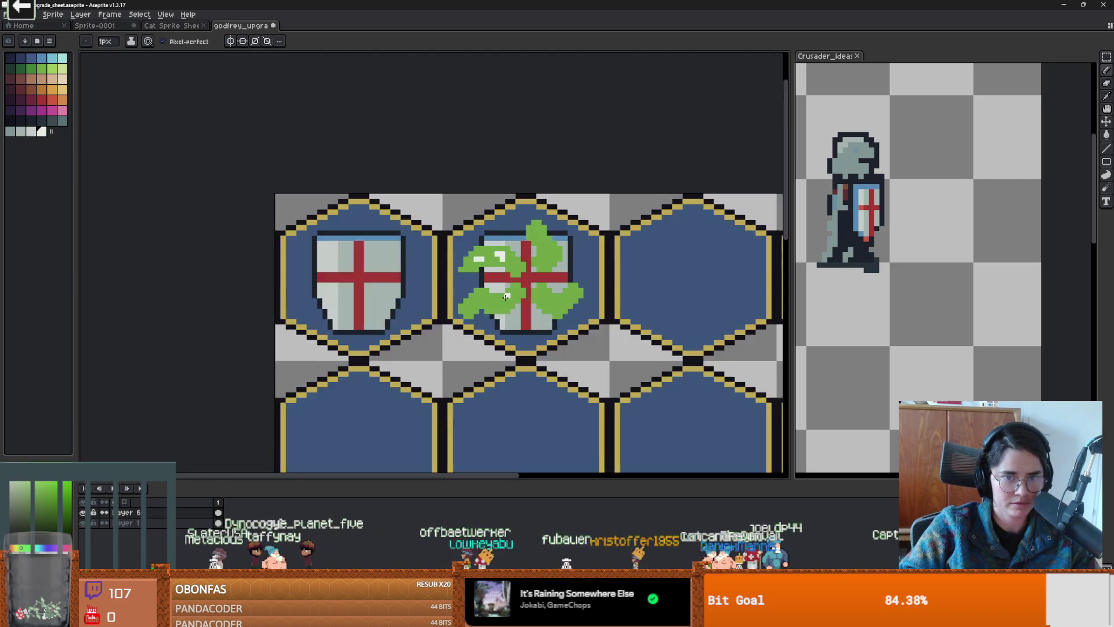
{"action": "scroll", "coordinate": [494, 304], "scroll_direction": "up", "scroll_amount": 1}
{"action": "scroll", "coordinate": [567, 314], "scroll_direction": "up", "scroll_amount": 2}
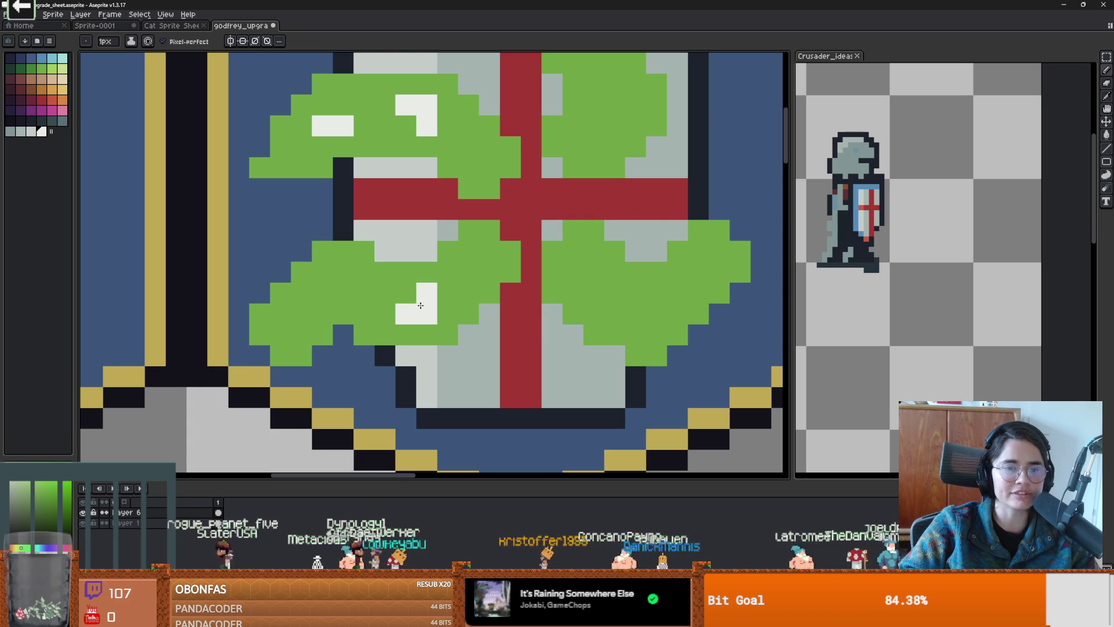
{"action": "scroll", "coordinate": [419, 306], "scroll_direction": "right", "scroll_amount": 2}
Step: Add white highlights to the lower-left and upper-right leaves
{"action": "left_click", "coordinate": [265, 292]}
{"action": "left_click", "coordinate": [264, 271]}
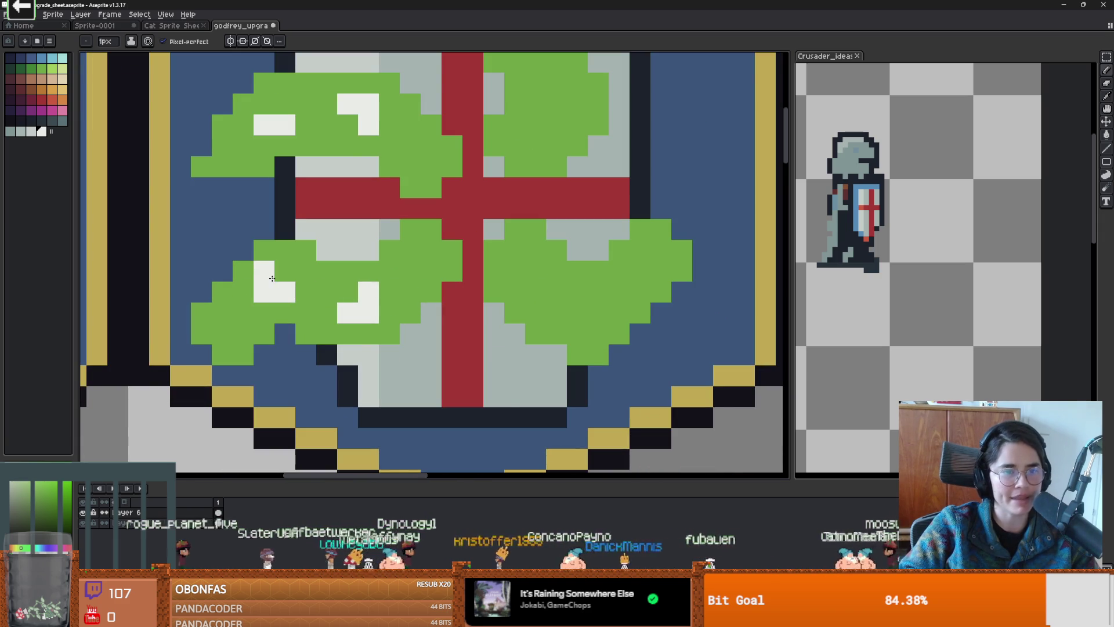
{"action": "scroll", "coordinate": [409, 279], "scroll_direction": "down", "scroll_amount": 2}
{"action": "scroll", "coordinate": [408, 279], "scroll_direction": "up", "scroll_amount": 1}
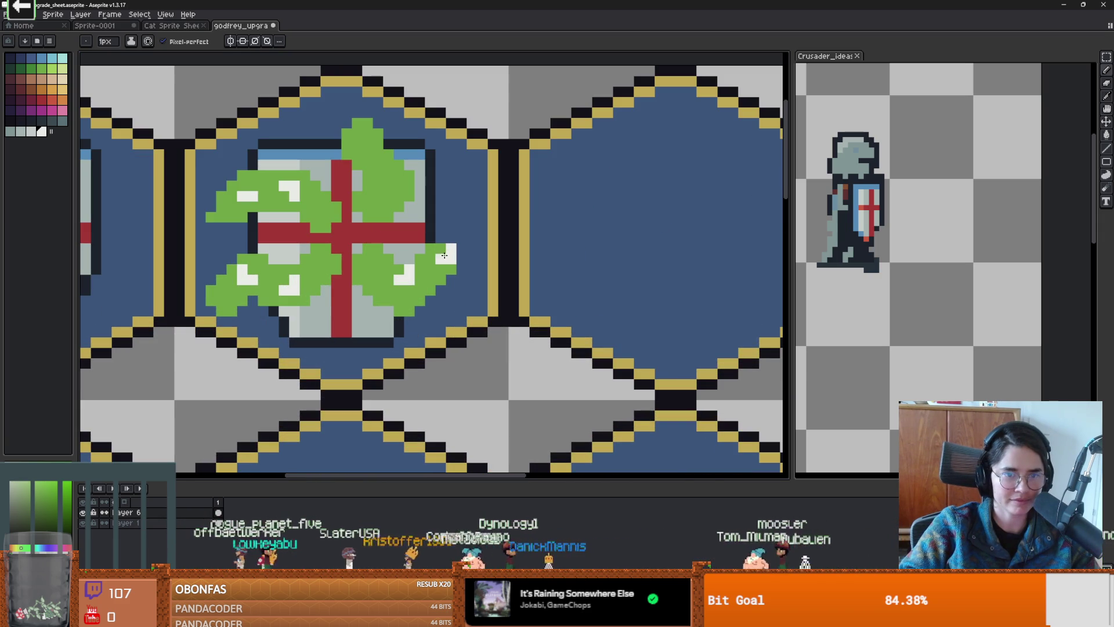
{"action": "left_click_drag", "start_coordinate": [368, 144], "coordinate": [378, 154]}
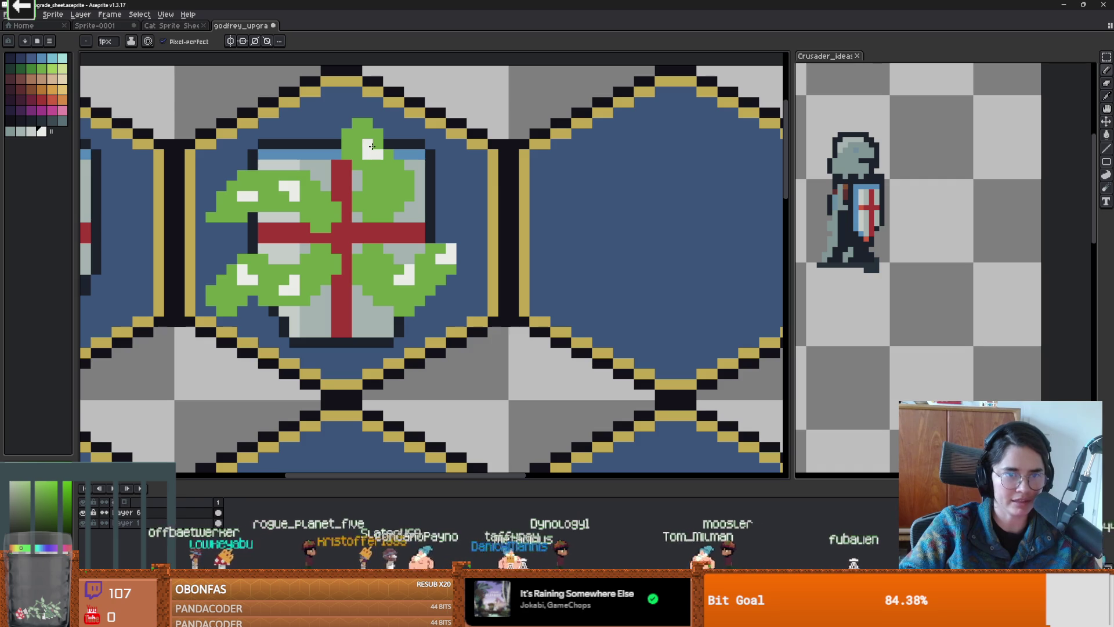
{"action": "scroll", "coordinate": [413, 251], "scroll_direction": "down", "scroll_amount": 2}
{"action": "scroll", "coordinate": [429, 221], "scroll_direction": "up", "scroll_amount": 2}
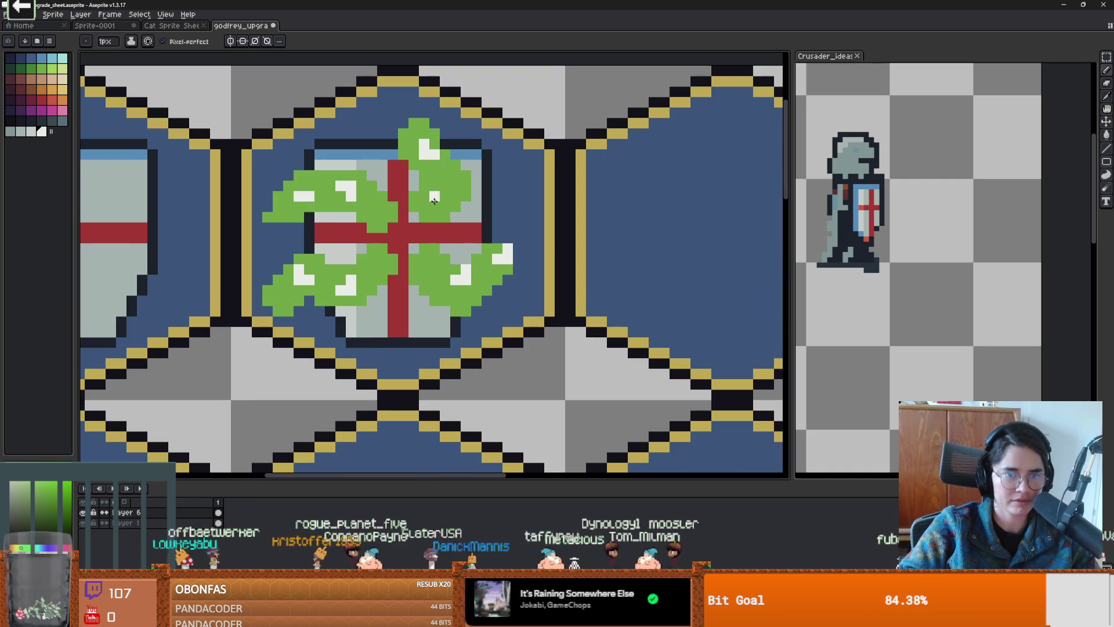
{"action": "left_click_drag", "start_coordinate": [434, 206], "coordinate": [446, 204]}
{"action": "left_click", "coordinate": [444, 196]}
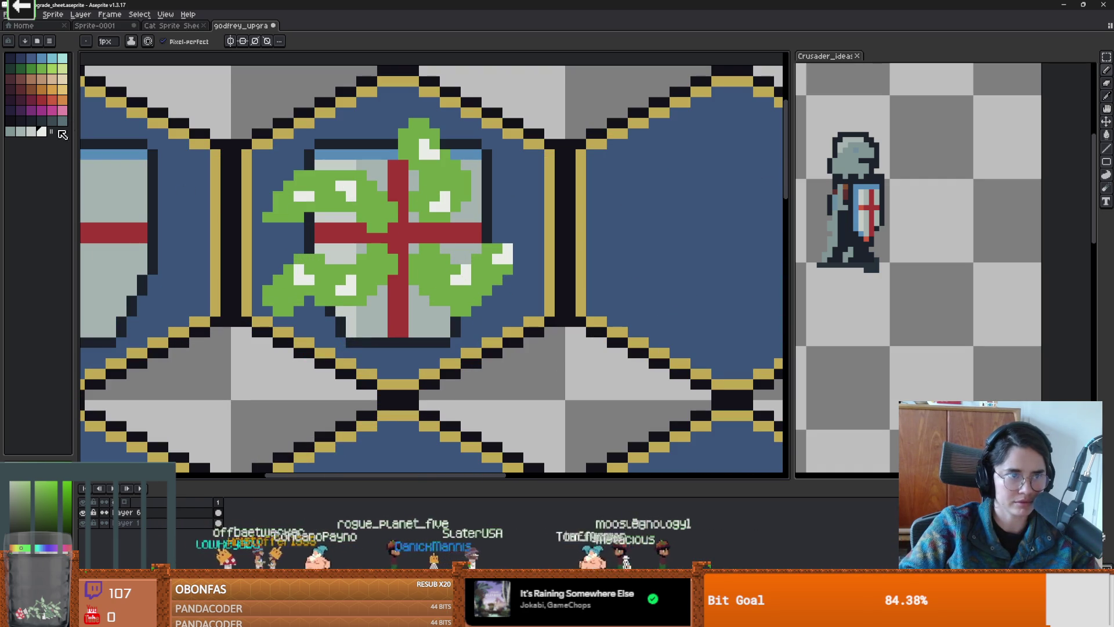
Step: Tone several leaf highlights light grey and reshape the upper-left highlight with white and green
{"action": "left_click", "coordinate": [32, 132]}
{"action": "left_click", "coordinate": [444, 205]}
{"action": "scroll", "coordinate": [458, 262], "scroll_direction": "down", "scroll_amount": 2}
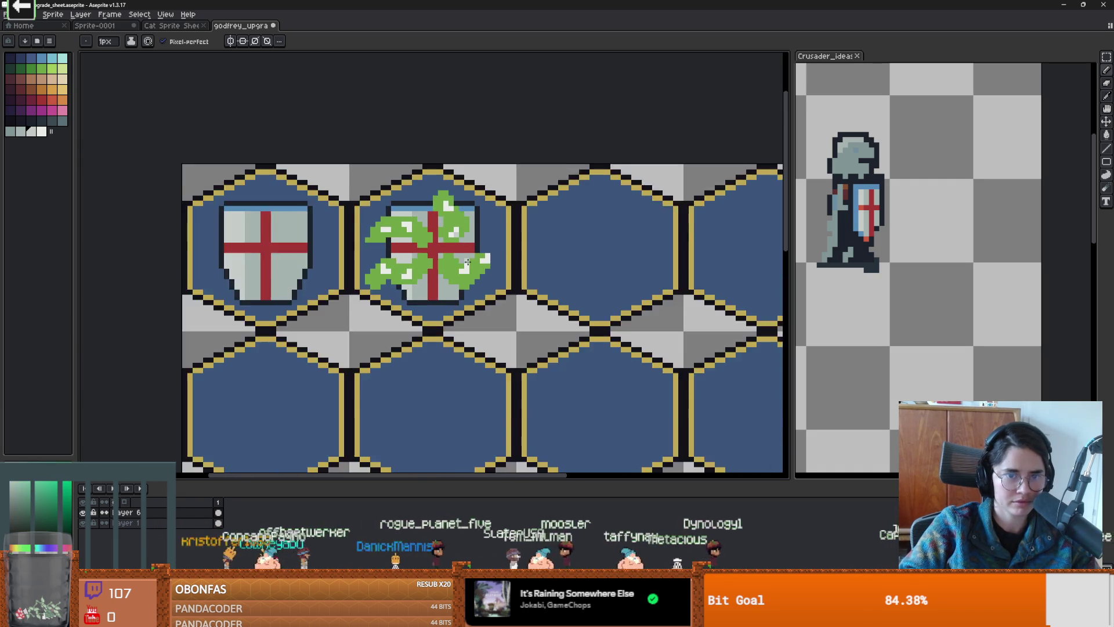
{"action": "scroll", "coordinate": [459, 261], "scroll_direction": "up", "scroll_amount": 2}
{"action": "left_click", "coordinate": [463, 265]}
{"action": "scroll", "coordinate": [464, 261], "scroll_direction": "down", "scroll_amount": 2}
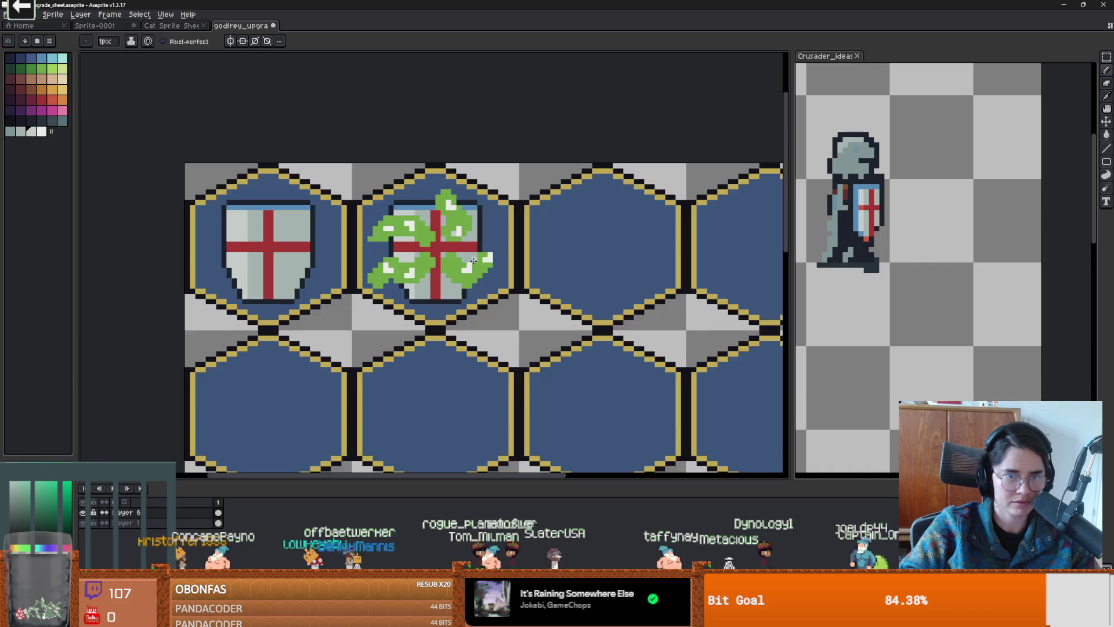
{"action": "scroll", "coordinate": [467, 260], "scroll_direction": "up", "scroll_amount": 2}
{"action": "left_click", "coordinate": [453, 279]}
{"action": "scroll", "coordinate": [514, 274], "scroll_direction": "down", "scroll_amount": 2}
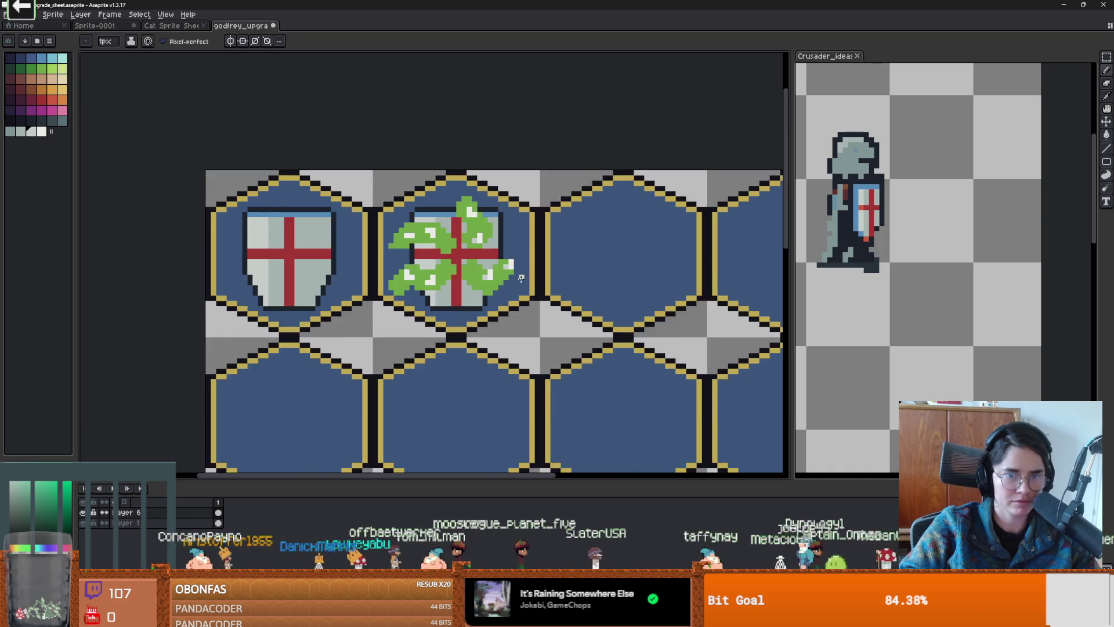
{"action": "scroll", "coordinate": [427, 278], "scroll_direction": "up", "scroll_amount": 2}
{"action": "left_click", "coordinate": [428, 278]}
{"action": "left_click", "coordinate": [396, 193]}
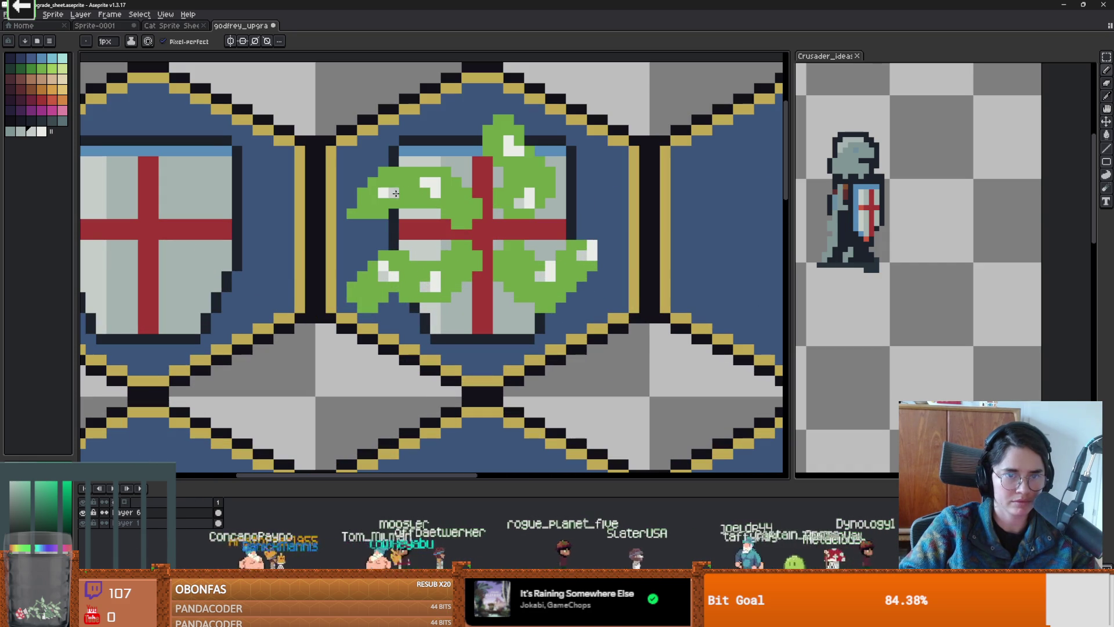
{"action": "left_click", "coordinate": [427, 184]}
{"action": "left_click", "coordinate": [433, 188]}
{"action": "right_click", "coordinate": [426, 186]}
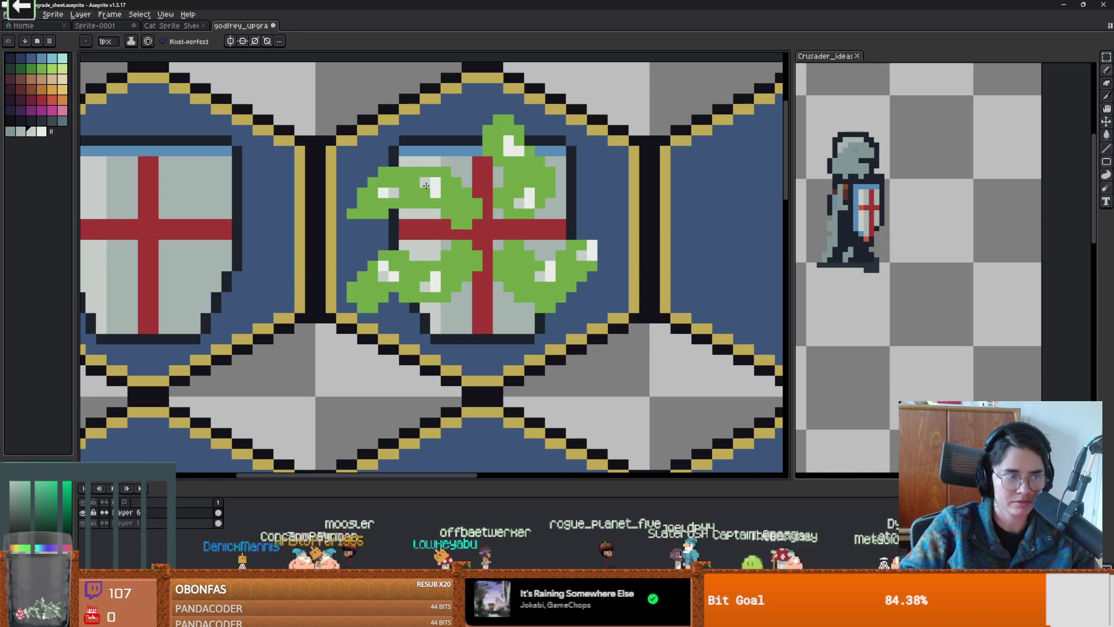
{"action": "scroll", "coordinate": [604, 290], "scroll_direction": "down", "scroll_amount": 5}
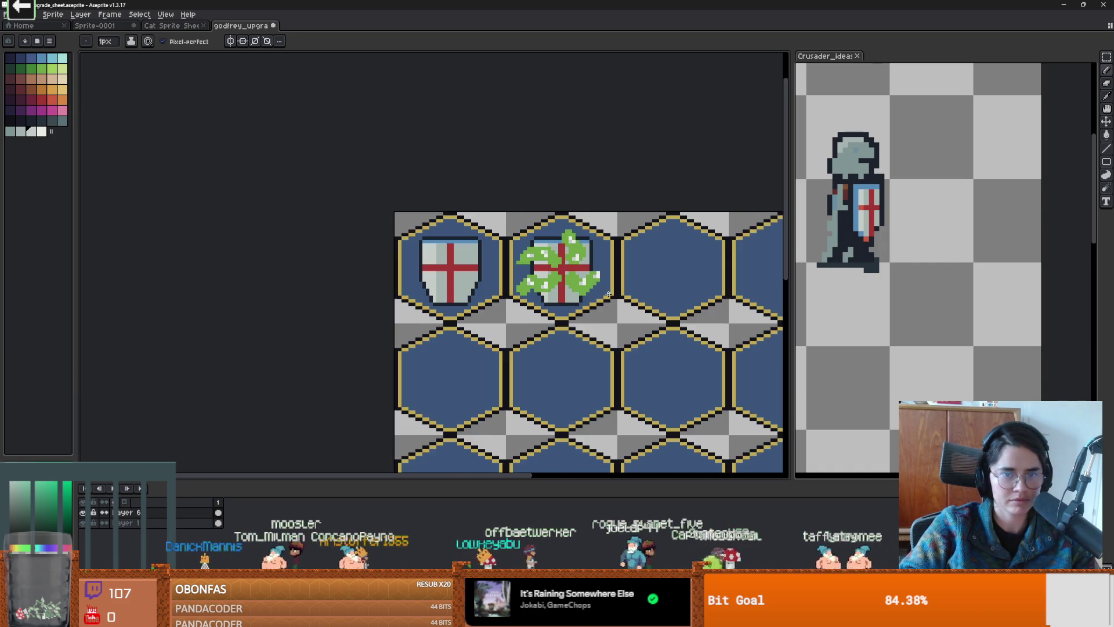
{"action": "scroll", "coordinate": [607, 292], "scroll_direction": "up", "scroll_amount": 3}
{"action": "scroll", "coordinate": [616, 290], "scroll_direction": "down", "scroll_amount": 2}
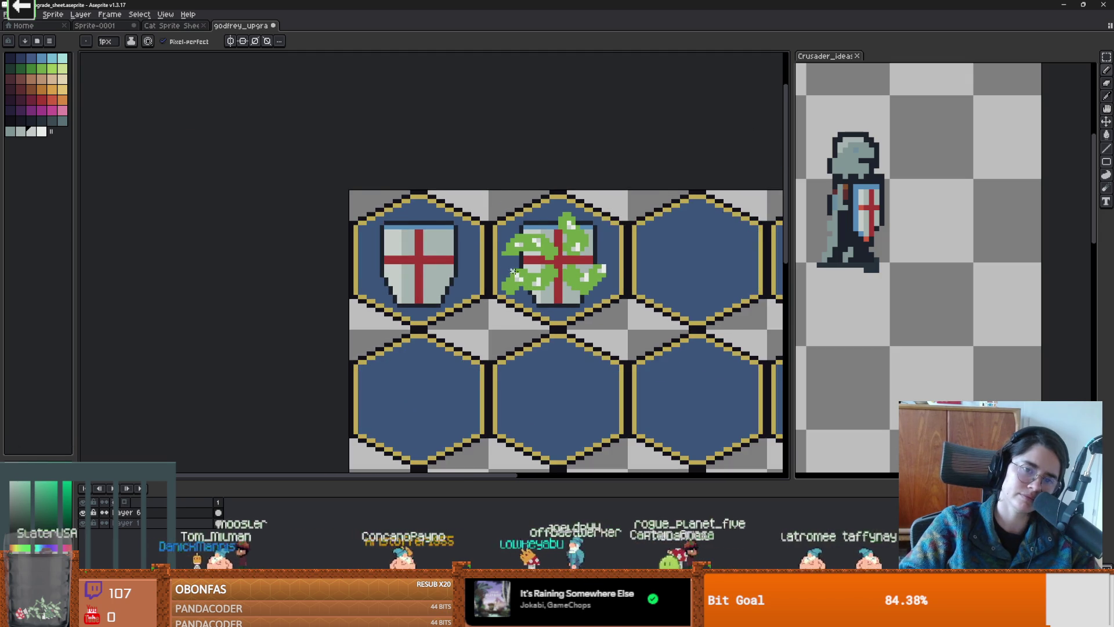
{"action": "scroll", "coordinate": [625, 284], "scroll_direction": "up", "scroll_amount": 1}
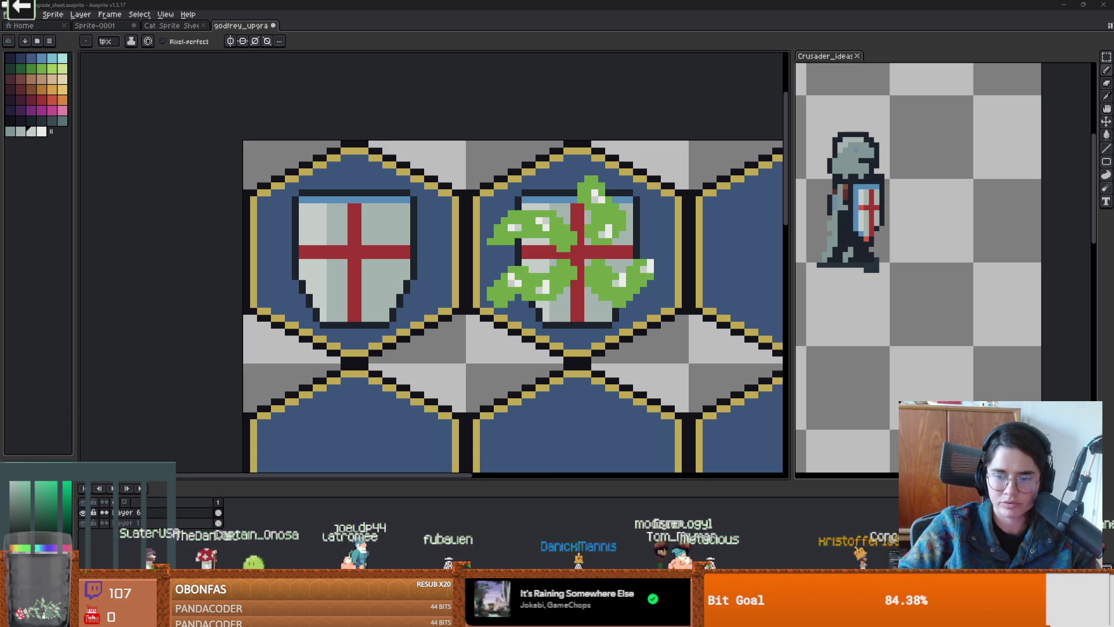
{"action": "key", "text": "alt+Tab"}
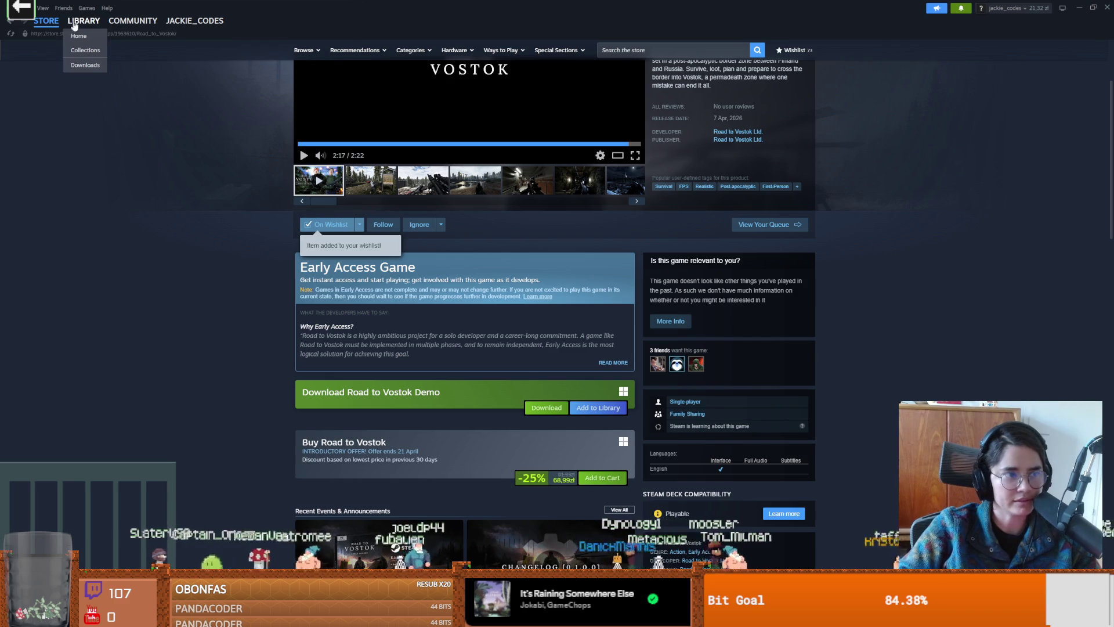
Step: Search the library for 'he is' and open He is Coming's community hub screenshots
{"action": "left_click", "coordinate": [83, 21]}
{"action": "left_click", "coordinate": [58, 82]}
{"action": "type", "text": "he is"}
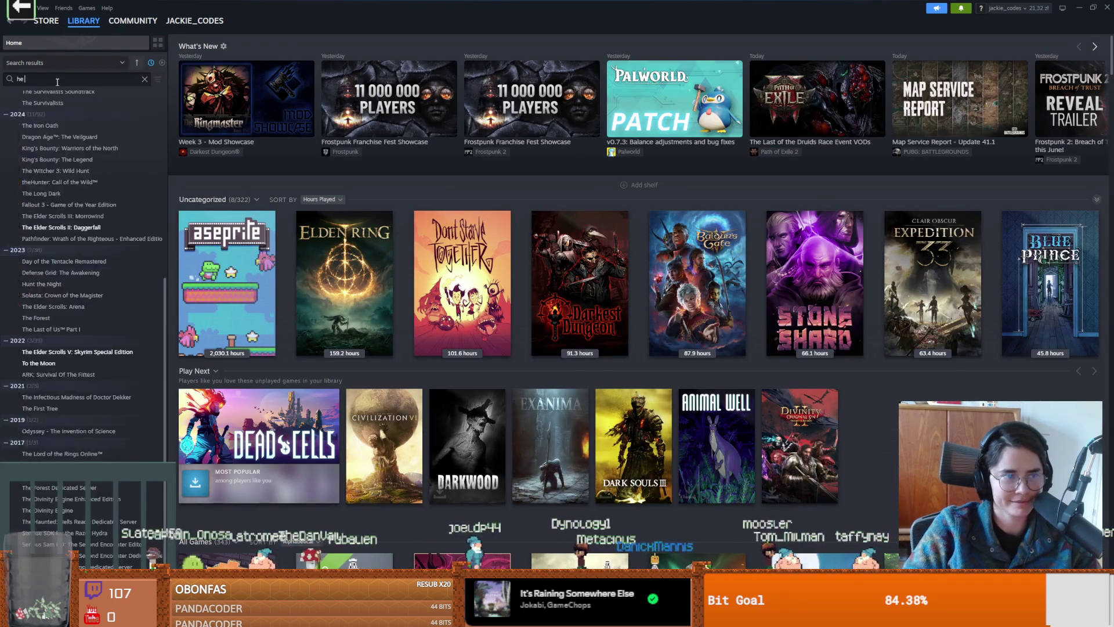
{"action": "left_click", "coordinate": [39, 107]}
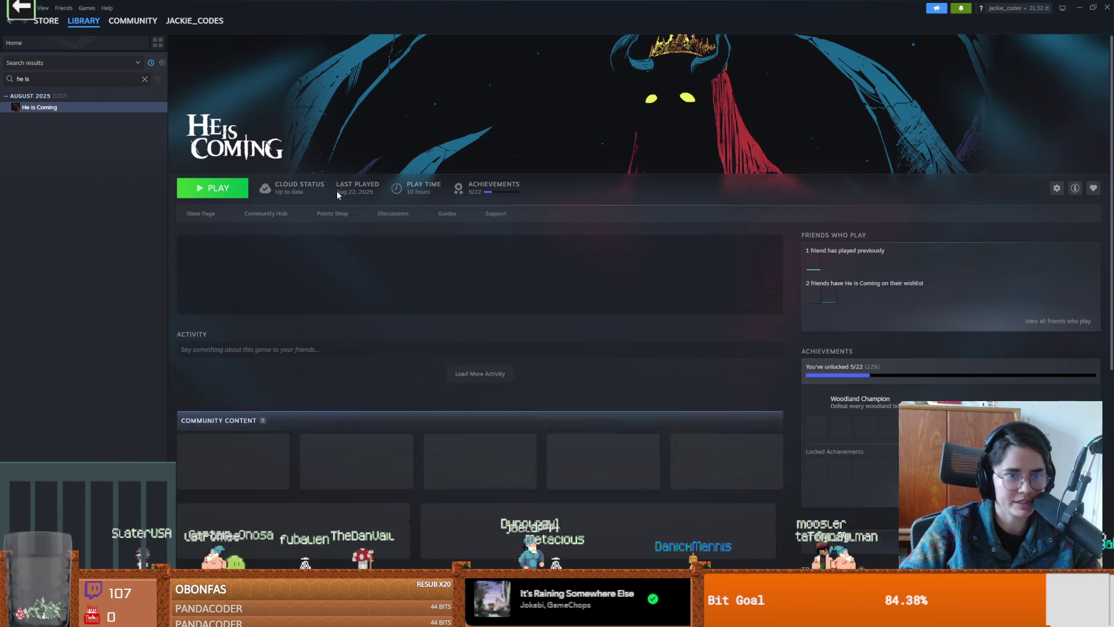
{"action": "left_click", "coordinate": [284, 218]}
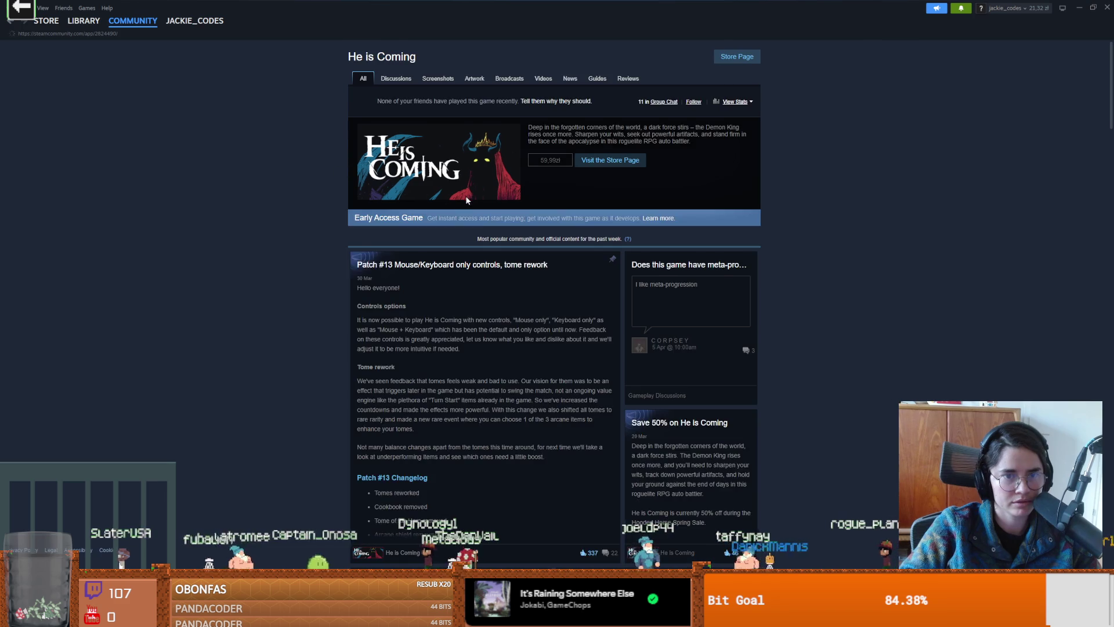
{"action": "left_click", "coordinate": [449, 81]}
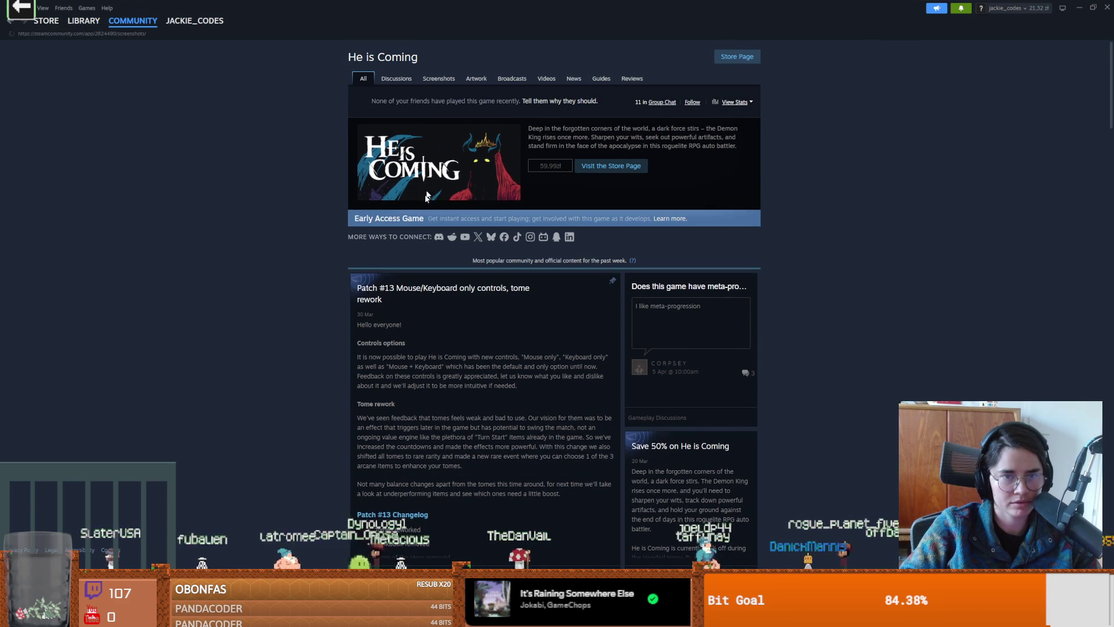
{"action": "scroll", "coordinate": [326, 273], "scroll_direction": "down", "scroll_amount": 1}
Step: Preview one community screenshot full-size, close it, and scroll down the Screenshots page
{"action": "left_click", "coordinate": [415, 350]}
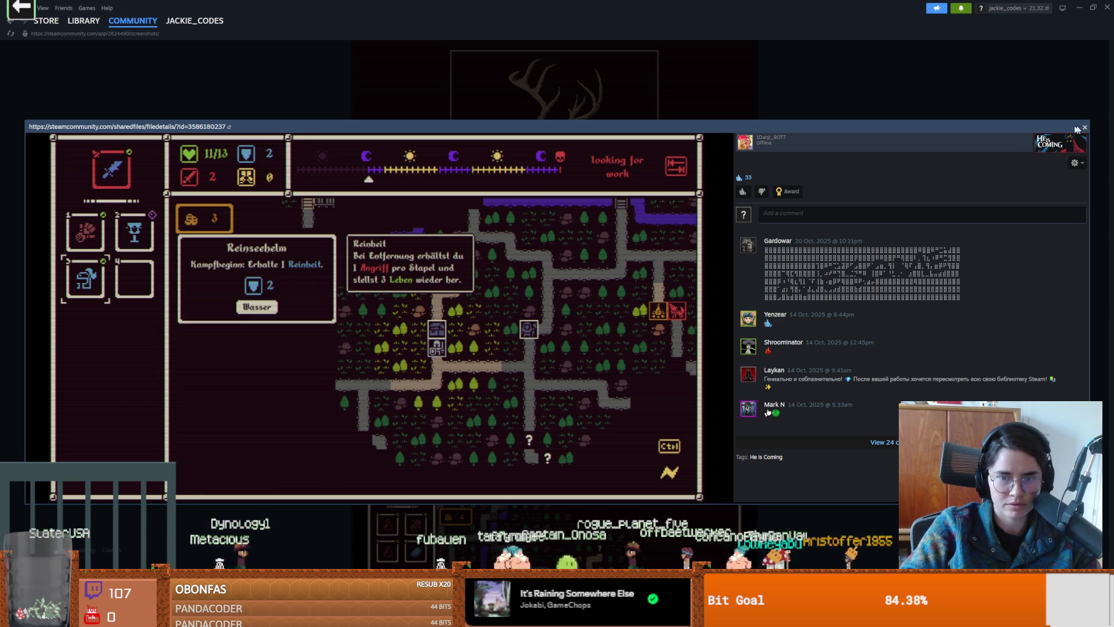
{"action": "left_click", "coordinate": [1019, 106]}
{"action": "scroll", "coordinate": [597, 313], "scroll_direction": "down", "scroll_amount": 1}
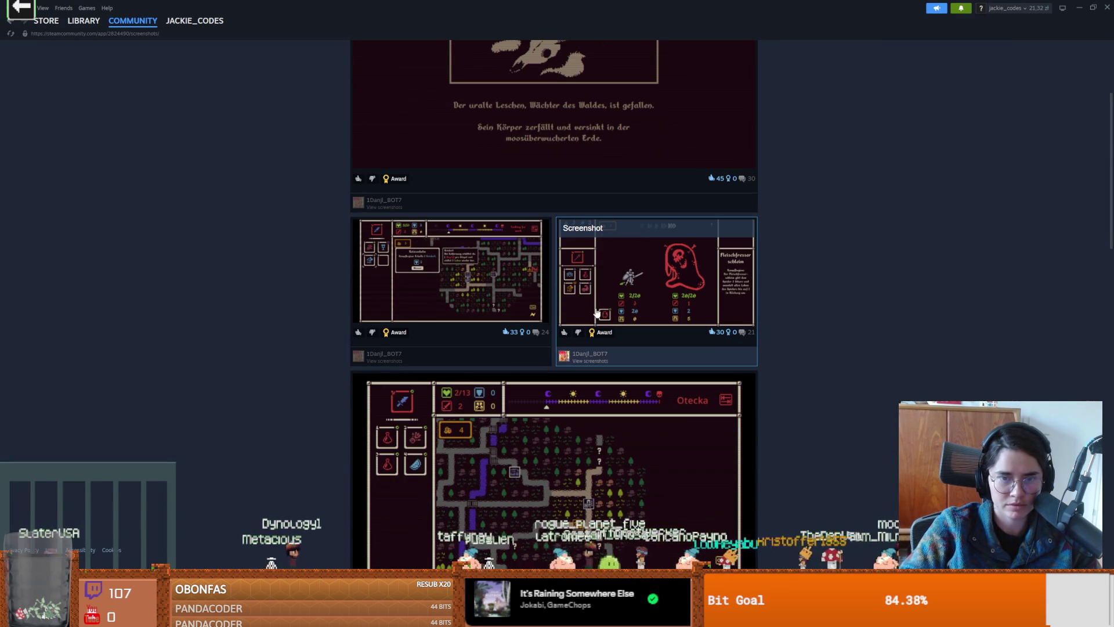
{"action": "scroll", "coordinate": [637, 332], "scroll_direction": "down", "scroll_amount": 2}
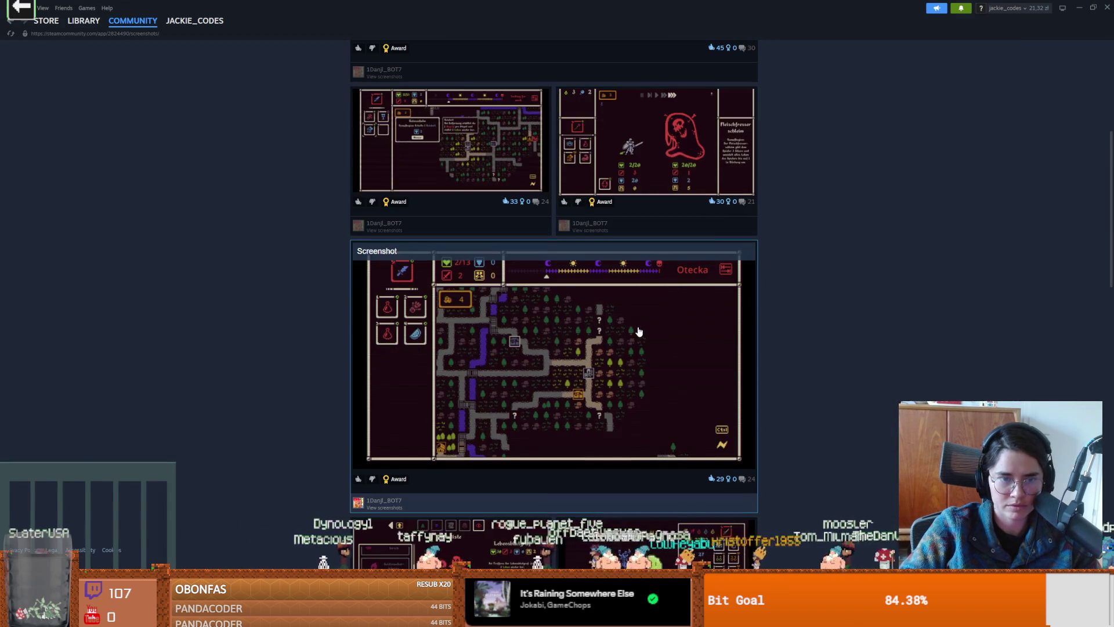
{"action": "scroll", "coordinate": [639, 331], "scroll_direction": "down", "scroll_amount": 2}
{"action": "scroll", "coordinate": [765, 326], "scroll_direction": "down", "scroll_amount": 2}
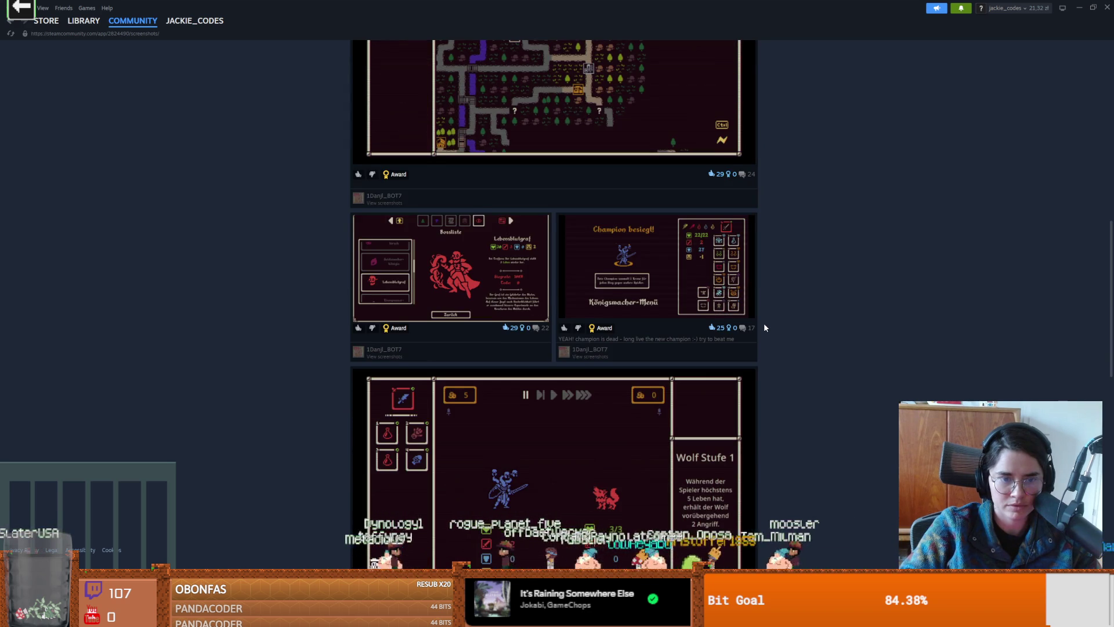
{"action": "scroll", "coordinate": [764, 326], "scroll_direction": "down", "scroll_amount": 4}
Step: Find and enlarge the shot of the 13/25 knight fighting the 10/53 purple wizard
{"action": "scroll", "coordinate": [765, 328], "scroll_direction": "down", "scroll_amount": 1}
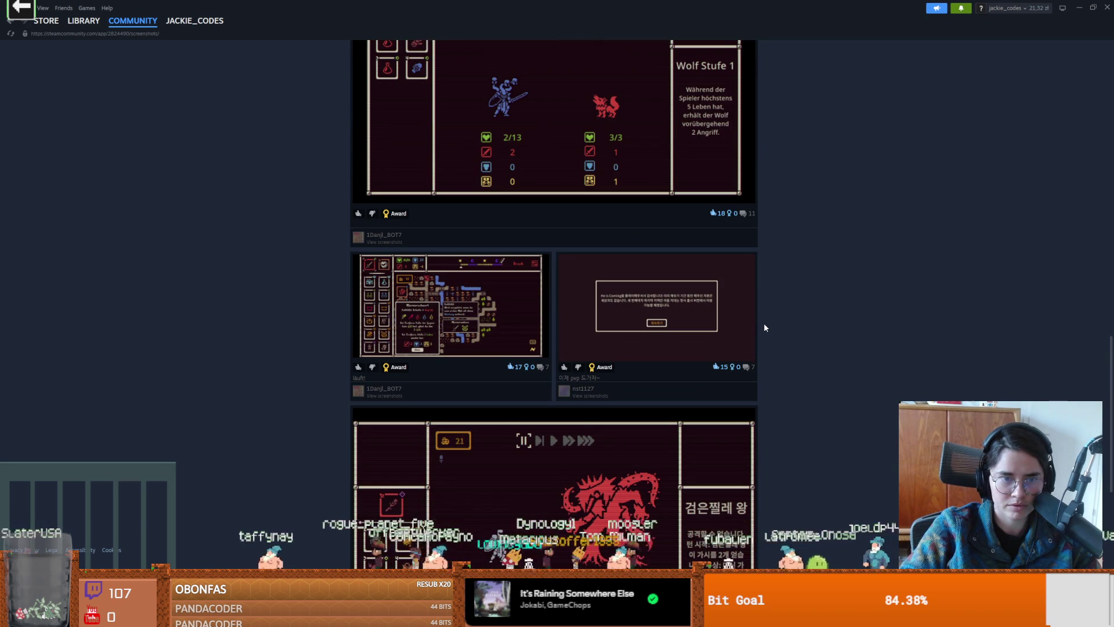
{"action": "scroll", "coordinate": [764, 327], "scroll_direction": "down", "scroll_amount": 2}
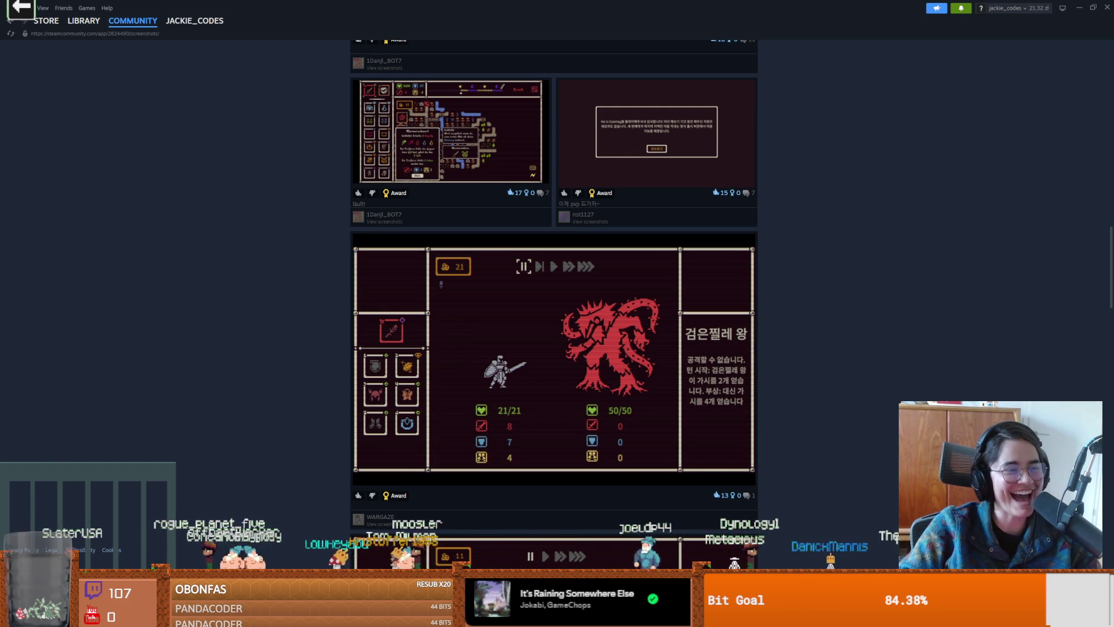
{"action": "scroll", "coordinate": [464, 316], "scroll_direction": "down", "scroll_amount": 3}
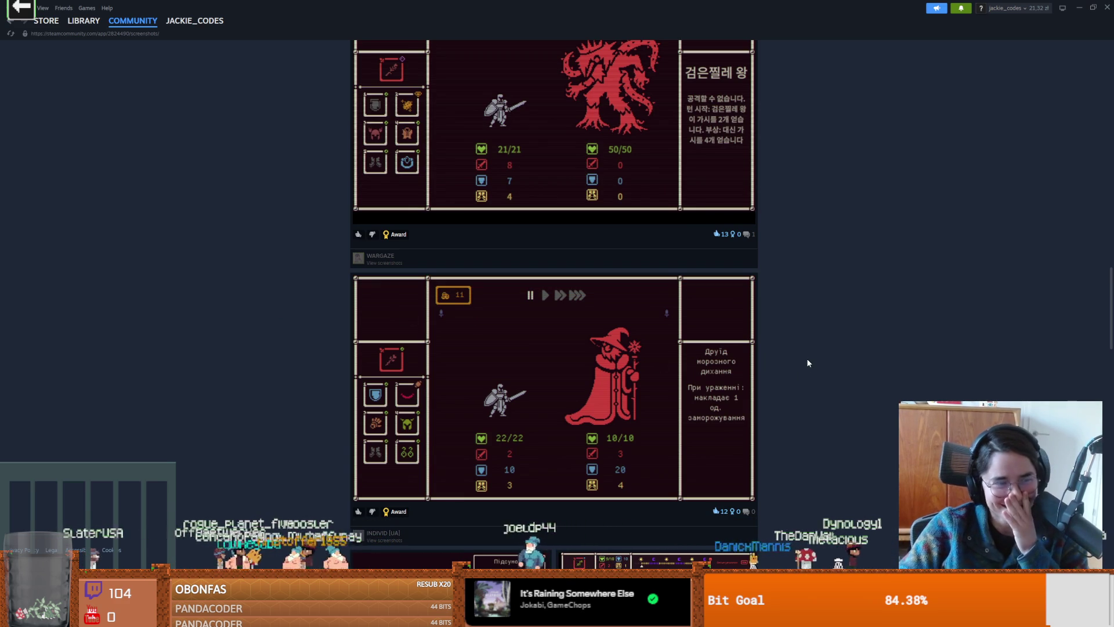
{"action": "scroll", "coordinate": [801, 360], "scroll_direction": "down", "scroll_amount": 3}
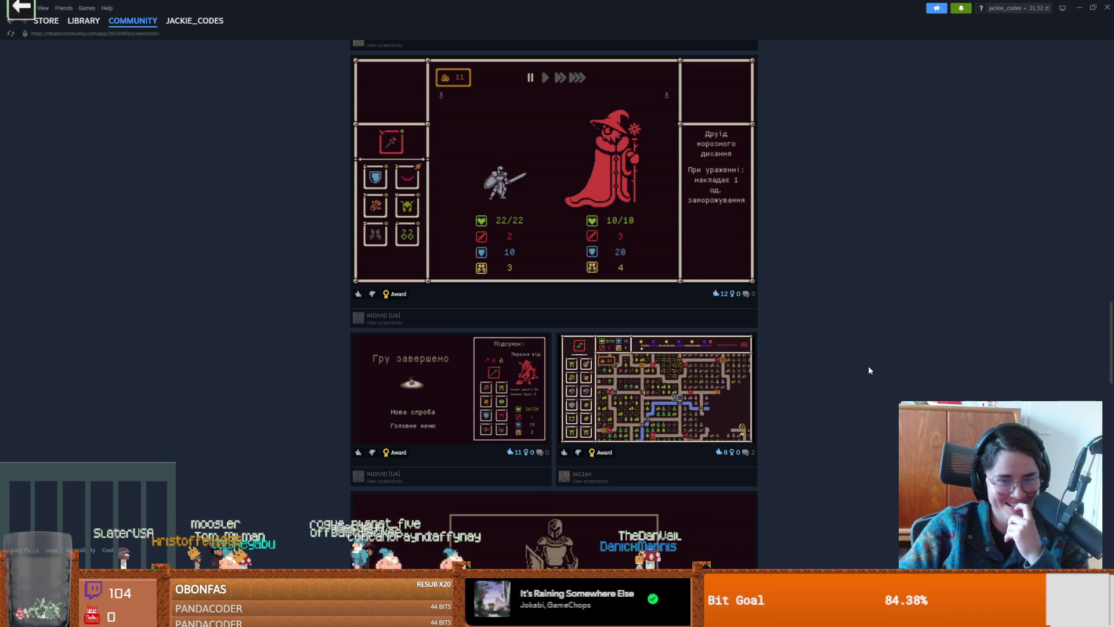
{"action": "scroll", "coordinate": [868, 365], "scroll_direction": "down", "scroll_amount": 8}
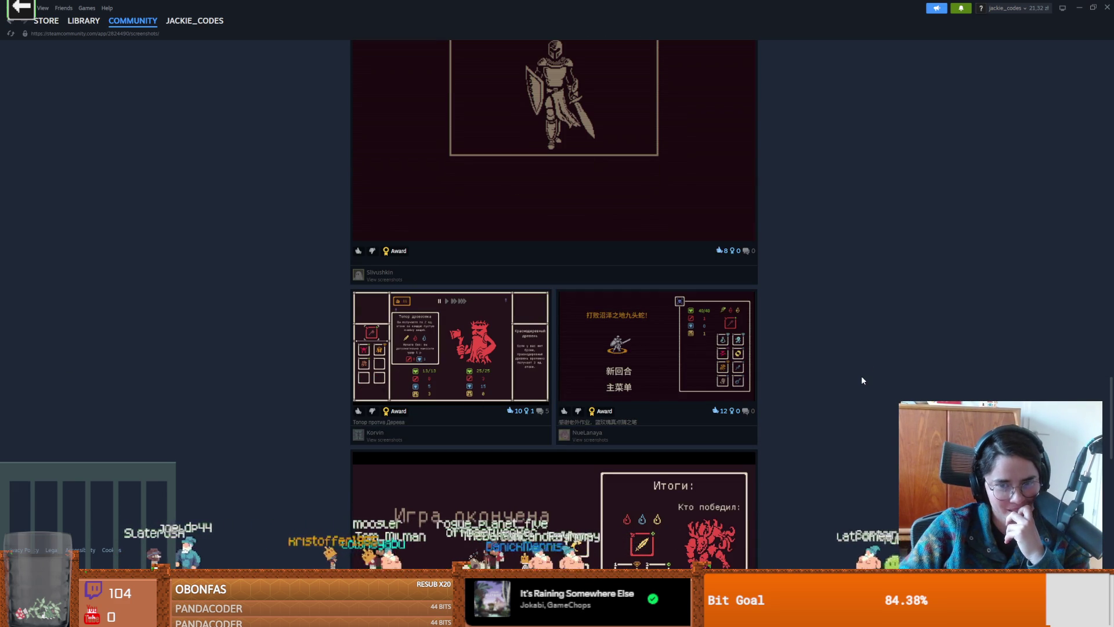
{"action": "scroll", "coordinate": [862, 380], "scroll_direction": "down", "scroll_amount": 4}
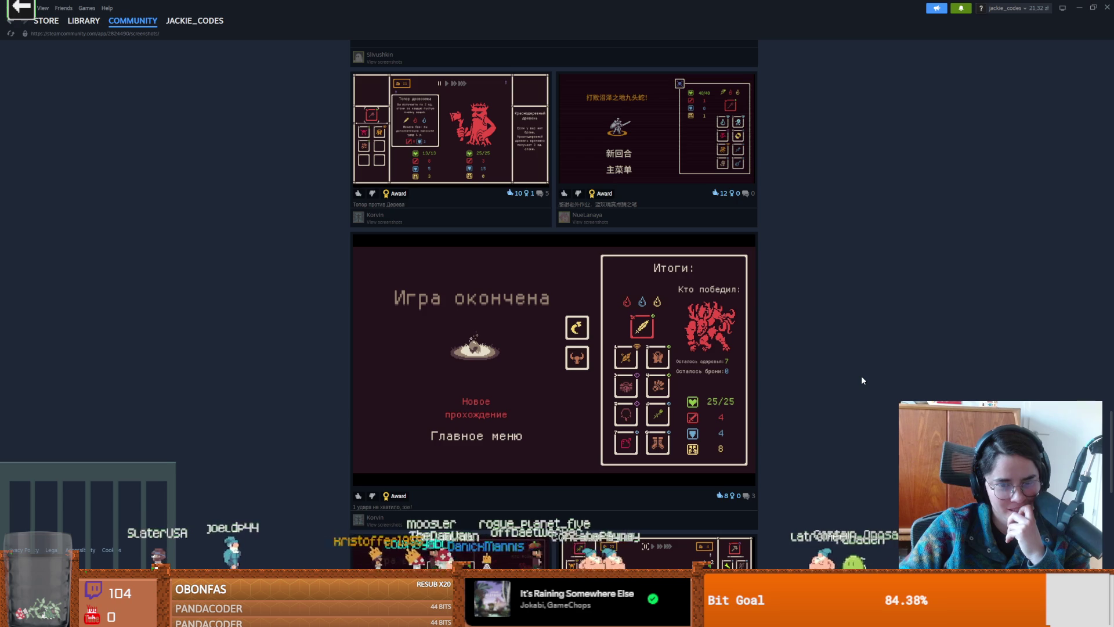
{"action": "scroll", "coordinate": [863, 380], "scroll_direction": "down", "scroll_amount": 2}
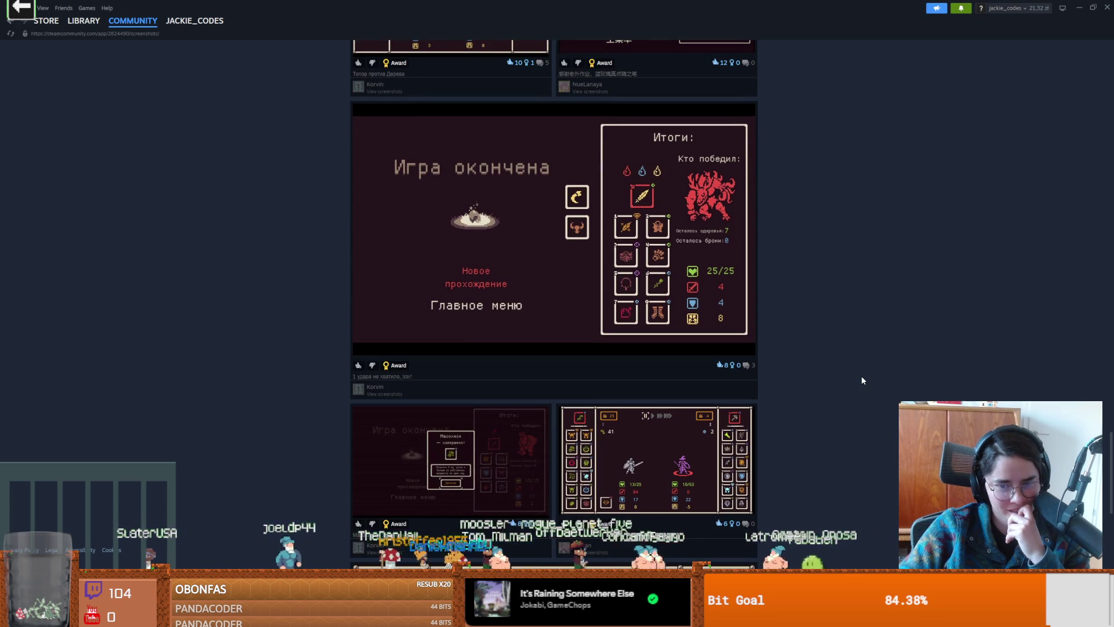
{"action": "left_click", "coordinate": [647, 461]}
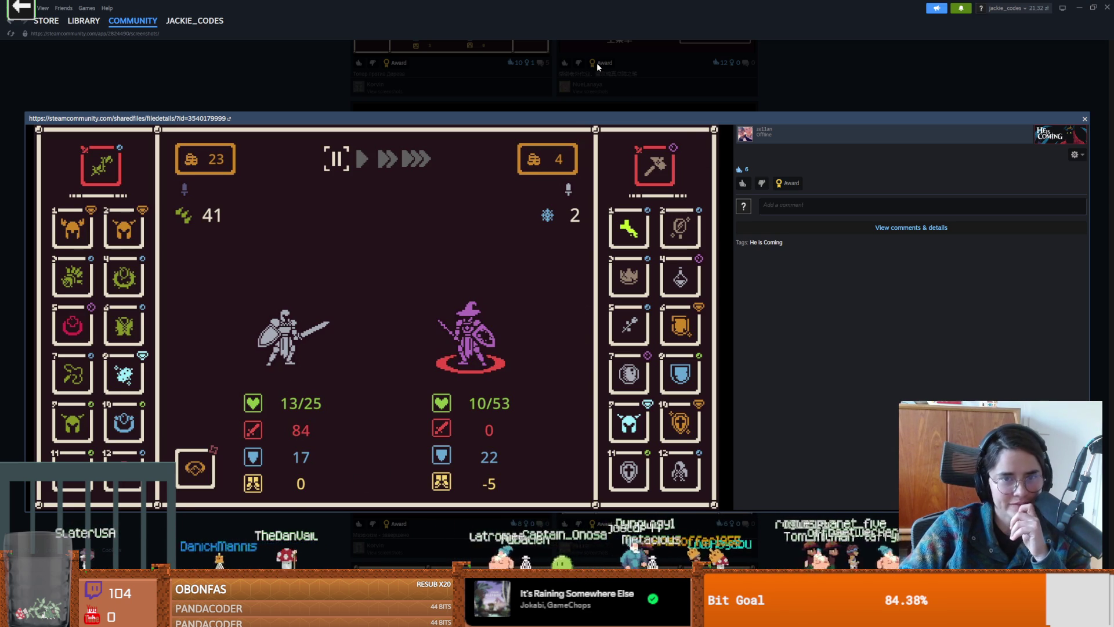
Step: Close the wizard battle shot, browse further down the screenshots, then return to Aseprite
{"action": "left_click", "coordinate": [595, 81]}
{"action": "scroll", "coordinate": [514, 376], "scroll_direction": "down", "scroll_amount": 6}
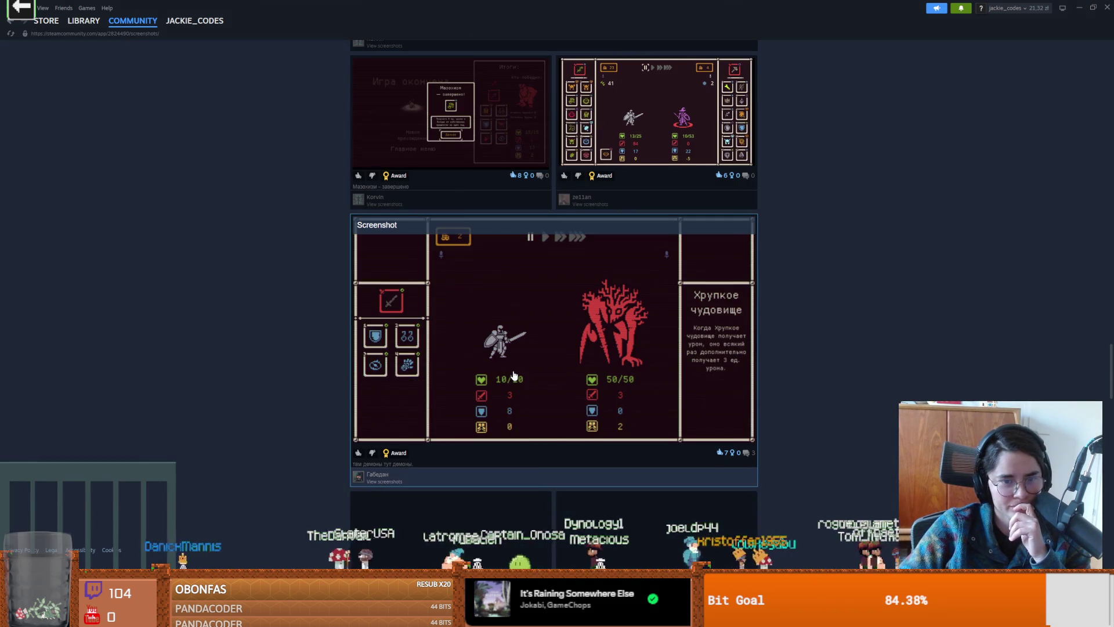
{"action": "scroll", "coordinate": [514, 376], "scroll_direction": "down", "scroll_amount": 4}
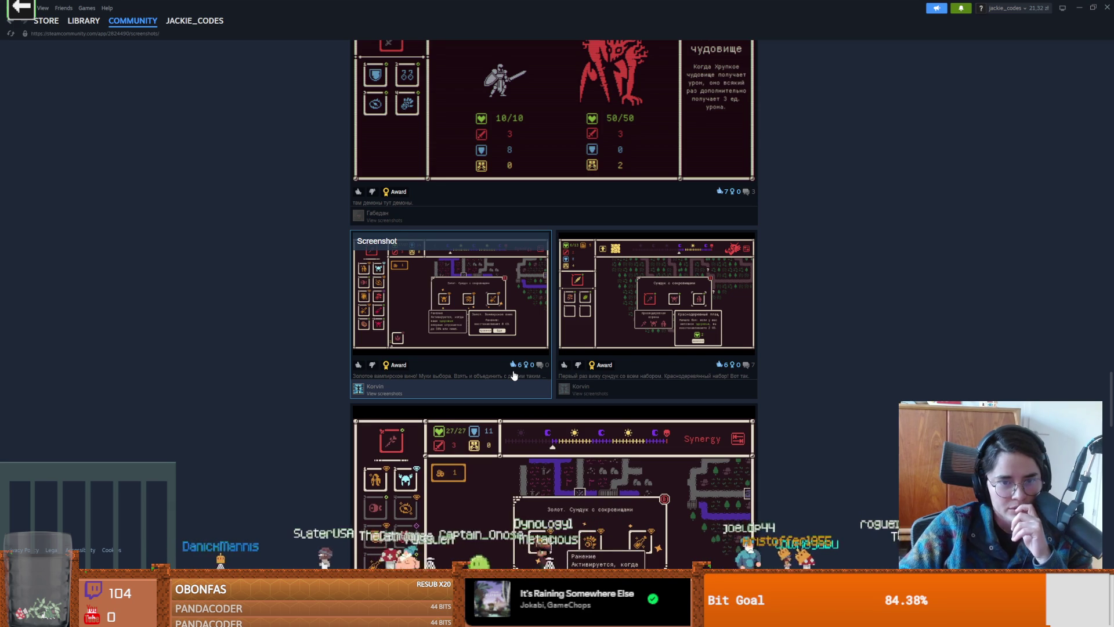
{"action": "scroll", "coordinate": [514, 377], "scroll_direction": "down", "scroll_amount": 2}
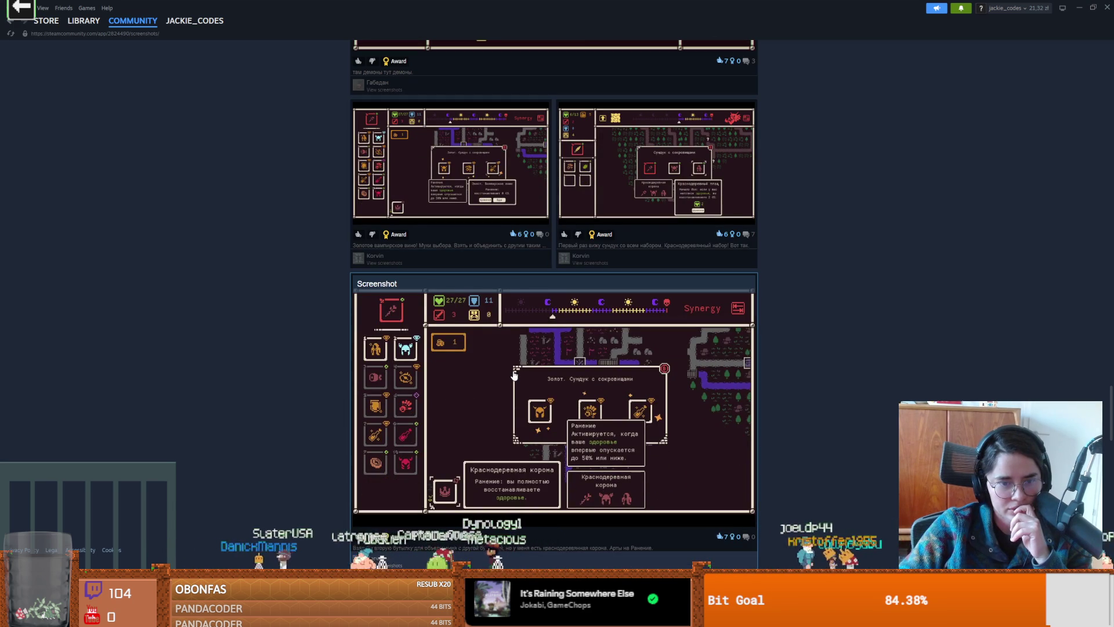
{"action": "scroll", "coordinate": [514, 376], "scroll_direction": "down", "scroll_amount": 4}
{"action": "scroll", "coordinate": [522, 348], "scroll_direction": "down", "scroll_amount": 3}
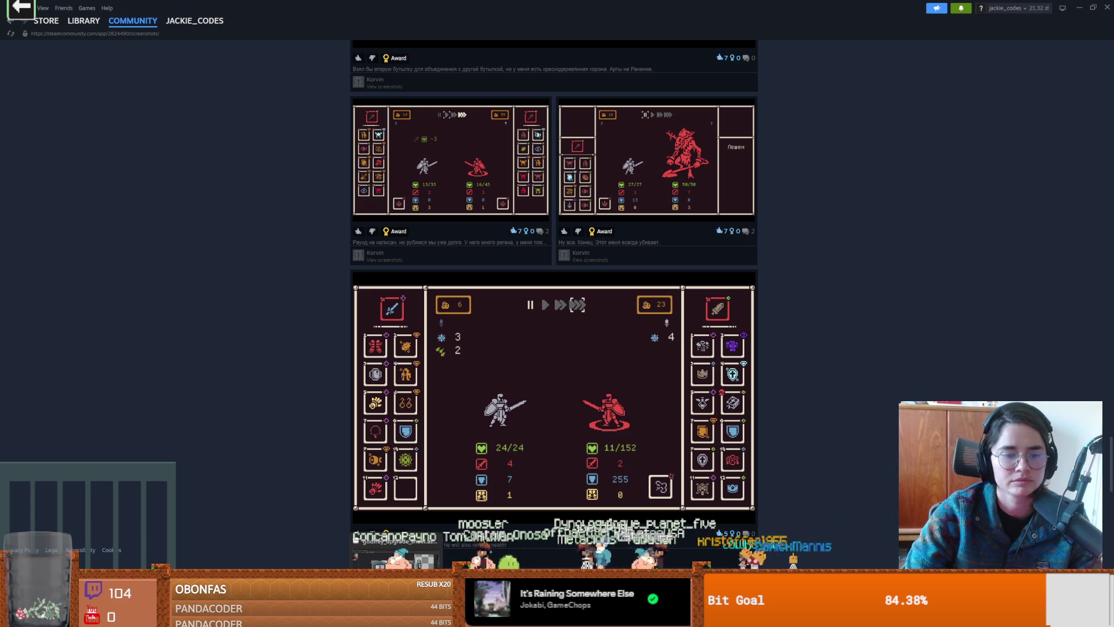
{"action": "key", "text": "alt+Tab"}
Step: Sample the laurel's light green, choose a darker shade, and try a lower-edge row (undone)
{"action": "scroll", "coordinate": [492, 168], "scroll_direction": "up", "scroll_amount": 2}
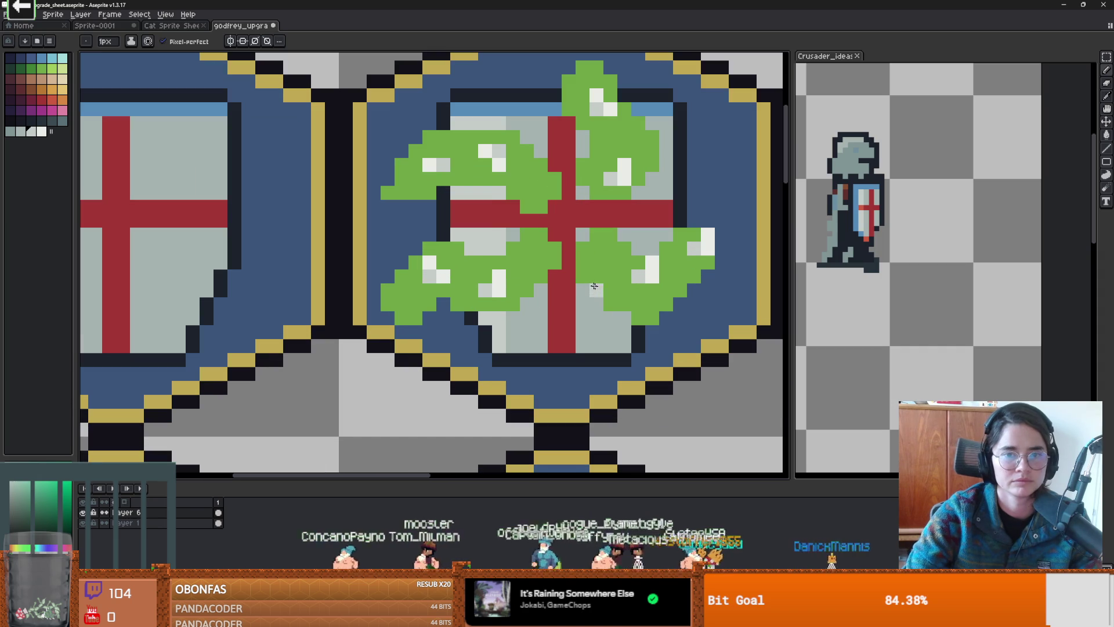
{"action": "scroll", "coordinate": [492, 168], "scroll_direction": "down", "scroll_amount": 3}
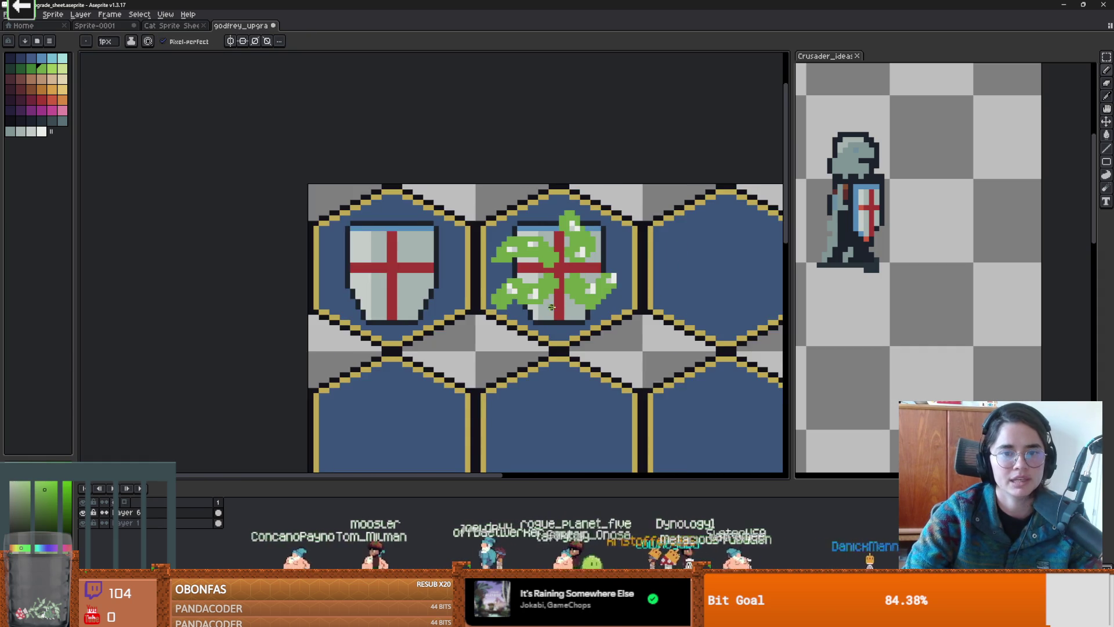
{"action": "scroll", "coordinate": [525, 289], "scroll_direction": "up", "scroll_amount": 2}
{"action": "scroll", "coordinate": [526, 289], "scroll_direction": "down", "scroll_amount": 3}
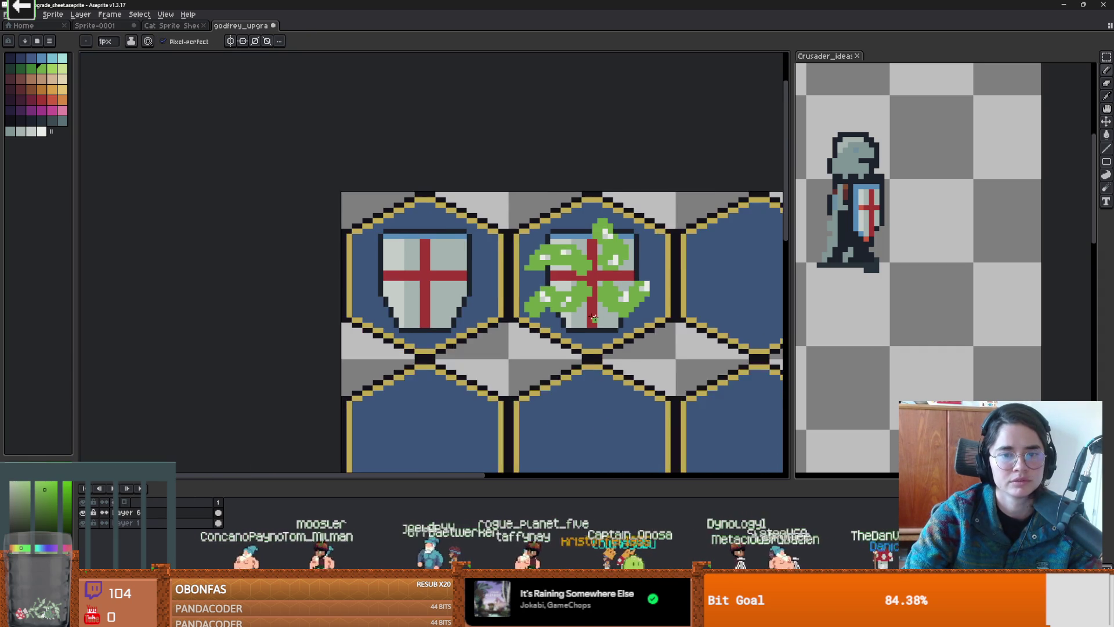
{"action": "scroll", "coordinate": [535, 291], "scroll_direction": "up", "scroll_amount": 1}
{"action": "scroll", "coordinate": [538, 292], "scroll_direction": "down", "scroll_amount": 2}
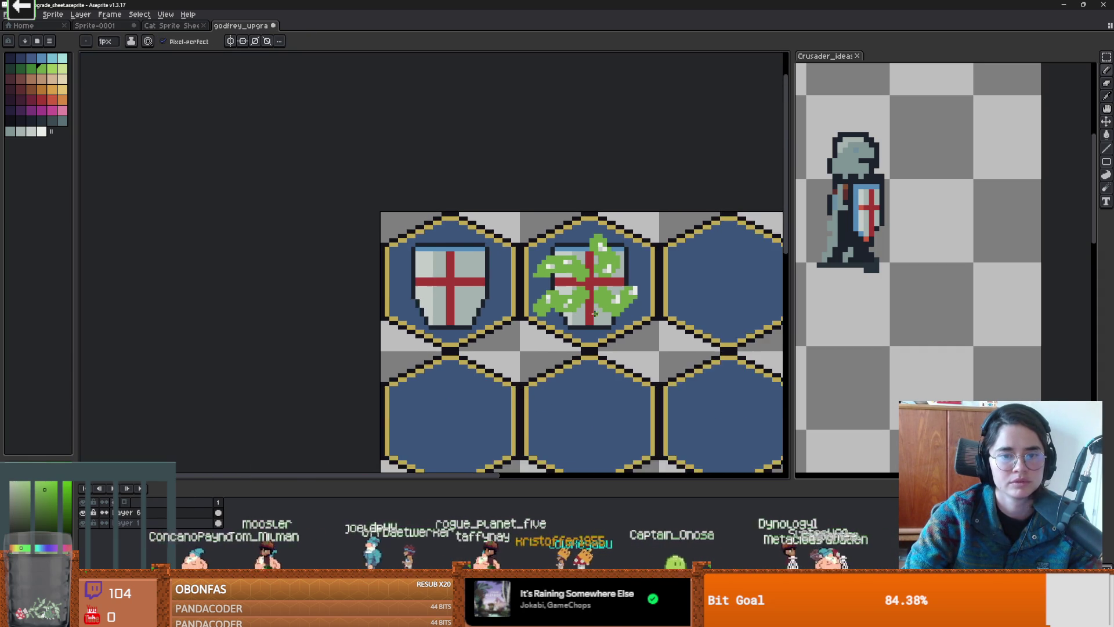
{"action": "scroll", "coordinate": [629, 295], "scroll_direction": "up", "scroll_amount": 1}
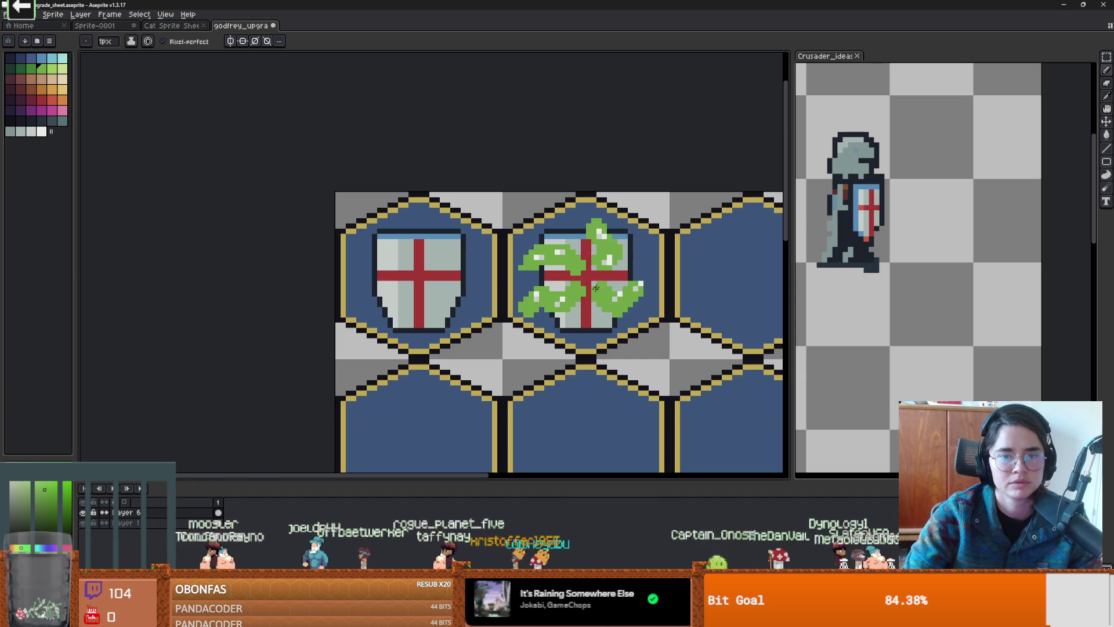
{"action": "scroll", "coordinate": [606, 262], "scroll_direction": "down", "scroll_amount": 1}
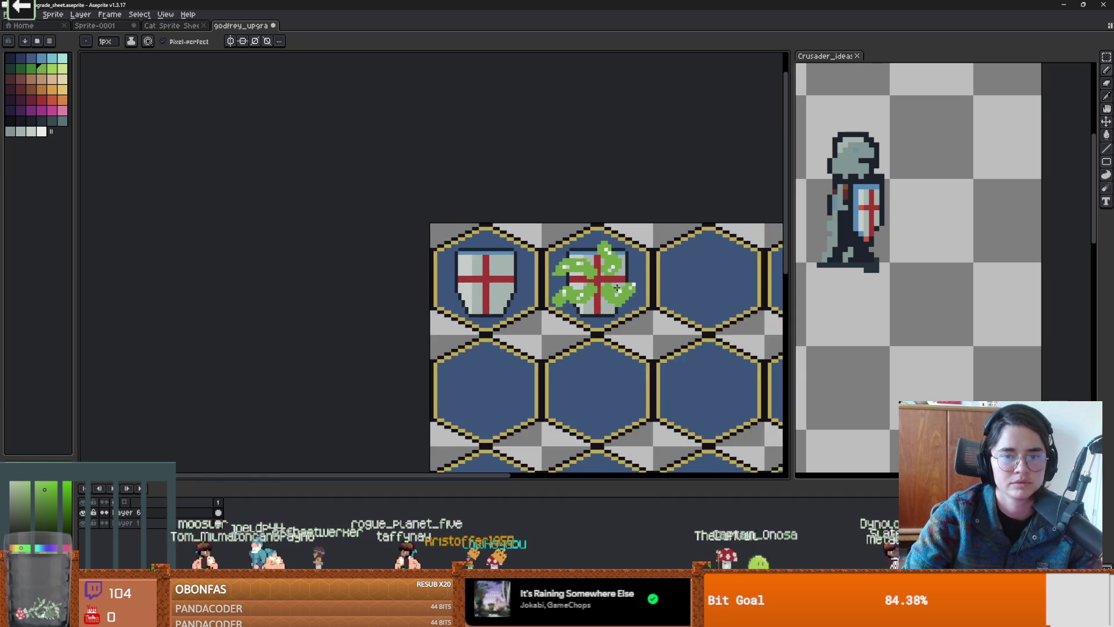
{"action": "scroll", "coordinate": [604, 256], "scroll_direction": "up", "scroll_amount": 1}
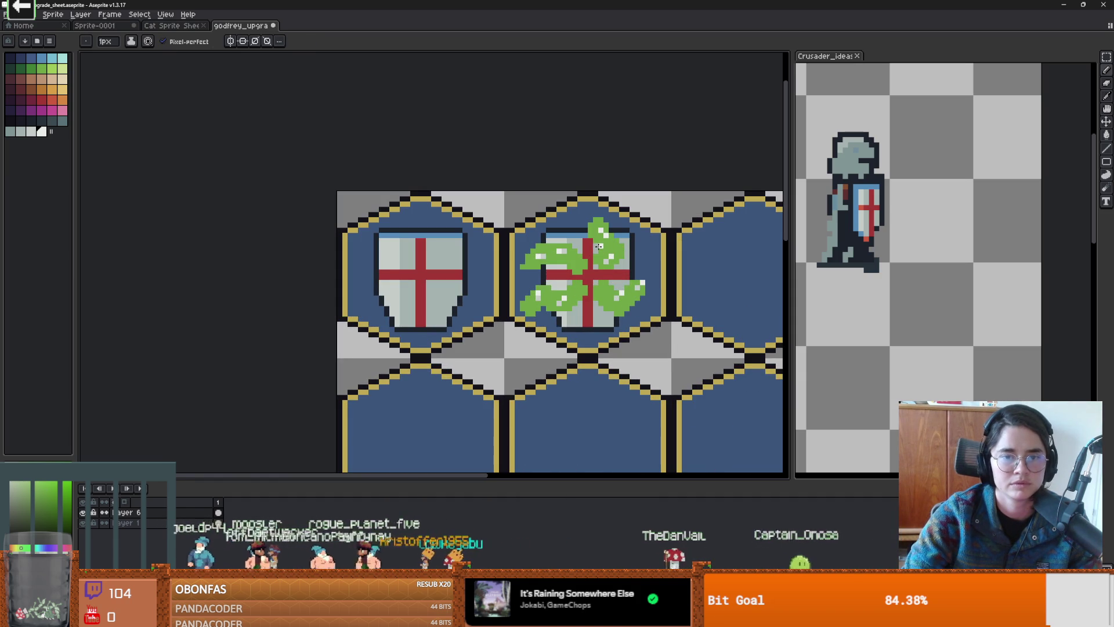
{"action": "scroll", "coordinate": [604, 267], "scroll_direction": "down", "scroll_amount": 1}
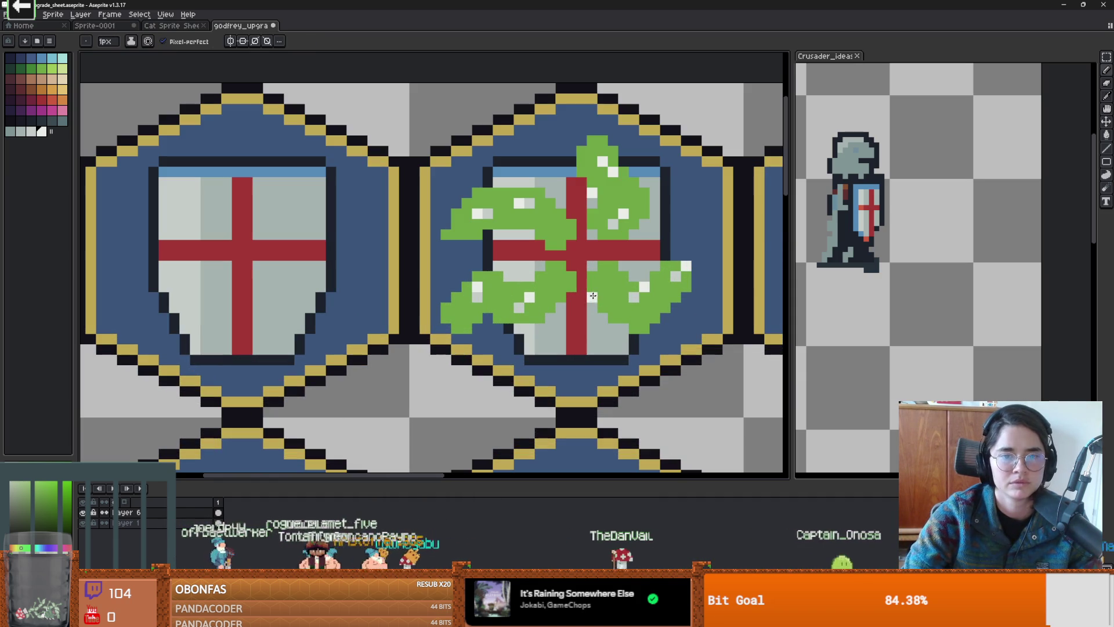
{"action": "scroll", "coordinate": [567, 283], "scroll_direction": "up", "scroll_amount": 3}
{"action": "left_click", "coordinate": [568, 283], "text": "alt"}
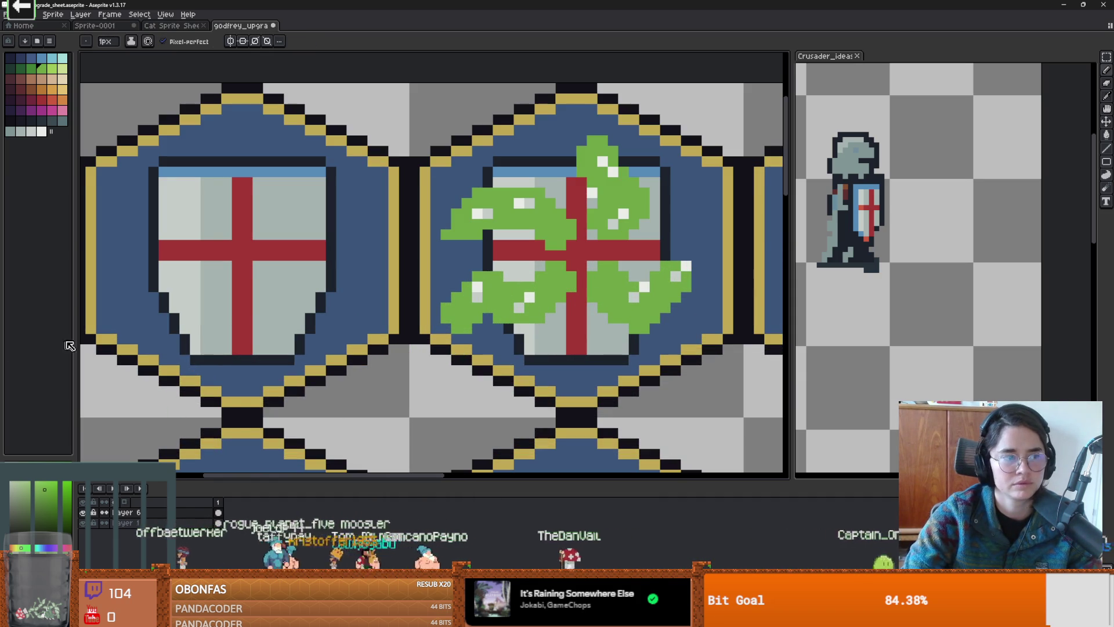
{"action": "left_click", "coordinate": [44, 499]}
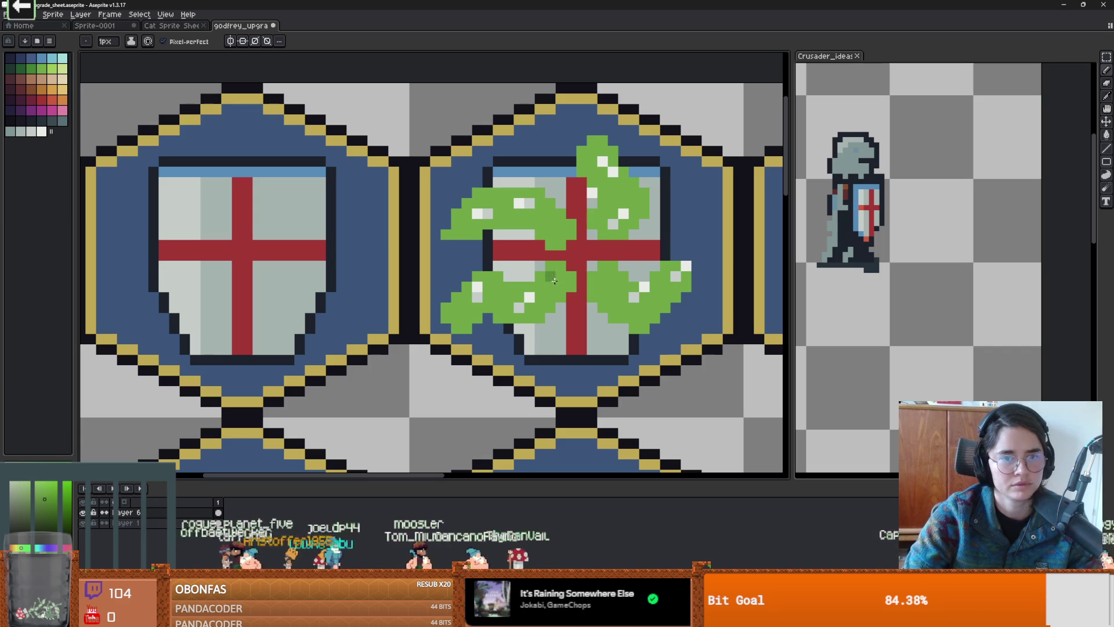
{"action": "mouse_move", "coordinate": [557, 275]}
{"action": "left_mouse_down"}
{"action": "mouse_move", "coordinate": [540, 287]}
{"action": "mouse_move", "coordinate": [473, 277]}
{"action": "left_mouse_up"}
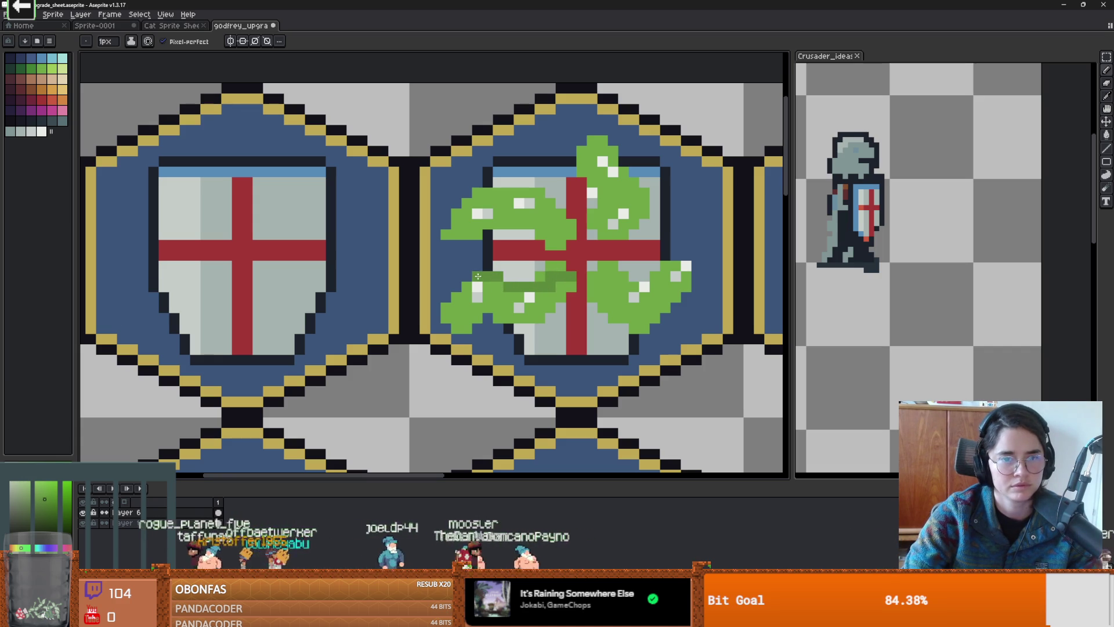
{"action": "left_click", "coordinate": [560, 286]}
{"action": "key", "text": "ctrl+z"}
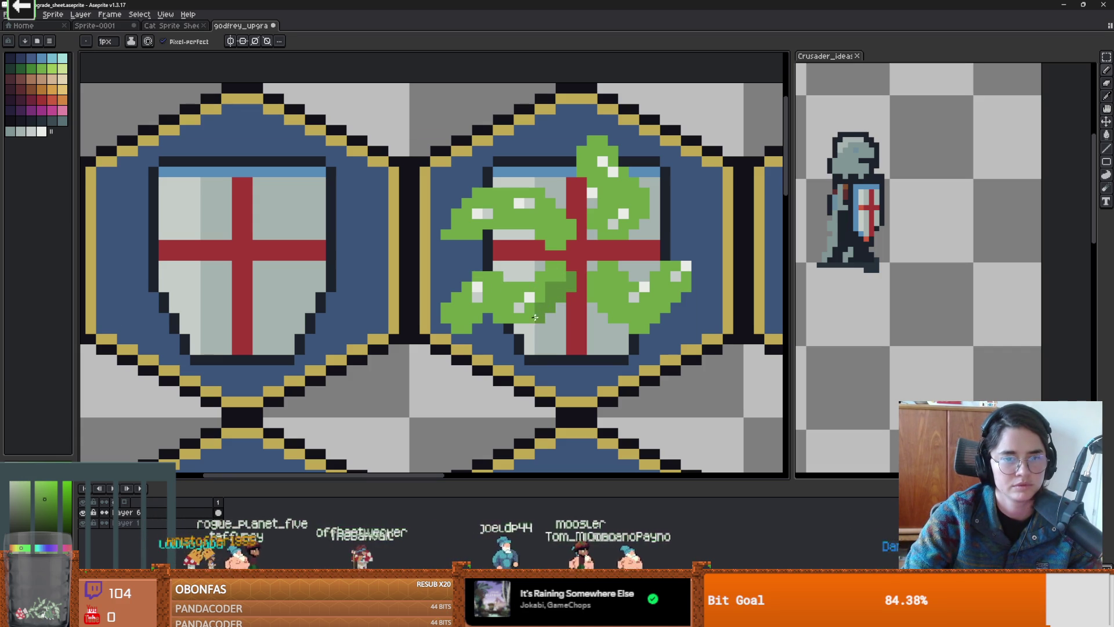
Step: Shade the lower-left and upper-right laurel leaves with dark-green strokes and pixels
{"action": "scroll", "coordinate": [517, 312], "scroll_direction": "down", "scroll_amount": 1}
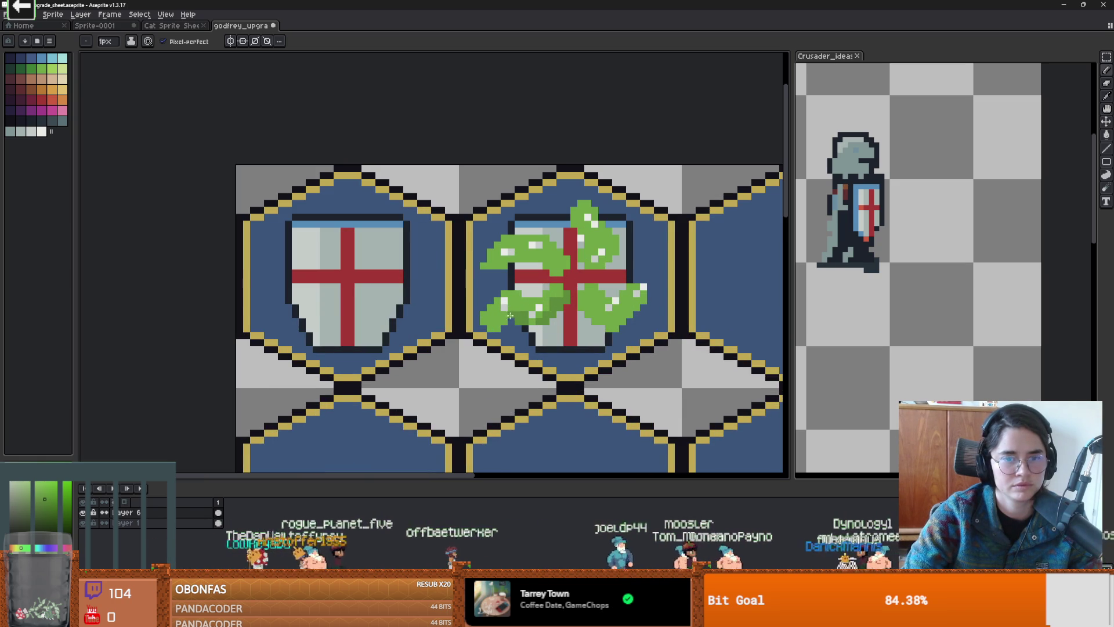
{"action": "scroll", "coordinate": [517, 307], "scroll_direction": "down", "scroll_amount": 2}
{"action": "scroll", "coordinate": [500, 316], "scroll_direction": "up", "scroll_amount": 4}
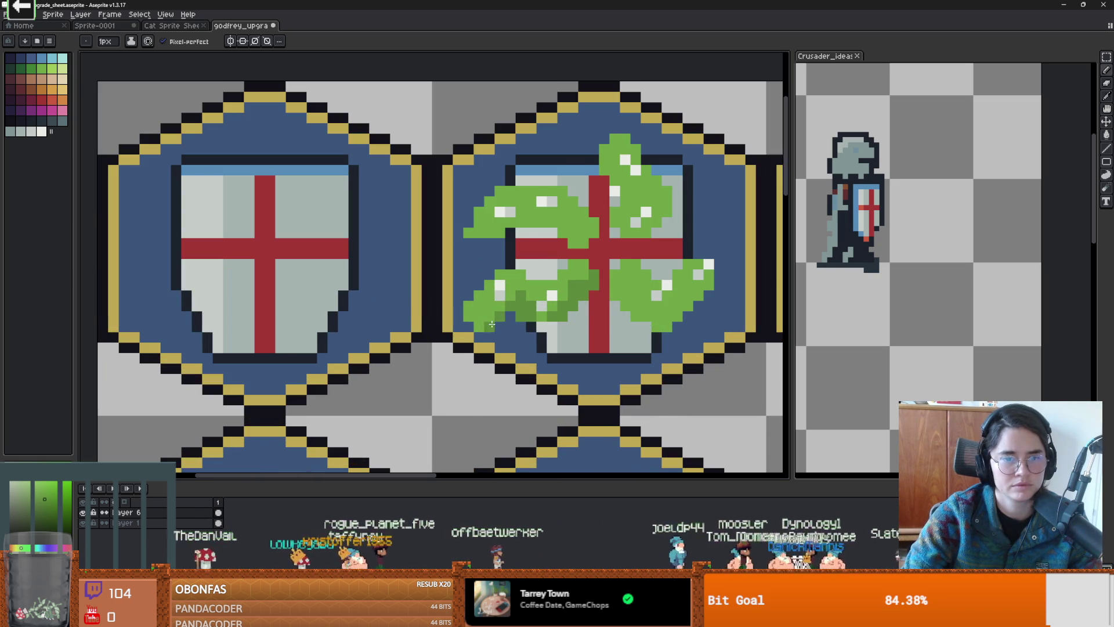
{"action": "scroll", "coordinate": [492, 323], "scroll_direction": "down", "scroll_amount": 1}
{"action": "scroll", "coordinate": [516, 290], "scroll_direction": "up", "scroll_amount": 3}
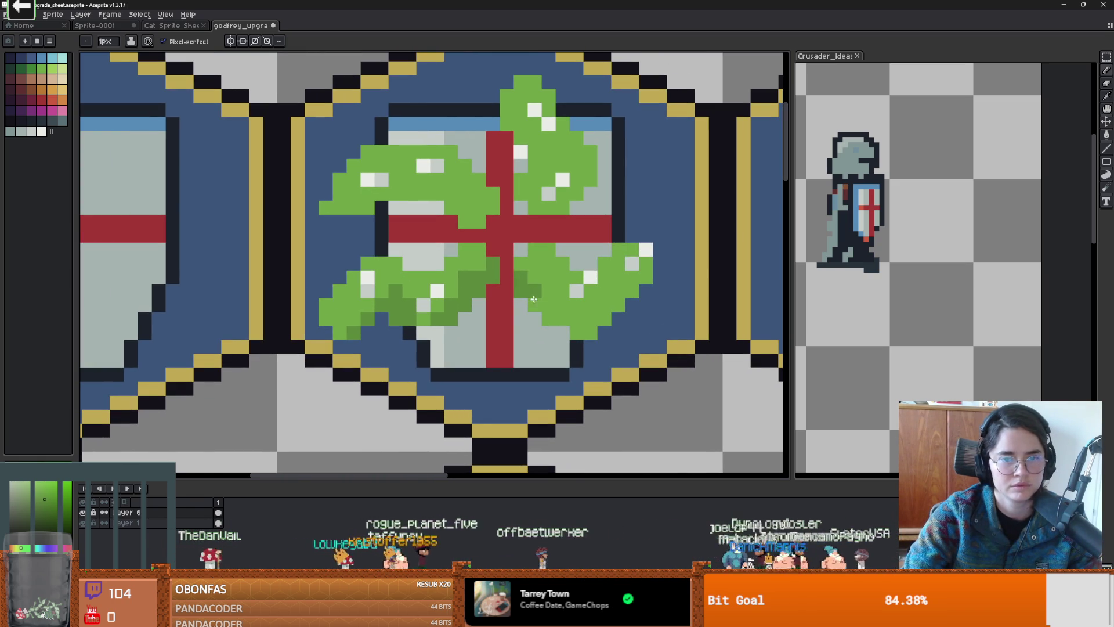
{"action": "left_click_drag", "start_coordinate": [546, 304], "coordinate": [551, 316]}
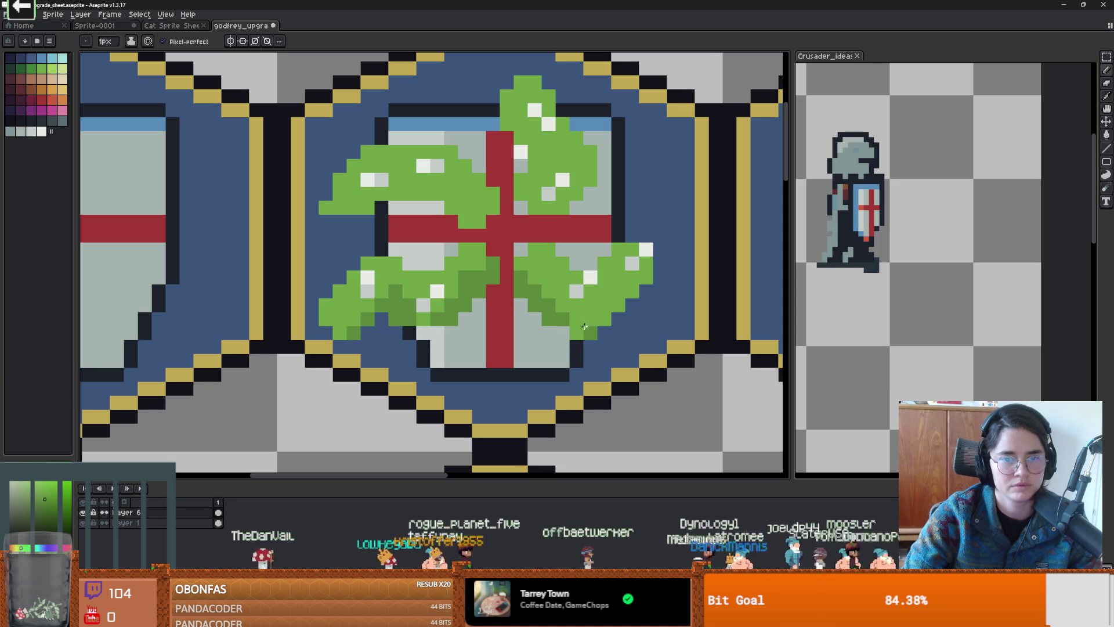
{"action": "left_click", "coordinate": [604, 318]}
{"action": "scroll", "coordinate": [603, 318], "scroll_direction": "down", "scroll_amount": 2}
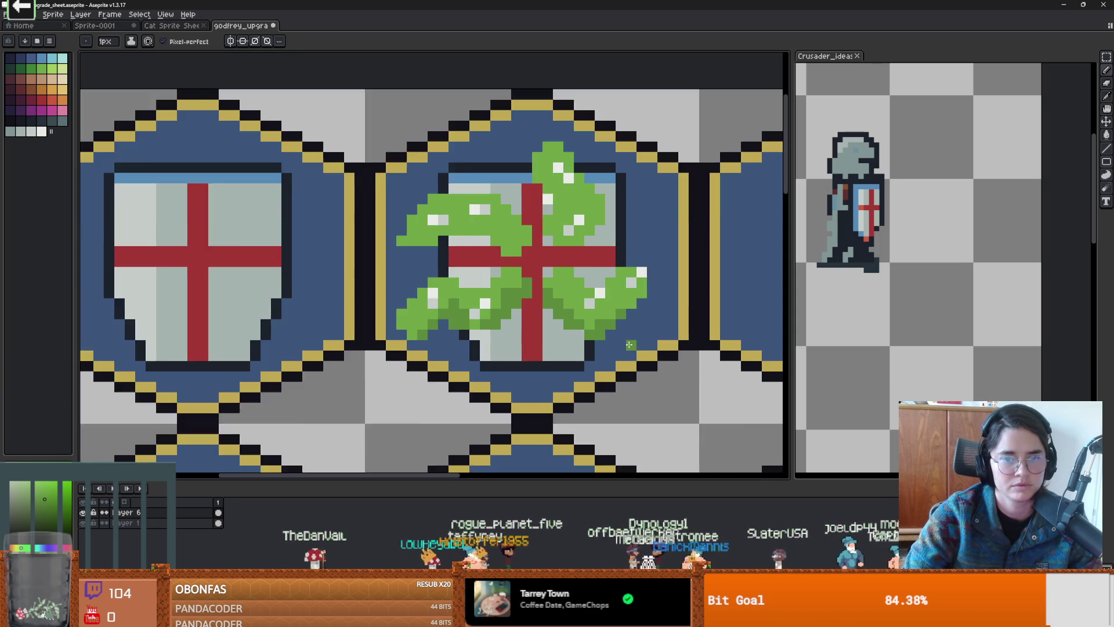
{"action": "scroll", "coordinate": [575, 278], "scroll_direction": "up", "scroll_amount": 2}
{"action": "left_click", "coordinate": [565, 291]}
{"action": "left_click_drag", "start_coordinate": [580, 302], "coordinate": [597, 302]}
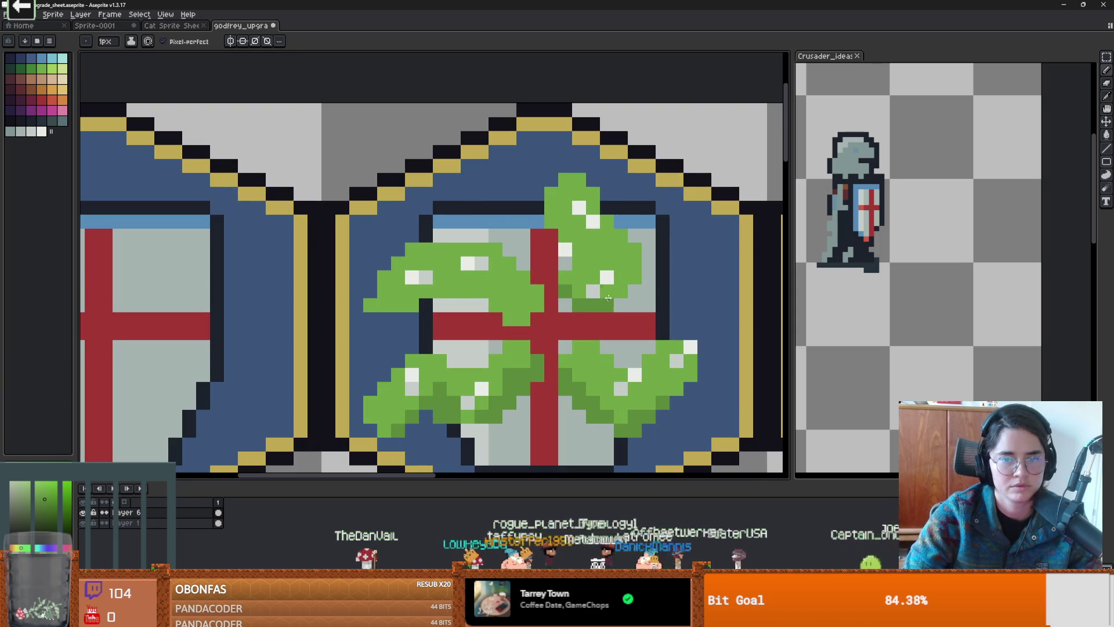
{"action": "left_click_drag", "start_coordinate": [592, 243], "coordinate": [583, 245]}
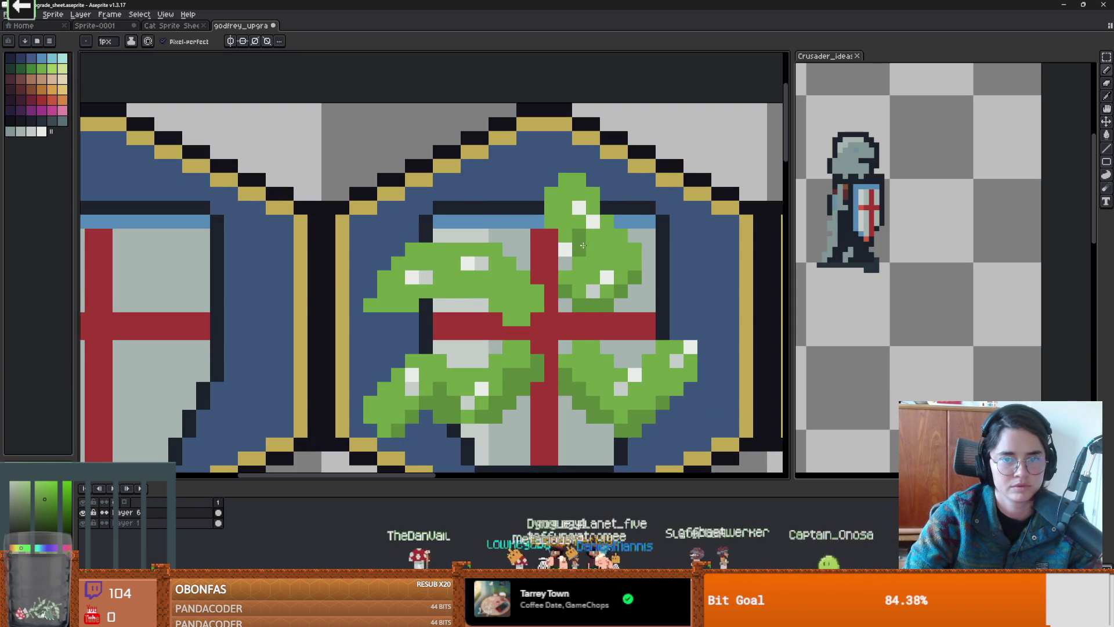
Step: Darken the long lower leaf edge and pan so both shields are visible
{"action": "scroll", "coordinate": [600, 256], "scroll_direction": "down", "scroll_amount": 2}
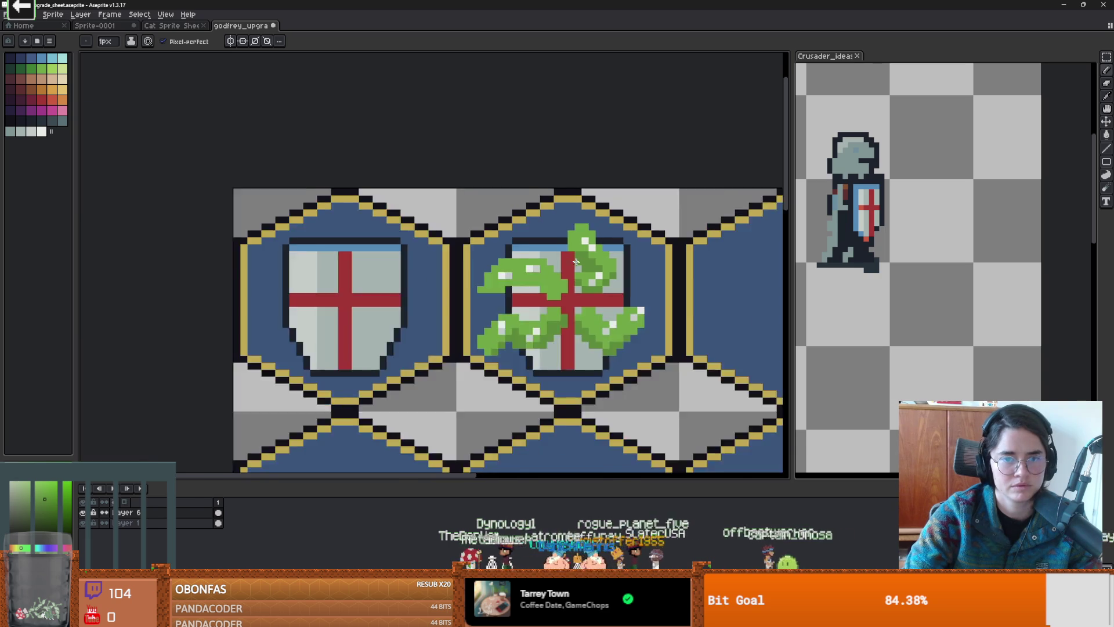
{"action": "scroll", "coordinate": [637, 299], "scroll_direction": "up", "scroll_amount": 1}
{"action": "scroll", "coordinate": [637, 300], "scroll_direction": "down", "scroll_amount": 1}
{"action": "scroll", "coordinate": [636, 300], "scroll_direction": "down", "scroll_amount": 1}
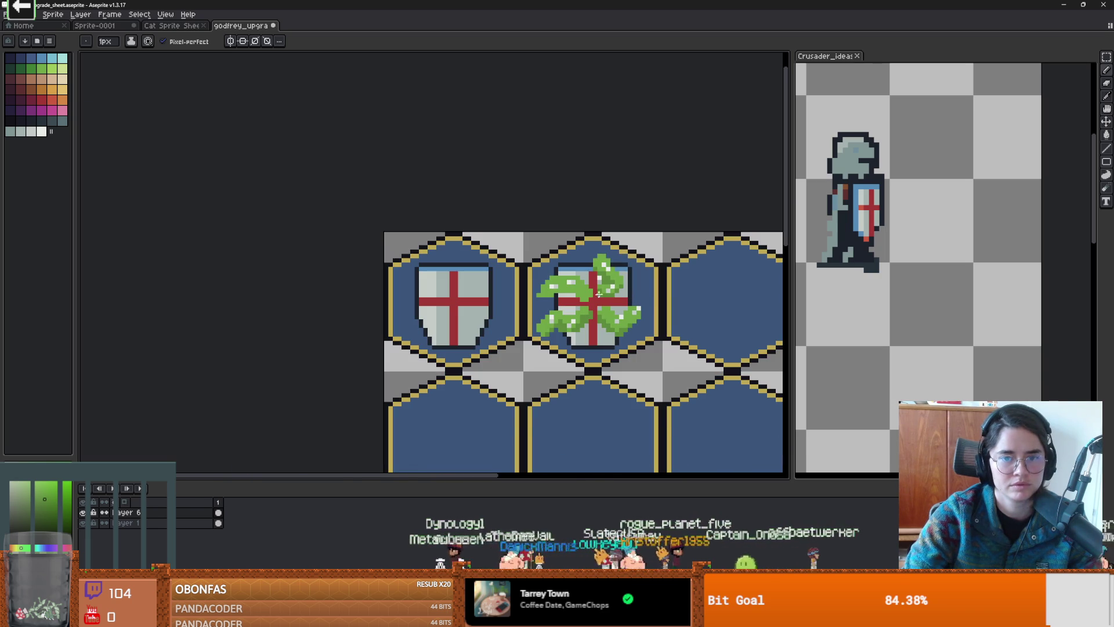
{"action": "scroll", "coordinate": [605, 295], "scroll_direction": "up", "scroll_amount": 4}
{"action": "mouse_move", "coordinate": [605, 294]}
{"action": "left_mouse_down"}
{"action": "mouse_move", "coordinate": [582, 268]}
{"action": "mouse_move", "coordinate": [493, 278]}
{"action": "mouse_move", "coordinate": [514, 268]}
{"action": "mouse_move", "coordinate": [543, 283]}
{"action": "left_mouse_up"}
{"action": "scroll", "coordinate": [647, 336], "scroll_direction": "down", "scroll_amount": 3}
{"action": "mouse_move", "coordinate": [647, 336]}
{"action": "left_mouse_down"}
{"action": "mouse_move", "coordinate": [452, 295]}
{"action": "mouse_move", "coordinate": [499, 308]}
{"action": "left_mouse_up"}
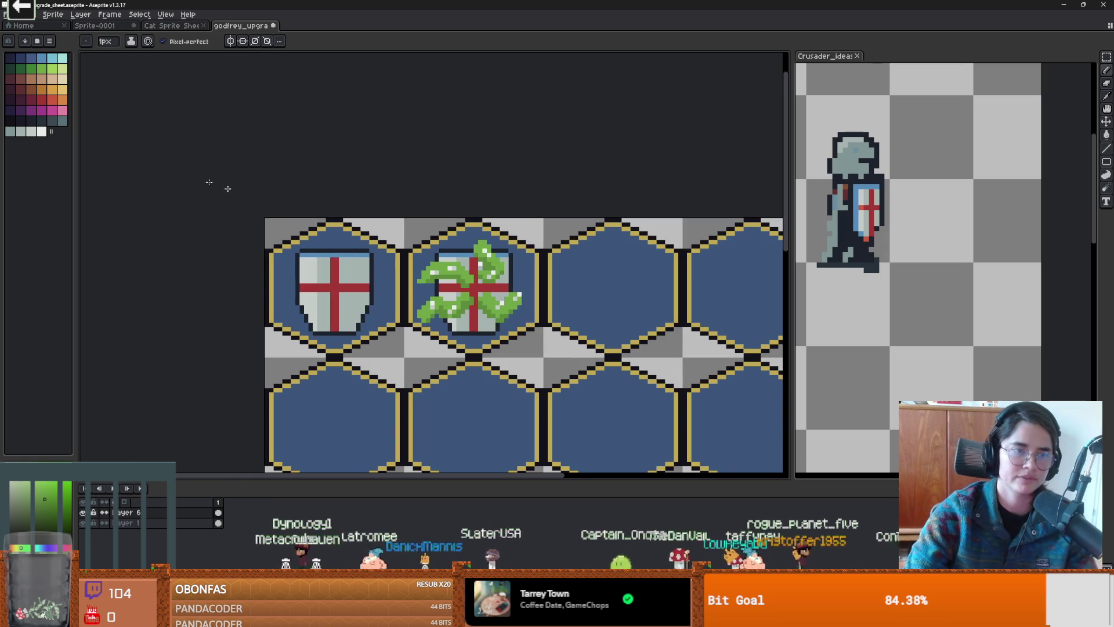
{"action": "left_click", "coordinate": [31, 88]}
Step: Test a non-contiguous bucket fill turning all light-green leaf pixels brown, then undo it
{"action": "key", "text": "g"}
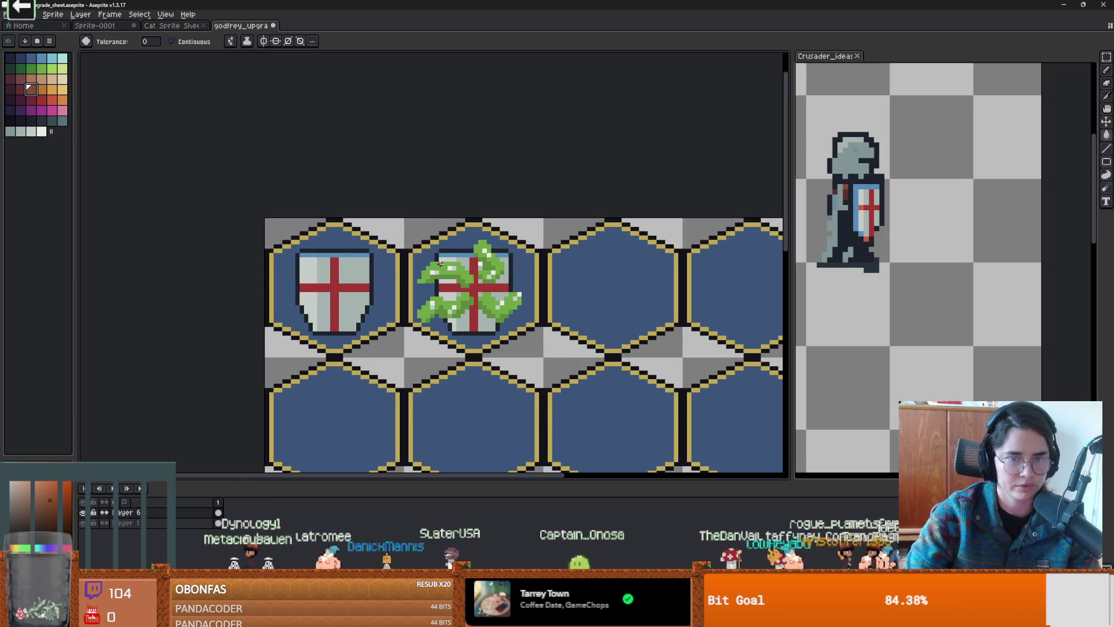
{"action": "key", "text": "v"}
{"action": "key", "text": "w"}
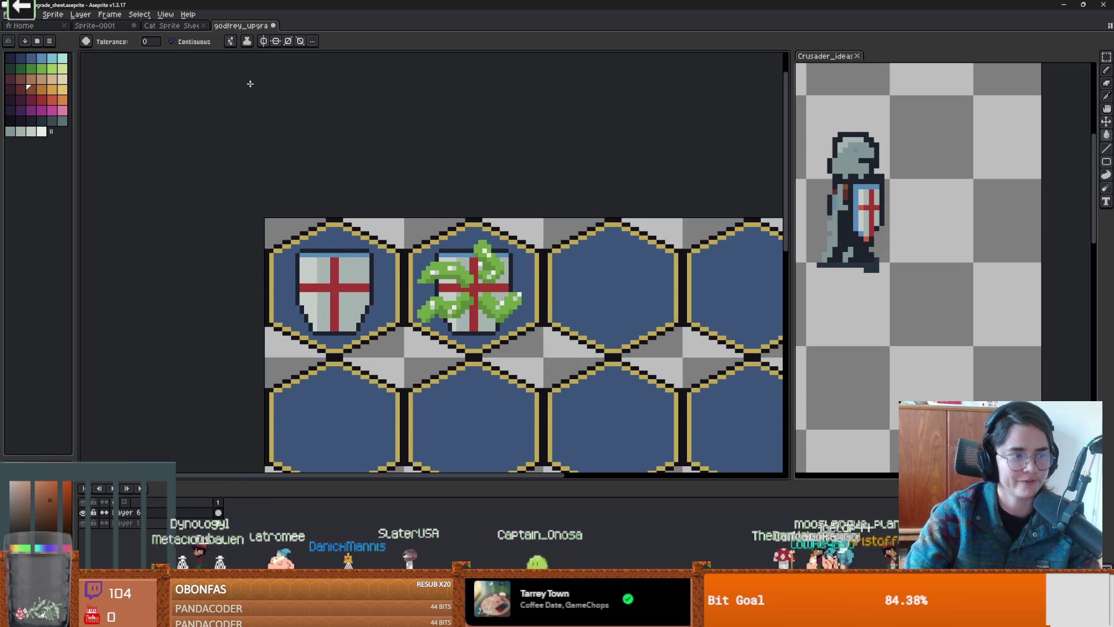
{"action": "left_click", "coordinate": [171, 41]}
{"action": "scroll", "coordinate": [470, 267], "scroll_direction": "up", "scroll_amount": 3}
{"action": "left_click", "coordinate": [526, 292]}
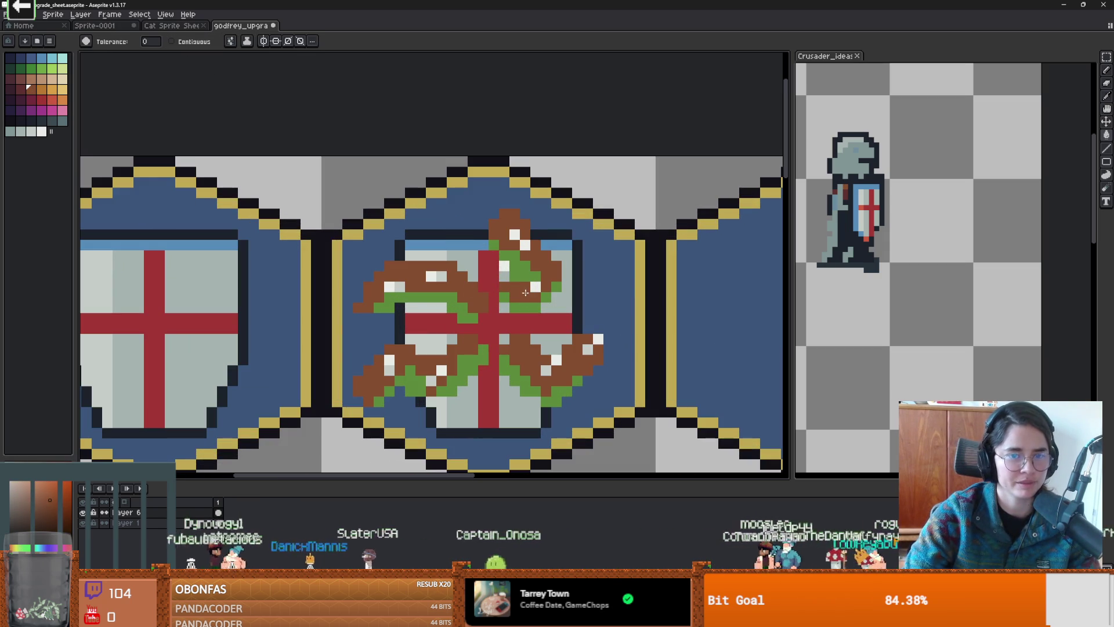
{"action": "left_click", "coordinate": [21, 88]}
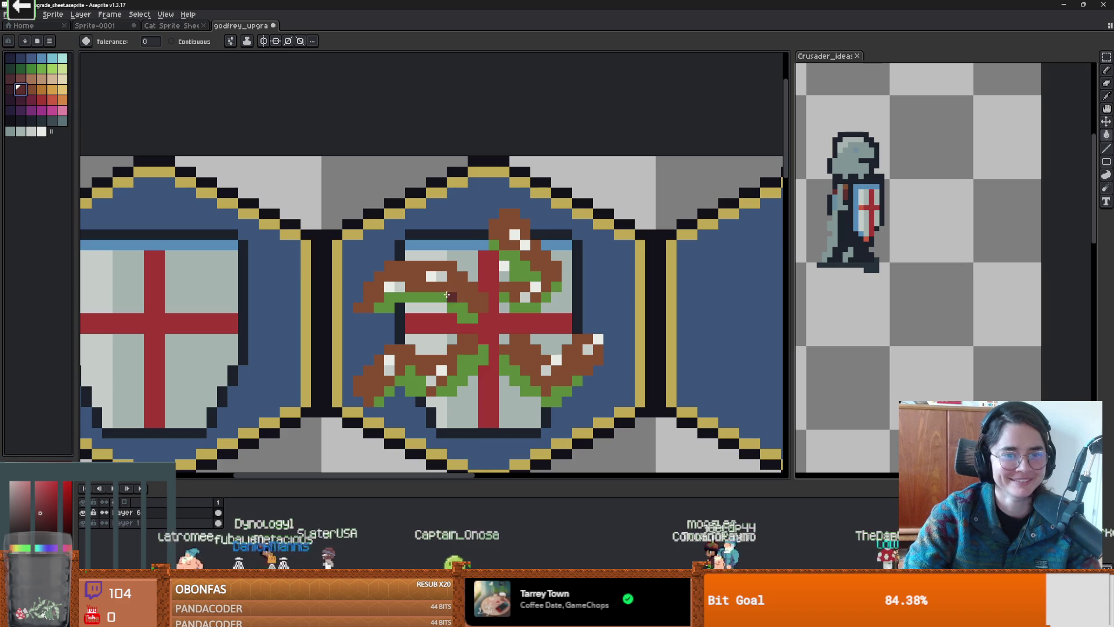
{"action": "scroll", "coordinate": [575, 342], "scroll_direction": "down", "scroll_amount": 2}
{"action": "scroll", "coordinate": [580, 343], "scroll_direction": "up", "scroll_amount": 1}
{"action": "scroll", "coordinate": [581, 342], "scroll_direction": "down", "scroll_amount": 1}
{"action": "key", "text": "ctrl"}
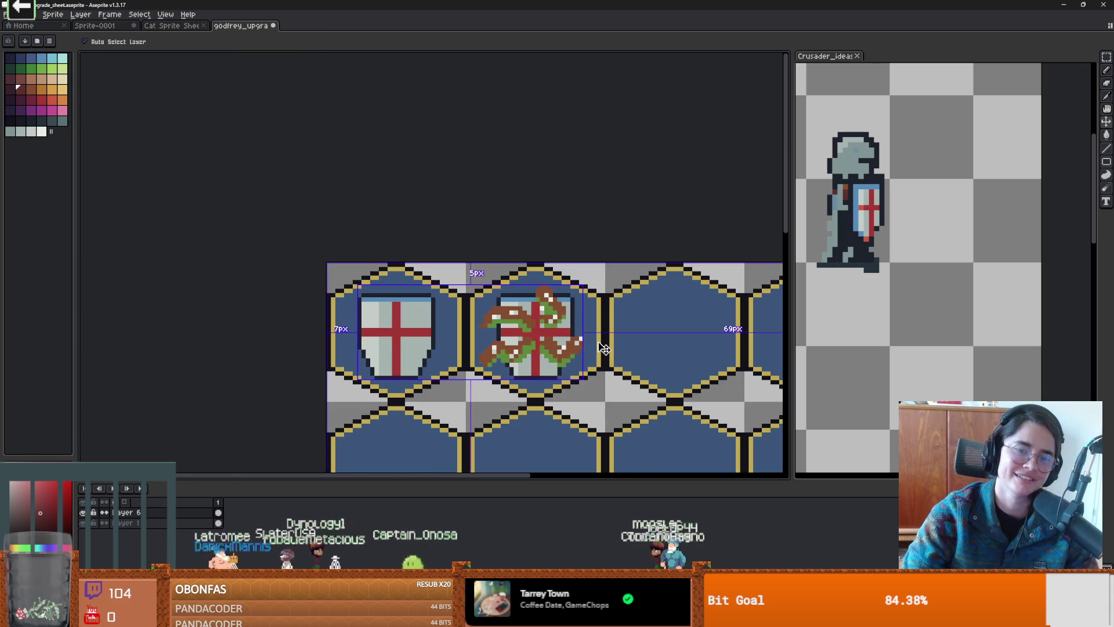
{"action": "key", "text": "ctrl+z"}
Step: Test a dark maroon fill on the shields' grey halves (undone), then pencil maroon onto leaf highlights
{"action": "scroll", "coordinate": [459, 276], "scroll_direction": "up", "scroll_amount": 3}
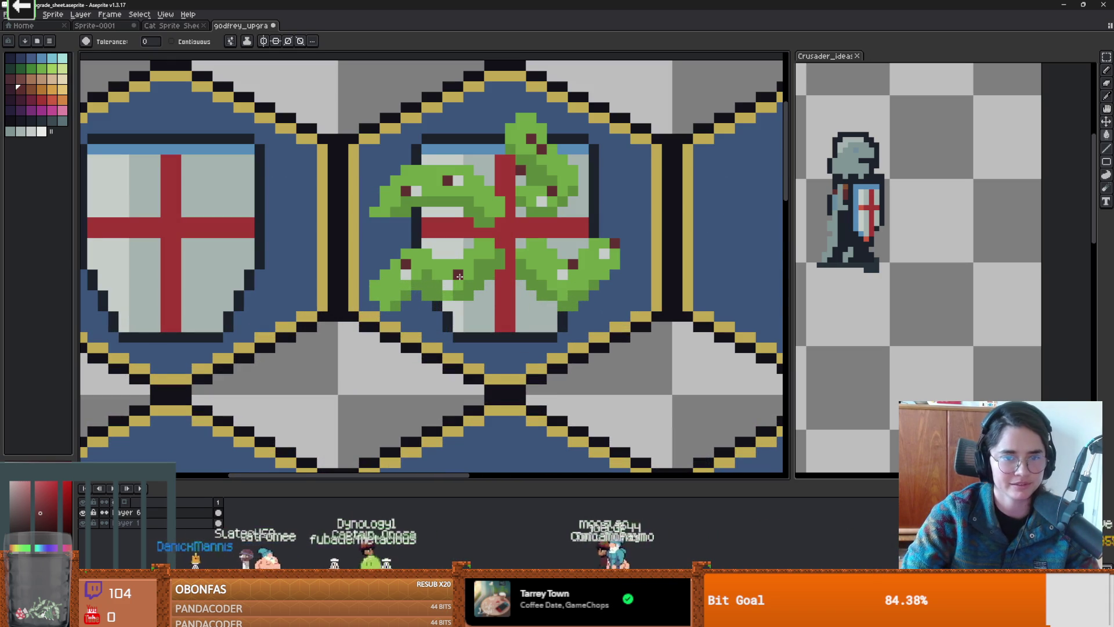
{"action": "left_click", "coordinate": [10, 88]}
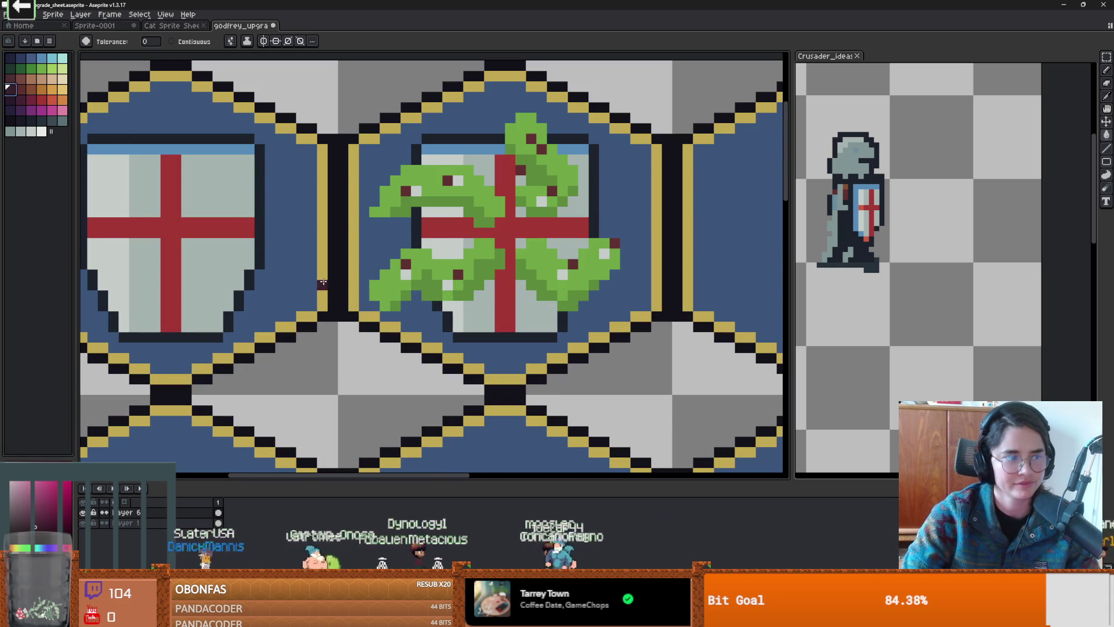
{"action": "left_click", "coordinate": [444, 286]}
{"action": "scroll", "coordinate": [521, 332], "scroll_direction": "down", "scroll_amount": 1}
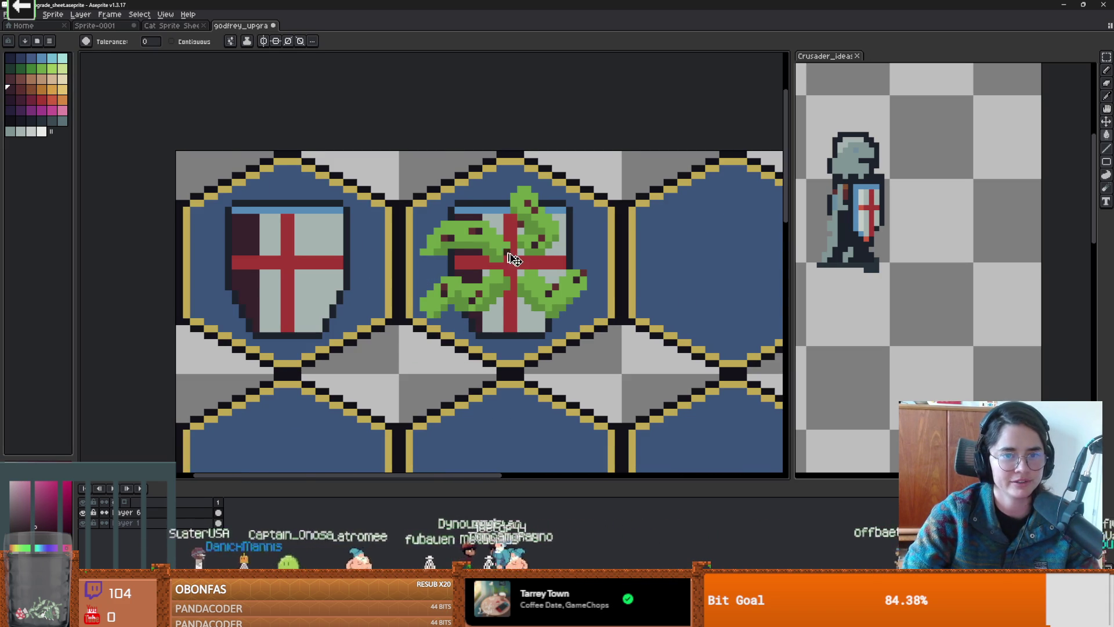
{"action": "key", "text": "ctrl+z"}
{"action": "scroll", "coordinate": [470, 286], "scroll_direction": "up", "scroll_amount": 2}
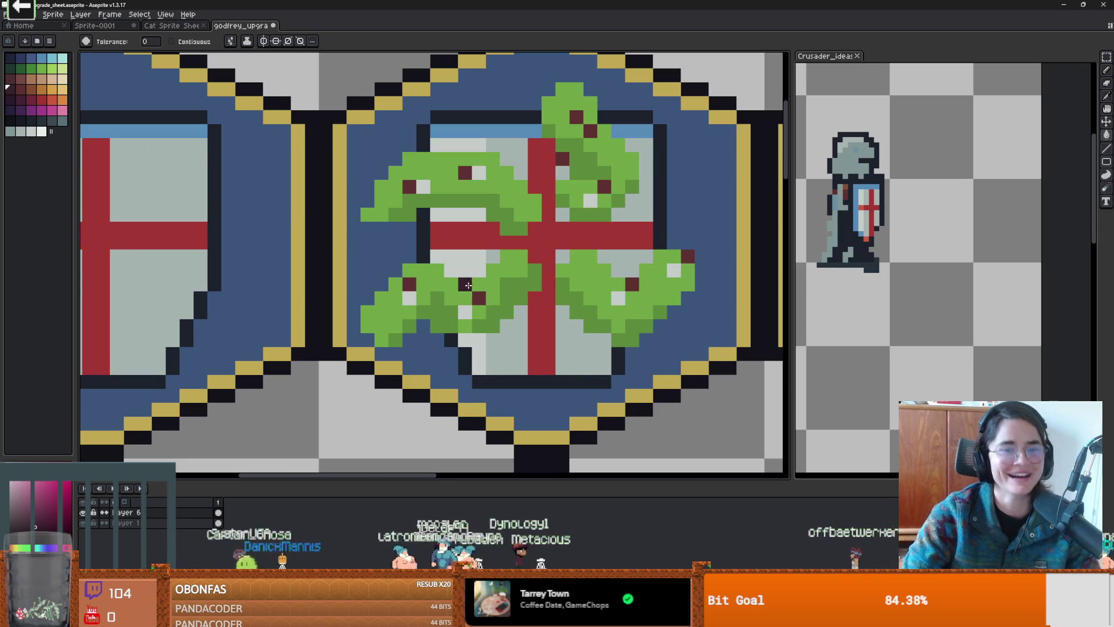
{"action": "key", "text": "b"}
{"action": "left_click_drag", "start_coordinate": [407, 286], "coordinate": [409, 297]}
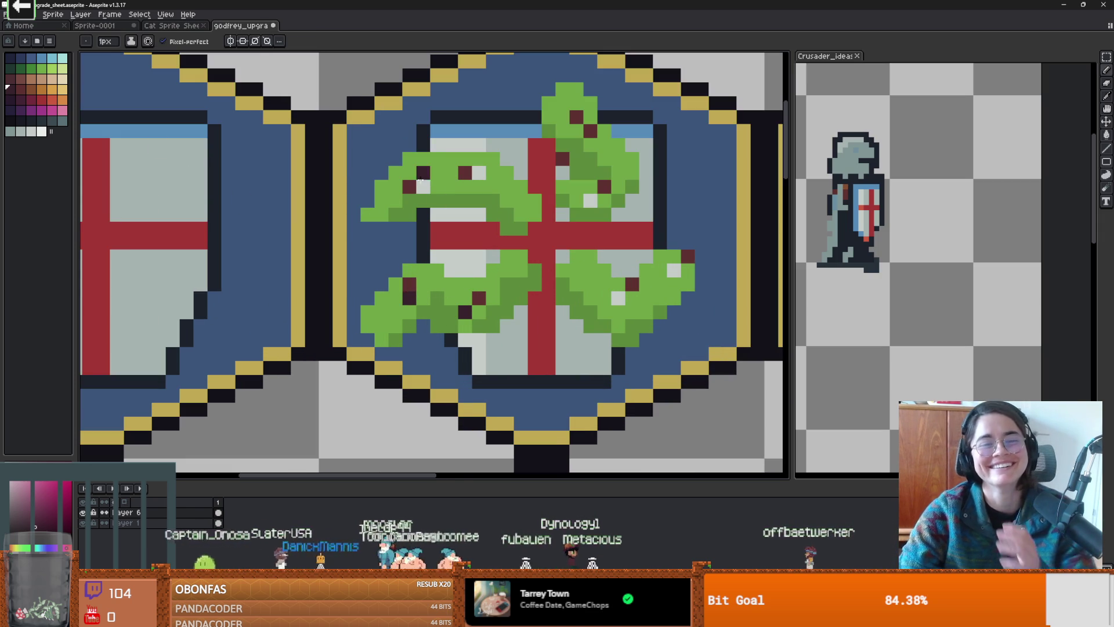
Step: Turn six more leaf highlight pixels into dark maroon berries
{"action": "left_click", "coordinate": [423, 186]}
{"action": "left_click", "coordinate": [479, 174]}
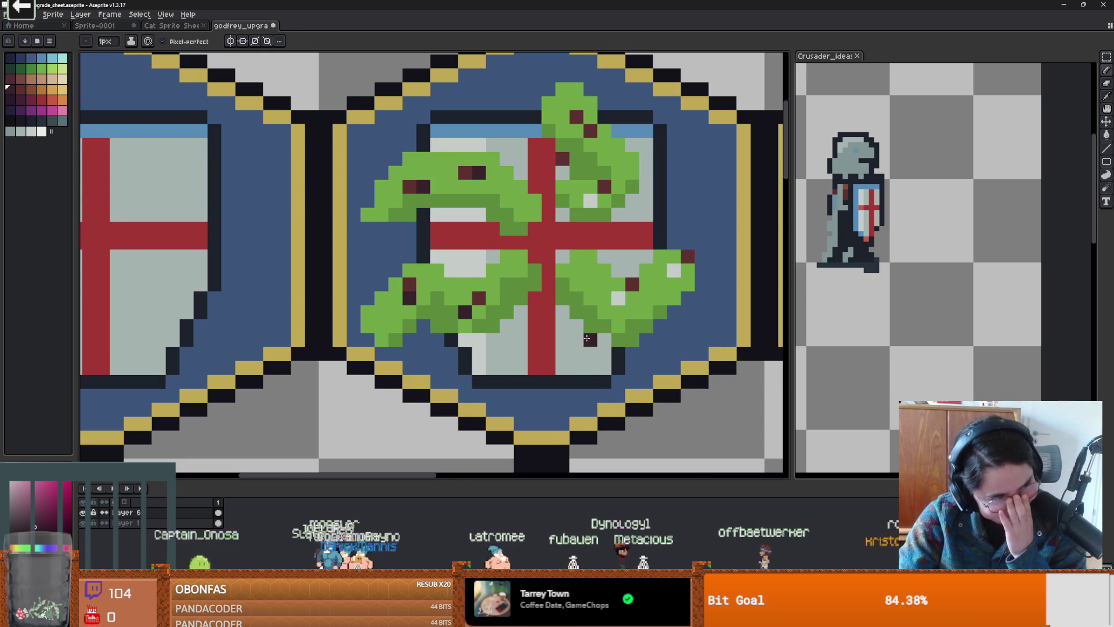
{"action": "left_click", "coordinate": [618, 297]}
{"action": "left_click", "coordinate": [562, 172]}
{"action": "left_click", "coordinate": [590, 201]}
{"action": "left_click", "coordinate": [674, 270]}
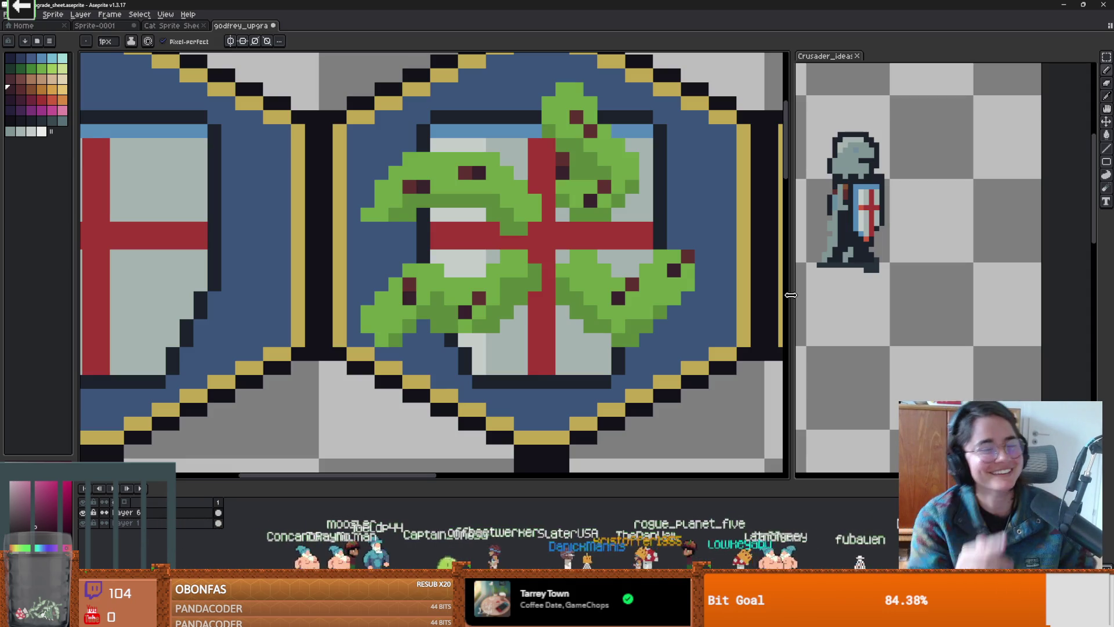
Step: Add a leaf-green pixel to the laurel and a dark navy pixel on the emblem
{"action": "scroll", "coordinate": [592, 176], "scroll_direction": "up", "scroll_amount": 1}
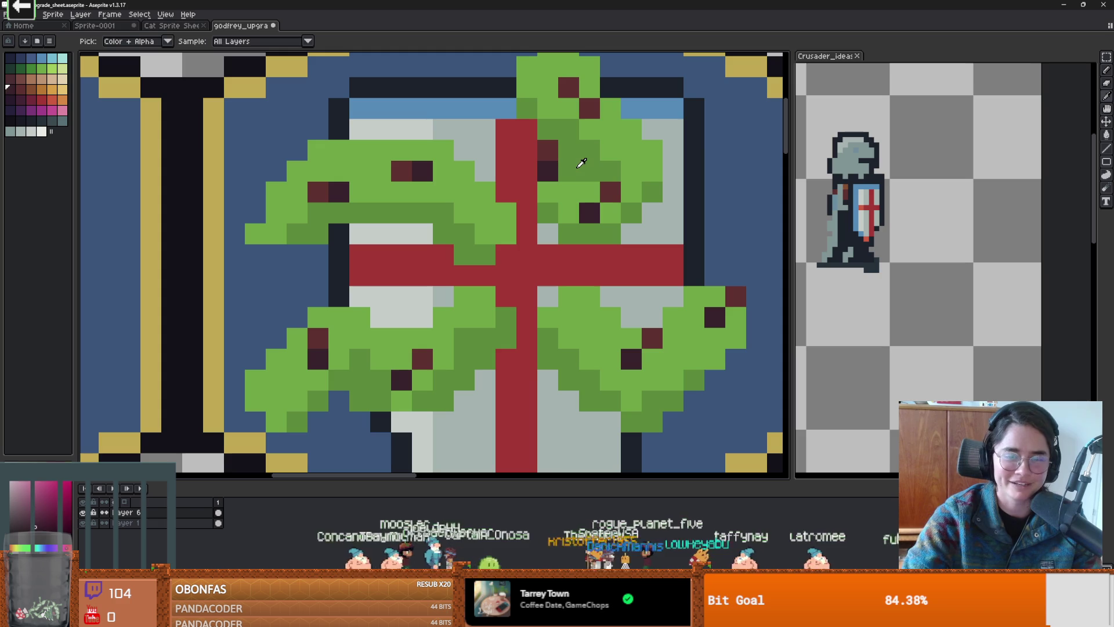
{"action": "left_click", "coordinate": [586, 171], "text": "alt"}
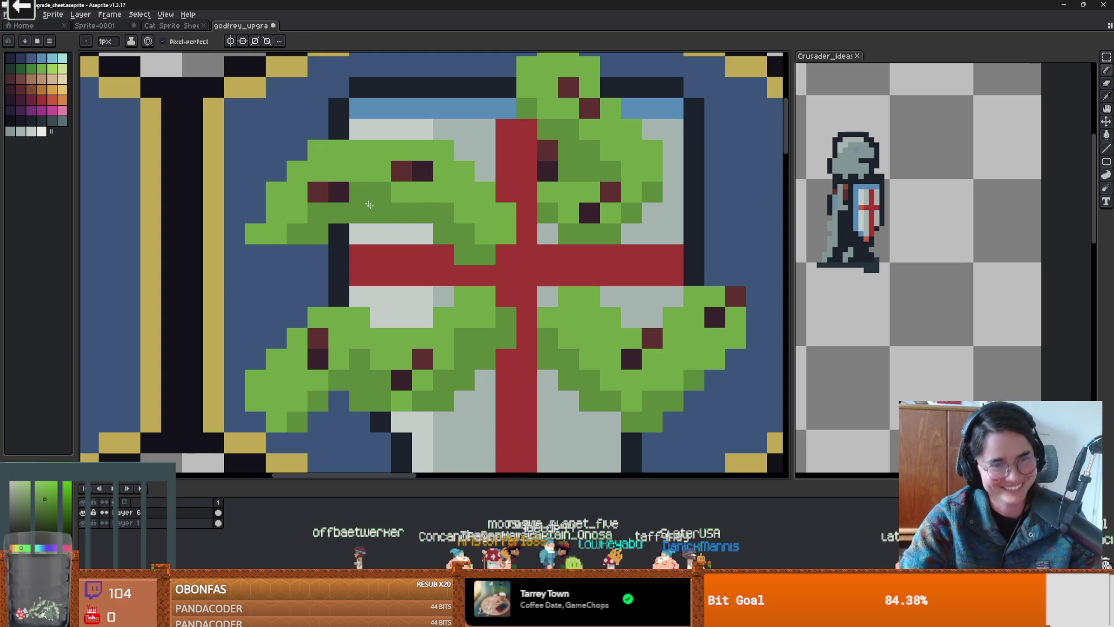
{"action": "scroll", "coordinate": [557, 317], "scroll_direction": "down", "scroll_amount": 4}
{"action": "scroll", "coordinate": [557, 317], "scroll_direction": "up", "scroll_amount": 3}
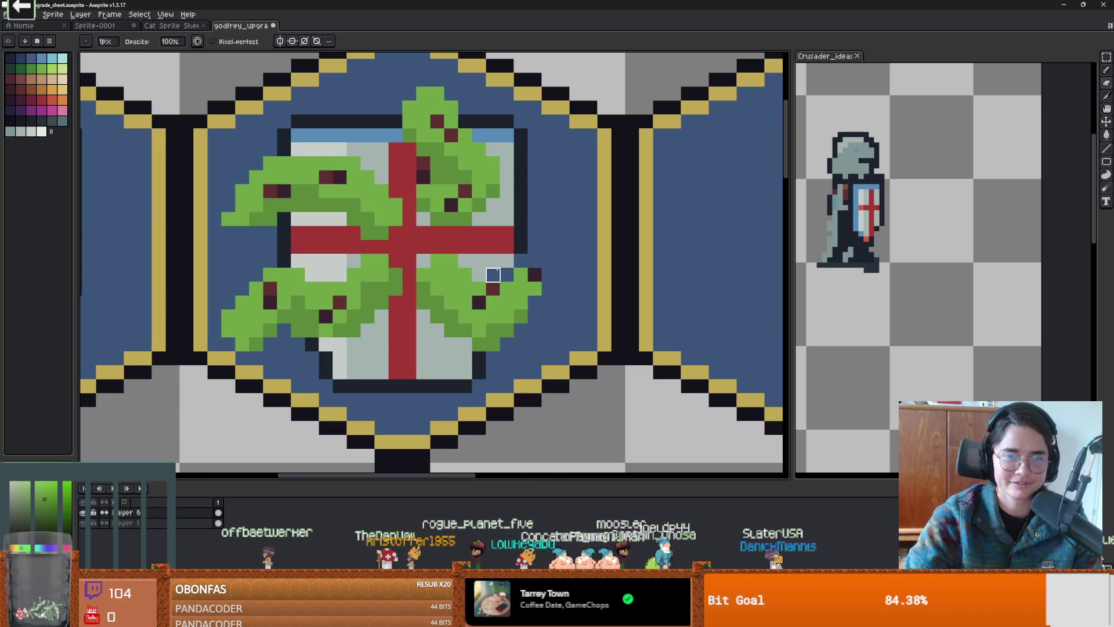
{"action": "left_click", "coordinate": [534, 261]}
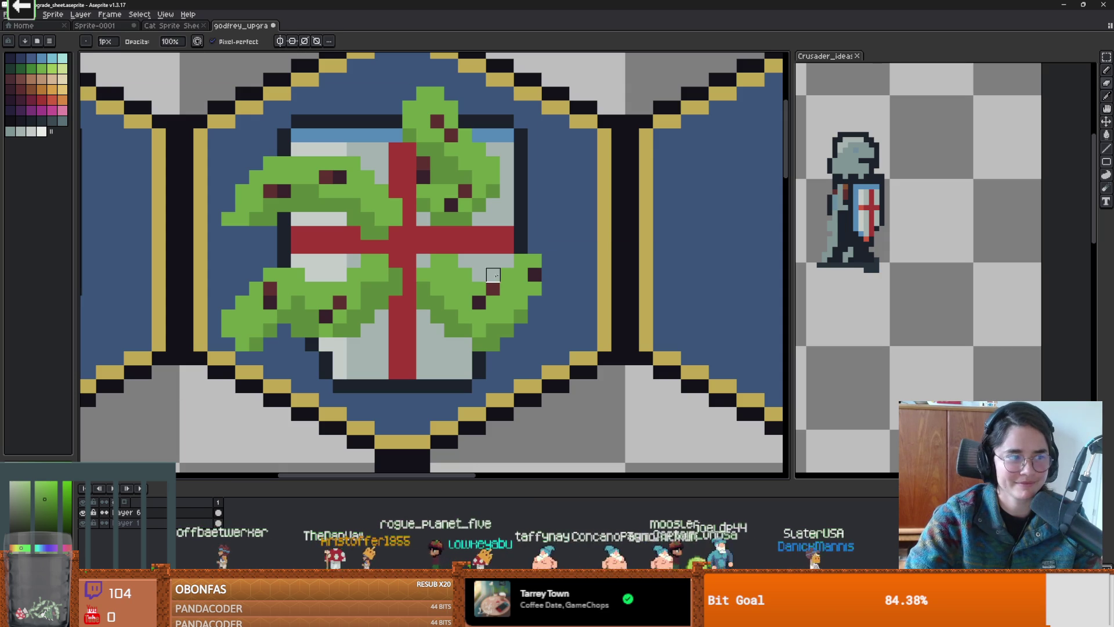
{"action": "scroll", "coordinate": [521, 262], "scroll_direction": "down", "scroll_amount": 3}
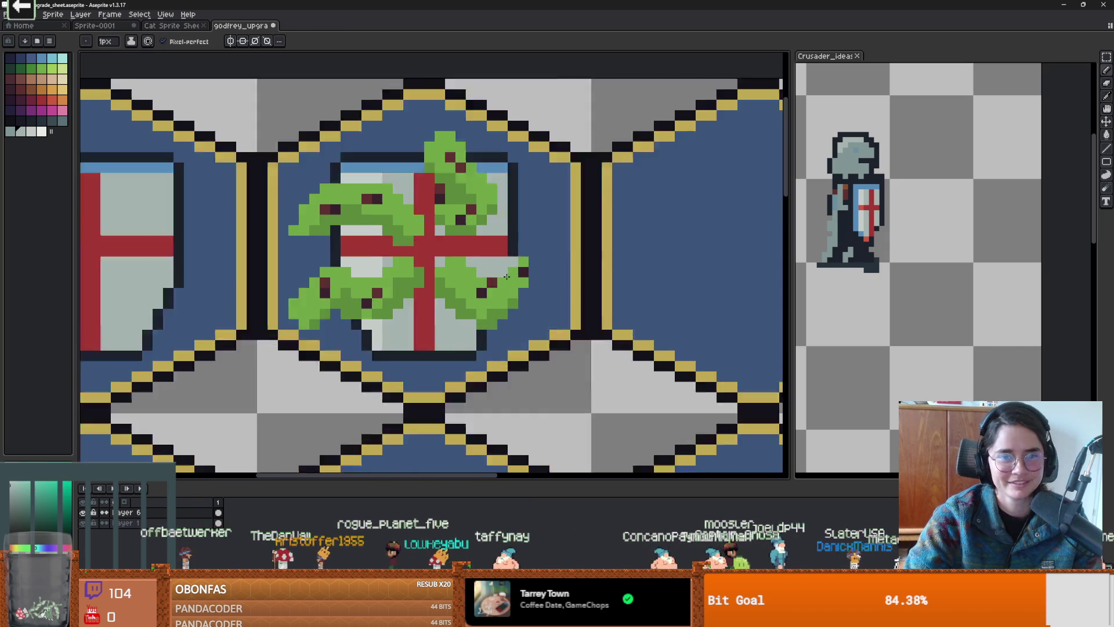
{"action": "scroll", "coordinate": [521, 263], "scroll_direction": "up", "scroll_amount": 3}
{"action": "left_click", "coordinate": [522, 232], "text": "alt"}
{"action": "left_click", "coordinate": [529, 292]}
{"action": "scroll", "coordinate": [530, 292], "scroll_direction": "down", "scroll_amount": 2}
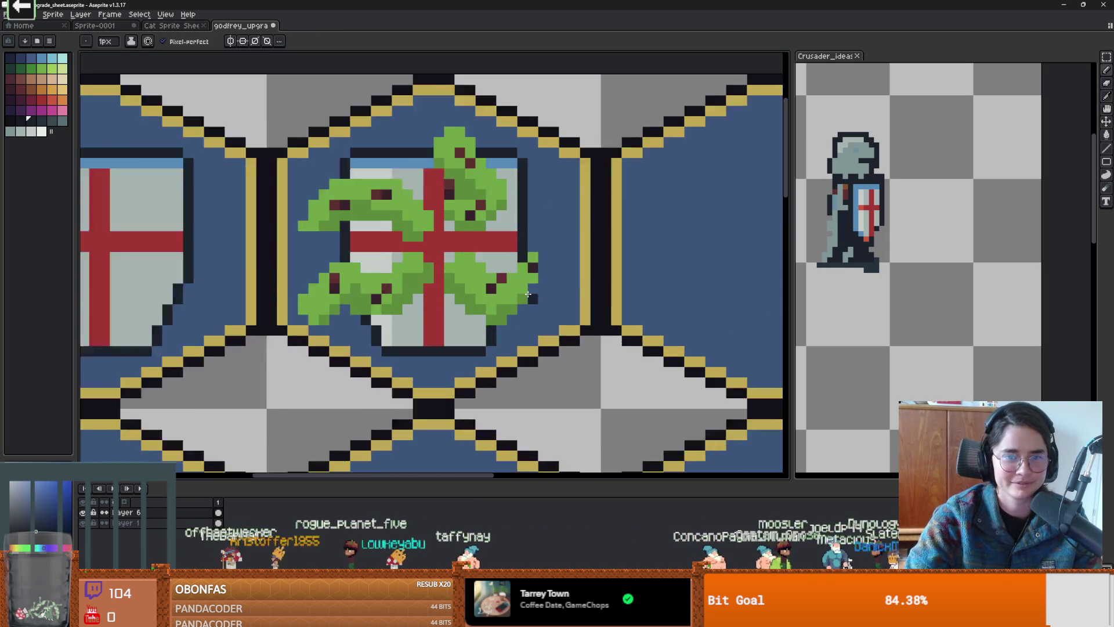
{"action": "scroll", "coordinate": [480, 224], "scroll_direction": "up", "scroll_amount": 2}
Step: With a 2px brush, paint the stray pixels at the leaf top blue and touch up the top leaf
{"action": "key", "text": "plus"}
{"action": "key", "text": "space"}
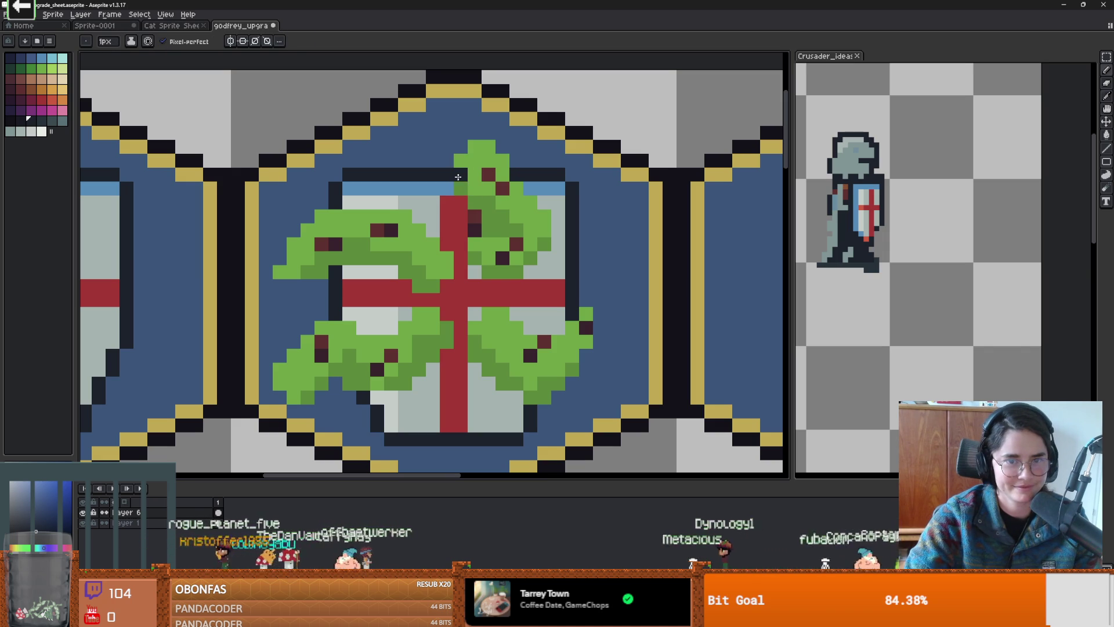
{"action": "left_click", "coordinate": [461, 189]}
{"action": "left_click", "coordinate": [474, 189]}
{"action": "left_click", "coordinate": [475, 175]}
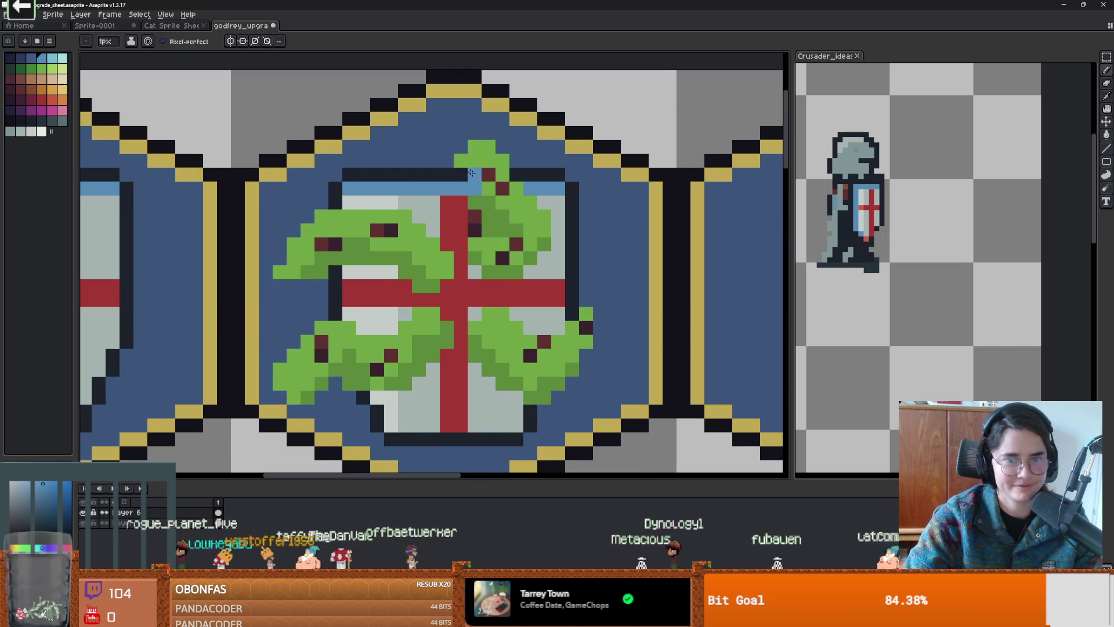
{"action": "left_click", "coordinate": [475, 153], "text": "alt"}
{"action": "left_click", "coordinate": [460, 161]}
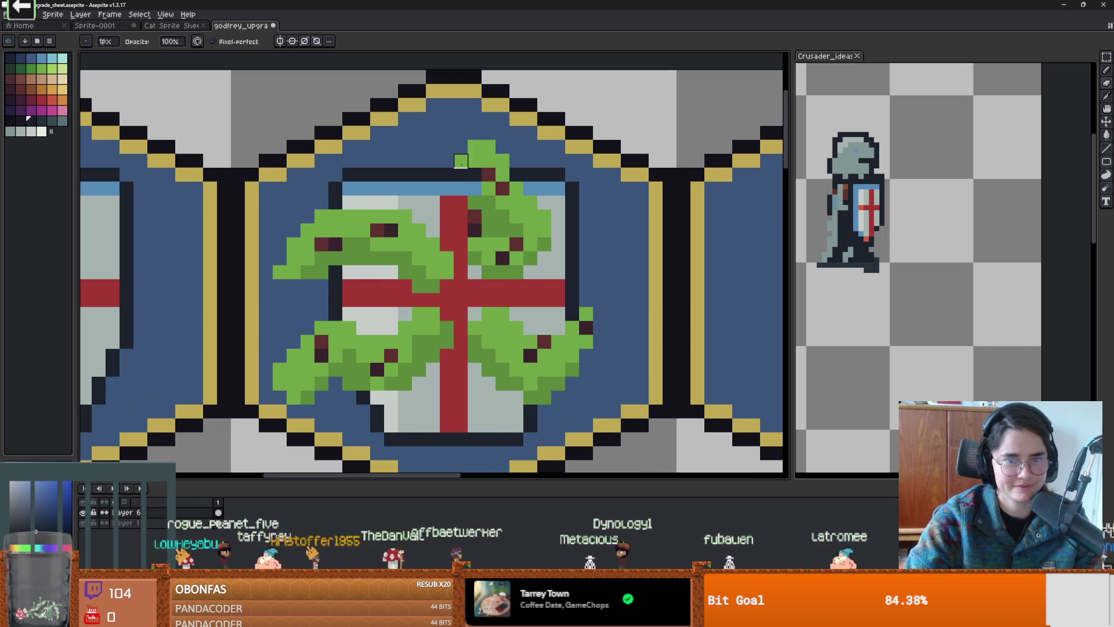
{"action": "key", "text": "ctrl+z"}
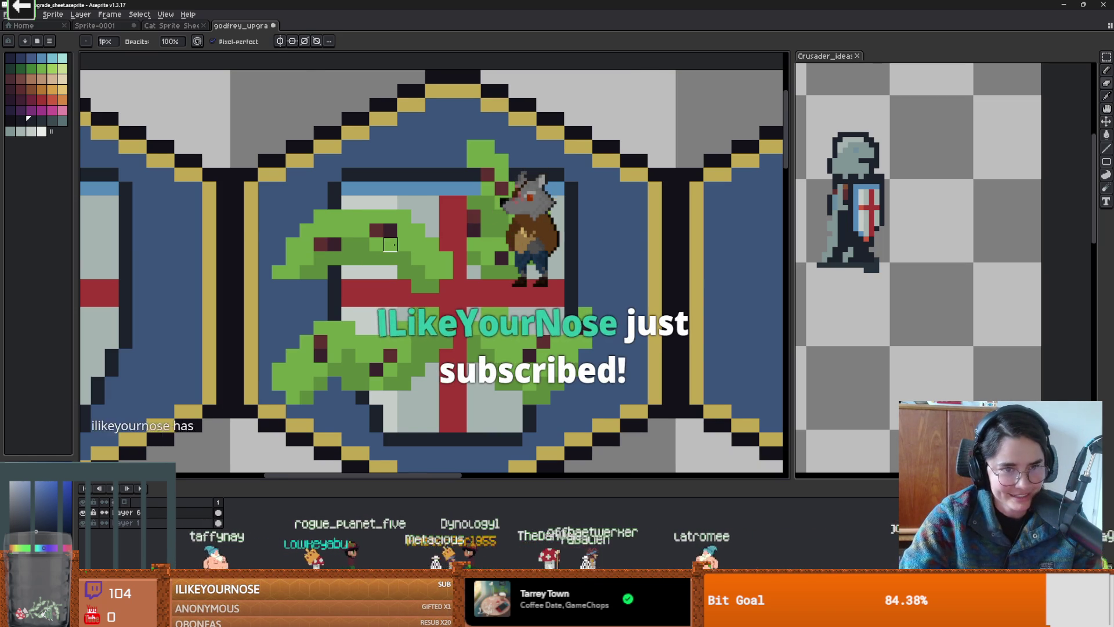
Step: Paint two more stray leaf pixels blue and trim the leaf edge back to background blue
{"action": "scroll", "coordinate": [390, 244], "scroll_direction": "up", "scroll_amount": 1}
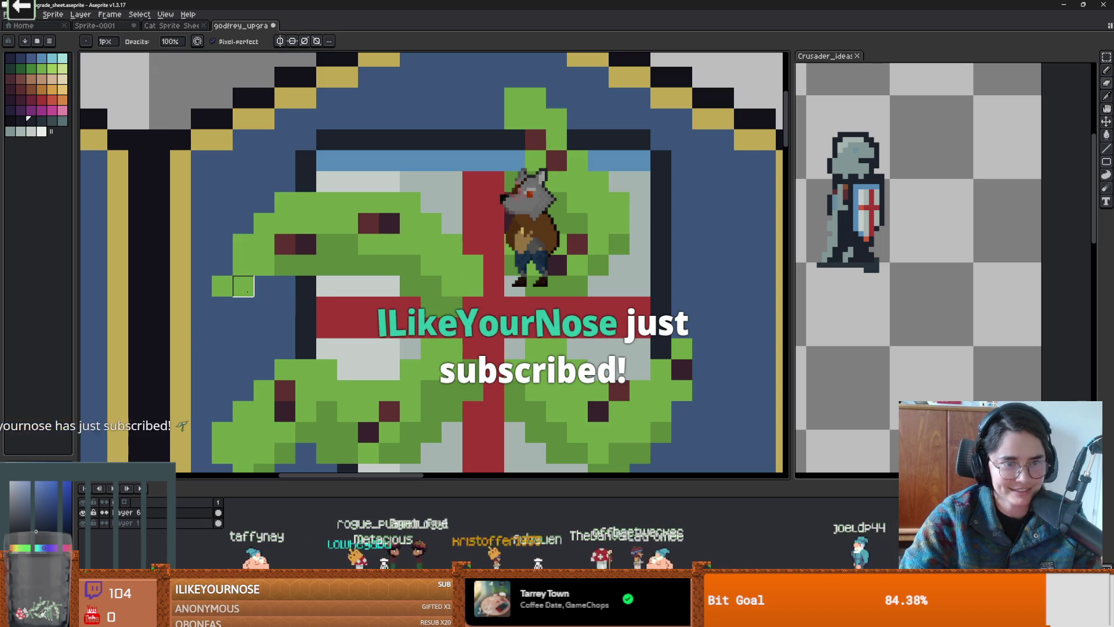
{"action": "left_click_drag", "start_coordinate": [223, 286], "coordinate": [243, 286]}
{"action": "left_click", "coordinate": [267, 264], "text": "alt"}
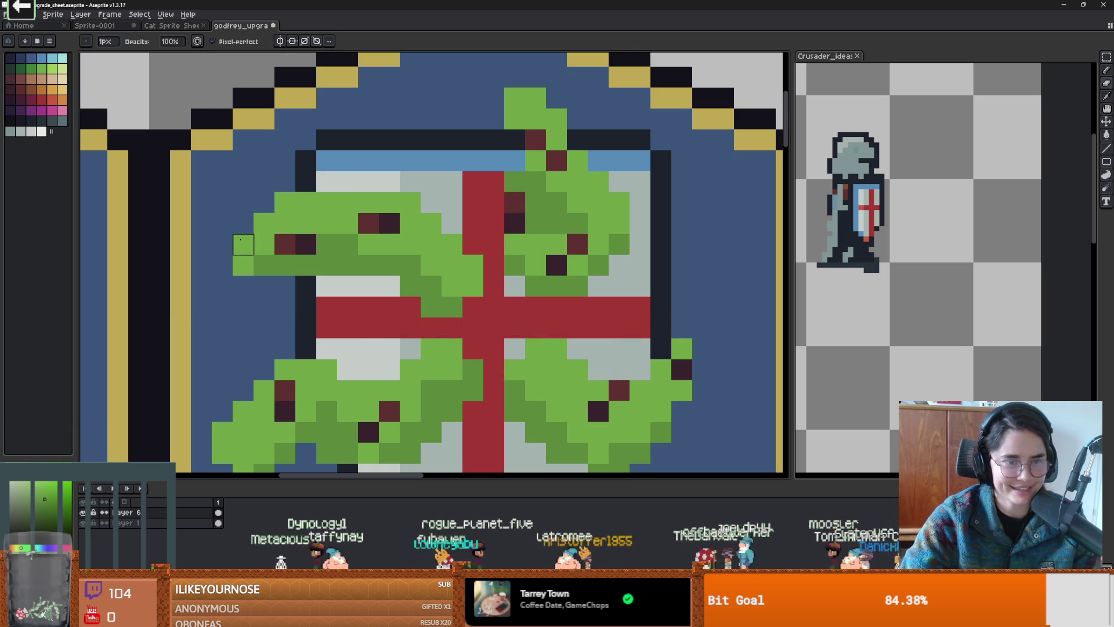
{"action": "mouse_move", "coordinate": [243, 244]}
{"action": "left_mouse_down"}
{"action": "mouse_move", "coordinate": [285, 202]}
{"action": "mouse_move", "coordinate": [306, 202]}
{"action": "left_mouse_up"}
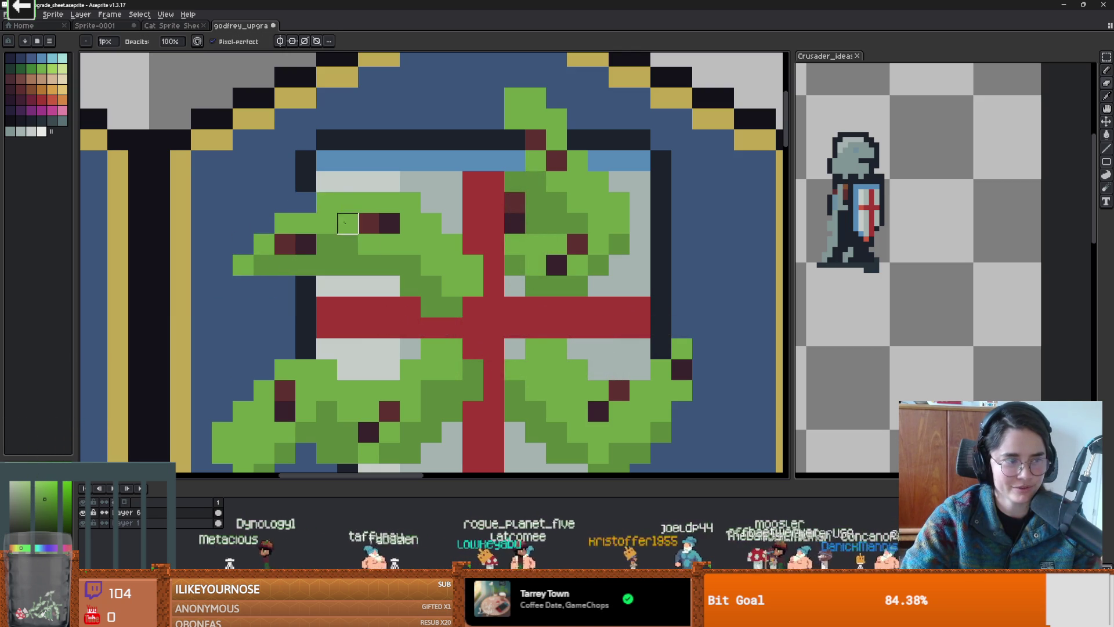
{"action": "scroll", "coordinate": [347, 223], "scroll_direction": "down", "scroll_amount": 4}
{"action": "scroll", "coordinate": [353, 234], "scroll_direction": "up", "scroll_amount": 3}
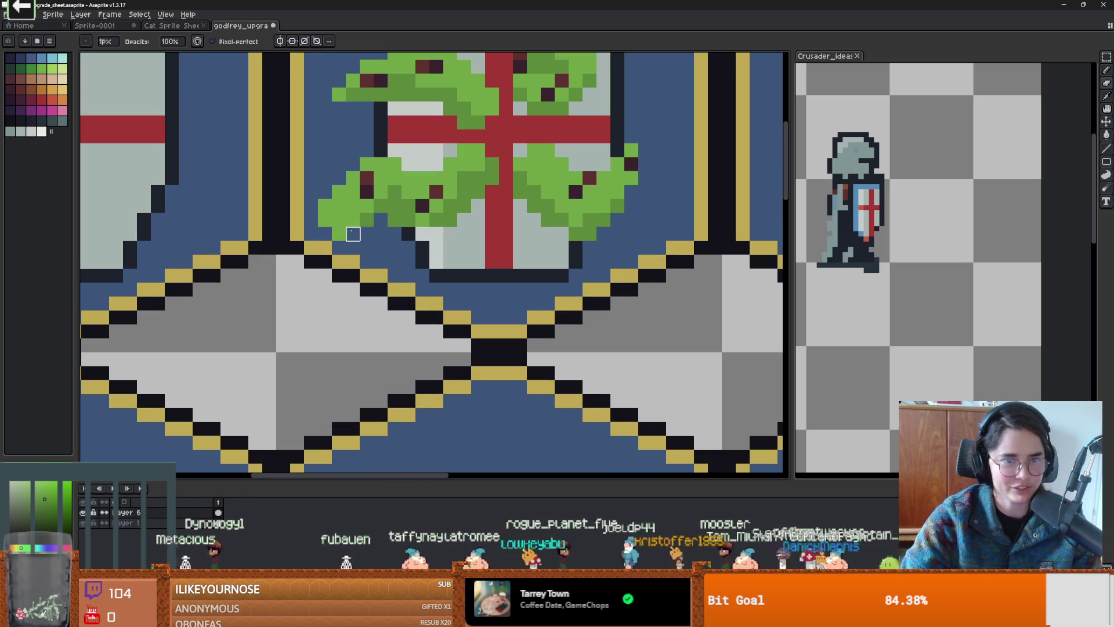
Step: With the Pencil, turn the stray top leaf pixel background blue, then resample the dark red and leaf green
{"action": "key", "text": "e"}
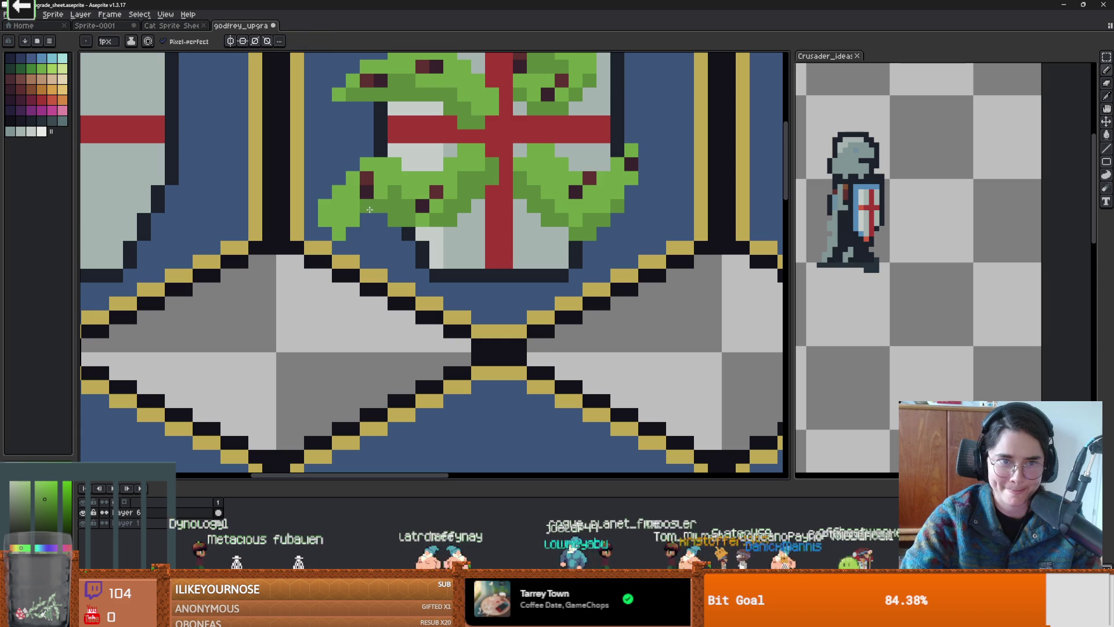
{"action": "scroll", "coordinate": [361, 233], "scroll_direction": "down", "scroll_amount": 4}
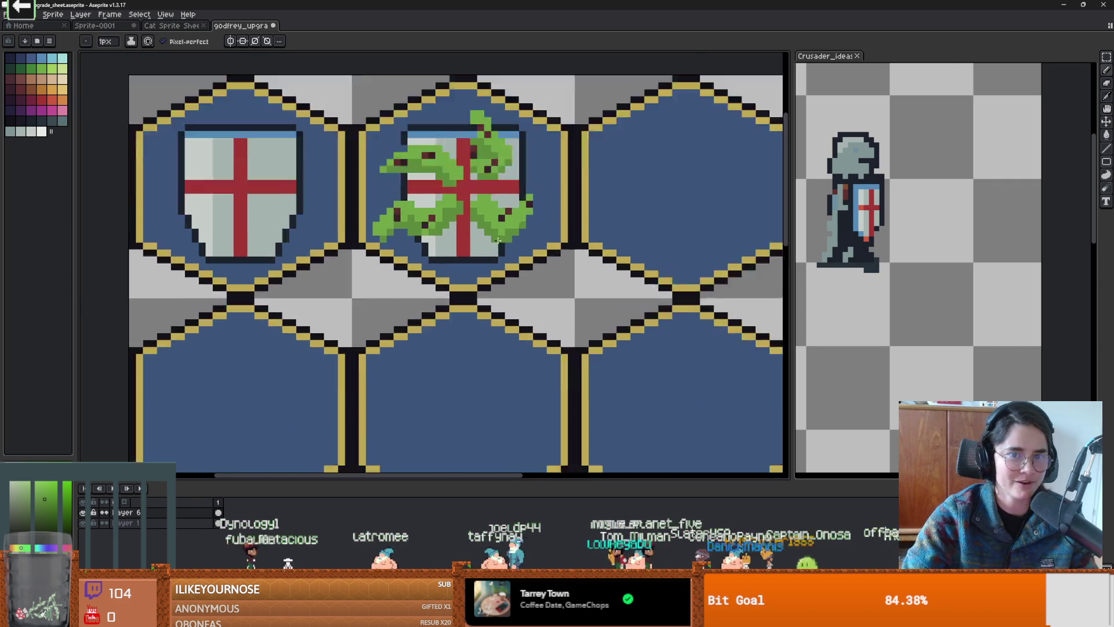
{"action": "scroll", "coordinate": [449, 259], "scroll_direction": "up", "scroll_amount": 3}
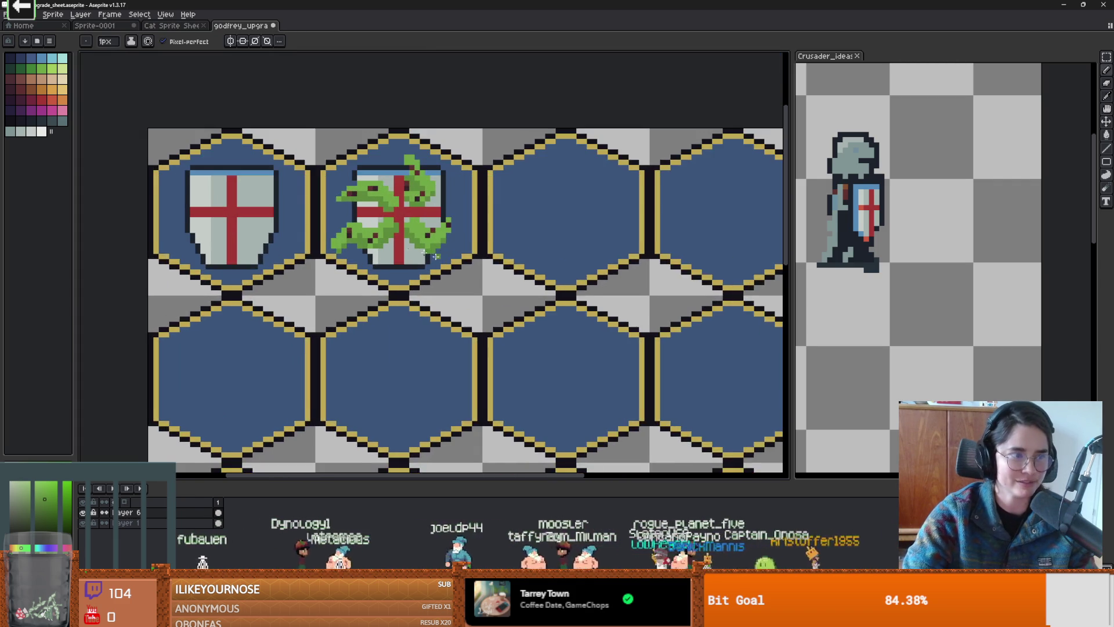
{"action": "key", "text": "v"}
{"action": "key", "text": "e"}
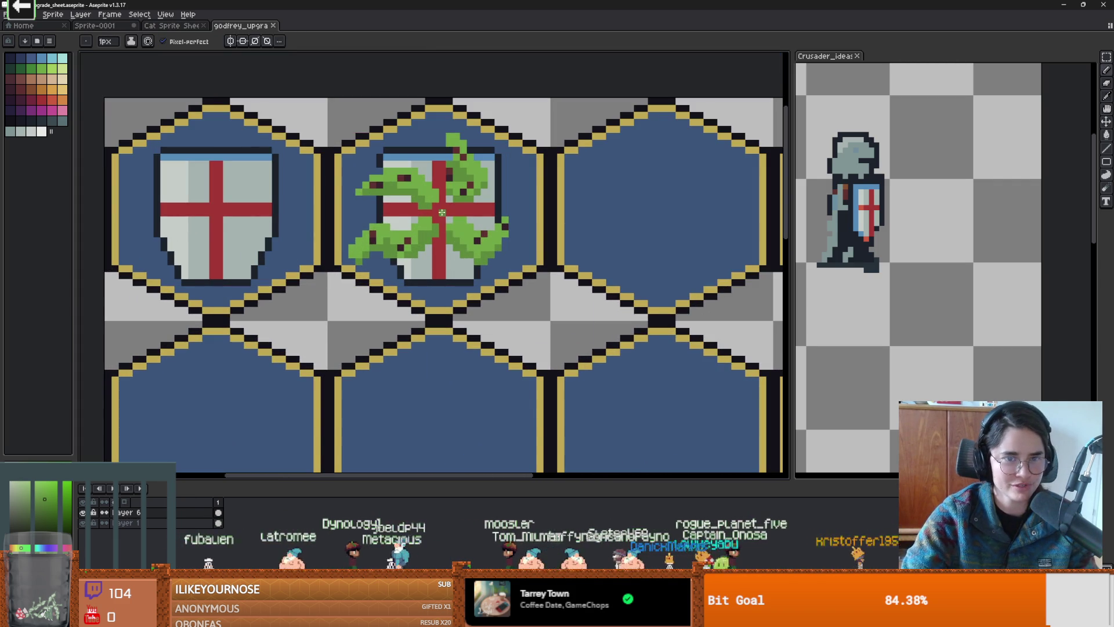
{"action": "scroll", "coordinate": [442, 212], "scroll_direction": "up", "scroll_amount": 3}
{"action": "key", "text": "b"}
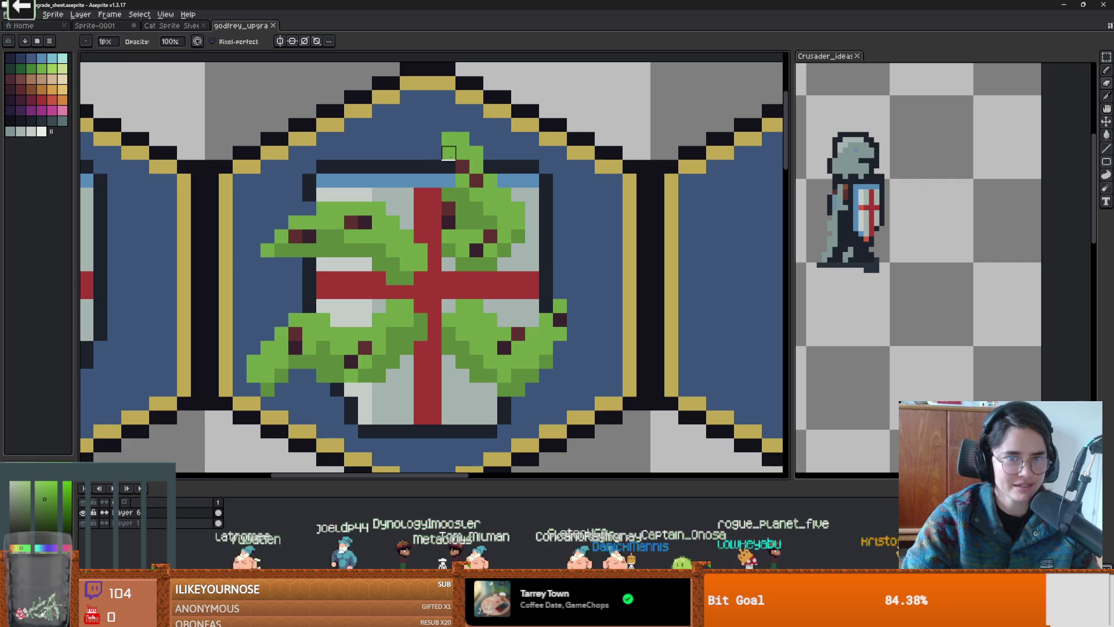
{"action": "right_click", "coordinate": [449, 153]}
{"action": "left_click", "coordinate": [463, 167], "text": "alt"}
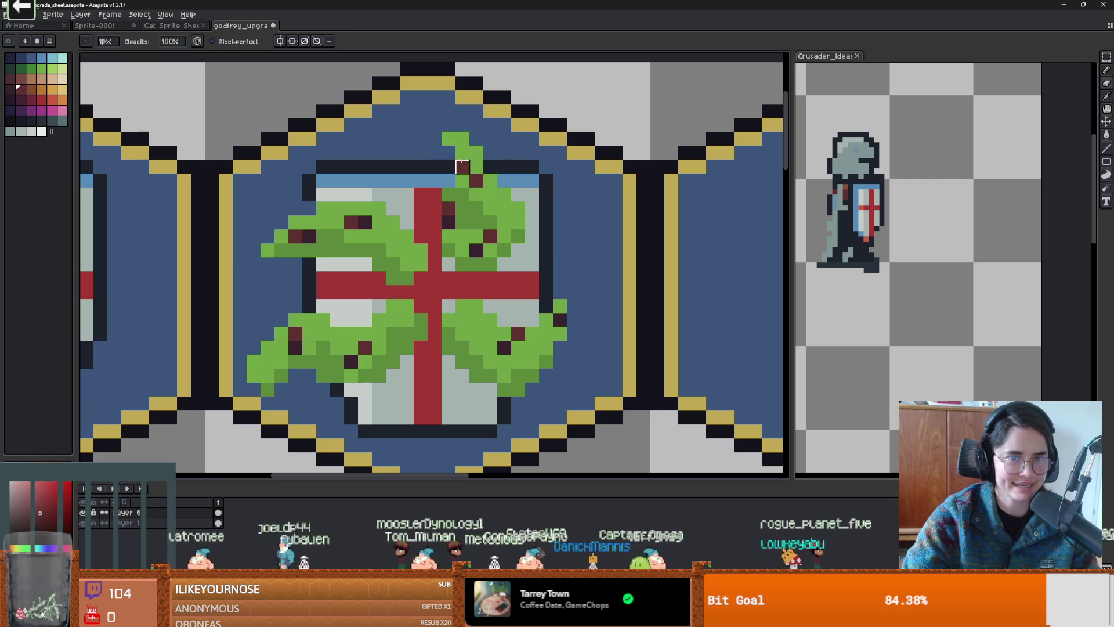
{"action": "left_click", "coordinate": [505, 230], "text": "alt"}
Step: Switch between the Eraser, Magic Wand and Eyedropper tools while inspecting the laurel
{"action": "key", "text": "e"}
{"action": "scroll", "coordinate": [505, 226], "scroll_direction": "down", "scroll_amount": 1}
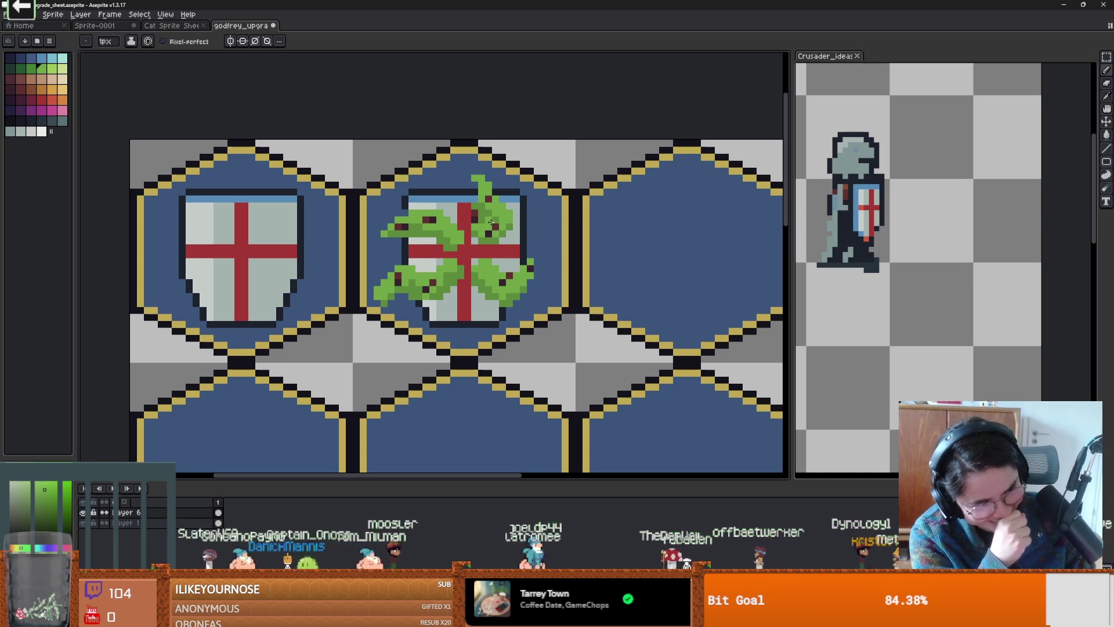
{"action": "scroll", "coordinate": [505, 220], "scroll_direction": "down", "scroll_amount": 2}
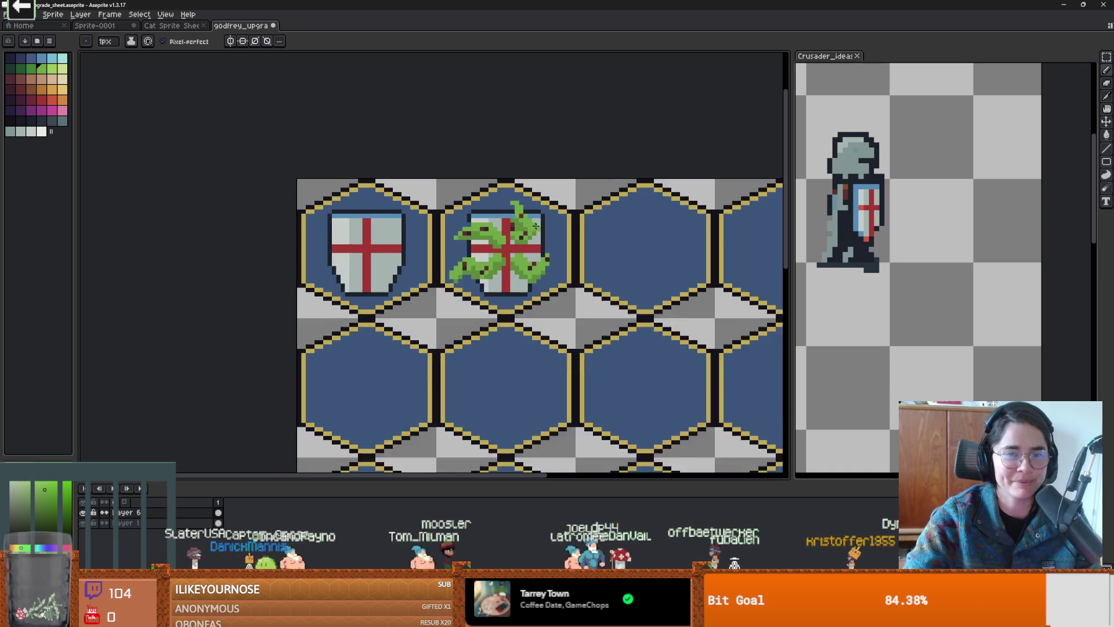
{"action": "scroll", "coordinate": [500, 205], "scroll_direction": "up", "scroll_amount": 4}
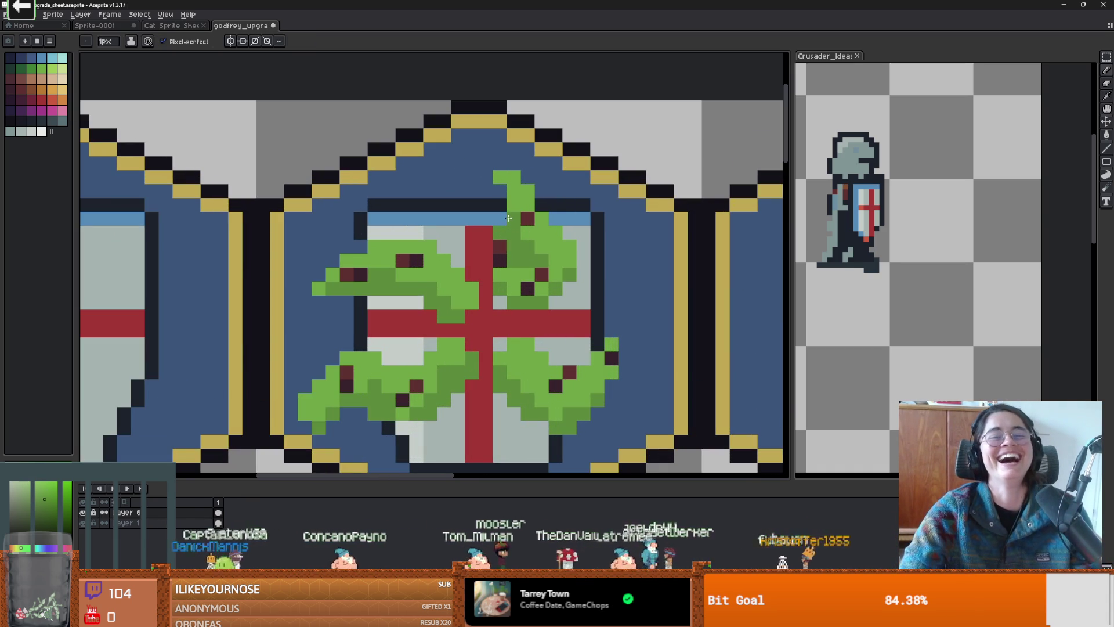
{"action": "scroll", "coordinate": [511, 215], "scroll_direction": "down", "scroll_amount": 3}
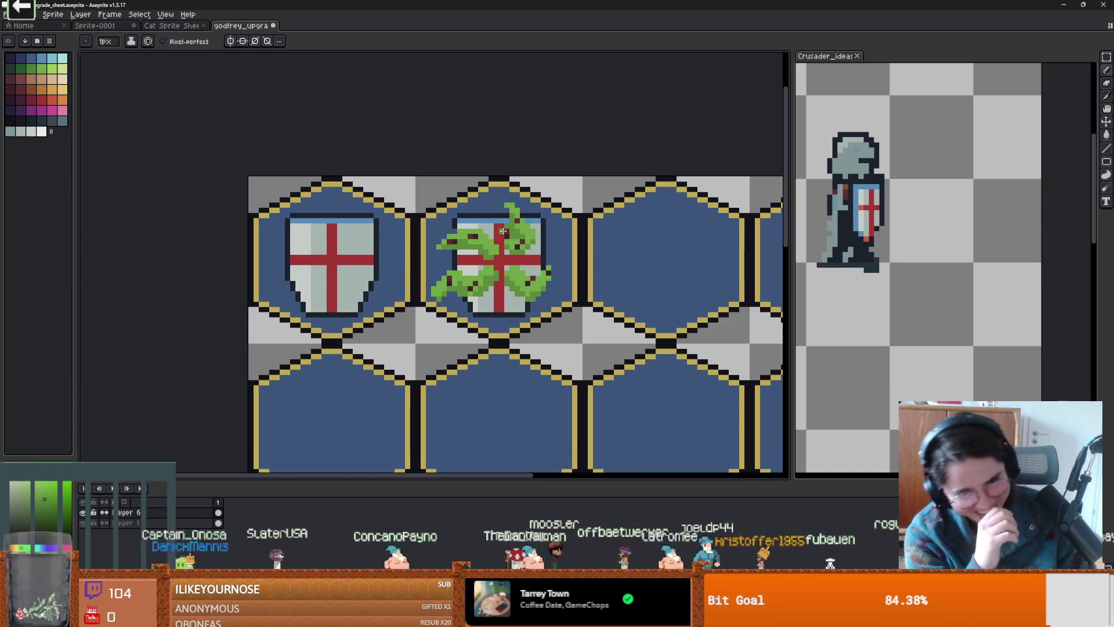
{"action": "scroll", "coordinate": [513, 233], "scroll_direction": "up", "scroll_amount": 3}
{"action": "key", "text": "w"}
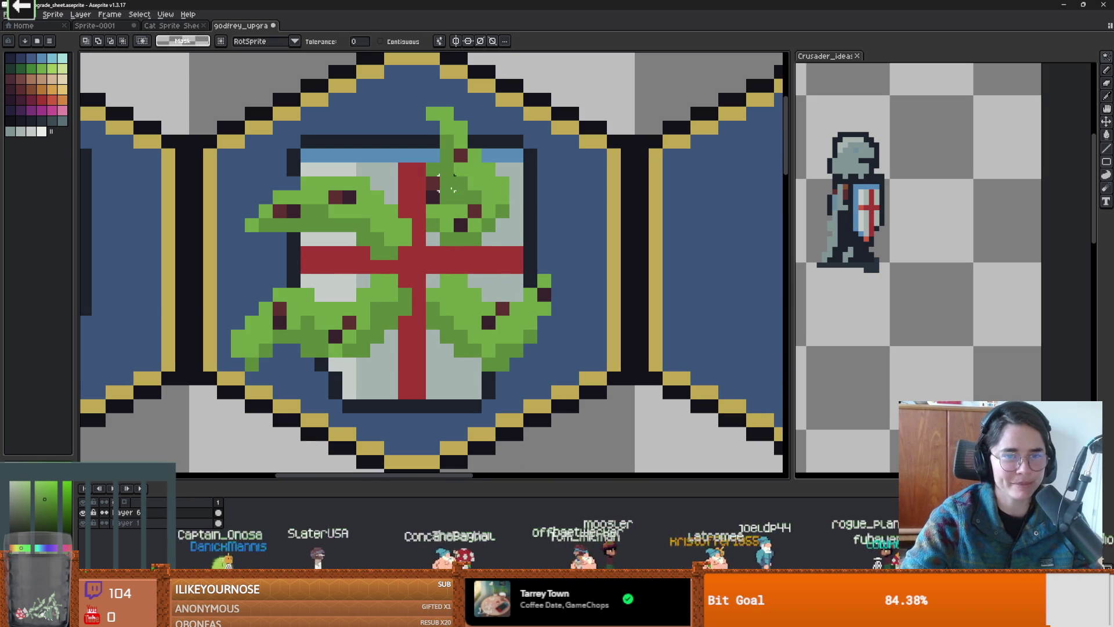
{"action": "key", "text": "i"}
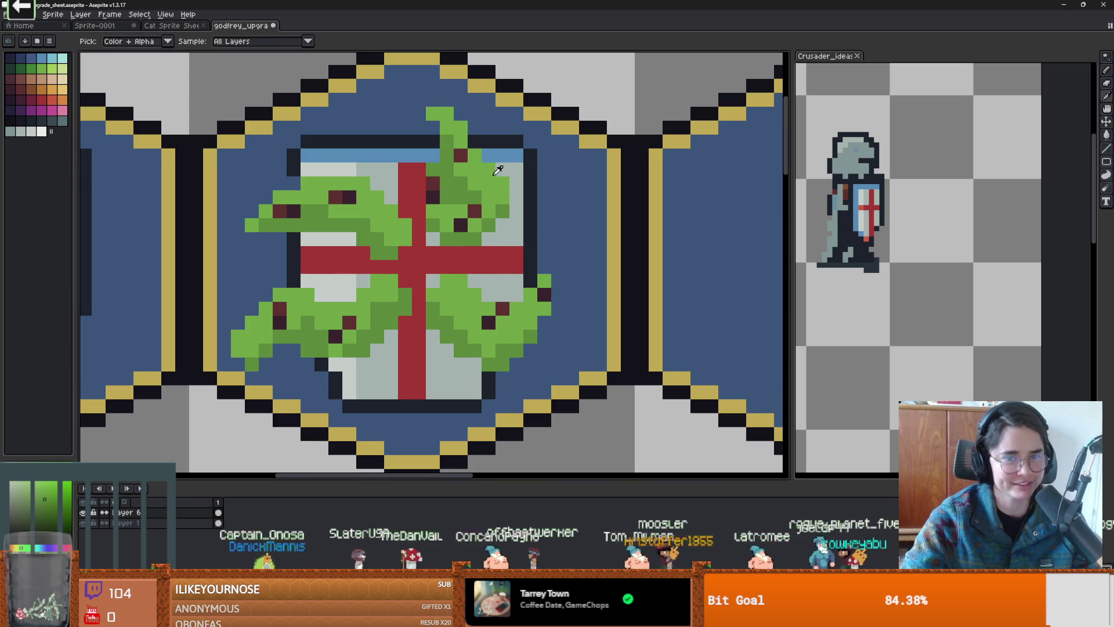
{"action": "key", "text": "w"}
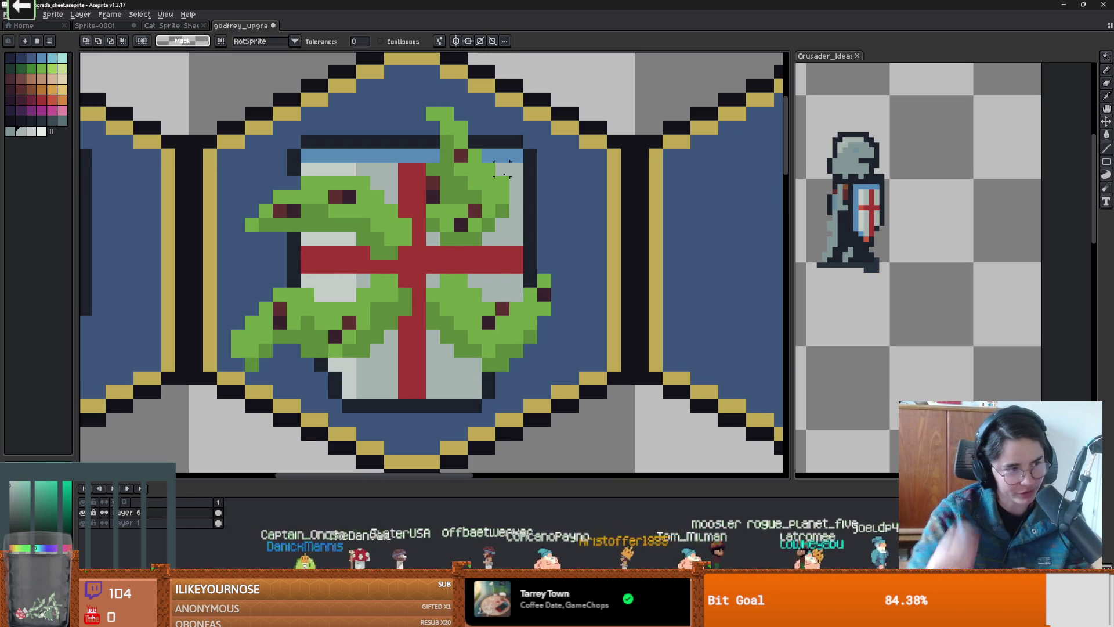
Step: Paint the stray pixel at the lower-left leaf tip blue with the pencil
{"action": "key", "text": "b"}
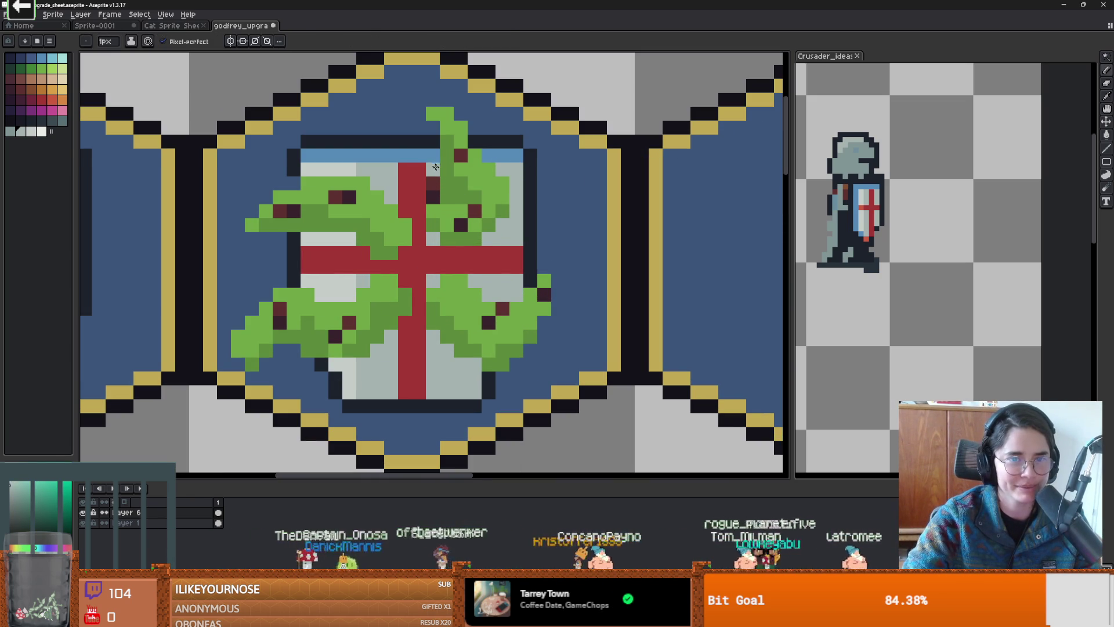
{"action": "scroll", "coordinate": [534, 221], "scroll_direction": "down", "scroll_amount": 2}
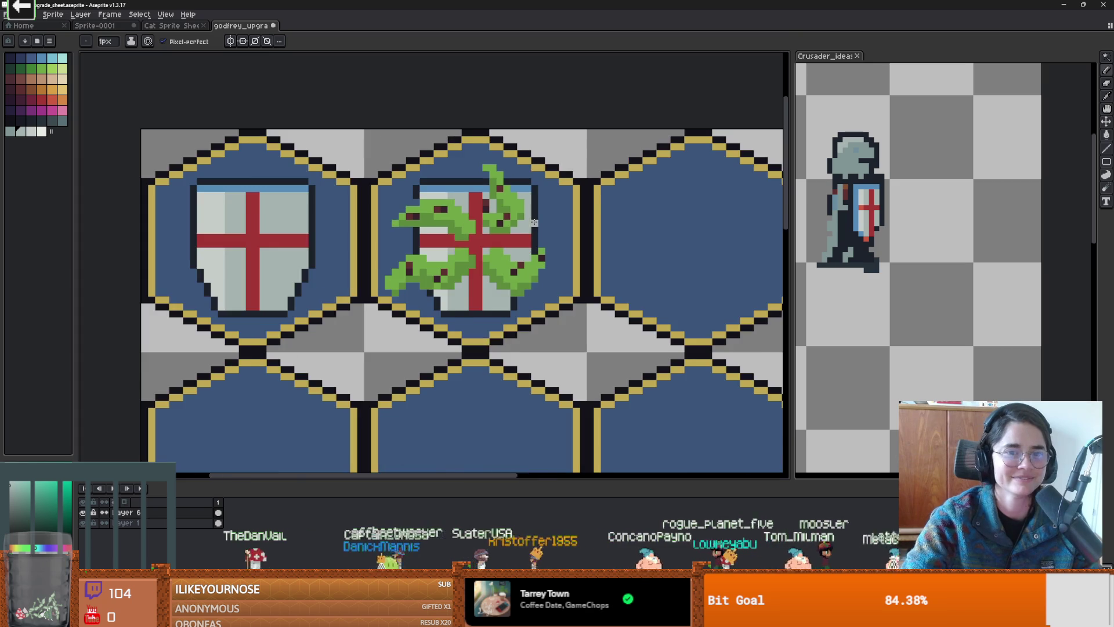
{"action": "scroll", "coordinate": [534, 223], "scroll_direction": "down", "scroll_amount": 2}
{"action": "scroll", "coordinate": [534, 222], "scroll_direction": "up", "scroll_amount": 2}
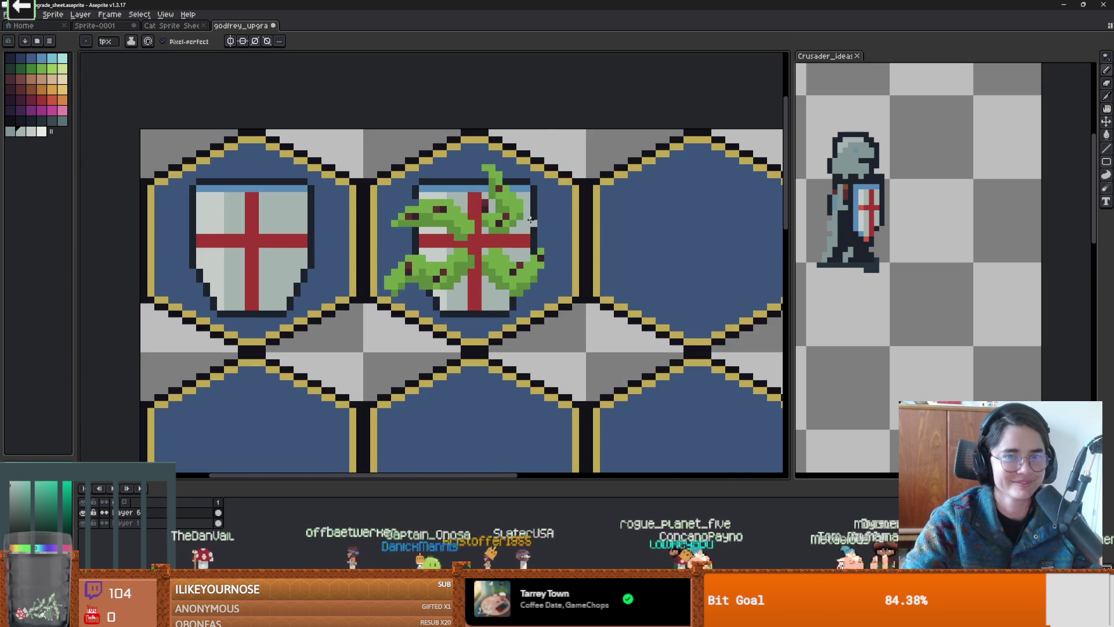
{"action": "scroll", "coordinate": [438, 239], "scroll_direction": "down", "scroll_amount": 2}
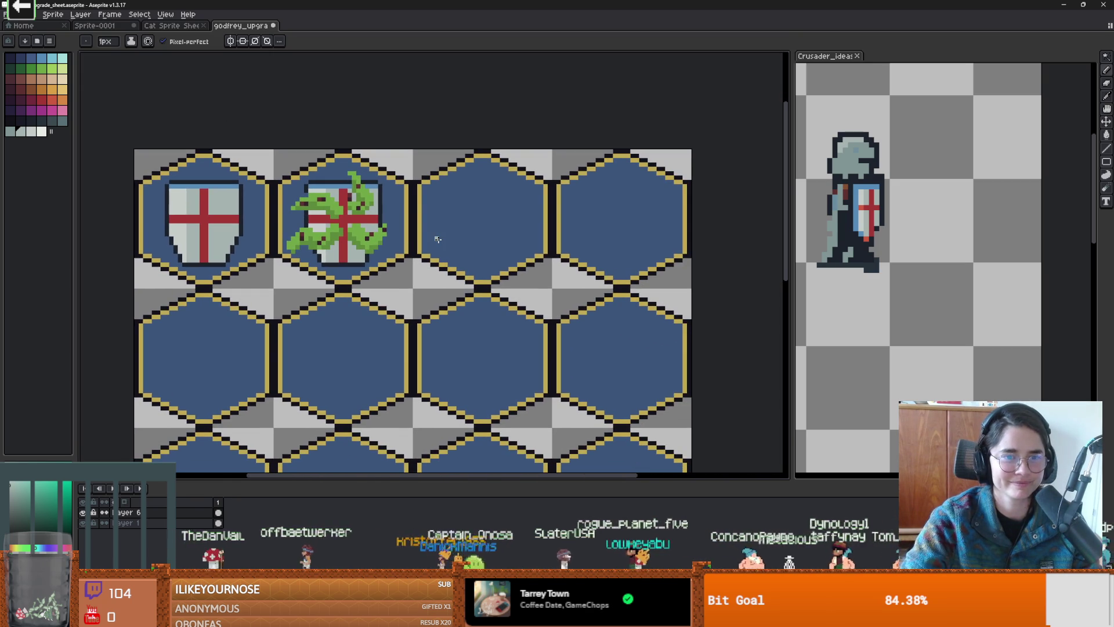
{"action": "scroll", "coordinate": [496, 223], "scroll_direction": "down", "scroll_amount": 1}
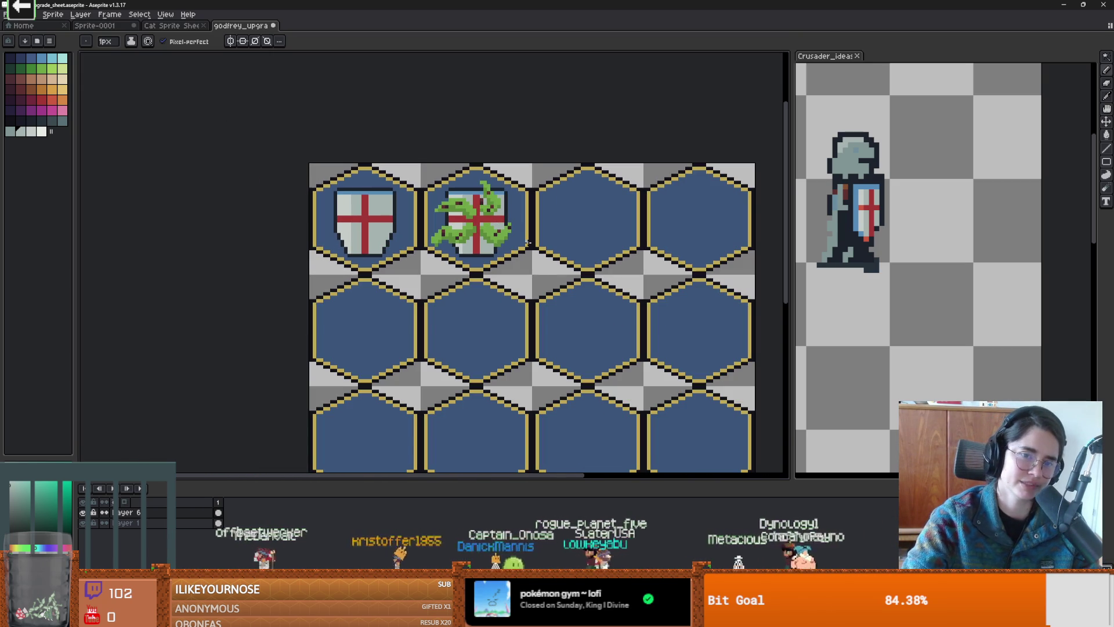
{"action": "scroll", "coordinate": [528, 243], "scroll_direction": "up", "scroll_amount": 1}
{"action": "scroll", "coordinate": [461, 242], "scroll_direction": "down", "scroll_amount": 1}
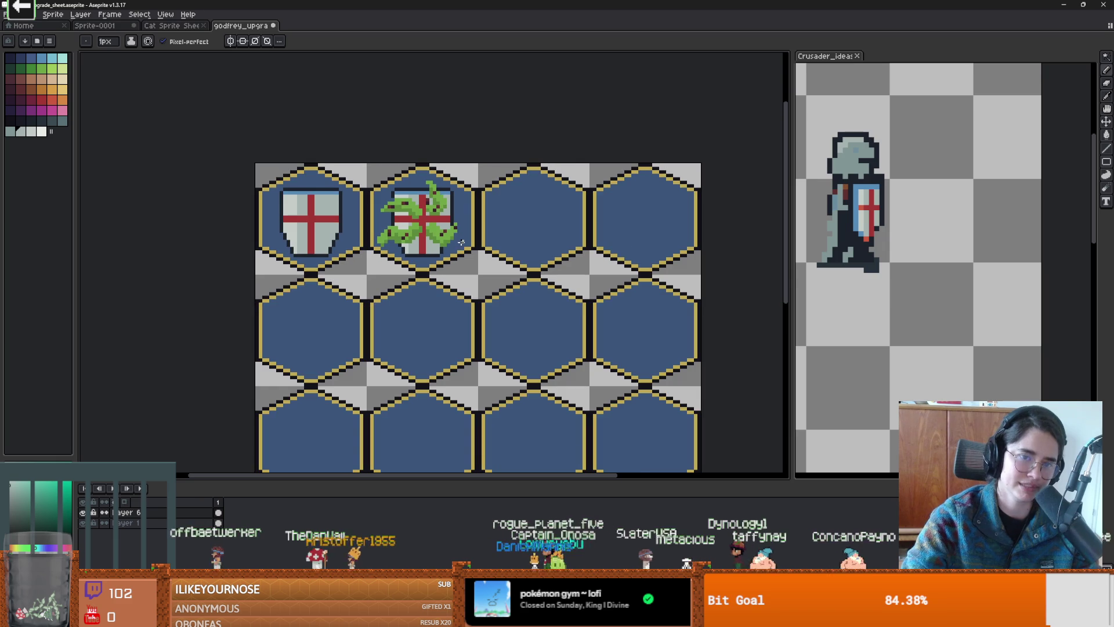
{"action": "scroll", "coordinate": [402, 267], "scroll_direction": "up", "scroll_amount": 3}
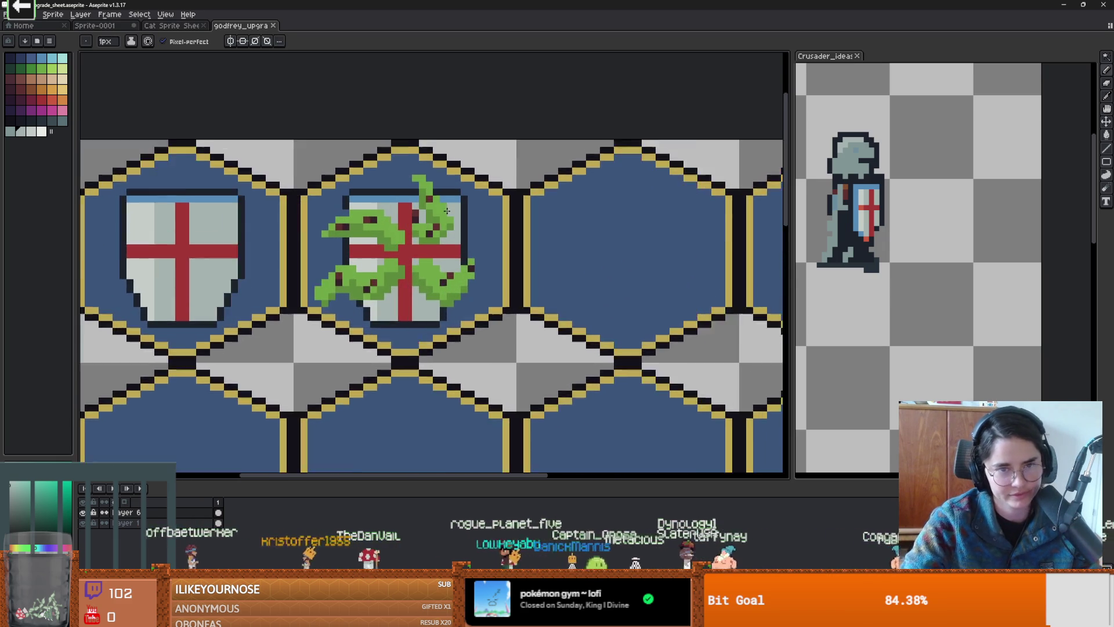
{"action": "scroll", "coordinate": [280, 360], "scroll_direction": "up", "scroll_amount": 2}
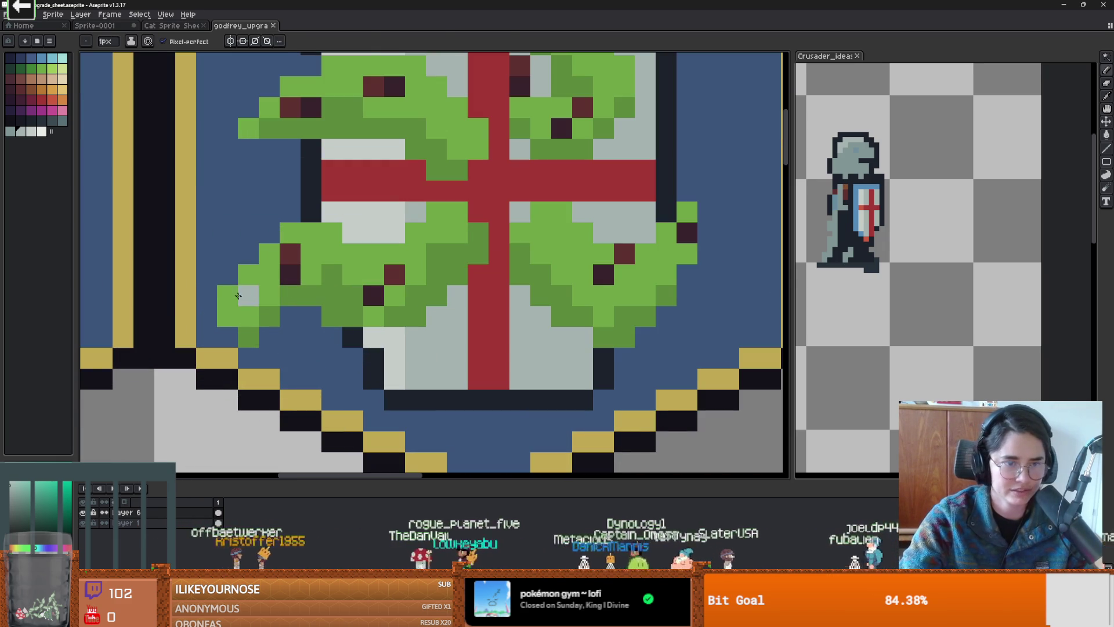
{"action": "key", "text": "w"}
{"action": "key", "text": "b"}
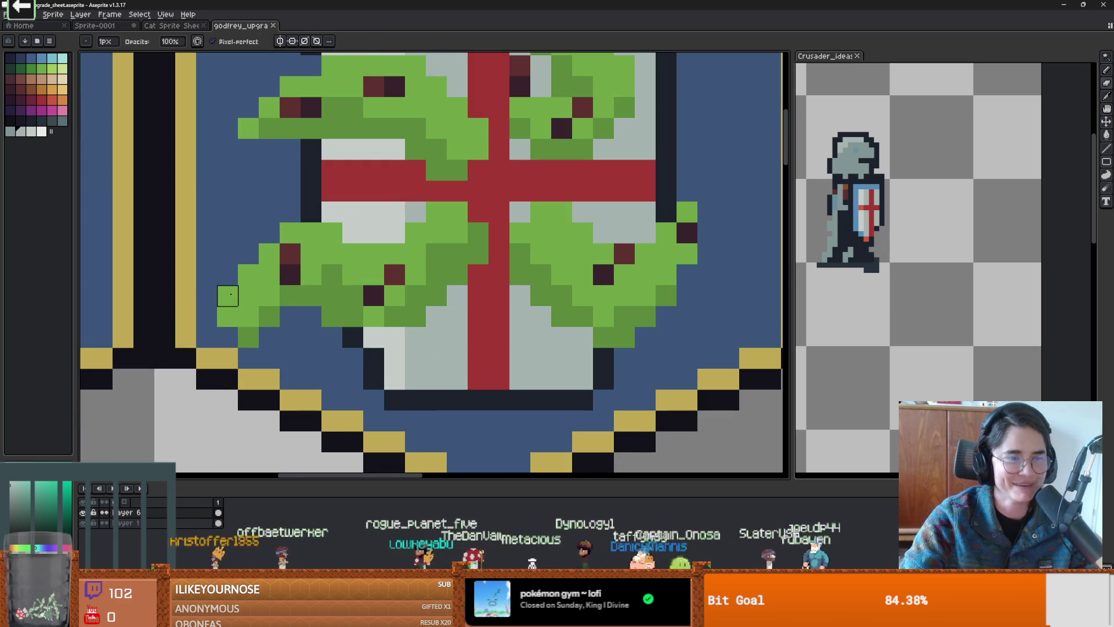
{"action": "left_click", "coordinate": [228, 295]}
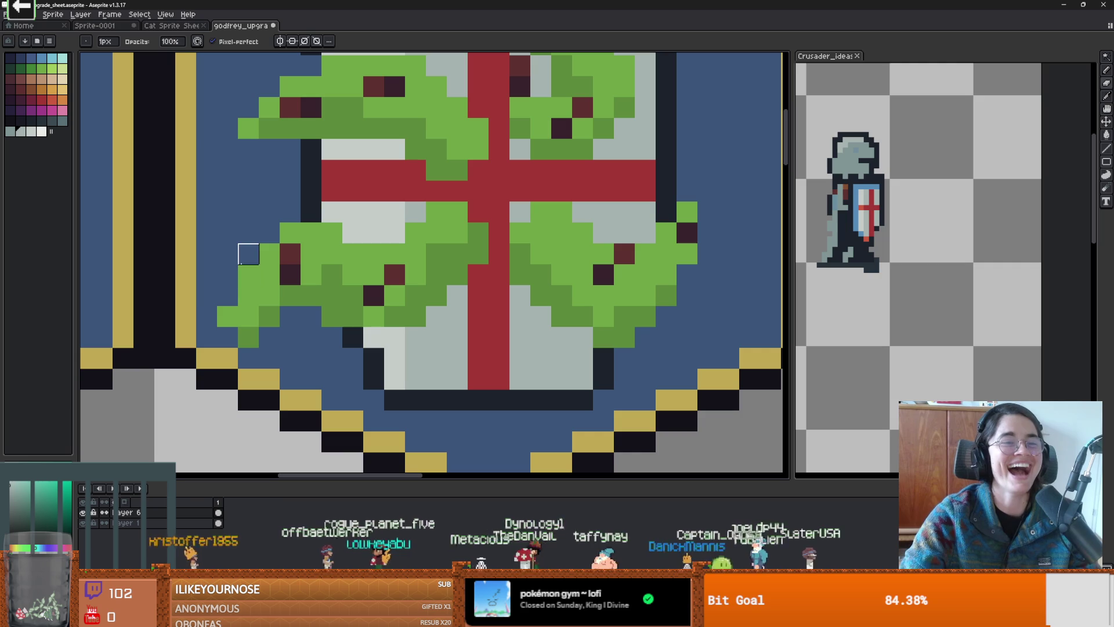
Step: Sample the leaf green and repaint the dark-red leaf spot with it
{"action": "scroll", "coordinate": [227, 313], "scroll_direction": "down", "scroll_amount": 5}
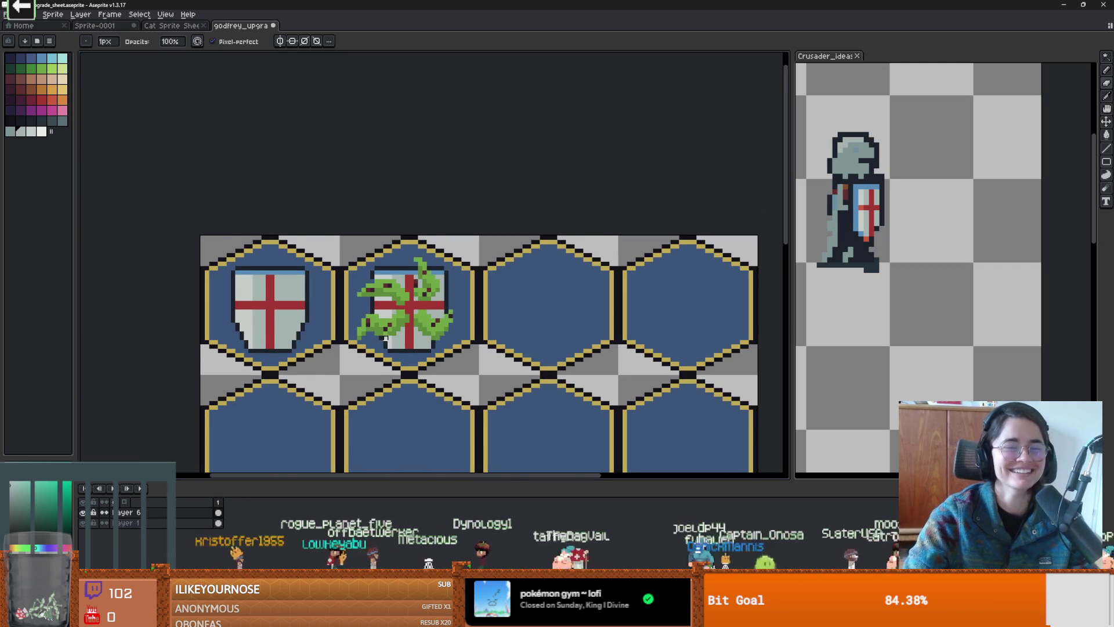
{"action": "scroll", "coordinate": [385, 338], "scroll_direction": "up", "scroll_amount": 2}
{"action": "scroll", "coordinate": [351, 293], "scroll_direction": "up", "scroll_amount": 1}
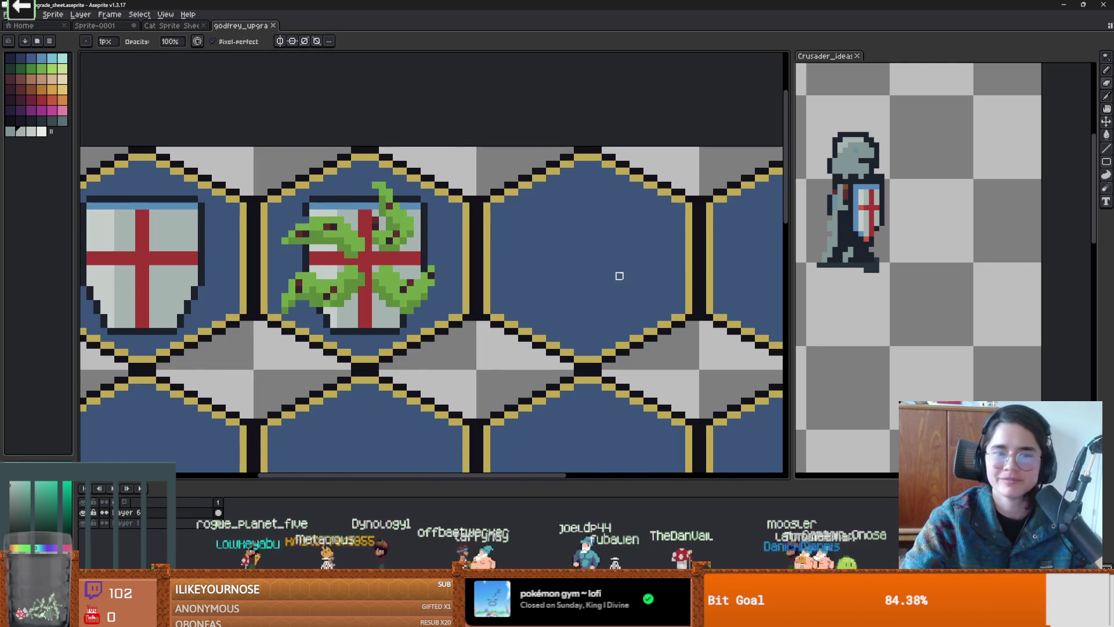
{"action": "scroll", "coordinate": [404, 276], "scroll_direction": "up", "scroll_amount": 2}
{"action": "key", "text": "i"}
{"action": "left_click", "coordinate": [512, 229]}
{"action": "key", "text": "b"}
{"action": "left_click", "coordinate": [518, 218]}
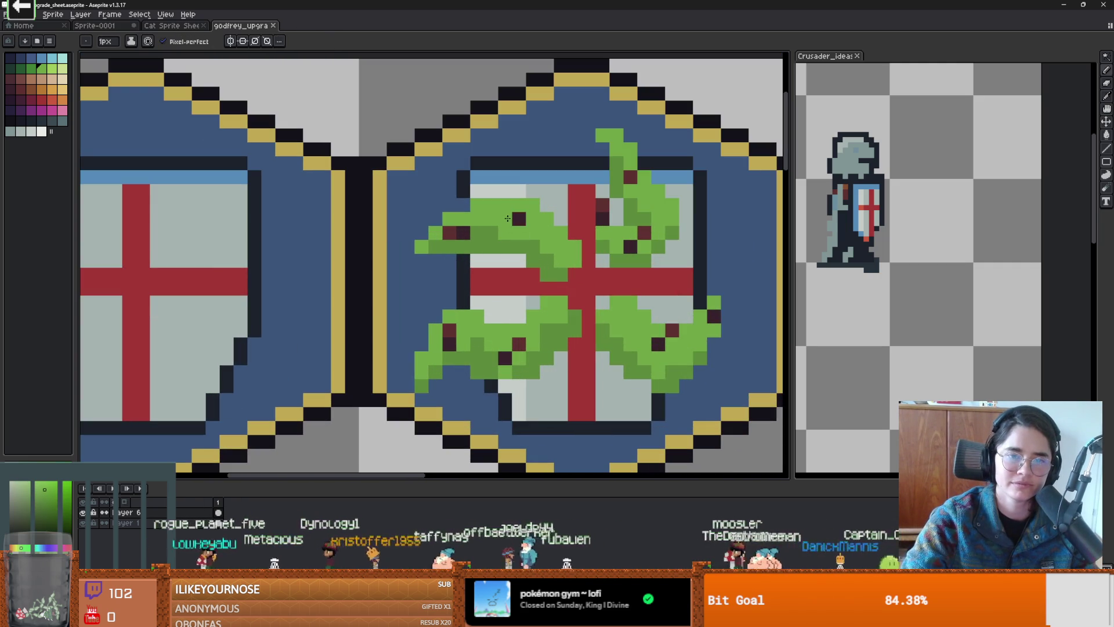
{"action": "scroll", "coordinate": [545, 259], "scroll_direction": "down", "scroll_amount": 2}
{"action": "scroll", "coordinate": [615, 284], "scroll_direction": "up", "scroll_amount": 1}
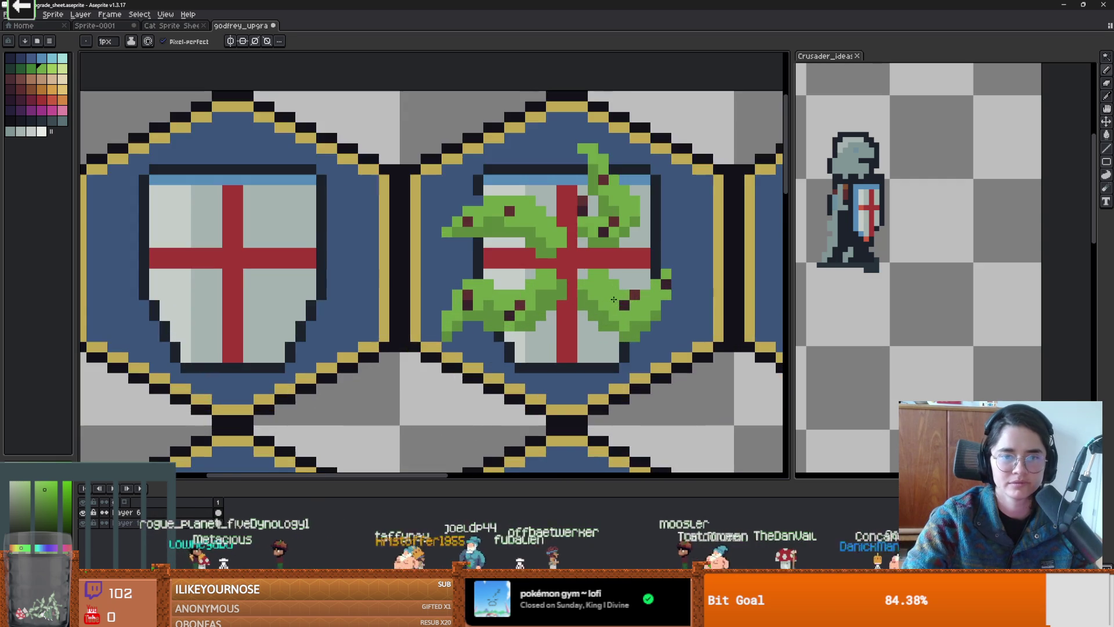
{"action": "scroll", "coordinate": [620, 294], "scroll_direction": "down", "scroll_amount": 2}
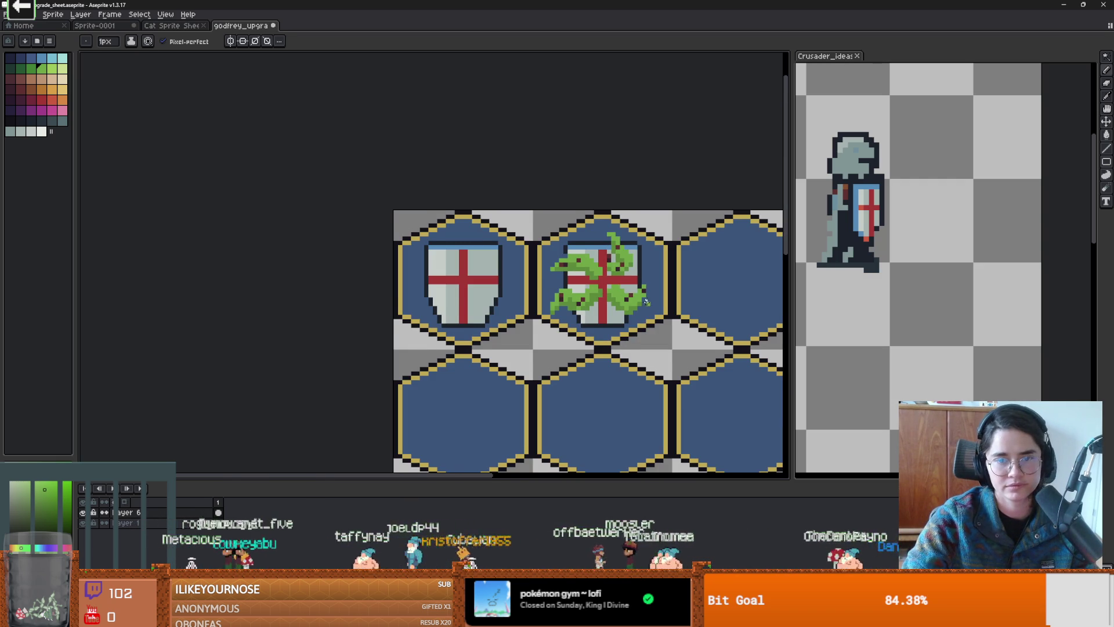
{"action": "scroll", "coordinate": [646, 301], "scroll_direction": "right", "scroll_amount": 5}
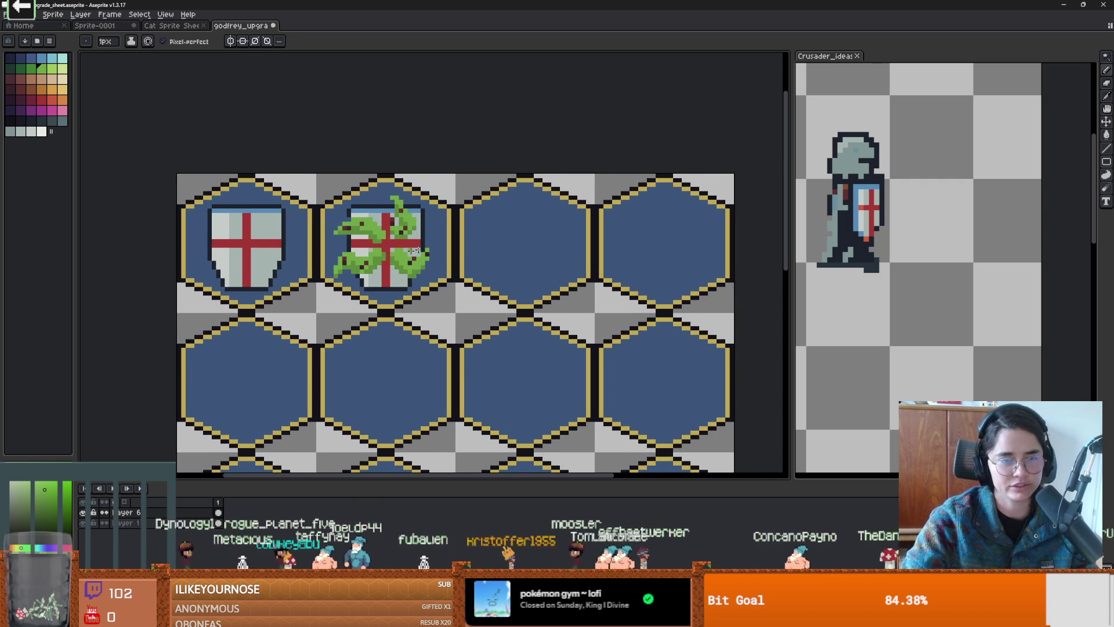
{"action": "scroll", "coordinate": [465, 250], "scroll_direction": "left", "scroll_amount": 1}
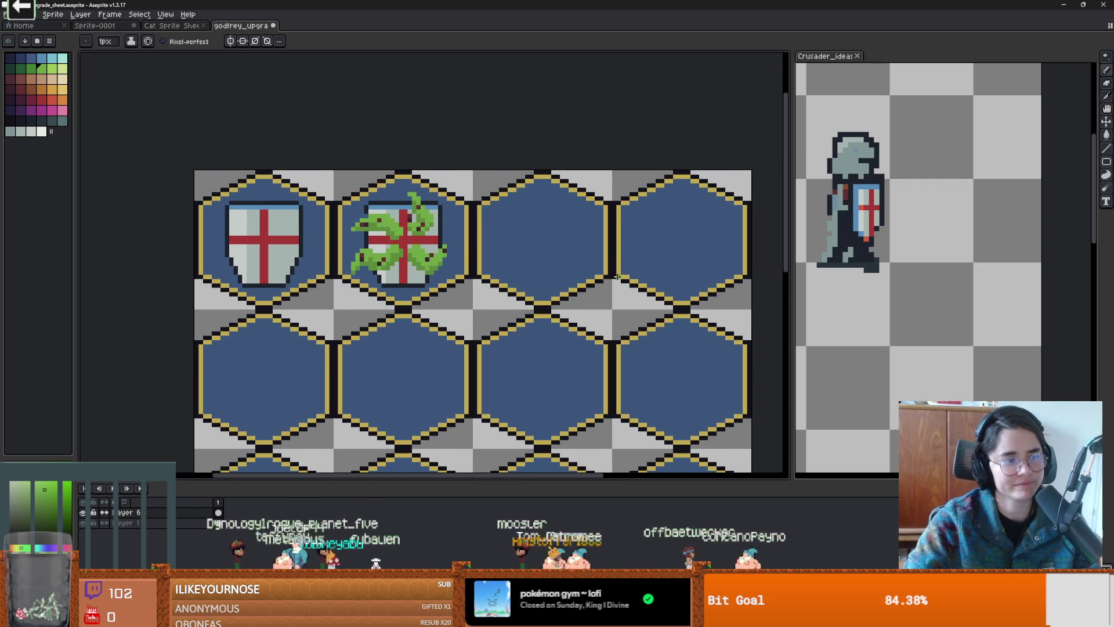
{"action": "scroll", "coordinate": [439, 260], "scroll_direction": "up", "scroll_amount": 1}
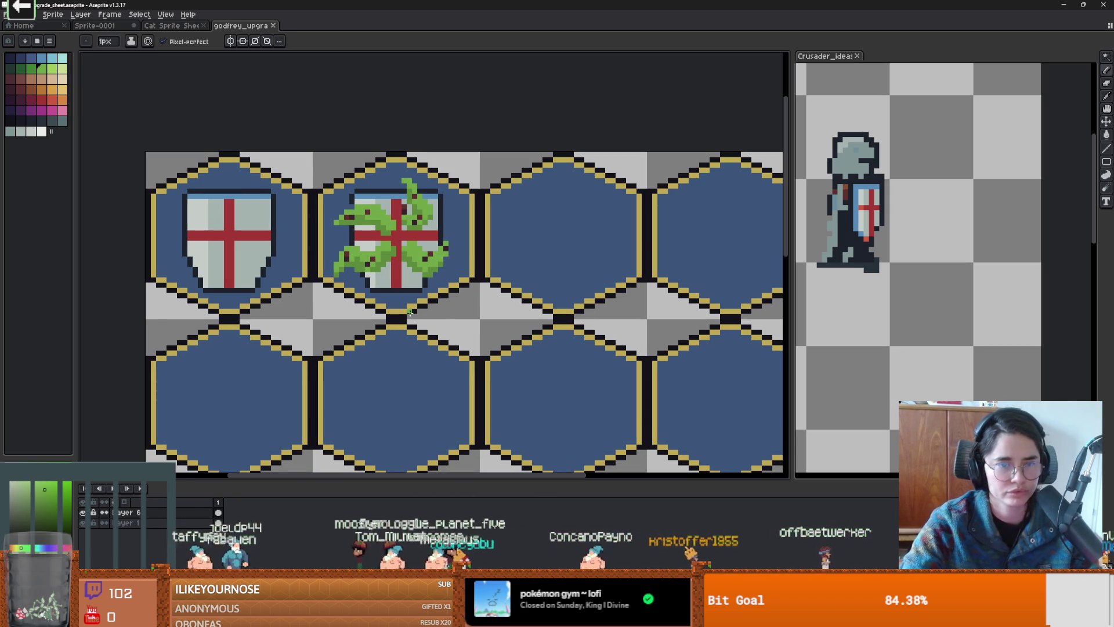
Step: Copy the plain shield from the first hex into the empty third hex
{"action": "key", "text": "m"}
{"action": "mouse_move", "coordinate": [299, 306]}
{"action": "left_mouse_down"}
{"action": "mouse_move", "coordinate": [332, 316]}
{"action": "mouse_move", "coordinate": [191, 174]}
{"action": "left_mouse_up"}
{"action": "key", "text": "ctrl+c"}
{"action": "key", "text": "ctrl+v"}
{"action": "left_click_drag", "start_coordinate": [278, 245], "coordinate": [614, 243]}
{"action": "key", "text": "Return"}
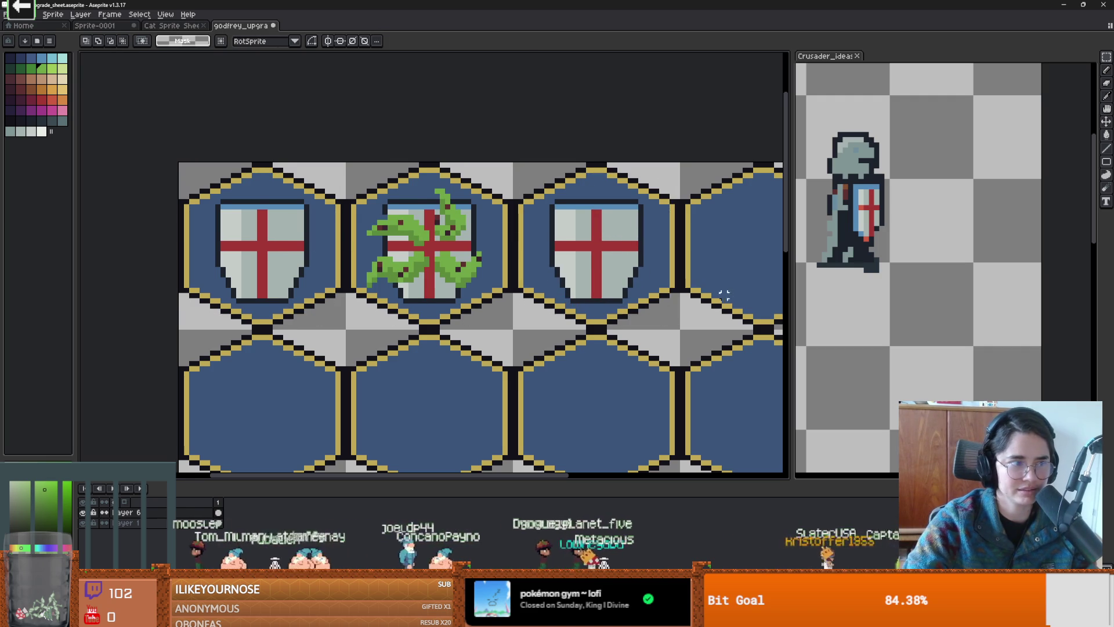
{"action": "left_click_drag", "start_coordinate": [598, 299], "coordinate": [484, 328]}
Step: Draw a dark red arrow over the third shield's top-right corner with a 1px pencil
{"action": "scroll", "coordinate": [484, 328], "scroll_direction": "up", "scroll_amount": 1}
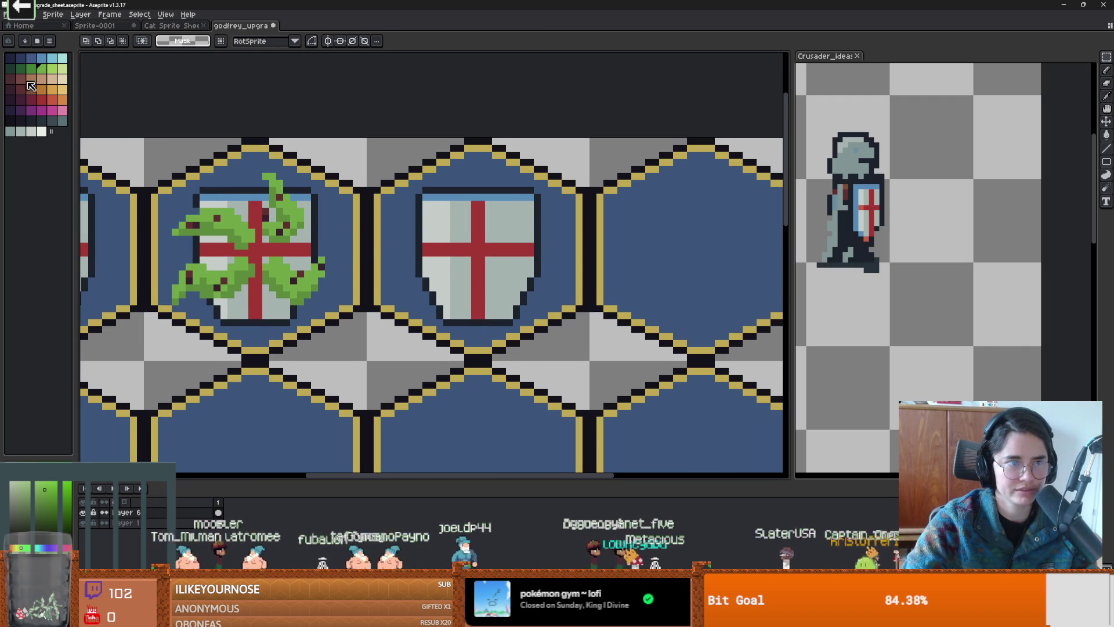
{"action": "left_click", "coordinate": [31, 99]}
{"action": "key", "text": "b"}
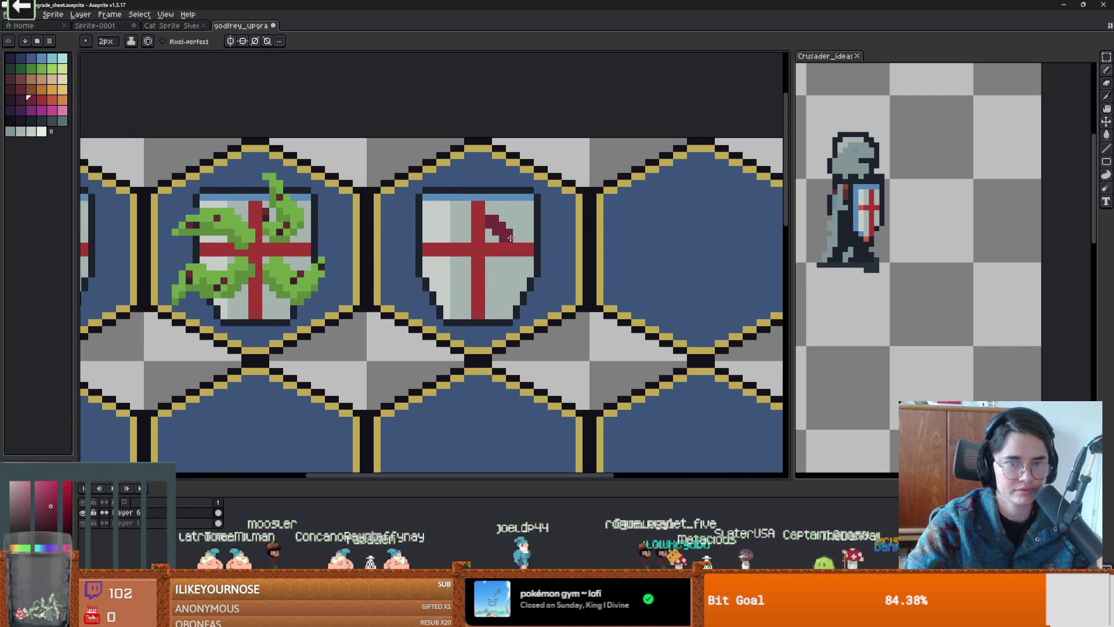
{"action": "left_click_drag", "start_coordinate": [502, 224], "coordinate": [517, 215]}
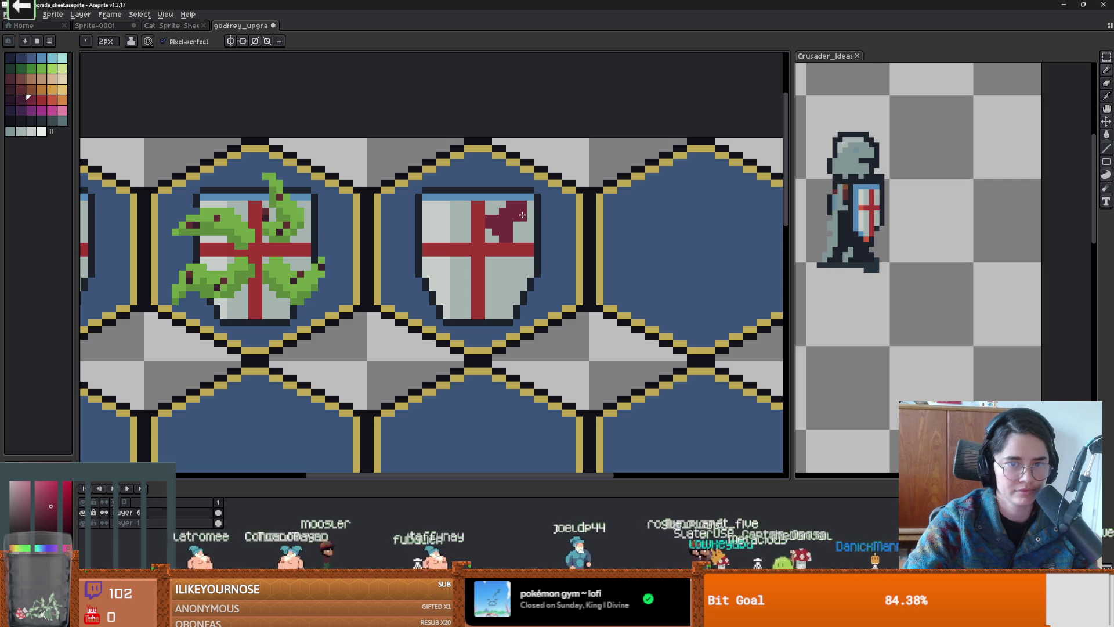
{"action": "scroll", "coordinate": [527, 246], "scroll_direction": "up", "scroll_amount": 1}
{"action": "left_click_drag", "start_coordinate": [517, 165], "coordinate": [520, 179]}
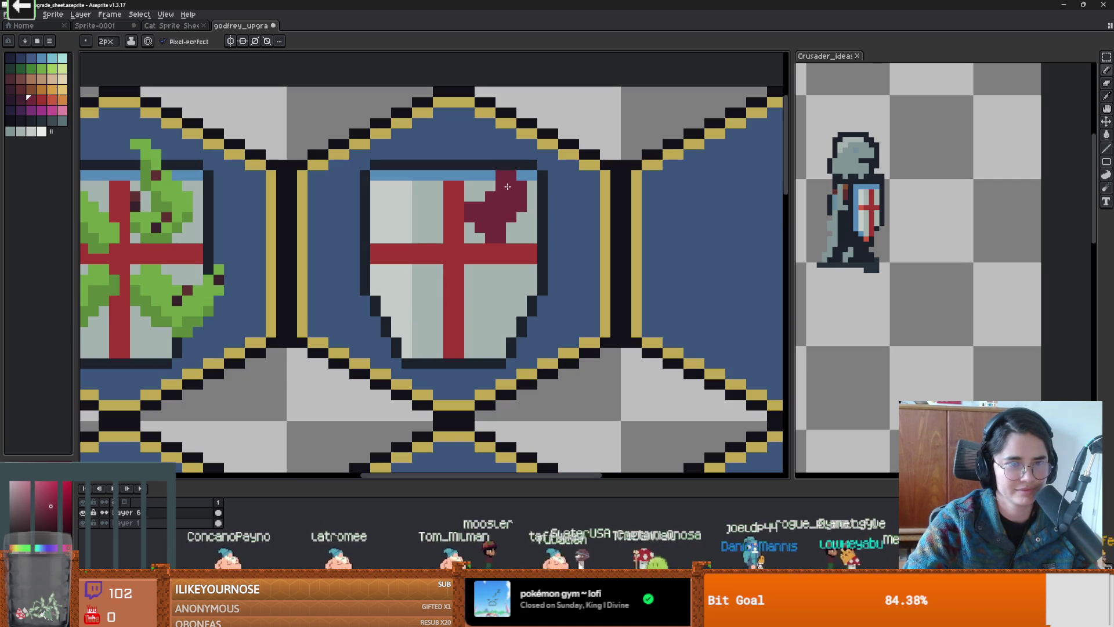
{"action": "left_click_drag", "start_coordinate": [508, 187], "coordinate": [497, 186]}
{"action": "key", "text": "ctrl+z"}
{"action": "key", "text": "minus"}
{"action": "left_click", "coordinate": [523, 180]}
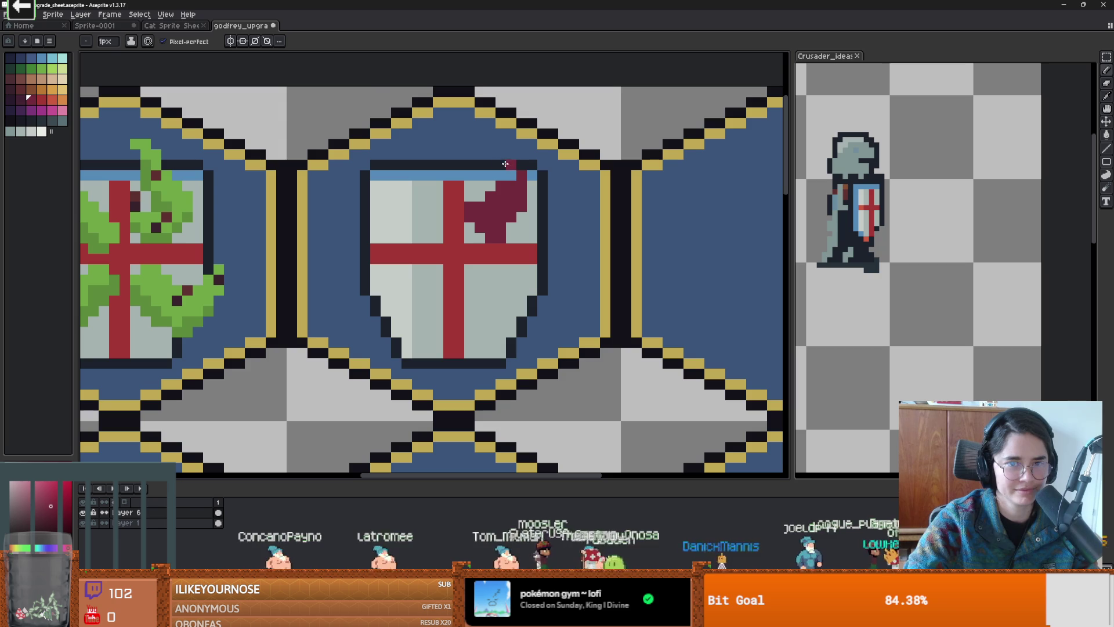
{"action": "key", "text": "ctrl+z"}
{"action": "left_click_drag", "start_coordinate": [505, 174], "coordinate": [492, 173]}
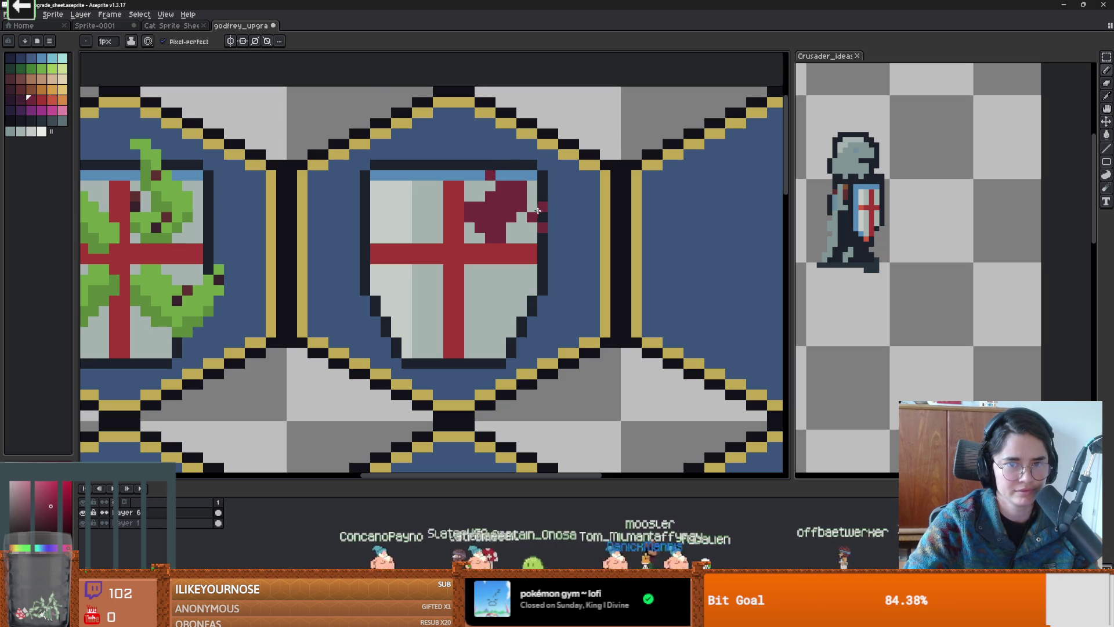
{"action": "left_click_drag", "start_coordinate": [537, 167], "coordinate": [494, 165]}
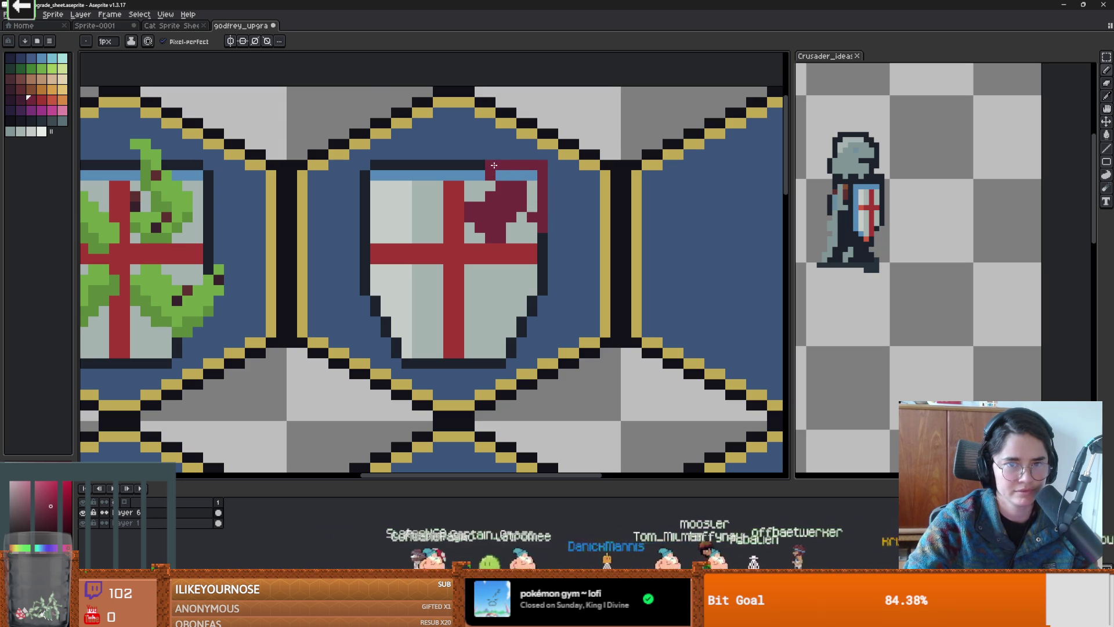
Step: Outline the red arrow's lower edge and right side in light grey
{"action": "scroll", "coordinate": [545, 292], "scroll_direction": "down", "scroll_amount": 2}
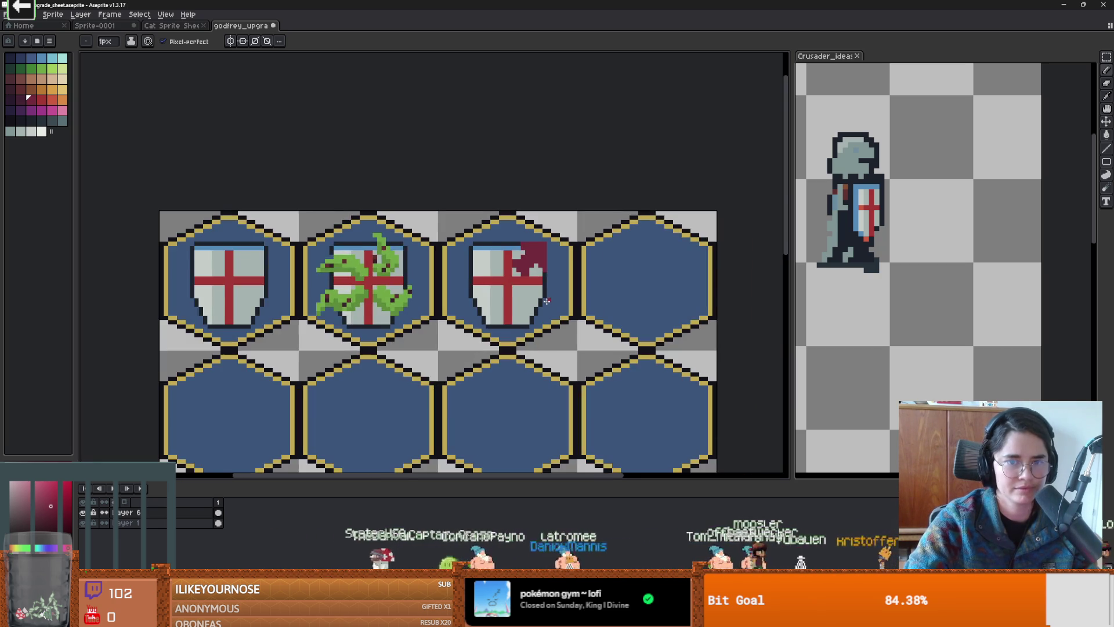
{"action": "scroll", "coordinate": [551, 348], "scroll_direction": "up", "scroll_amount": 3}
{"action": "key", "text": "i"}
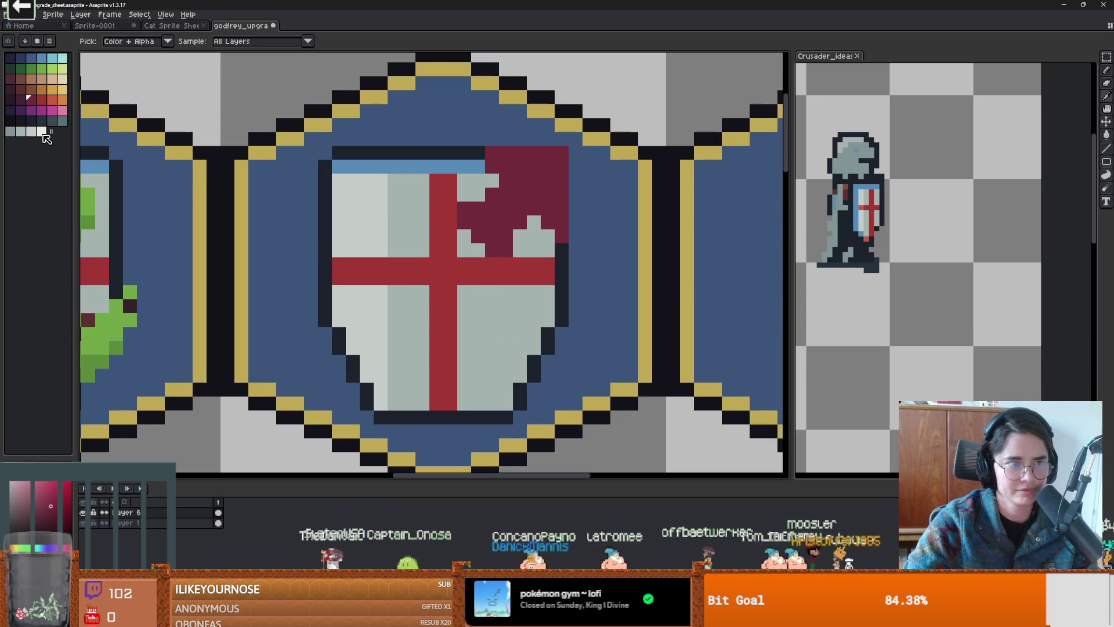
{"action": "left_click", "coordinate": [42, 131]}
{"action": "key", "text": "b"}
{"action": "left_click_drag", "start_coordinate": [451, 209], "coordinate": [476, 246]}
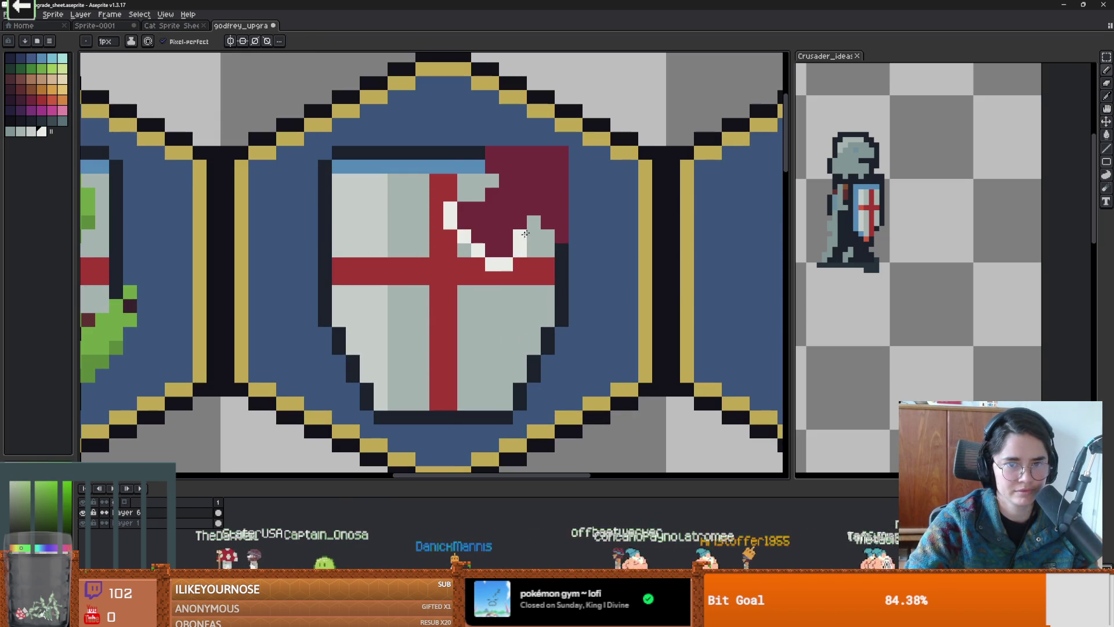
{"action": "mouse_move", "coordinate": [572, 218]}
{"action": "left_mouse_down"}
{"action": "mouse_move", "coordinate": [571, 155]}
{"action": "mouse_move", "coordinate": [487, 139]}
{"action": "left_mouse_up"}
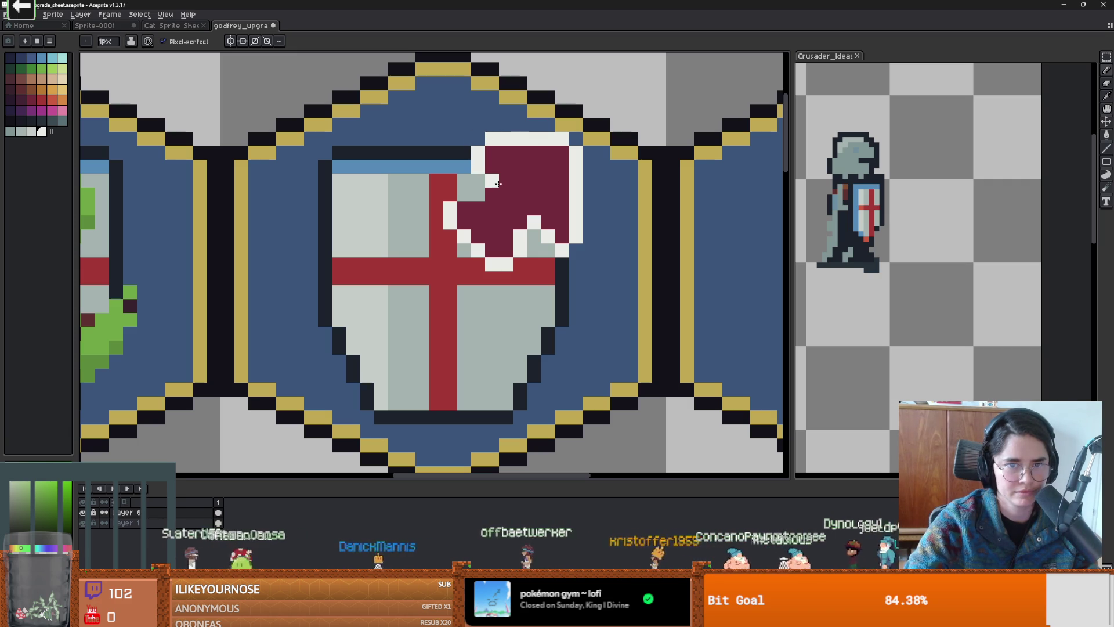
{"action": "scroll", "coordinate": [500, 268], "scroll_direction": "down", "scroll_amount": 5}
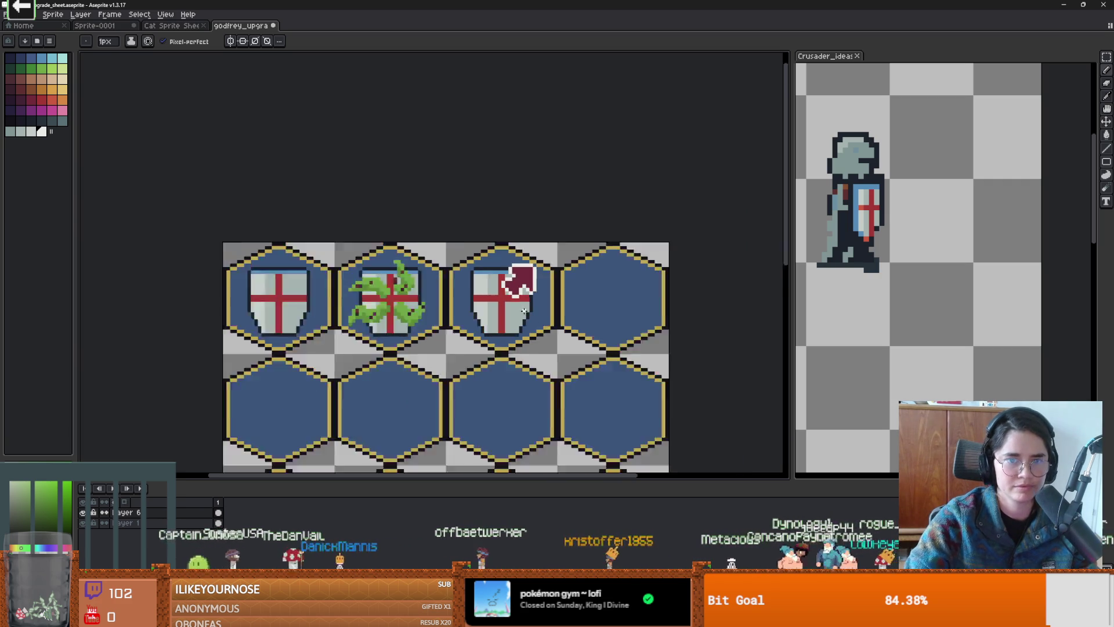
Step: Select the red corner arrow for the hex below and darken the copy's upper-left edge pixels
{"action": "scroll", "coordinate": [554, 288], "scroll_direction": "up", "scroll_amount": 2}
{"action": "scroll", "coordinate": [554, 288], "scroll_direction": "down", "scroll_amount": 2}
{"action": "scroll", "coordinate": [554, 288], "scroll_direction": "up", "scroll_amount": 1}
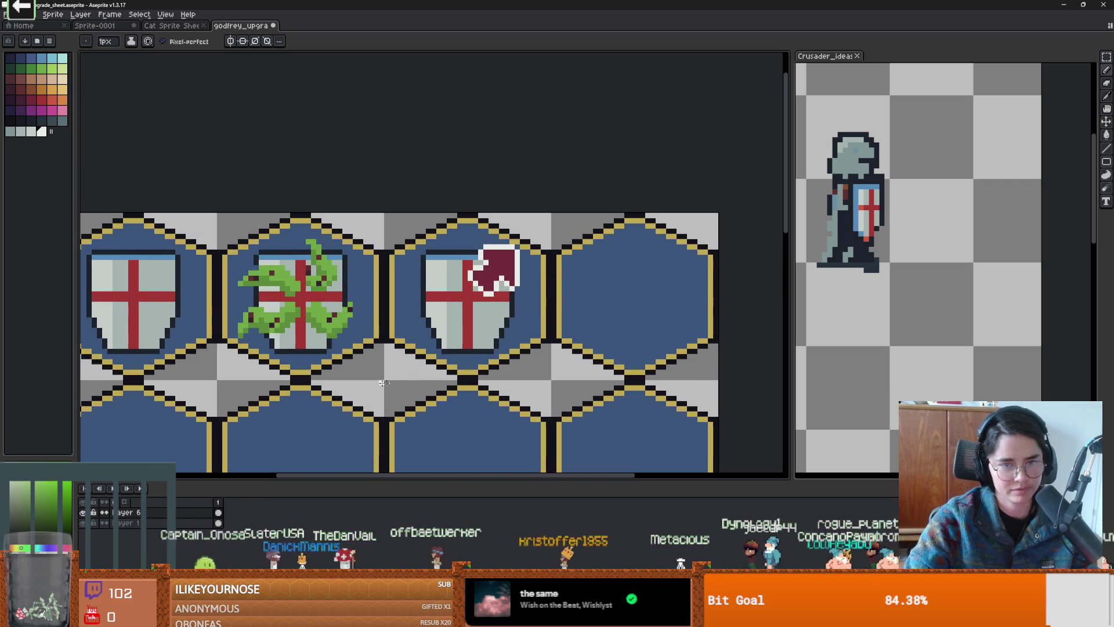
{"action": "key", "text": "m"}
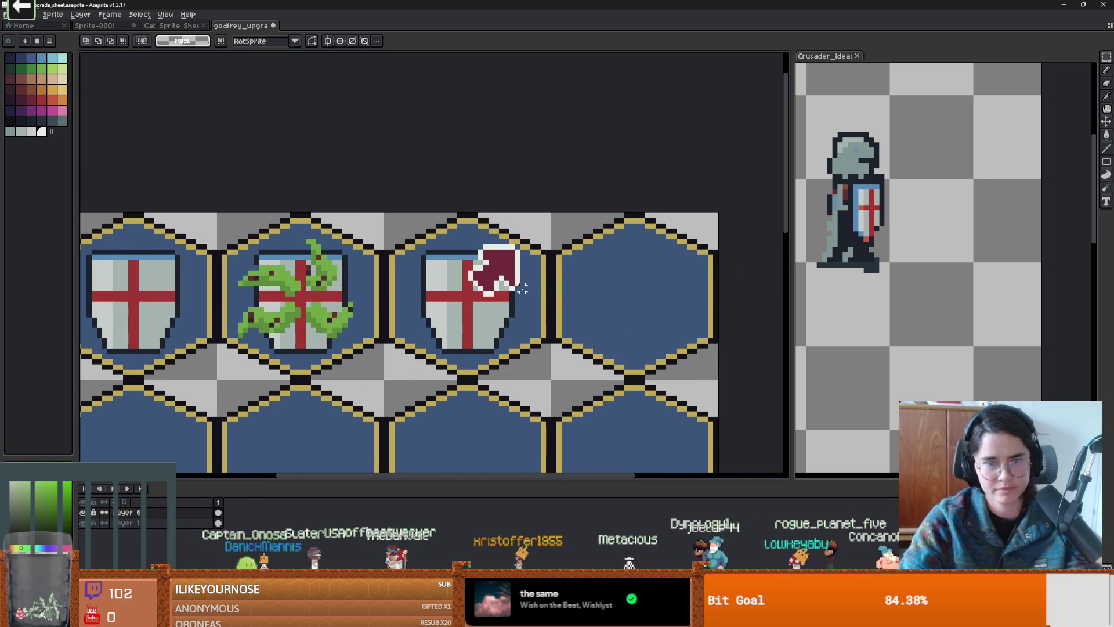
{"action": "mouse_move", "coordinate": [526, 296]}
{"action": "left_mouse_down"}
{"action": "mouse_move", "coordinate": [472, 245]}
{"action": "mouse_move", "coordinate": [495, 263]}
{"action": "mouse_move", "coordinate": [476, 413]}
{"action": "mouse_move", "coordinate": [481, 282]}
{"action": "mouse_move", "coordinate": [485, 340]}
{"action": "left_mouse_up"}
{"action": "scroll", "coordinate": [484, 371], "scroll_direction": "up", "scroll_amount": 1}
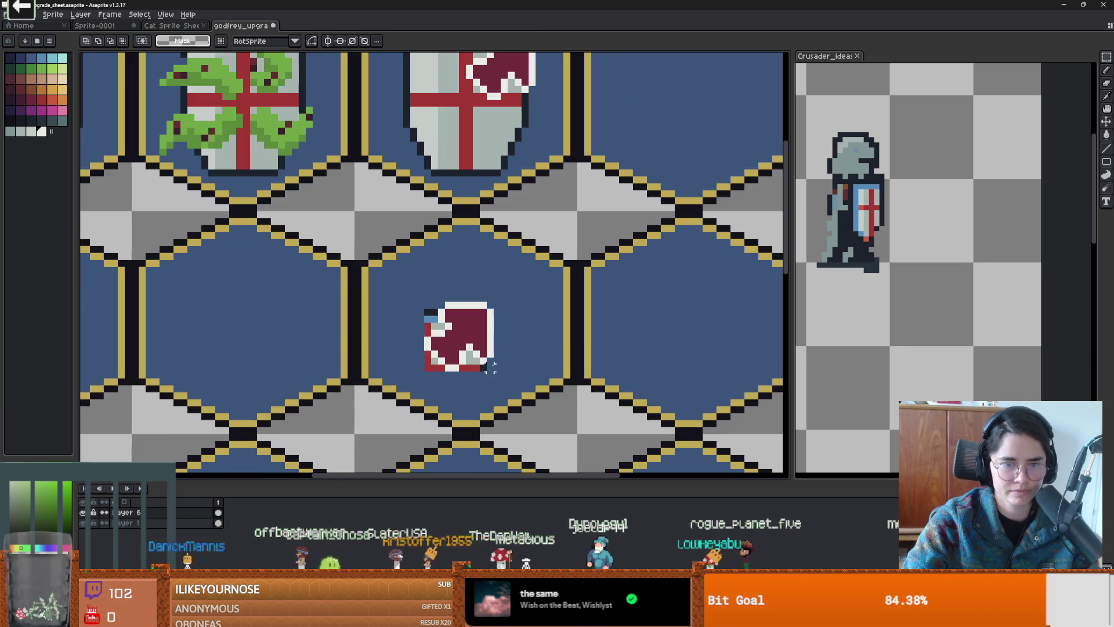
{"action": "key", "text": "b"}
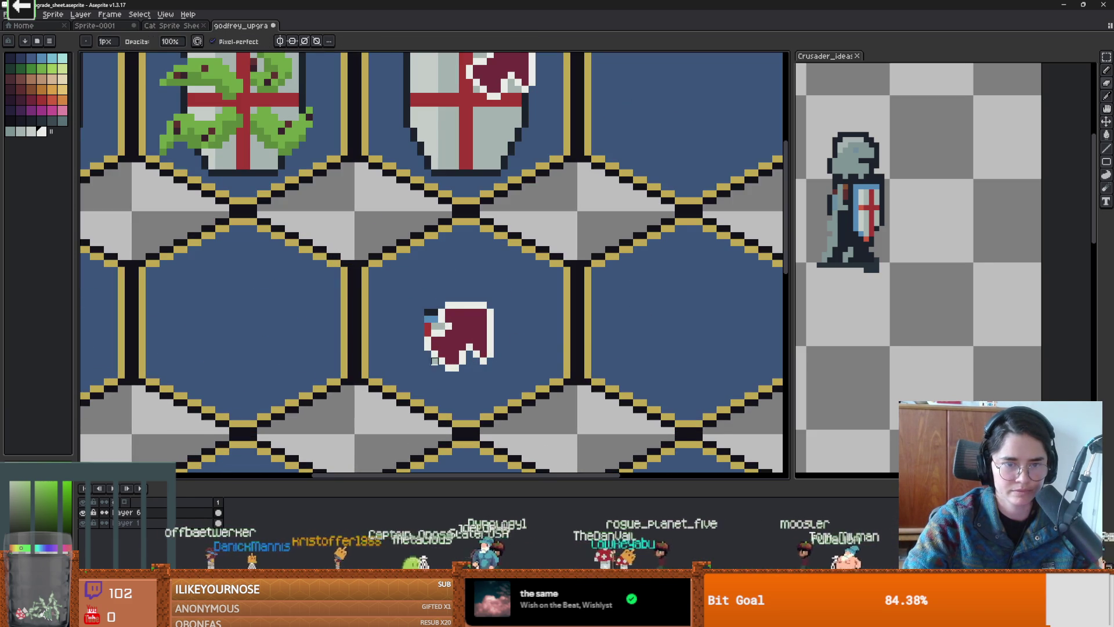
{"action": "left_click_drag", "start_coordinate": [449, 318], "coordinate": [435, 326]}
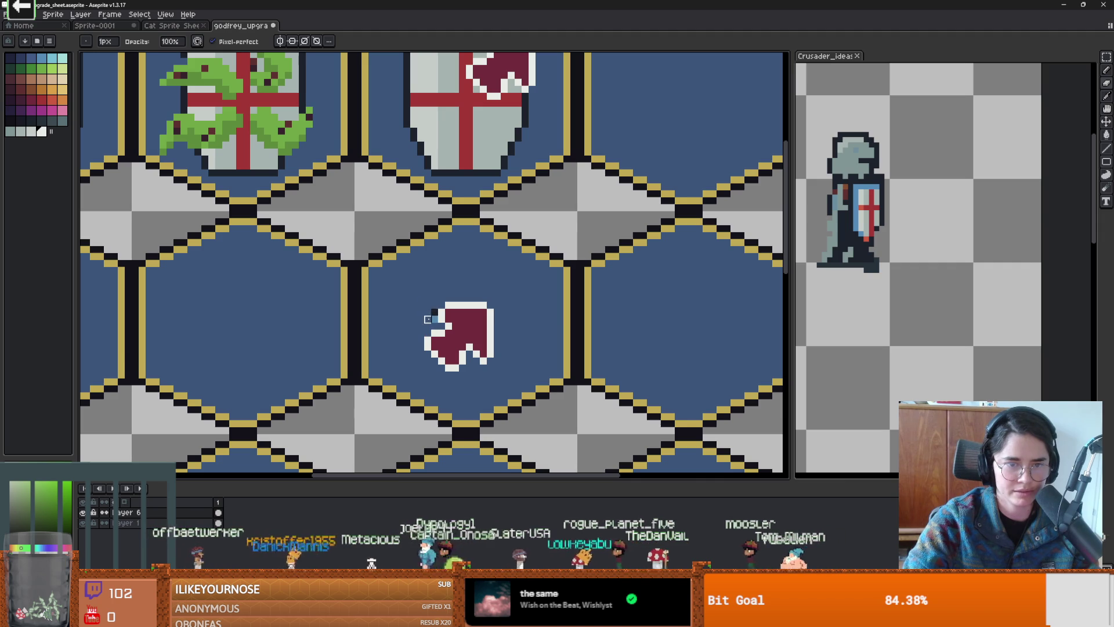
{"action": "scroll", "coordinate": [435, 320], "scroll_direction": "down", "scroll_amount": 1}
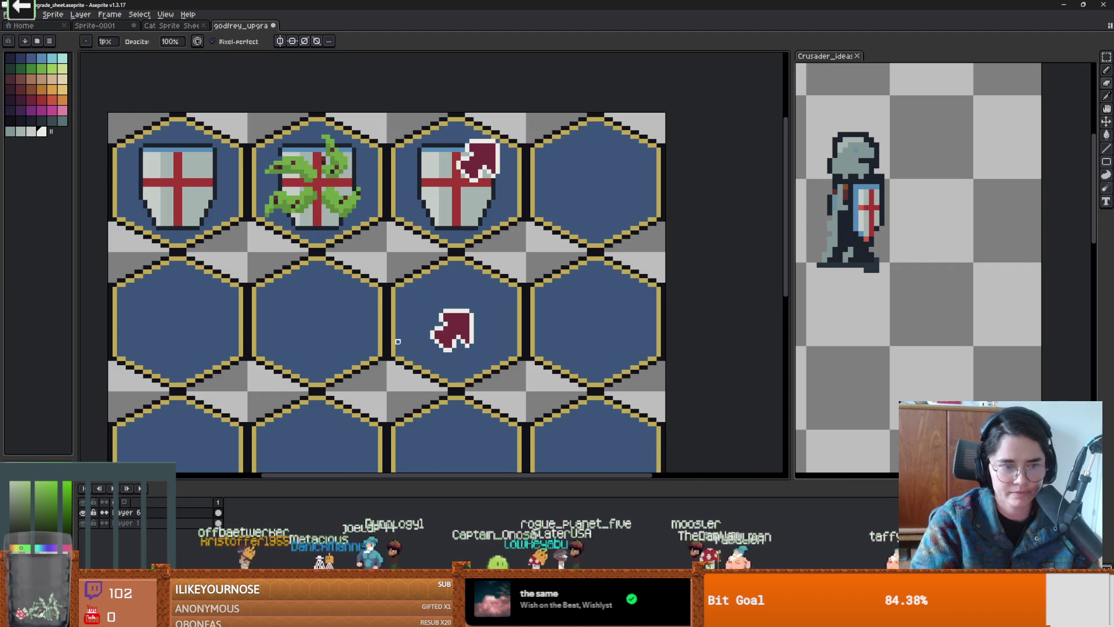
Step: Copy and paste the lower arrow, checking the shields layer before committing it
{"action": "key", "text": "m"}
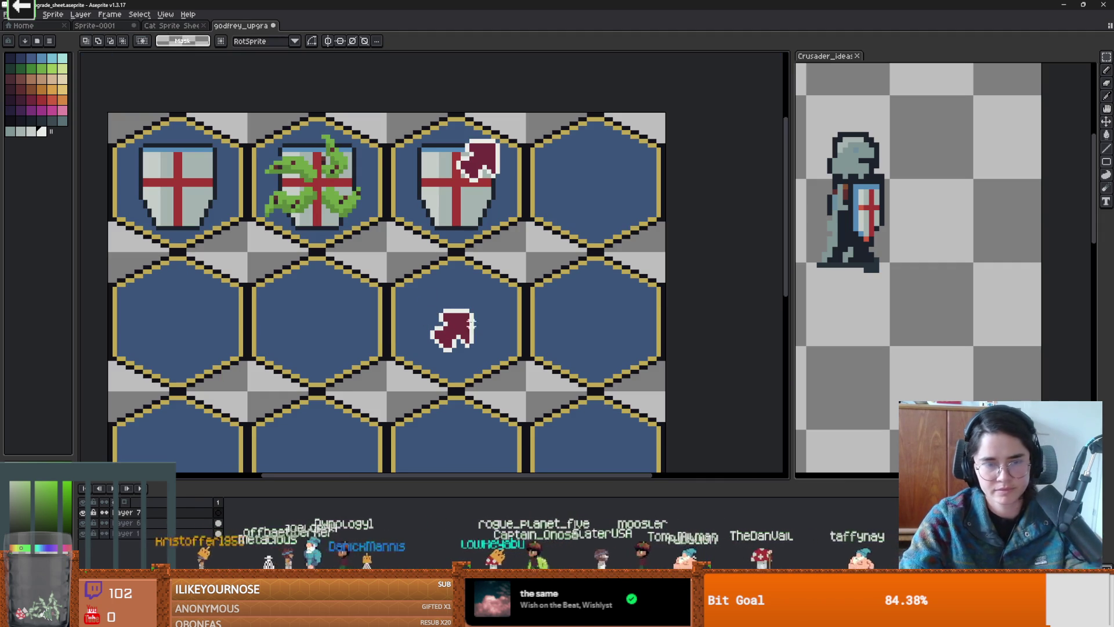
{"action": "mouse_move", "coordinate": [424, 300]}
{"action": "left_mouse_down"}
{"action": "mouse_move", "coordinate": [488, 363]}
{"action": "mouse_move", "coordinate": [420, 284]}
{"action": "left_mouse_up"}
{"action": "key", "text": "ctrl+d"}
{"action": "key", "text": "ctrl+v"}
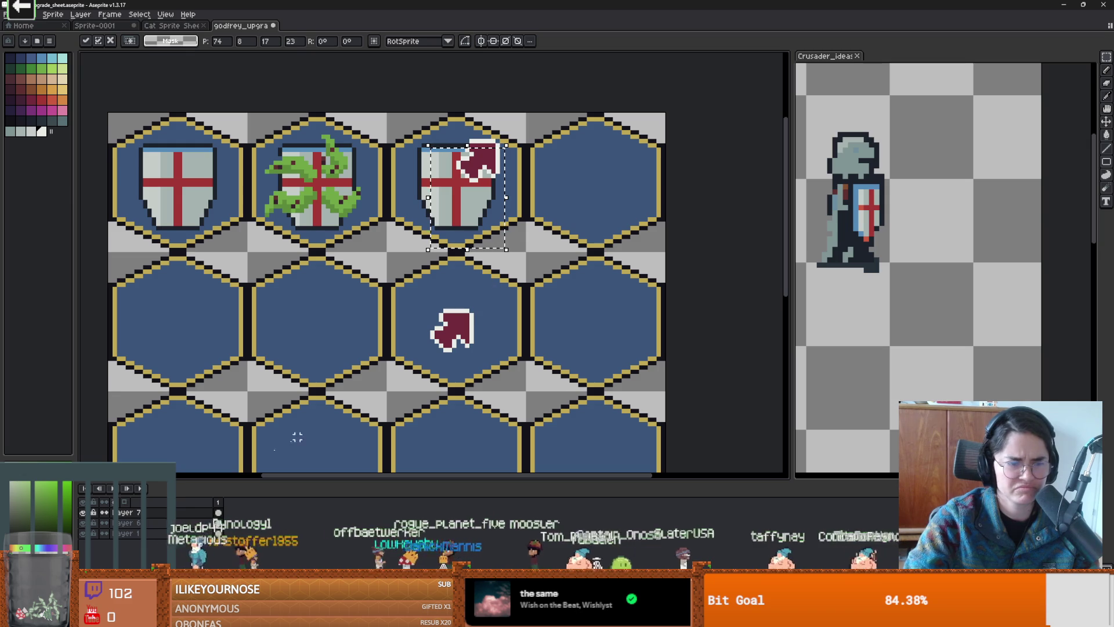
{"action": "left_click", "coordinate": [83, 523]}
{"action": "left_click", "coordinate": [82, 523]}
{"action": "left_click", "coordinate": [483, 371]}
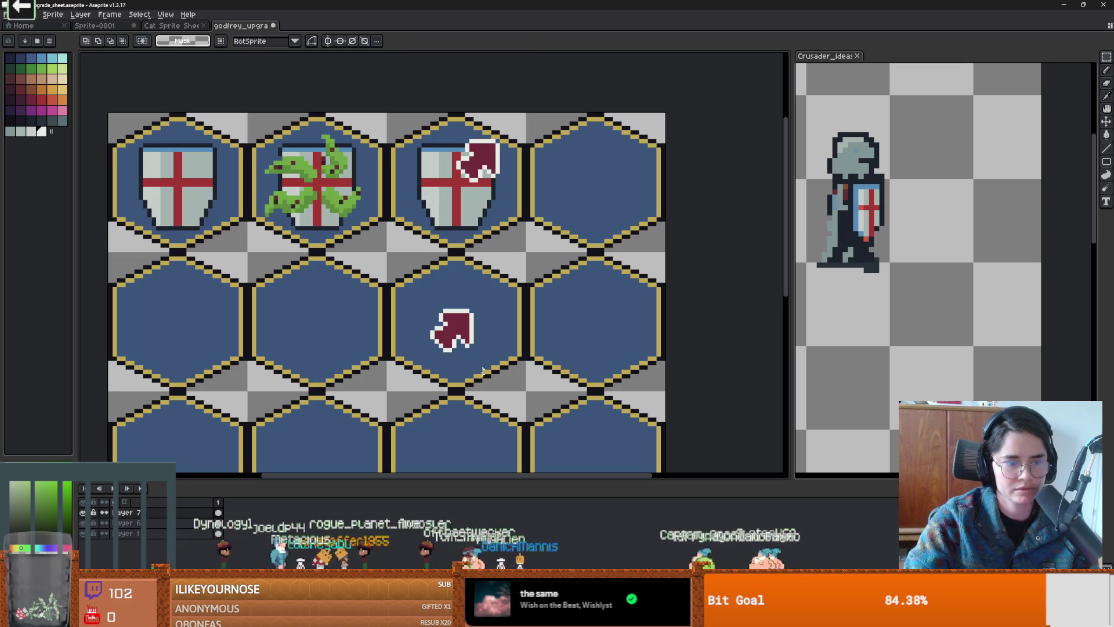
Step: Reselect the middle-row arrow more tightly and place a copy of it further left
{"action": "left_click", "coordinate": [157, 522]}
{"action": "left_click", "coordinate": [82, 523]}
{"action": "left_click", "coordinate": [83, 523]}
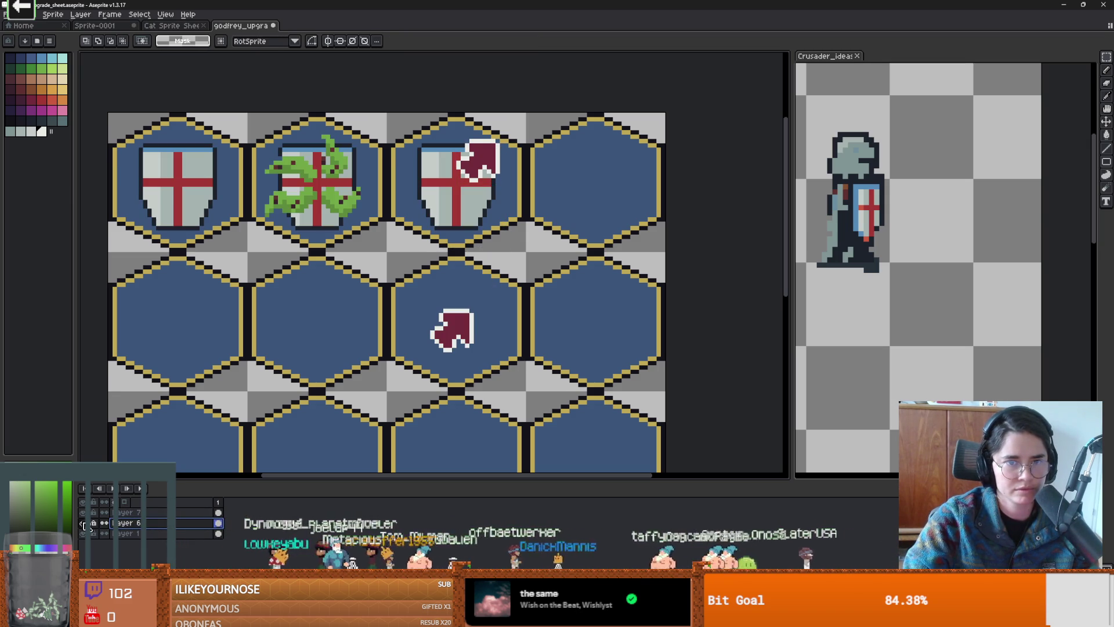
{"action": "left_click", "coordinate": [82, 523]}
{"action": "left_click", "coordinate": [82, 523]}
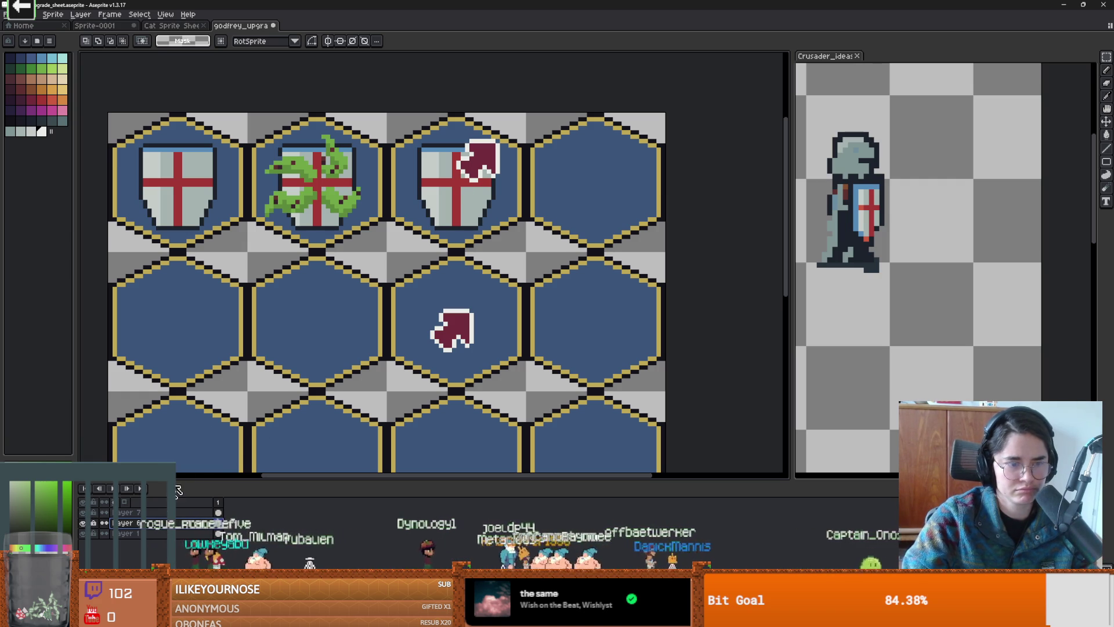
{"action": "left_click_drag", "start_coordinate": [506, 366], "coordinate": [382, 282]}
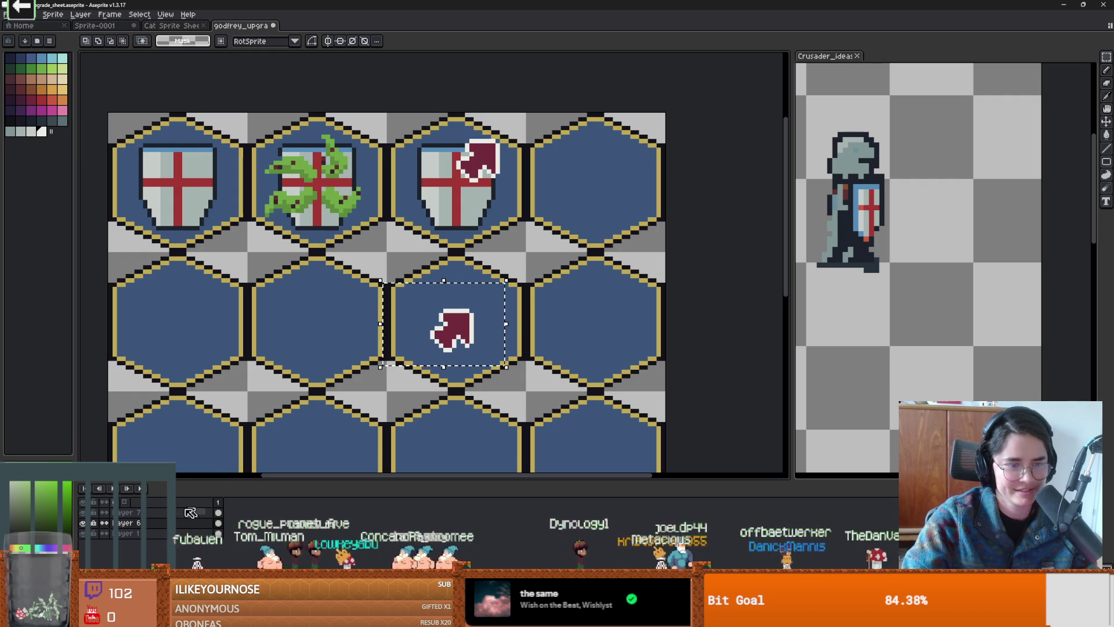
{"action": "left_click", "coordinate": [82, 523]}
{"action": "left_click", "coordinate": [82, 522]}
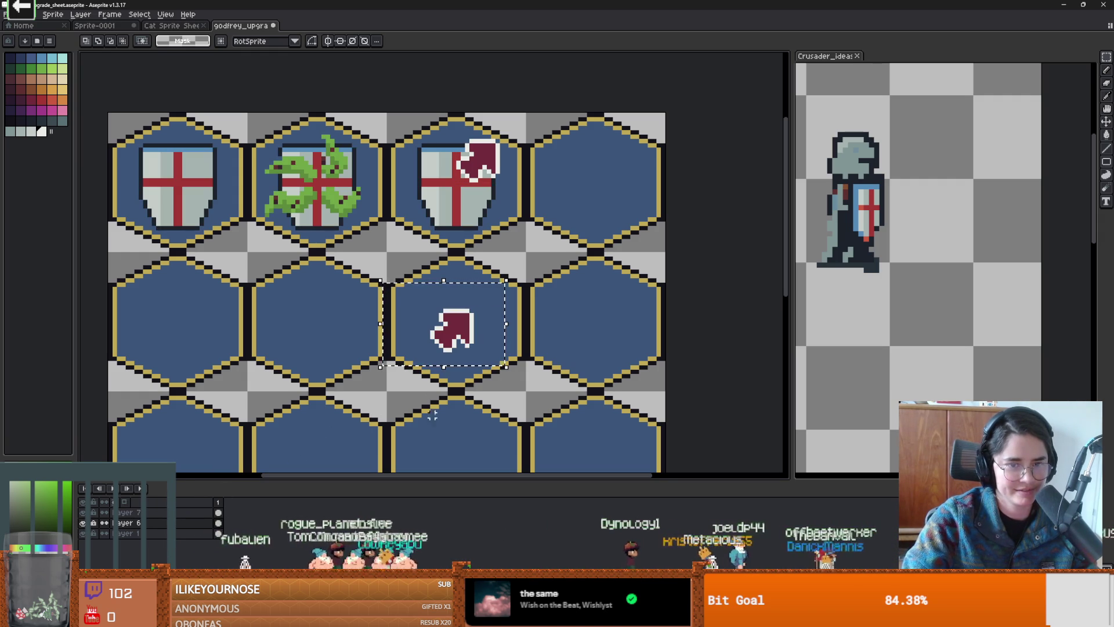
{"action": "left_click", "coordinate": [495, 368]}
{"action": "key", "text": "ctrl+shift+d"}
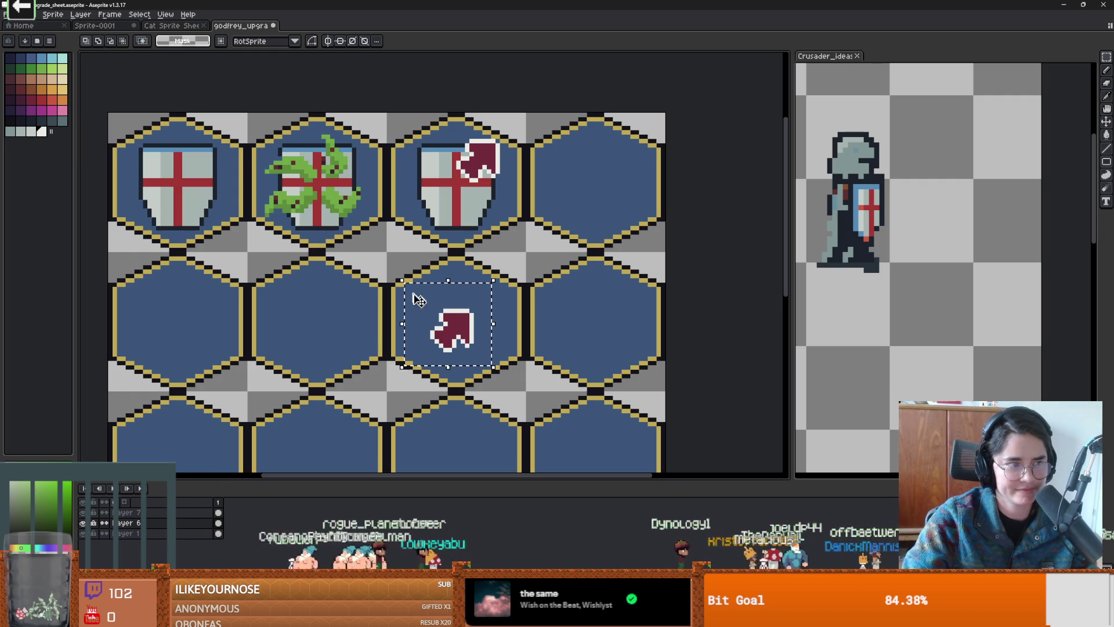
{"action": "left_click_drag", "start_coordinate": [419, 303], "coordinate": [485, 354]}
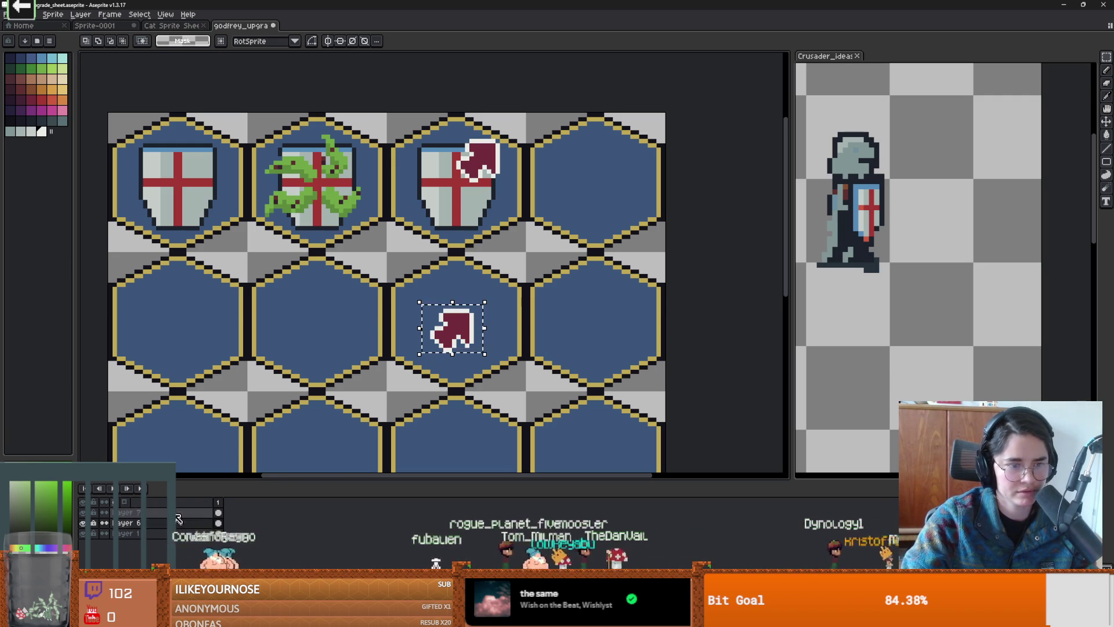
{"action": "left_click_drag", "start_coordinate": [463, 340], "coordinate": [381, 332]}
{"action": "key", "text": "Return"}
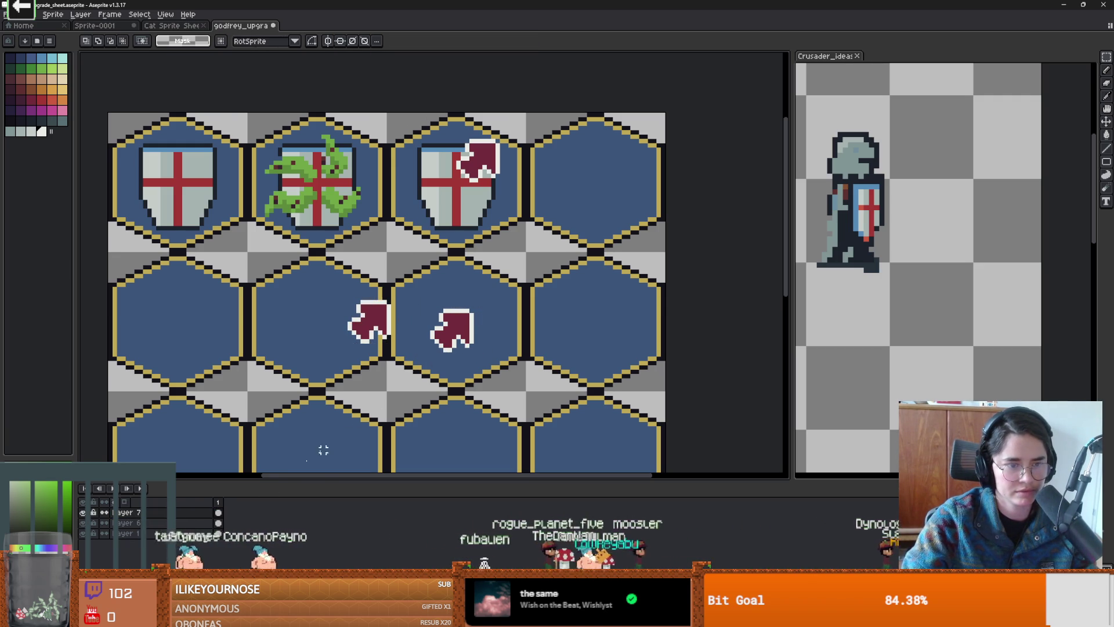
Step: Erase the shield in the third top-row hex on Layer 6 with an 11px eraser
{"action": "left_click", "coordinate": [157, 525]}
{"action": "key", "text": "b"}
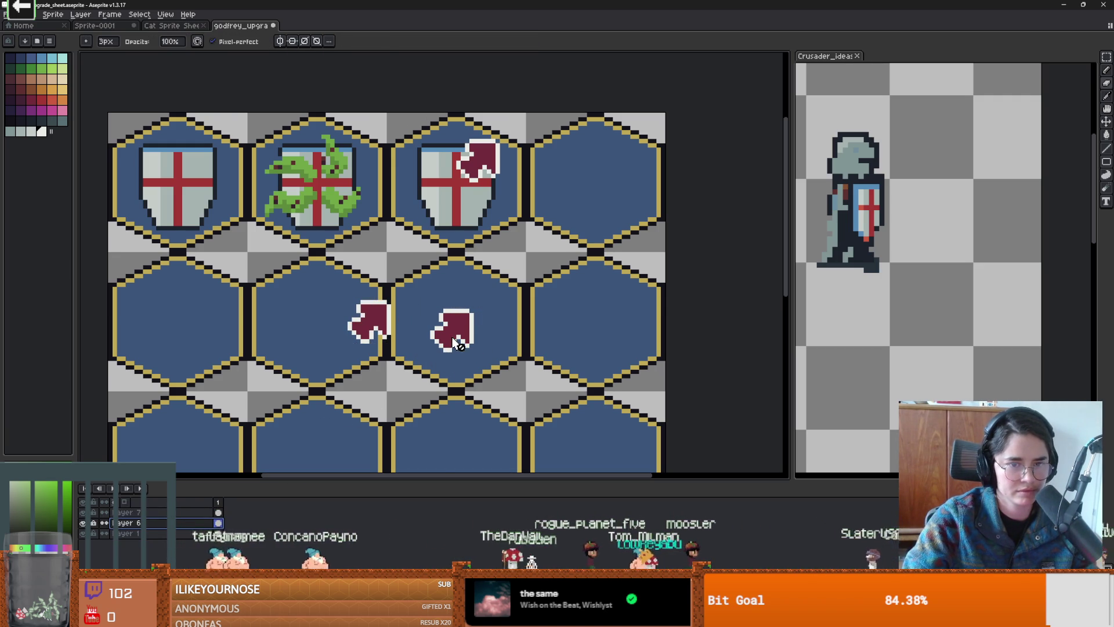
{"action": "scroll", "coordinate": [456, 343], "scroll_direction": "down", "scroll_amount": 2}
{"action": "key", "text": "m"}
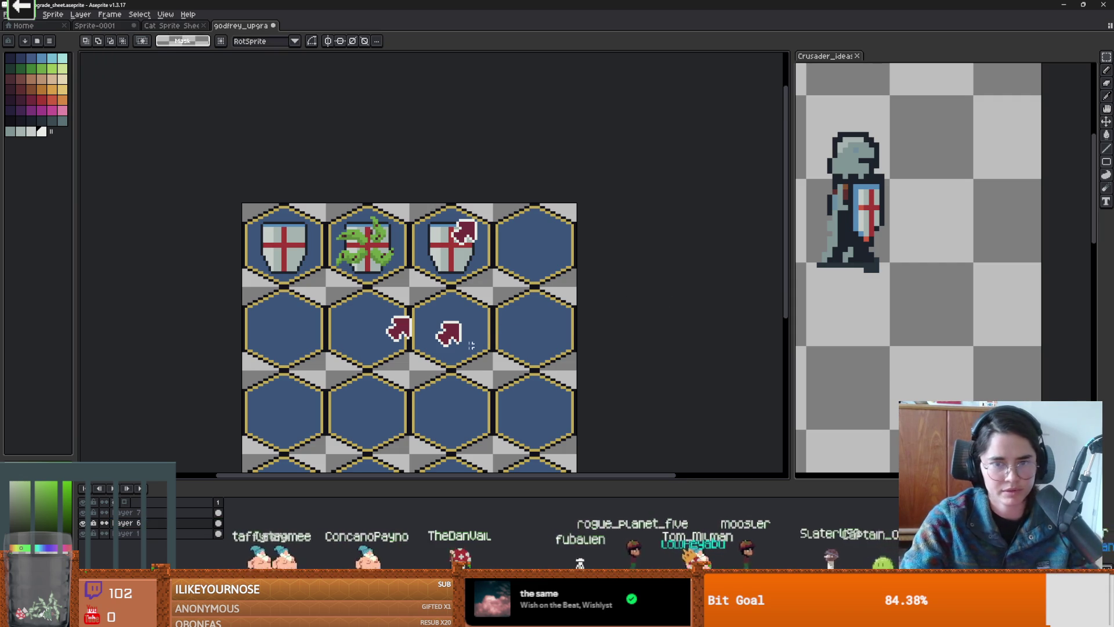
{"action": "scroll", "coordinate": [471, 345], "scroll_direction": "up", "scroll_amount": 2}
{"action": "key", "text": "e"}
{"action": "scroll", "coordinate": [447, 316], "scroll_direction": "down", "scroll_amount": 1}
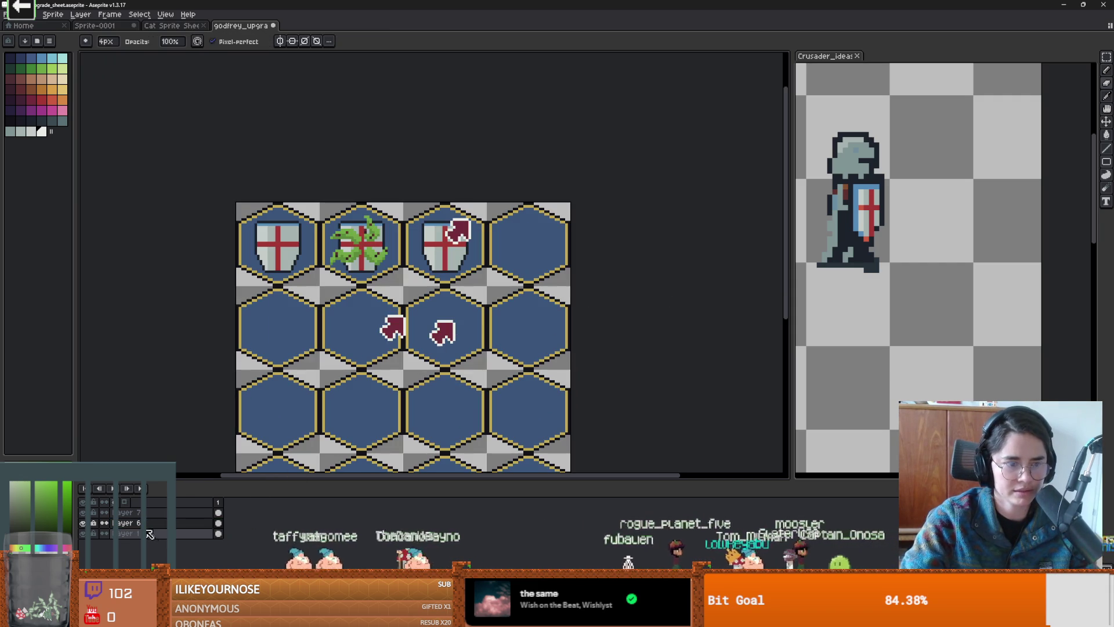
{"action": "key", "text": "plus"}
{"action": "key", "text": "plus"}
{"action": "key", "text": "plus"}
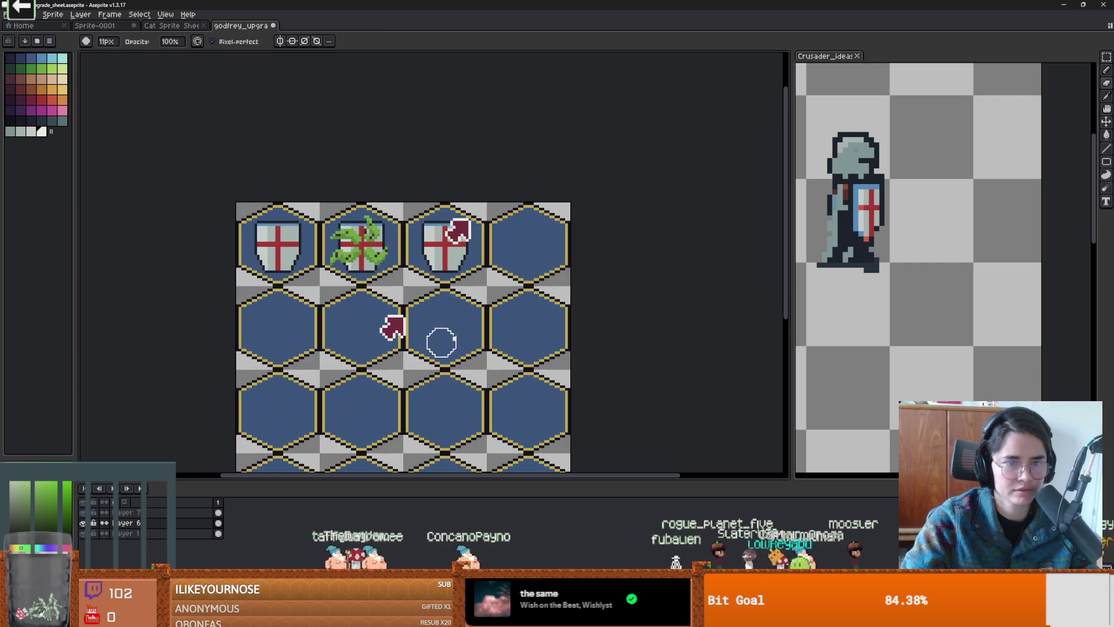
{"action": "mouse_move", "coordinate": [458, 226]}
{"action": "left_mouse_down"}
{"action": "mouse_move", "coordinate": [441, 255]}
{"action": "mouse_move", "coordinate": [469, 237]}
{"action": "mouse_move", "coordinate": [430, 219]}
{"action": "mouse_move", "coordinate": [456, 254]}
{"action": "mouse_move", "coordinate": [439, 233]}
{"action": "left_mouse_up"}
{"action": "left_click", "coordinate": [140, 513]}
{"action": "left_click", "coordinate": [133, 523]}
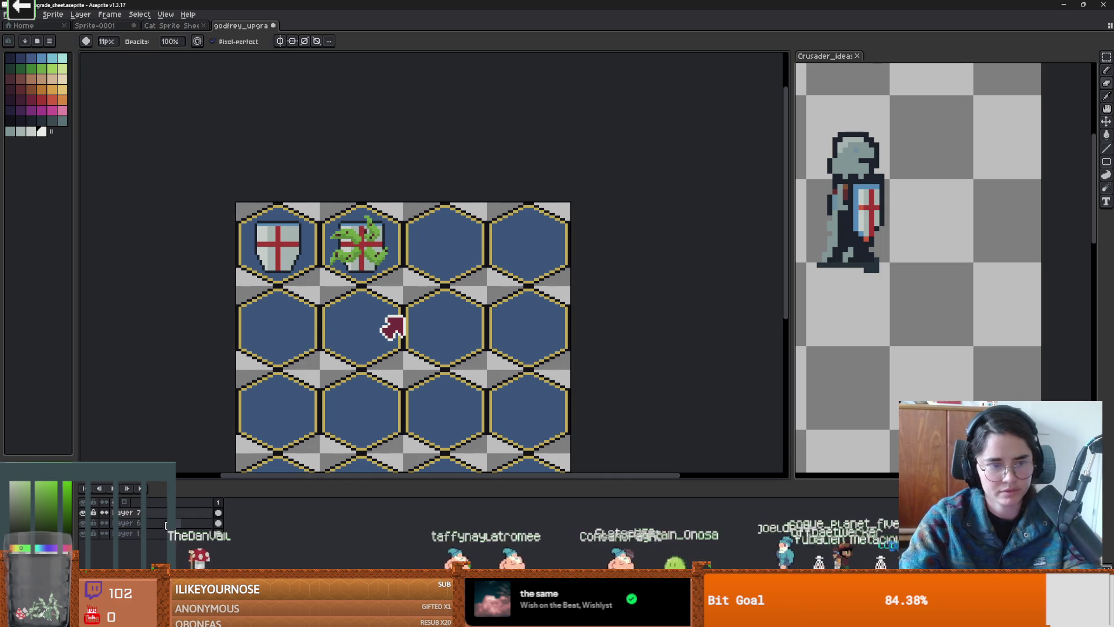
Step: Copy the top-left hex's shield into the third hex
{"action": "key", "text": "m"}
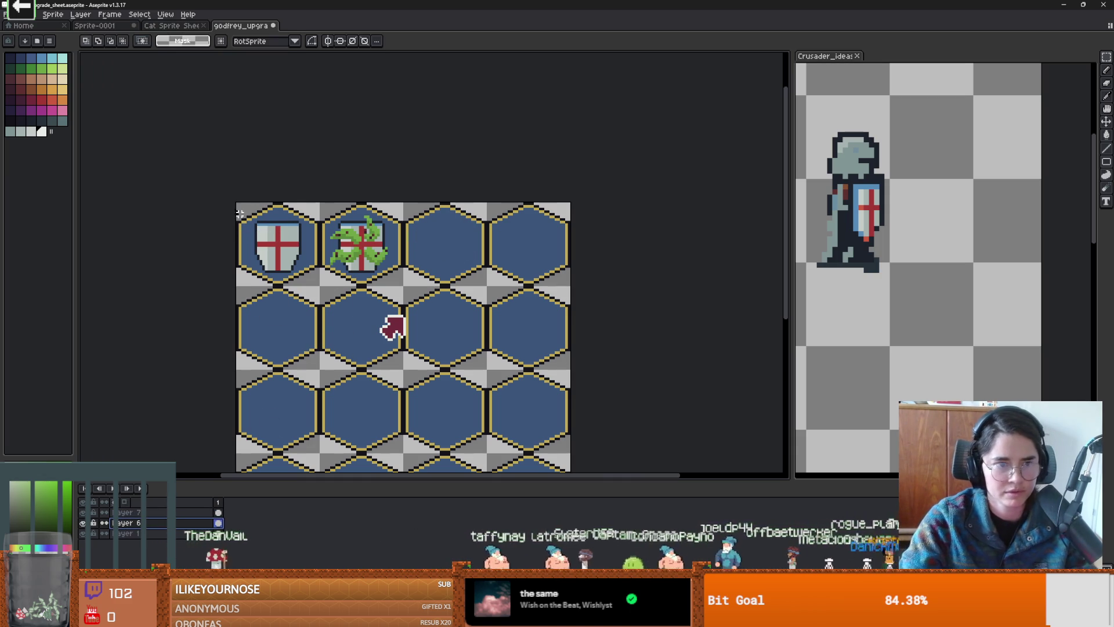
{"action": "mouse_move", "coordinate": [237, 202]}
{"action": "left_mouse_down"}
{"action": "mouse_move", "coordinate": [319, 283]}
{"action": "mouse_move", "coordinate": [472, 258]}
{"action": "left_mouse_up"}
{"action": "key", "text": "ctrl+c"}
{"action": "key", "text": "ctrl+v"}
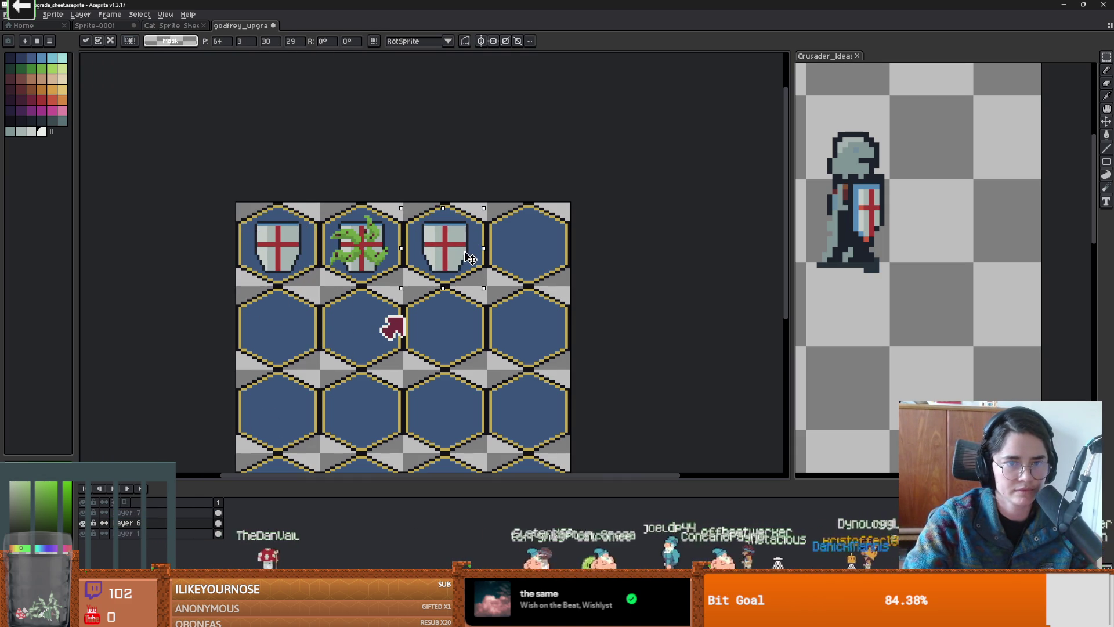
{"action": "left_click", "coordinate": [506, 270]}
Step: Move the maroon arrow on Layer 7 onto the third hex's shield
{"action": "left_click", "coordinate": [133, 512]}
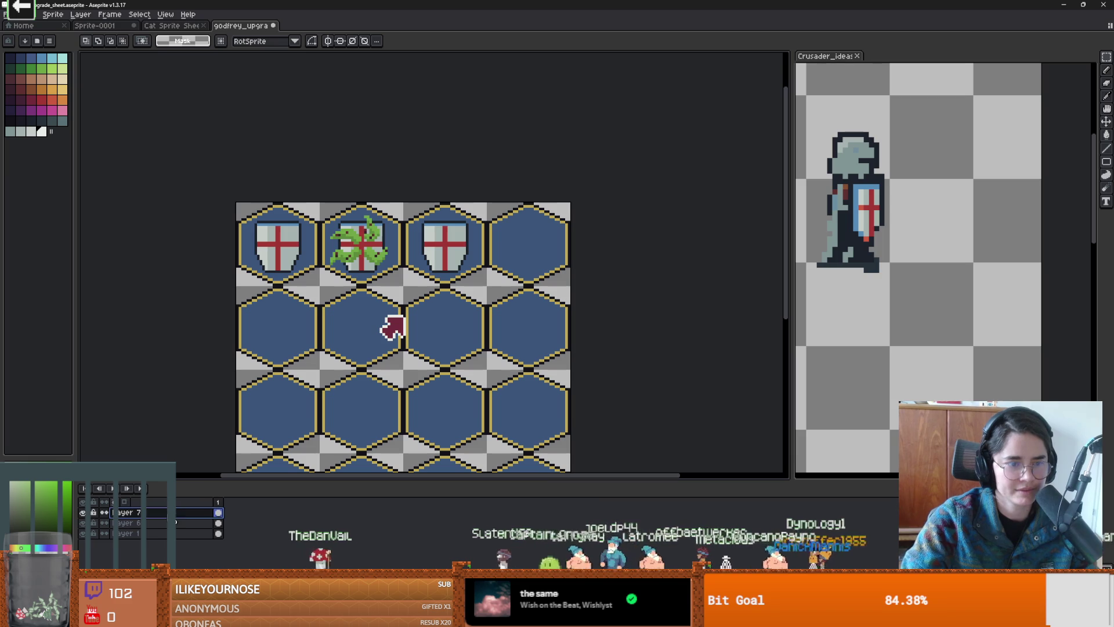
{"action": "mouse_move", "coordinate": [363, 296]}
{"action": "left_mouse_down"}
{"action": "mouse_move", "coordinate": [416, 352]}
{"action": "mouse_move", "coordinate": [483, 242]}
{"action": "left_mouse_up"}
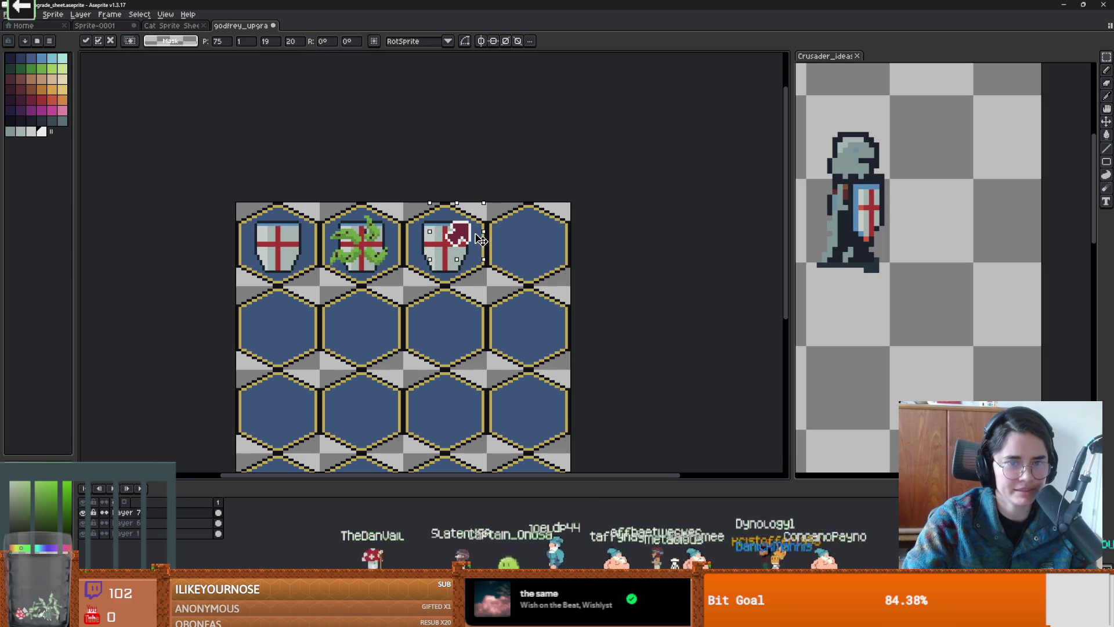
{"action": "scroll", "coordinate": [485, 244], "scroll_direction": "up", "scroll_amount": 2}
{"action": "key", "text": "ctrl+j"}
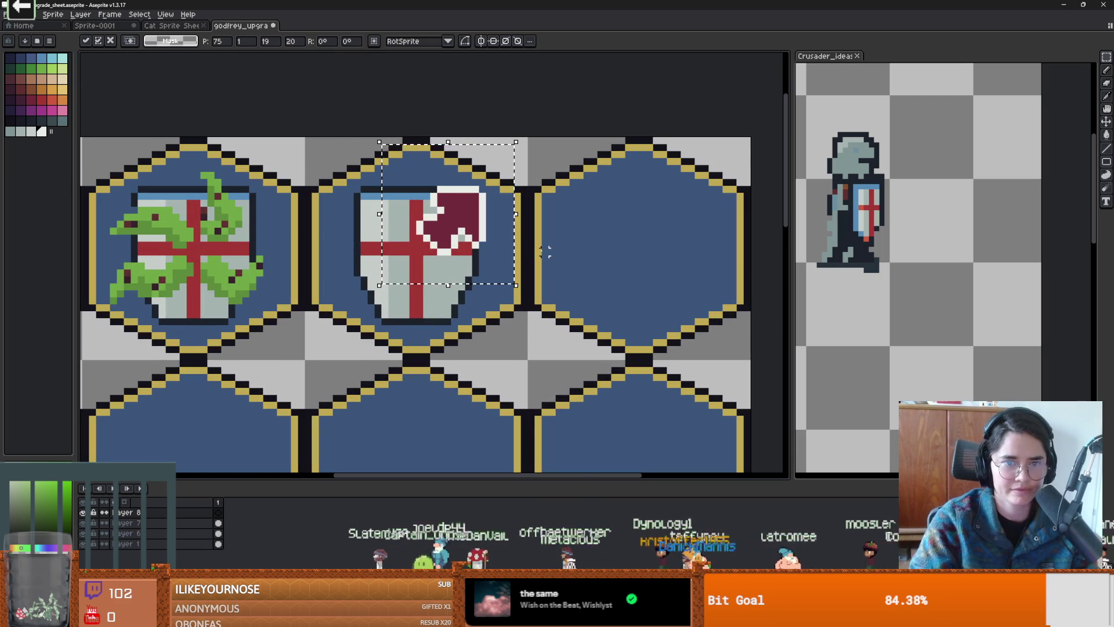
{"action": "key", "text": "ctrl+t"}
{"action": "left_click_drag", "start_coordinate": [473, 254], "coordinate": [431, 289]}
{"action": "left_click", "coordinate": [121, 524]}
{"action": "key", "text": "ctrl+z"}
{"action": "key", "text": "ctrl+z"}
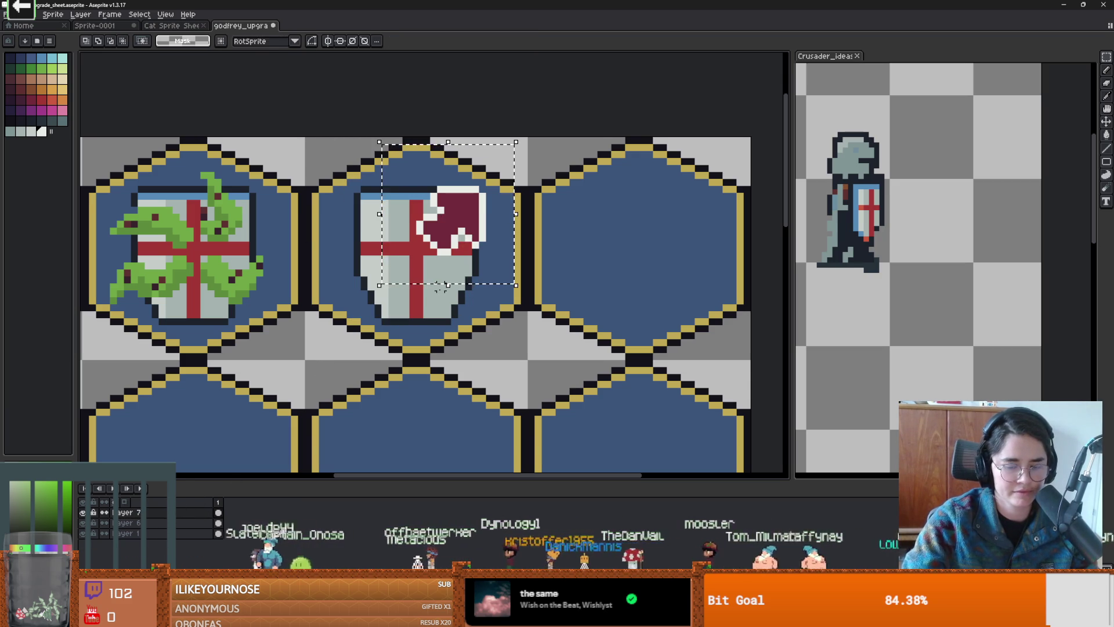
Step: Mirror the arrow horizontally and vertically so it fills all four shield corners
{"action": "key", "text": "ctrl+t"}
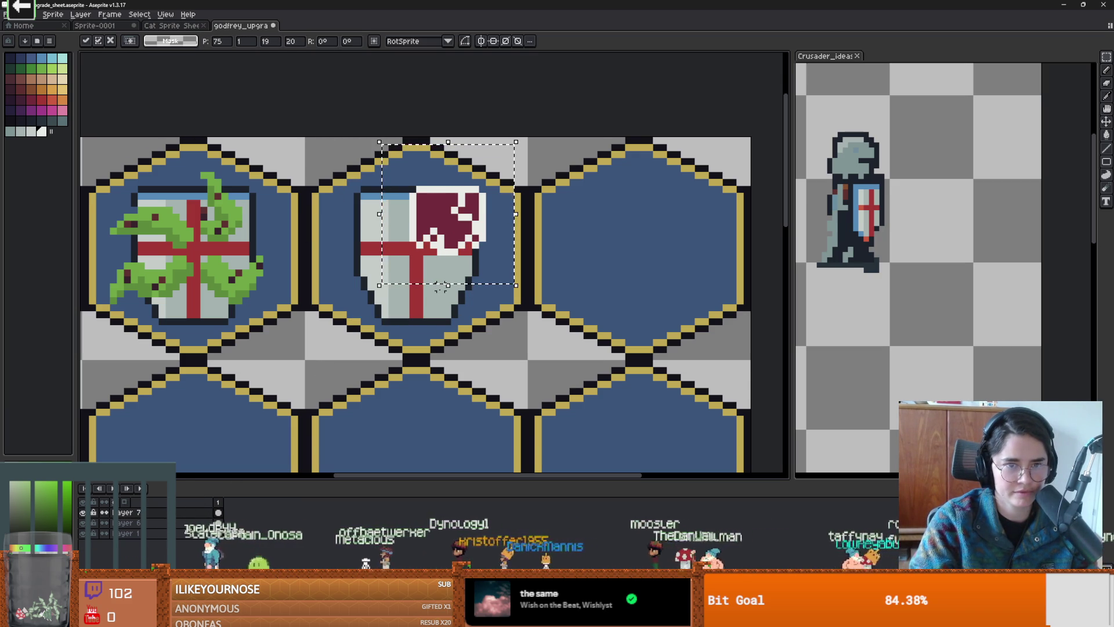
{"action": "left_click_drag", "start_coordinate": [445, 230], "coordinate": [389, 231]}
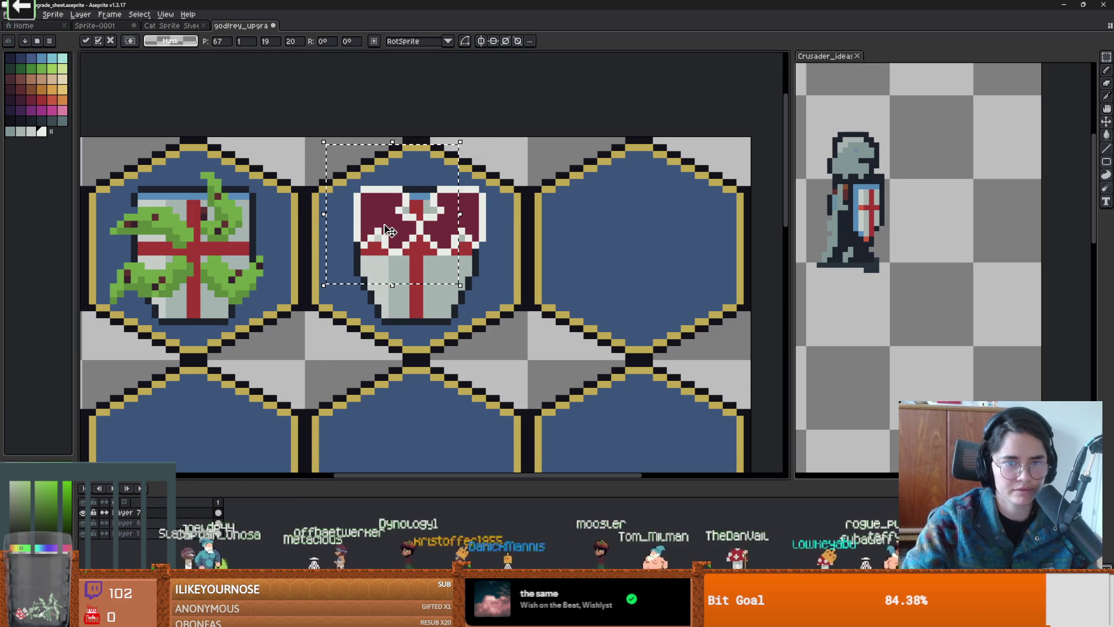
{"action": "key", "text": "Return"}
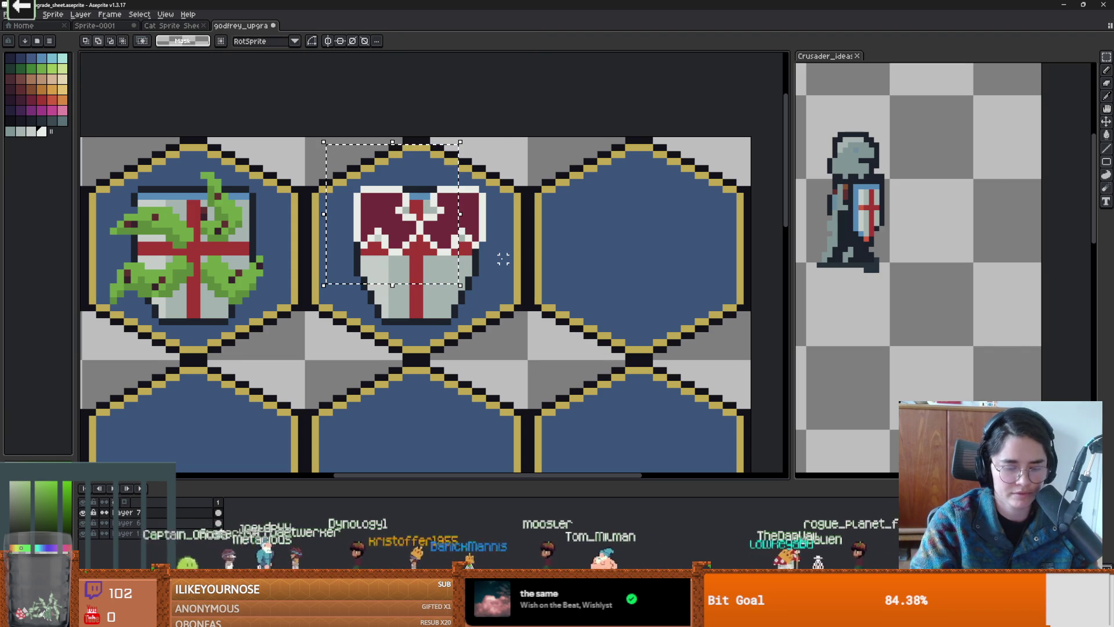
{"action": "left_click_drag", "start_coordinate": [398, 237], "coordinate": [398, 314]}
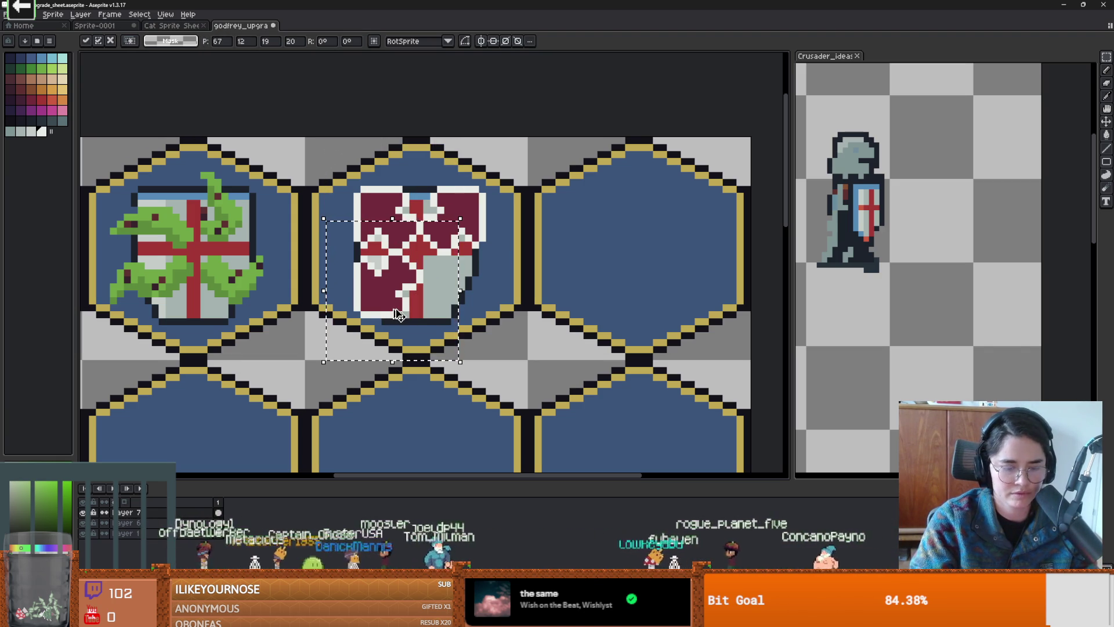
{"action": "left_click", "coordinate": [649, 279]}
{"action": "scroll", "coordinate": [606, 349], "scroll_direction": "down", "scroll_amount": 4}
{"action": "scroll", "coordinate": [606, 349], "scroll_direction": "up", "scroll_amount": 3}
{"action": "scroll", "coordinate": [567, 340], "scroll_direction": "down", "scroll_amount": 1}
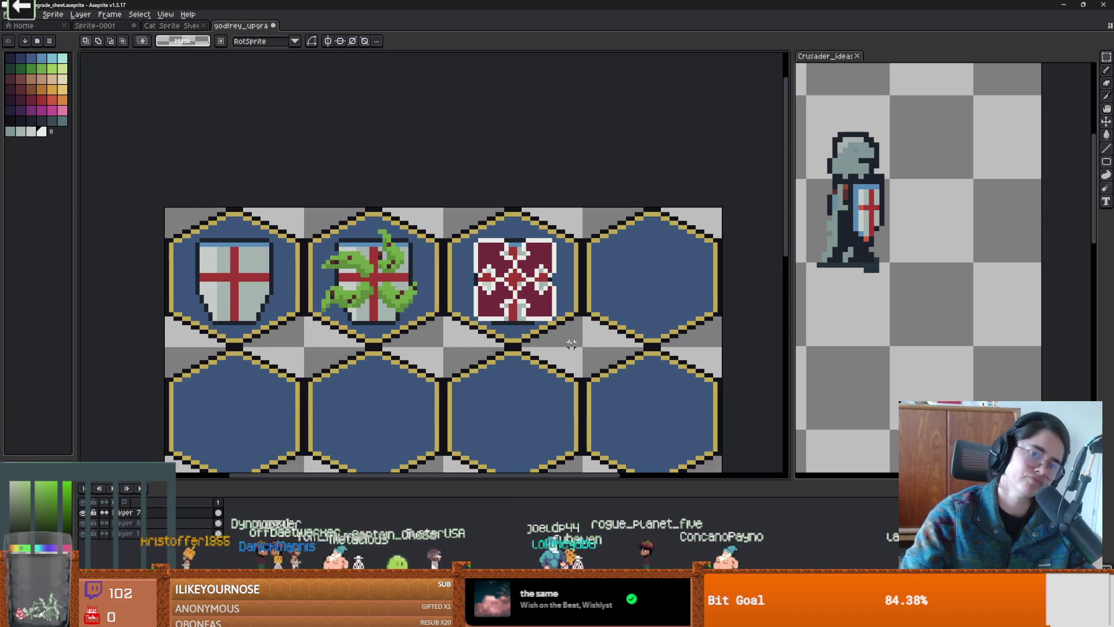
Step: Realign the maroon shield by nudging it one pixel up-left, then right and down
{"action": "scroll", "coordinate": [571, 344], "scroll_direction": "down", "scroll_amount": 1}
{"action": "scroll", "coordinate": [570, 339], "scroll_direction": "up", "scroll_amount": 1}
{"action": "mouse_move", "coordinate": [457, 160]}
{"action": "left_mouse_down"}
{"action": "mouse_move", "coordinate": [575, 281]}
{"action": "mouse_move", "coordinate": [557, 273]}
{"action": "left_mouse_up"}
{"action": "left_click_drag", "start_coordinate": [531, 231], "coordinate": [528, 227]}
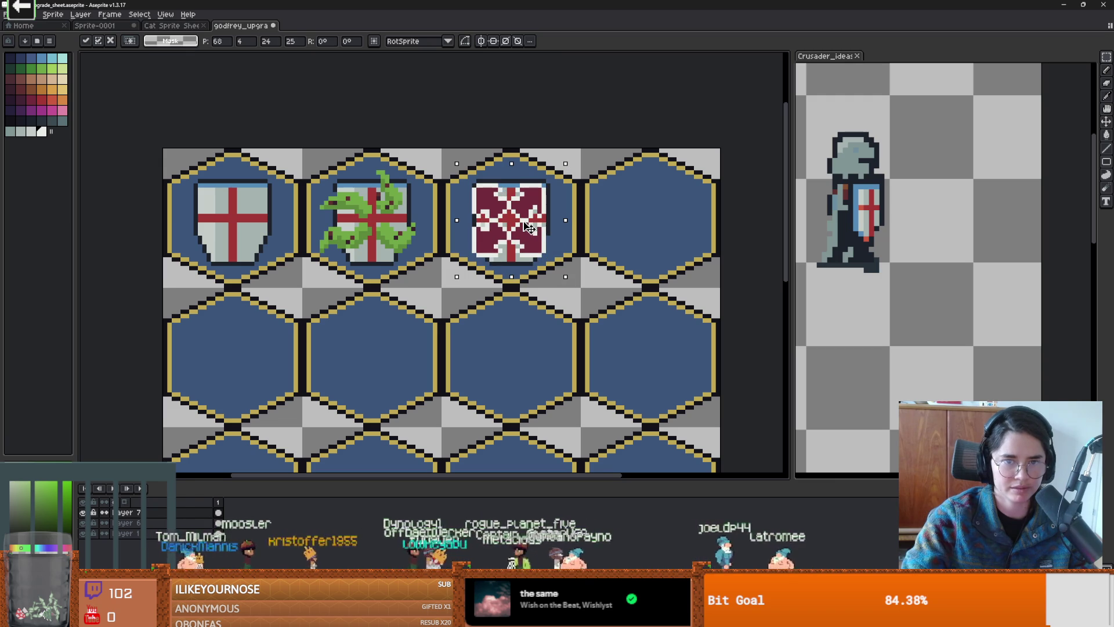
{"action": "key", "text": "ctrl+d"}
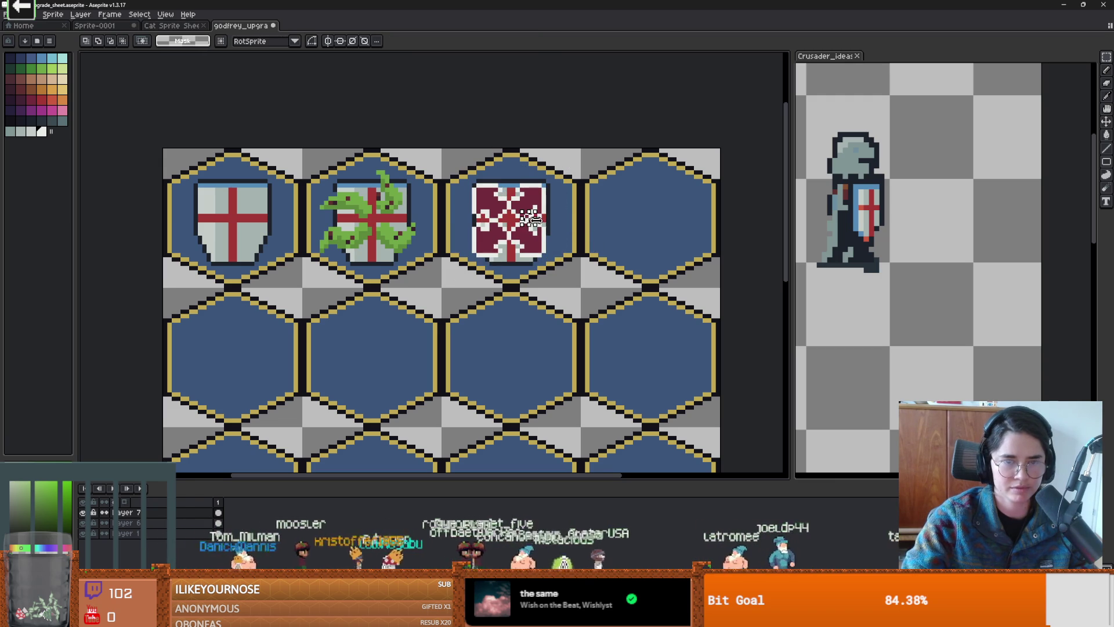
{"action": "key", "text": "ctrl+shift+d"}
{"action": "left_click_drag", "start_coordinate": [529, 219], "coordinate": [528, 214]}
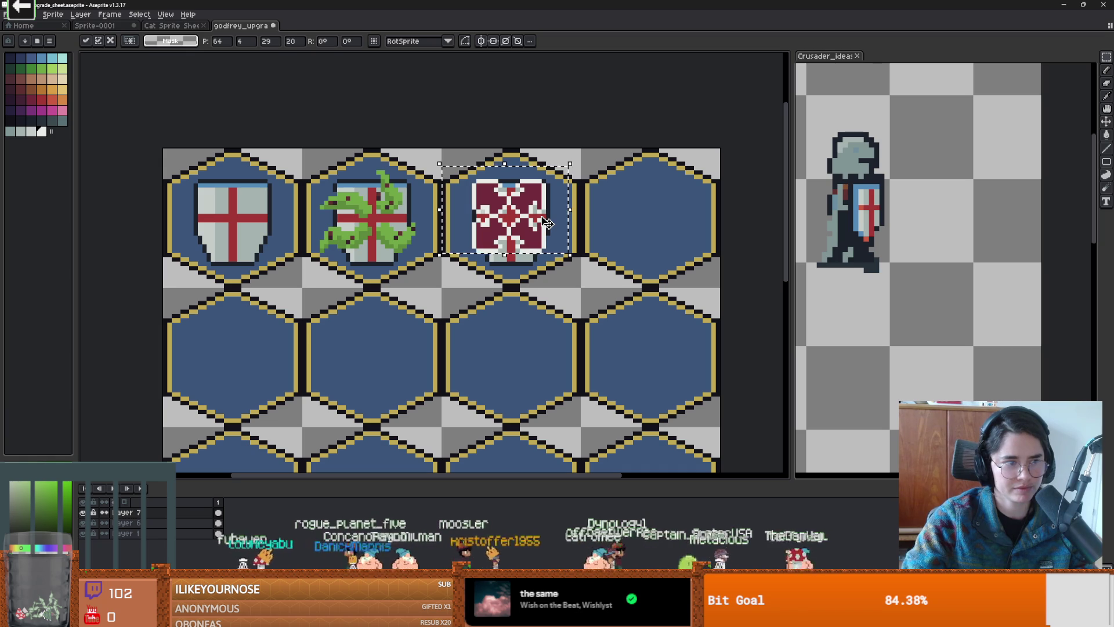
{"action": "mouse_move", "coordinate": [547, 224]}
{"action": "left_mouse_down"}
{"action": "mouse_move", "coordinate": [564, 256]}
{"action": "mouse_move", "coordinate": [541, 239]}
{"action": "left_mouse_up"}
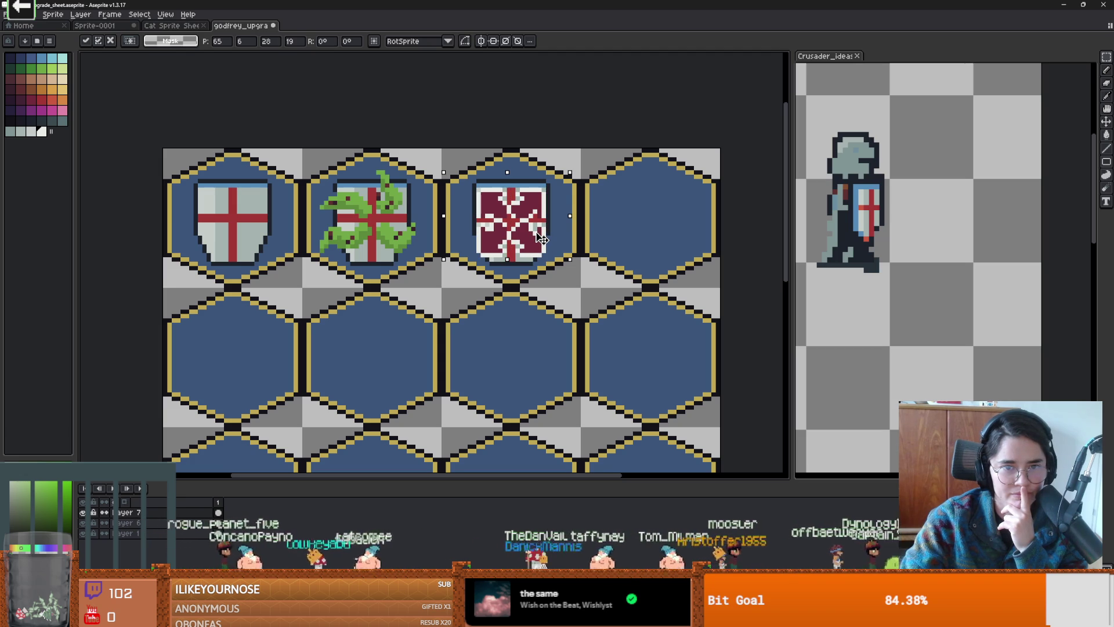
{"action": "key", "text": "Return"}
Step: Sample a maroon colour and paste the red-cross shield on top of the maroon design
{"action": "scroll", "coordinate": [511, 221], "scroll_direction": "up", "scroll_amount": 5}
{"action": "key", "text": "alt"}
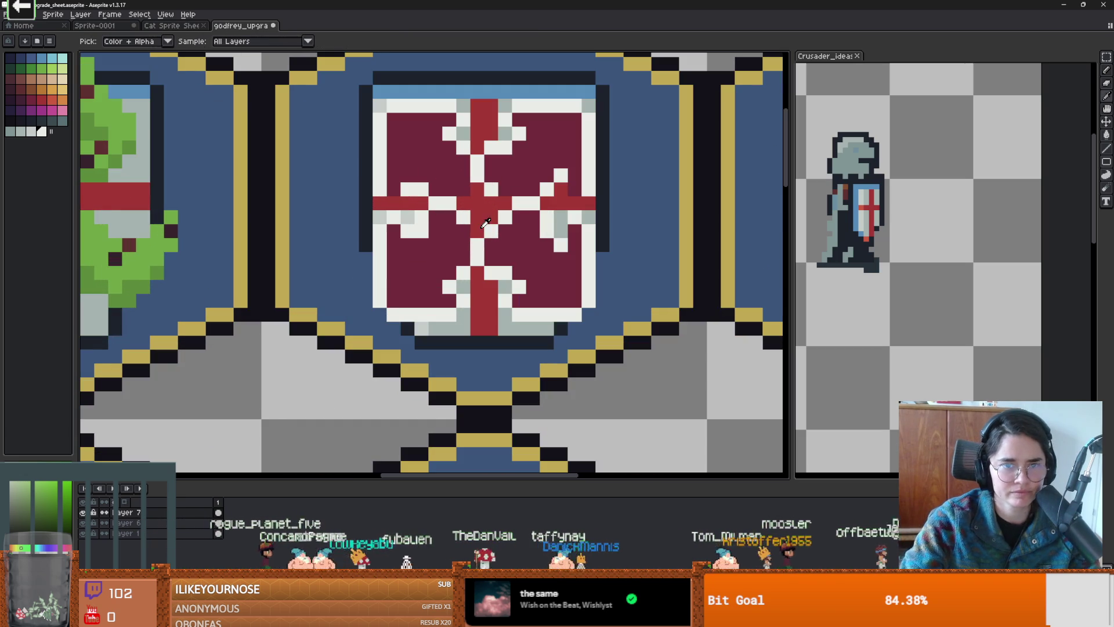
{"action": "left_click", "coordinate": [488, 225], "text": "alt"}
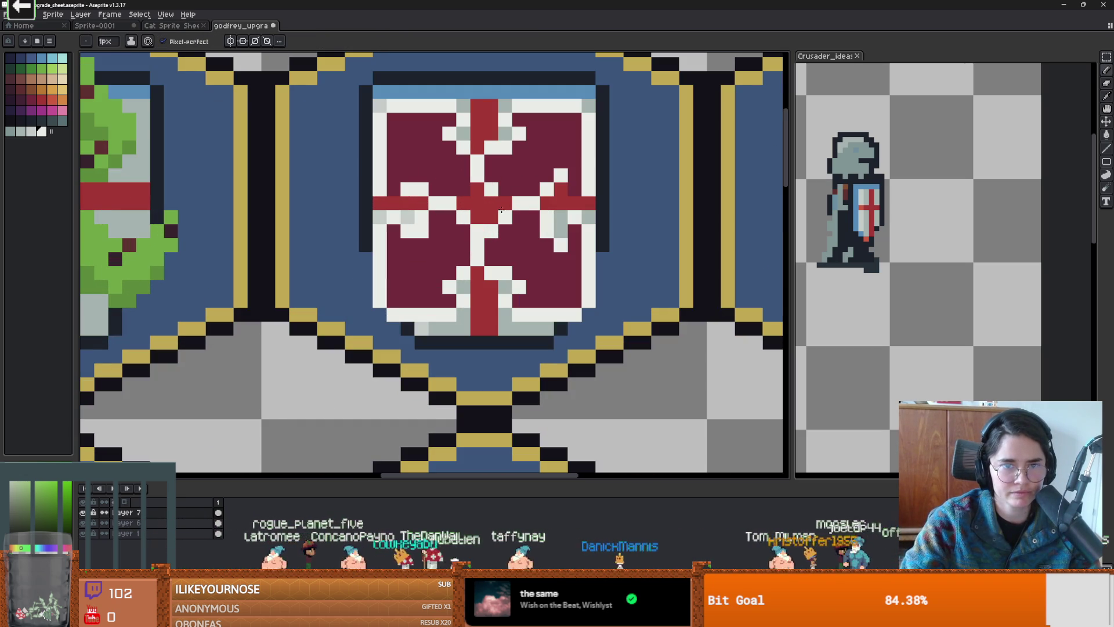
{"action": "scroll", "coordinate": [465, 197], "scroll_direction": "down", "scroll_amount": 3}
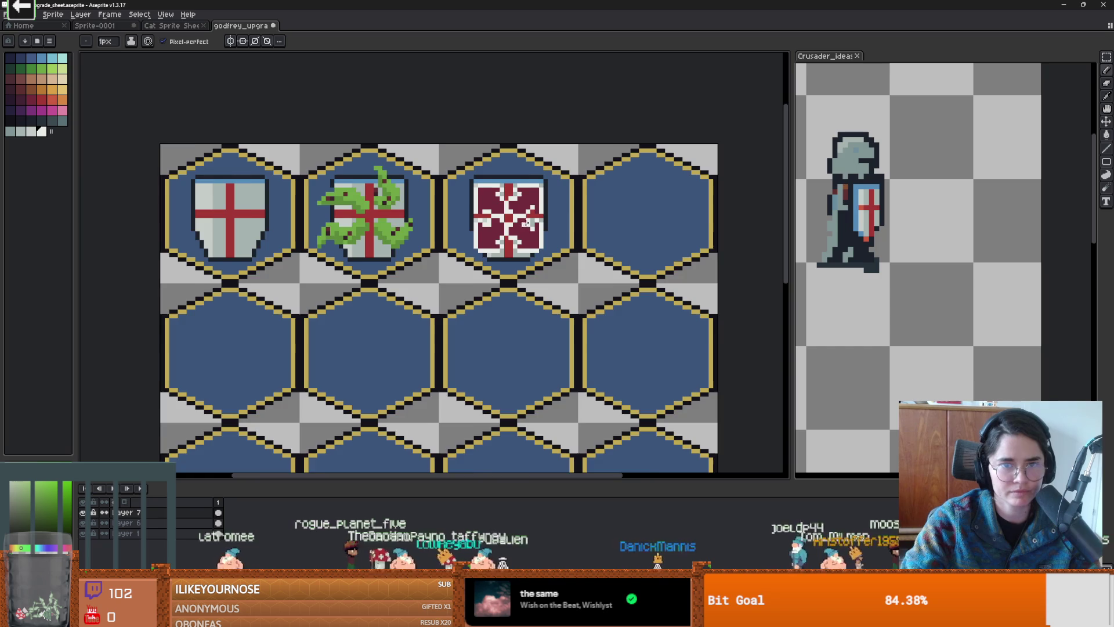
{"action": "scroll", "coordinate": [505, 213], "scroll_direction": "up", "scroll_amount": 1}
{"action": "scroll", "coordinate": [504, 212], "scroll_direction": "up", "scroll_amount": 1}
{"action": "scroll", "coordinate": [511, 212], "scroll_direction": "up", "scroll_amount": 1}
{"action": "scroll", "coordinate": [522, 211], "scroll_direction": "down", "scroll_amount": 2}
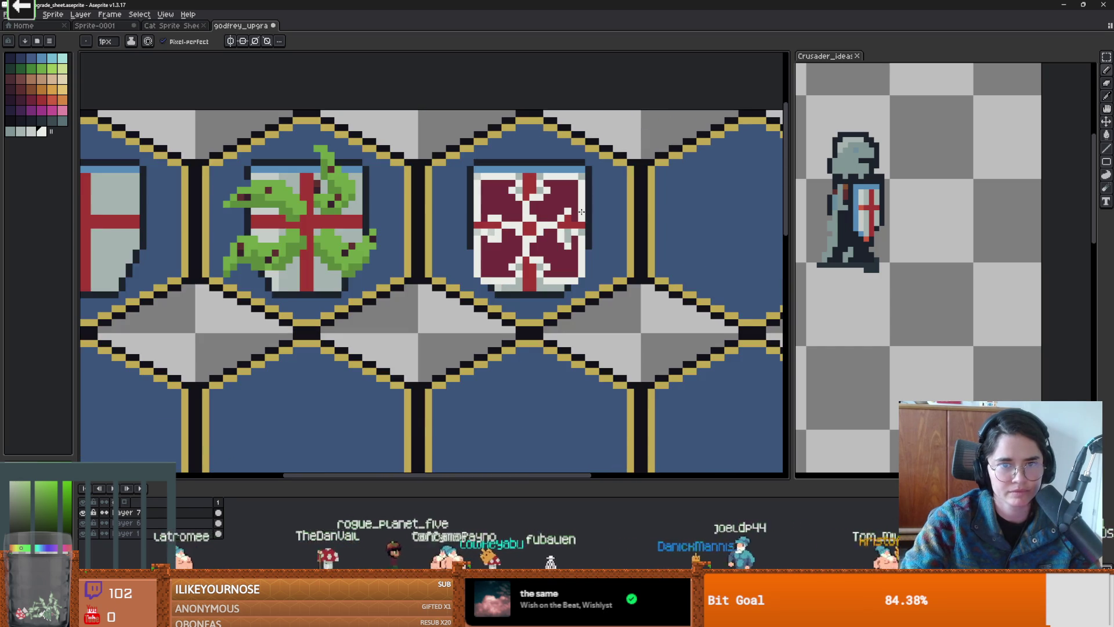
{"action": "scroll", "coordinate": [542, 209], "scroll_direction": "up", "scroll_amount": 1}
{"action": "scroll", "coordinate": [552, 215], "scroll_direction": "down", "scroll_amount": 2}
{"action": "key", "text": "ctrl+v"}
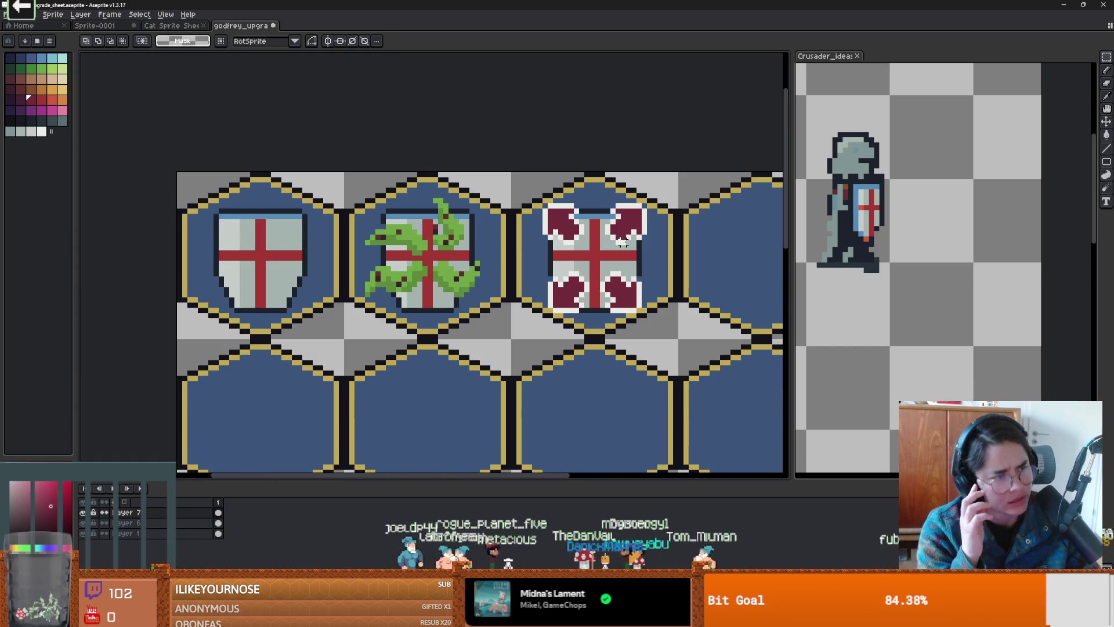
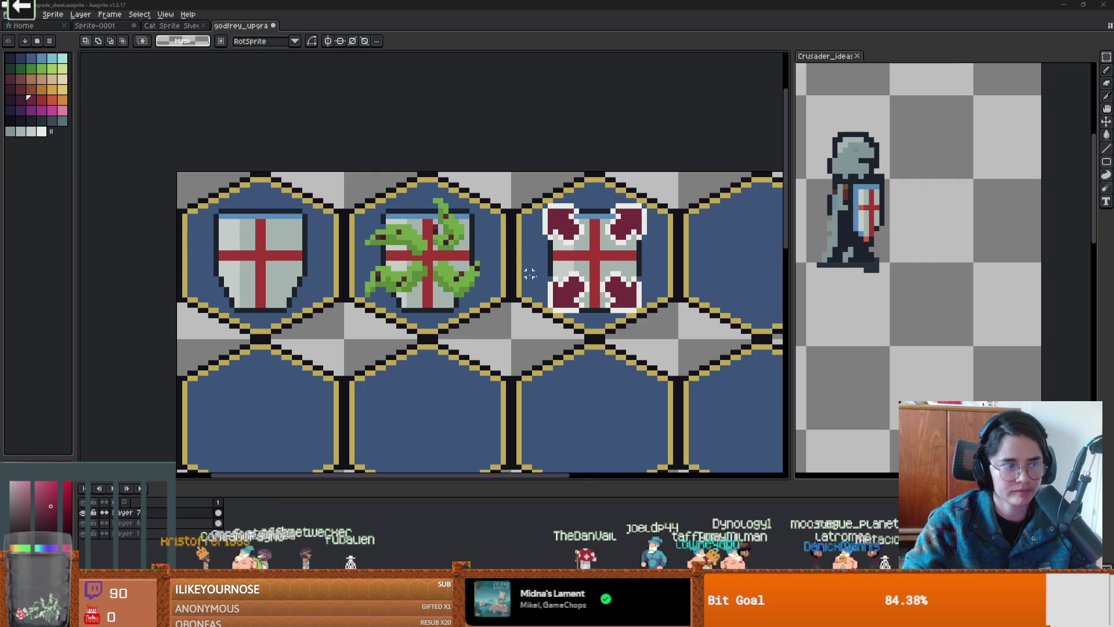
Step: Zoom in and out over the three shield icons on the hex sheet, then bring the Godfrey diagram forward
{"action": "scroll", "coordinate": [436, 204], "scroll_direction": "down", "scroll_amount": 2}
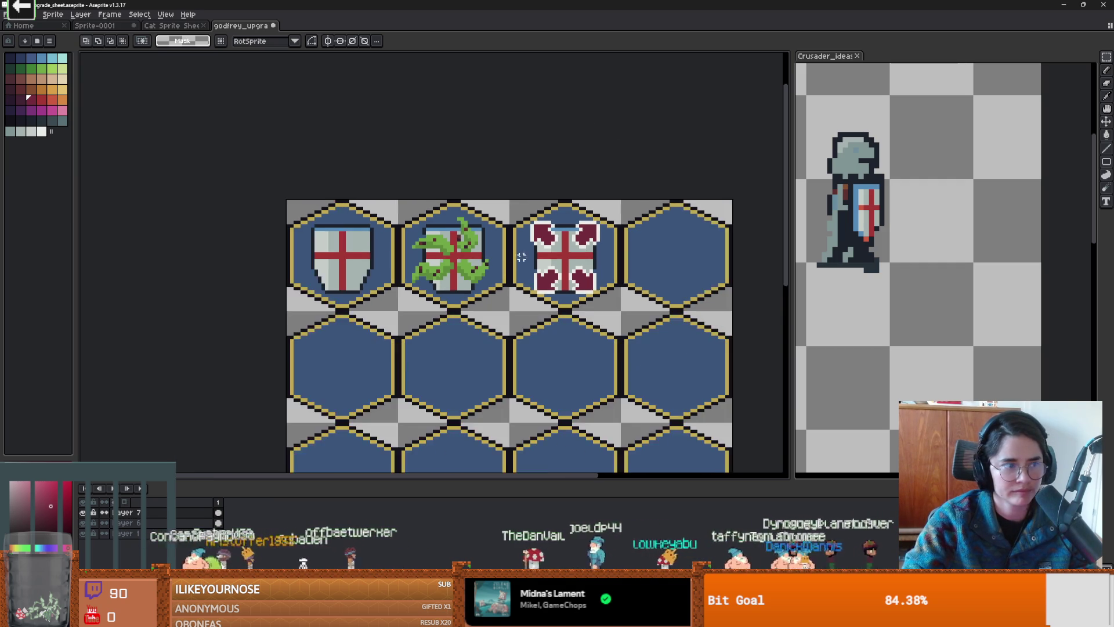
{"action": "scroll", "coordinate": [436, 205], "scroll_direction": "up", "scroll_amount": 1}
{"action": "scroll", "coordinate": [504, 274], "scroll_direction": "up", "scroll_amount": 1}
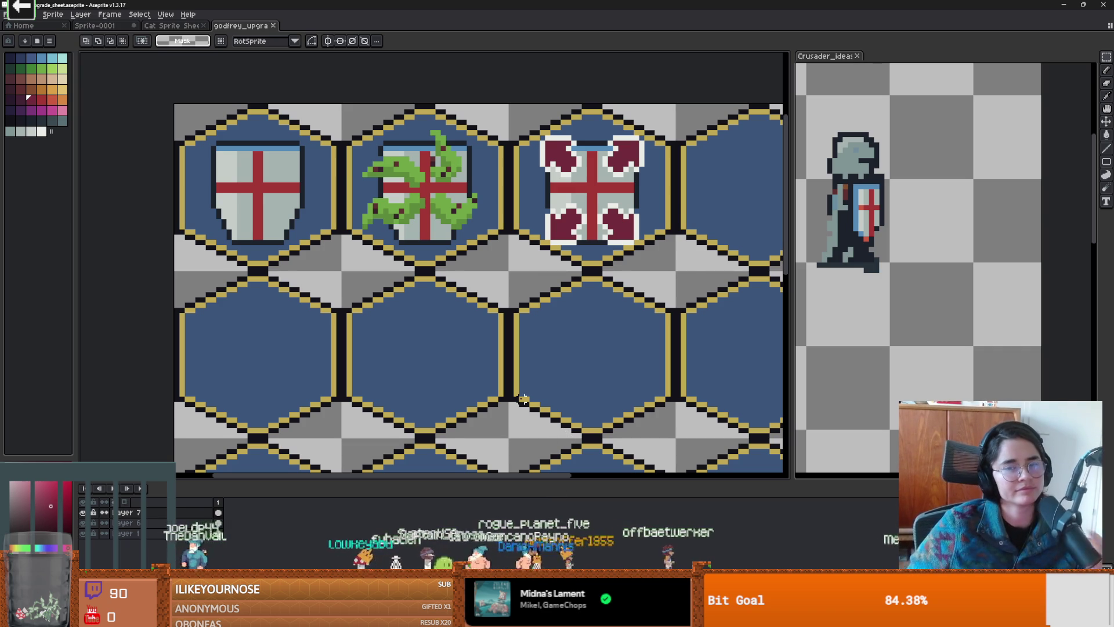
{"action": "scroll", "coordinate": [606, 279], "scroll_direction": "down", "scroll_amount": 2}
{"action": "scroll", "coordinate": [606, 279], "scroll_direction": "up", "scroll_amount": 1}
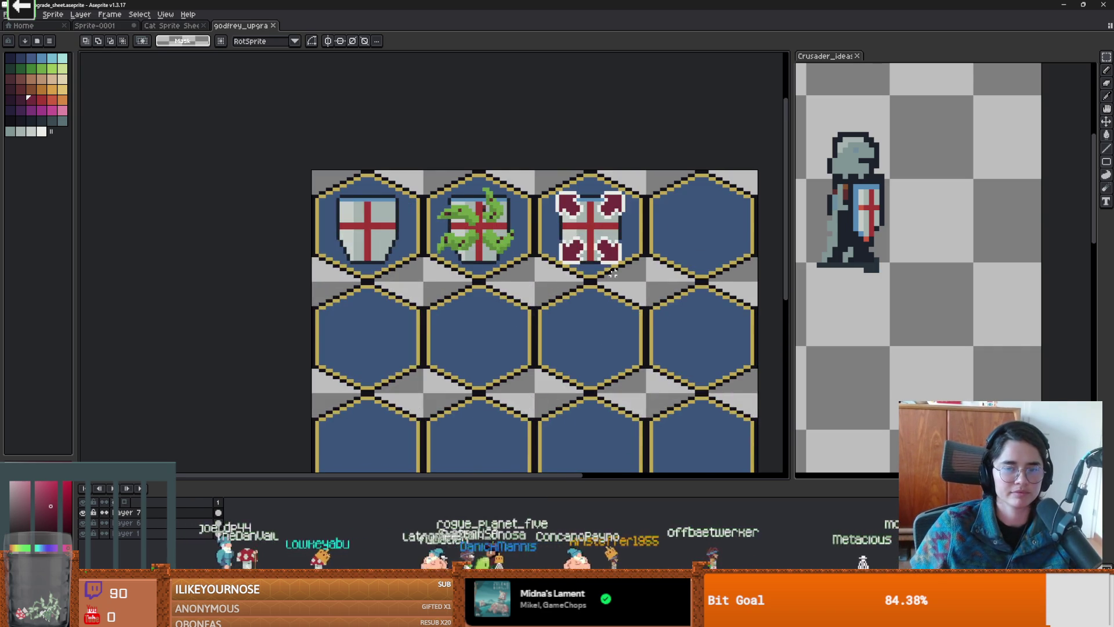
{"action": "scroll", "coordinate": [606, 279], "scroll_direction": "down", "scroll_amount": 1}
{"action": "scroll", "coordinate": [606, 279], "scroll_direction": "right", "scroll_amount": 1}
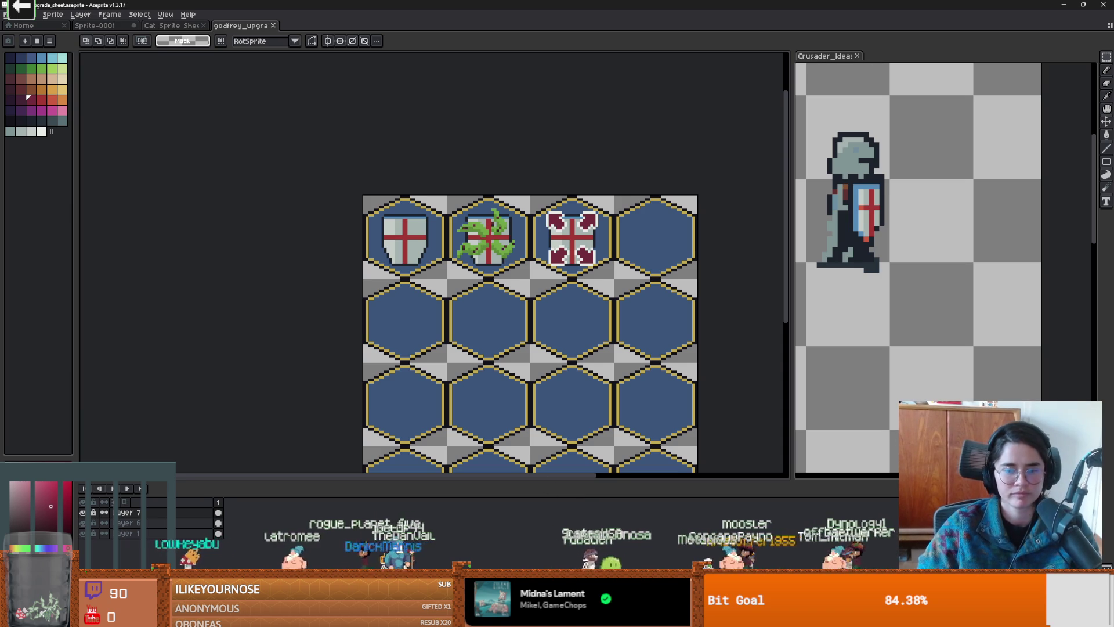
{"action": "left_click", "coordinate": [854, 567]}
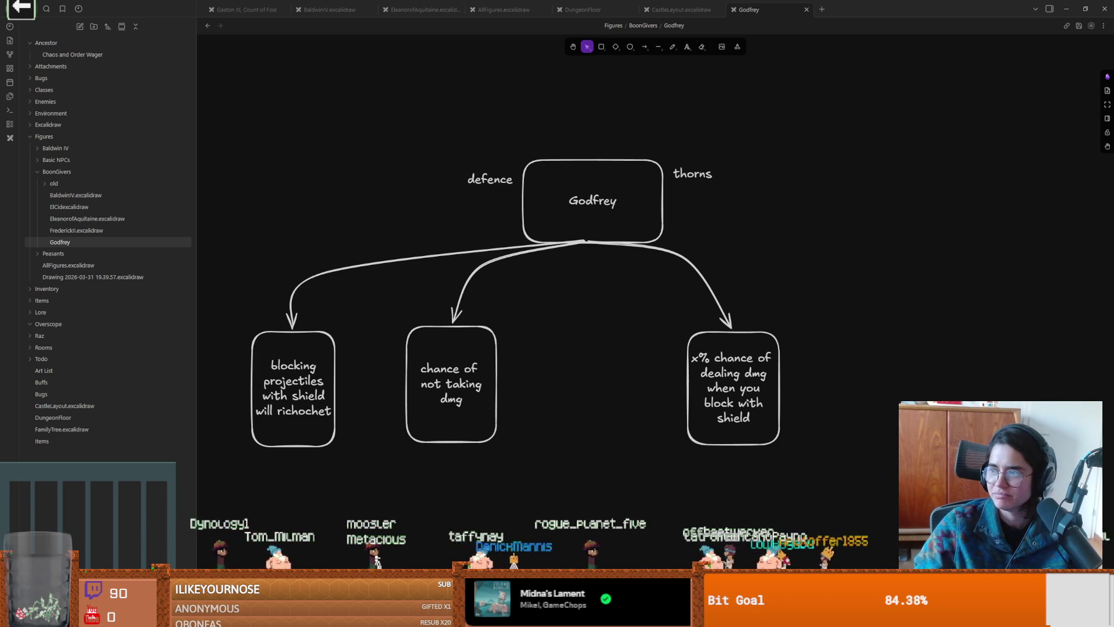
Step: Switch to Firefox's Google Images 'bramble' results, glance back at Obsidian, then return to Firefox
{"action": "key", "text": "alt+Tab"}
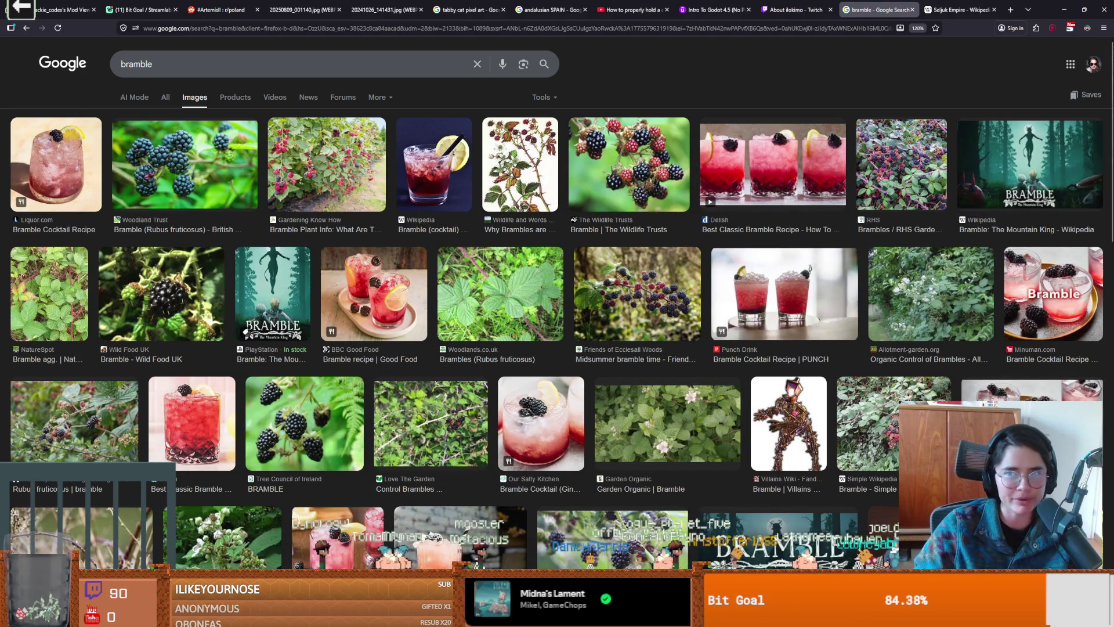
{"action": "key", "text": "alt+Tab"}
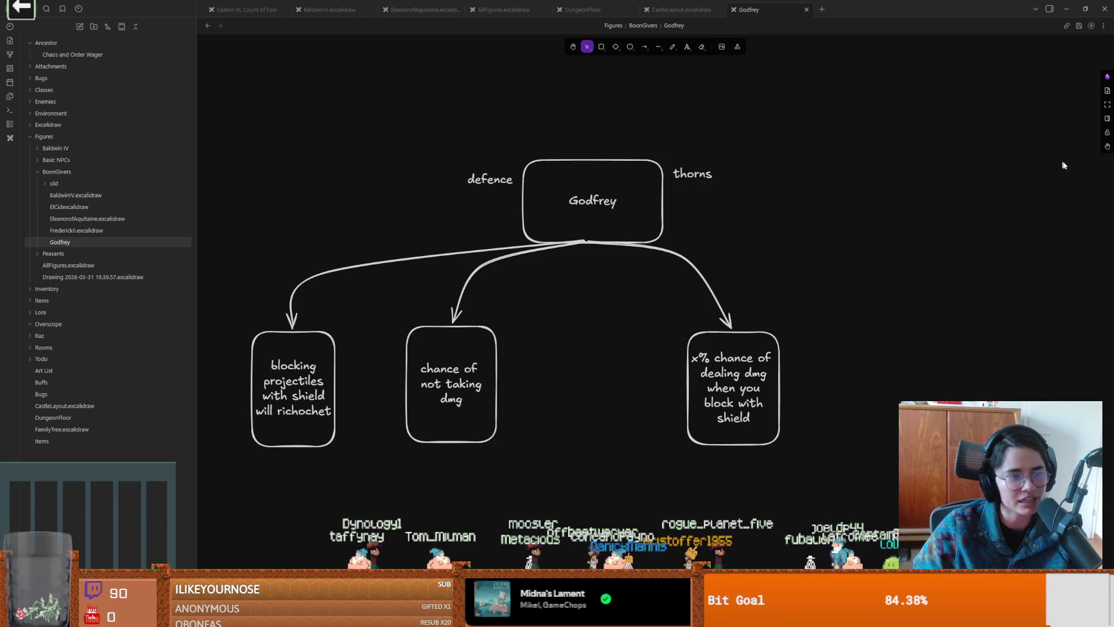
{"action": "key", "text": "alt+Tab"}
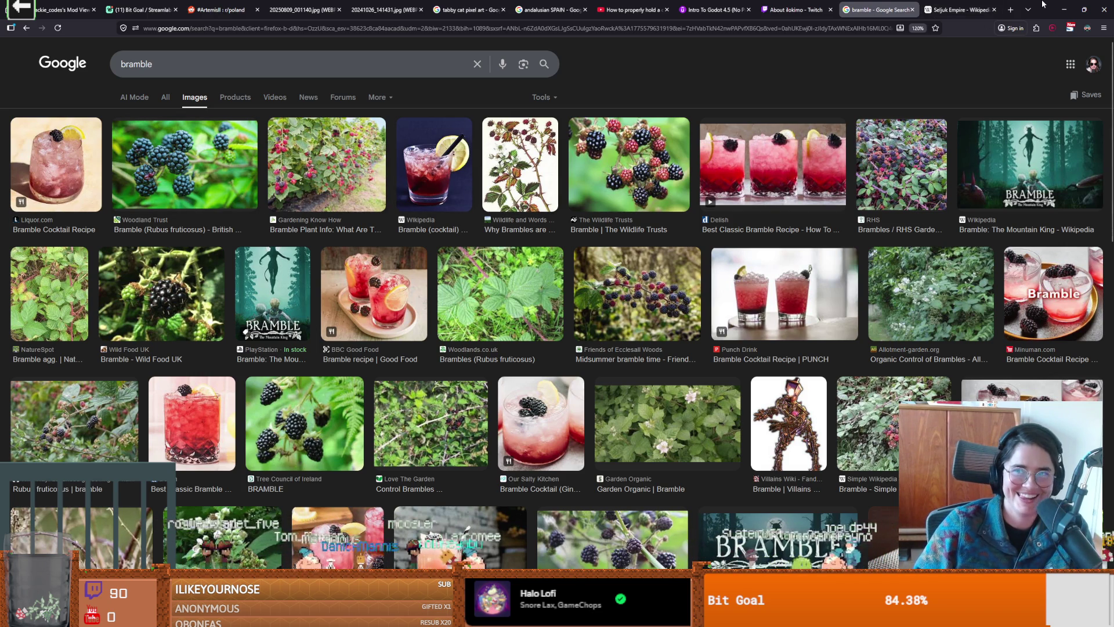
Step: Return to the Obsidian Godfrey diagram and pan left to view its defence and thorns branches
{"action": "key", "text": "alt+Tab"}
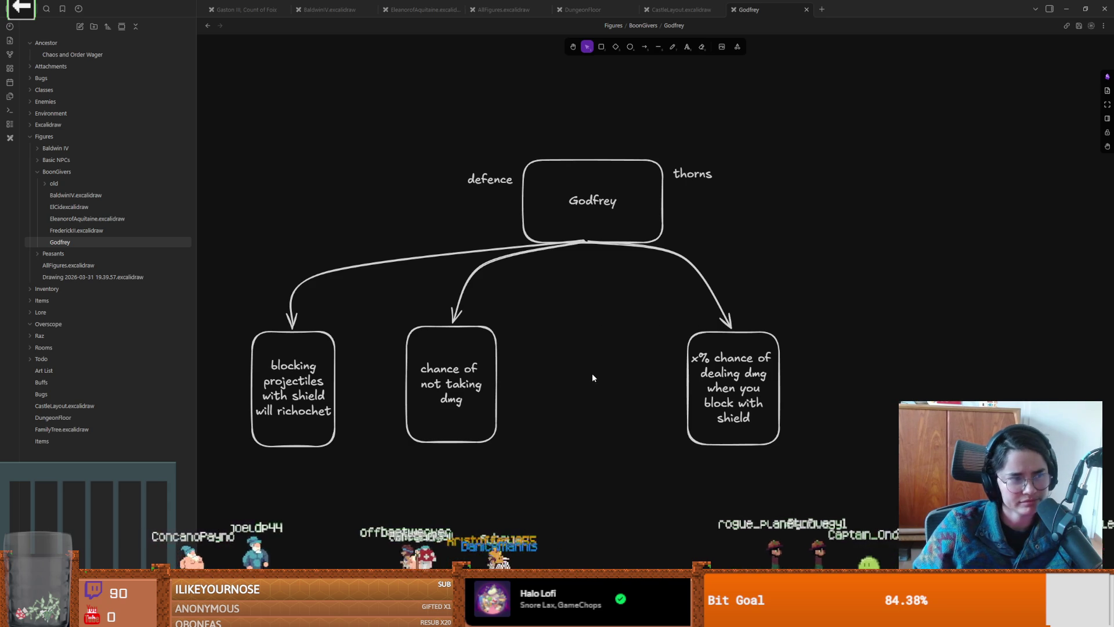
{"action": "mouse_move", "coordinate": [617, 368]}
{"action": "left_mouse_down"}
{"action": "mouse_move", "coordinate": [538, 342]}
{"action": "mouse_move", "coordinate": [547, 342]}
{"action": "left_mouse_up"}
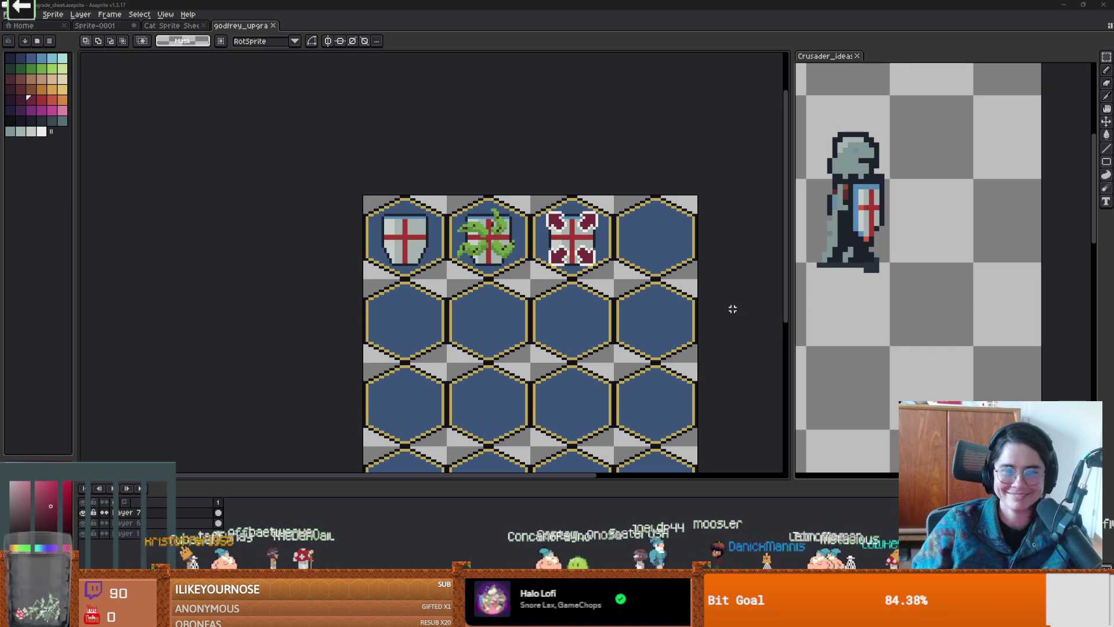
Step: Back in Aseprite, close the crusader reference view and re-save the sheet over the existing file
{"action": "key", "text": "alt+Tab"}
{"action": "left_click", "coordinate": [857, 56]}
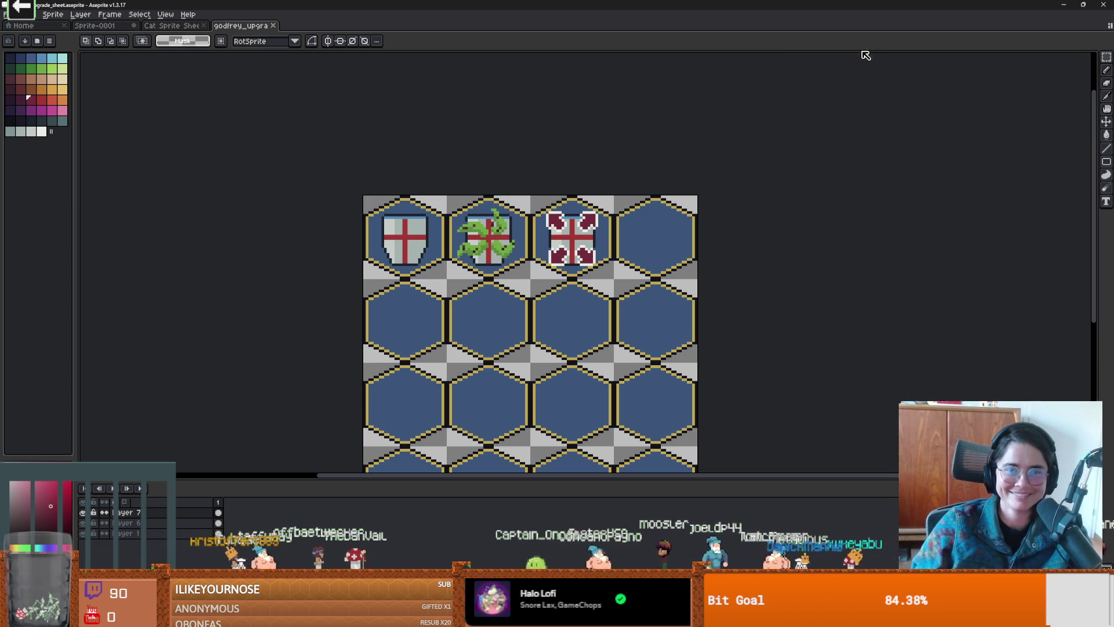
{"action": "left_click_drag", "start_coordinate": [696, 256], "coordinate": [676, 196]}
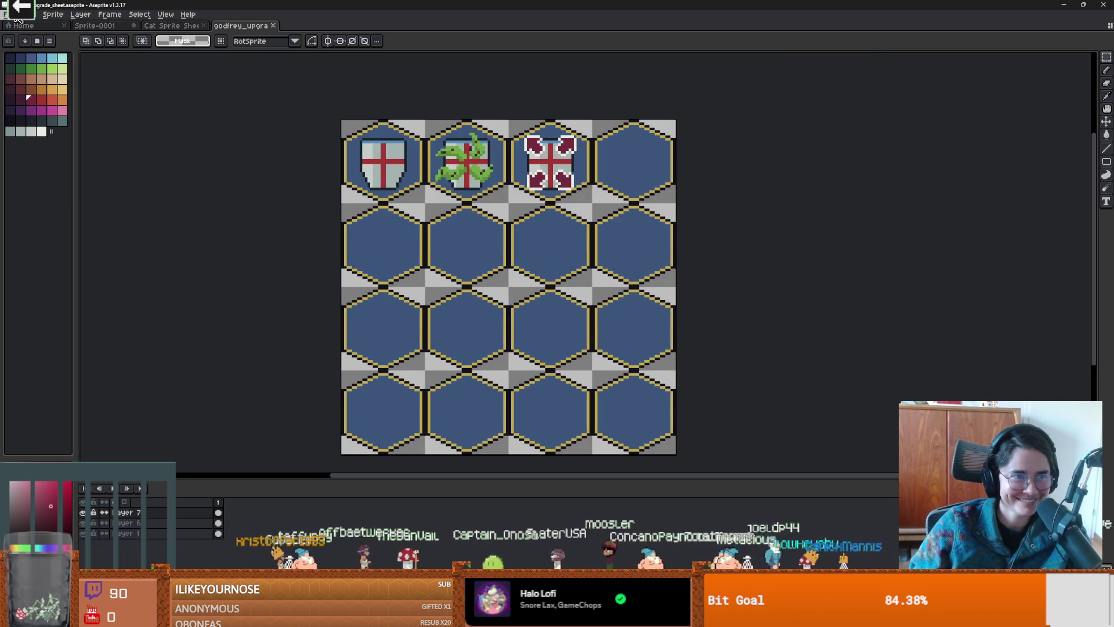
{"action": "left_click", "coordinate": [7, 14]}
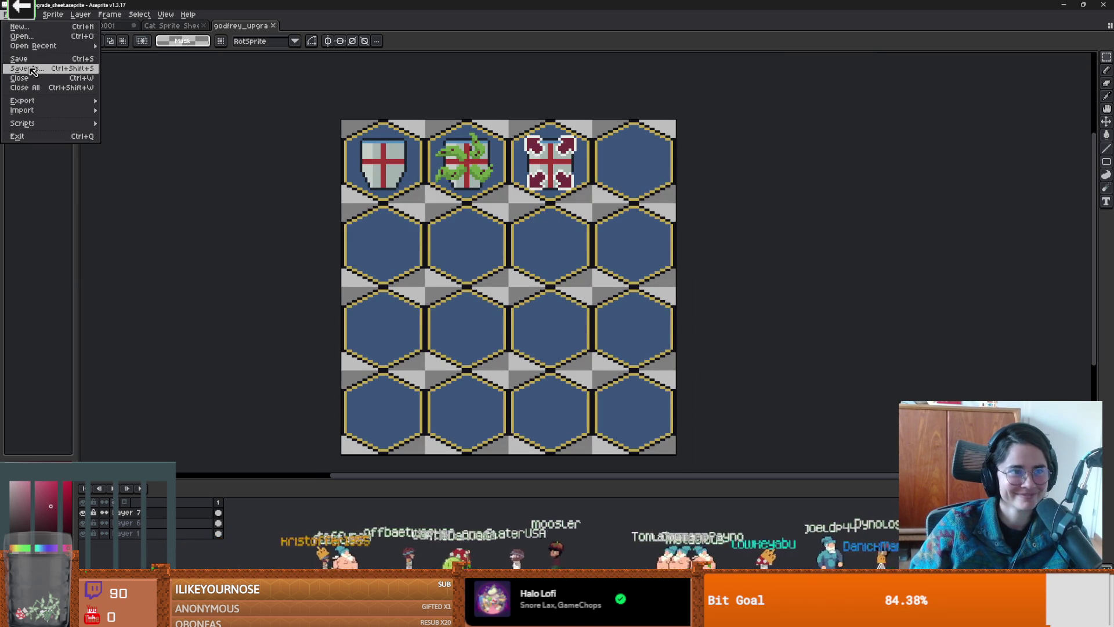
{"action": "left_click", "coordinate": [26, 68]}
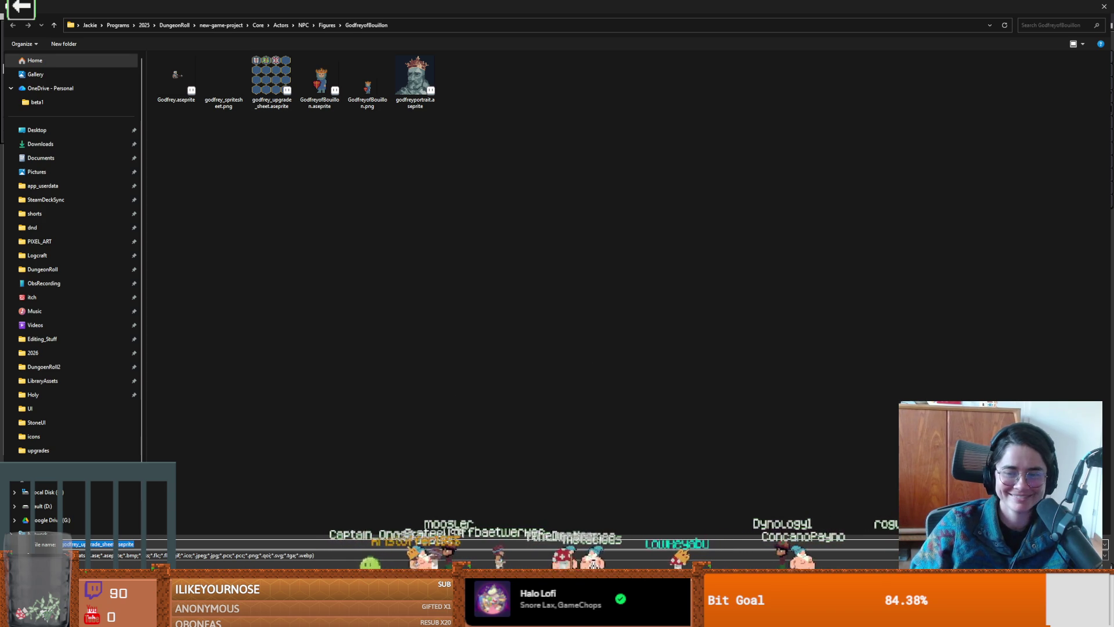
{"action": "key", "text": "Return"}
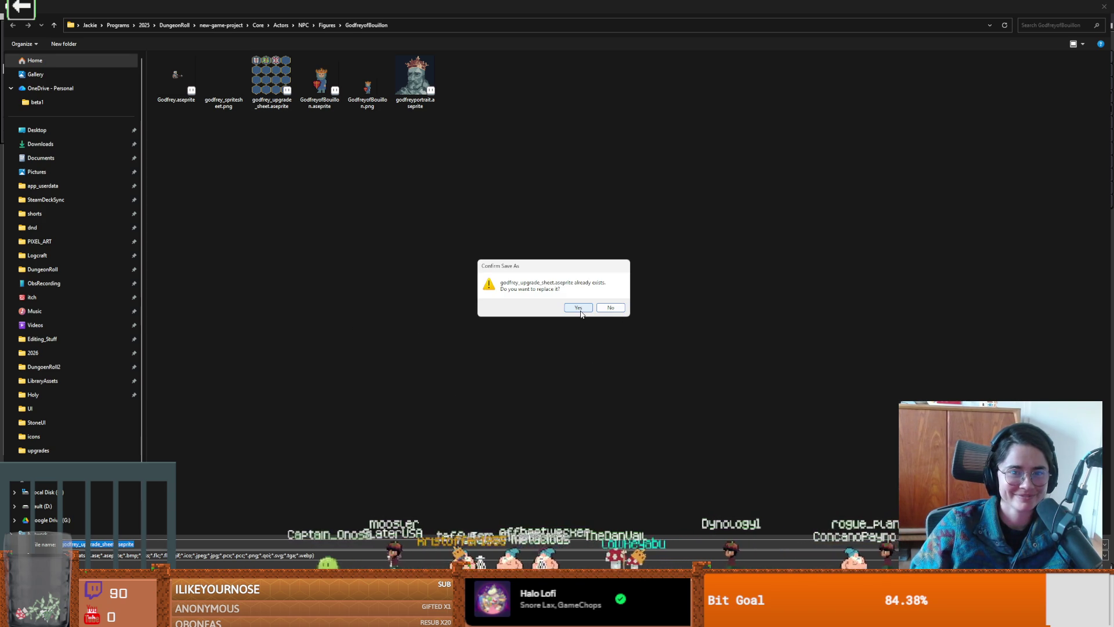
{"action": "left_click", "coordinate": [578, 307]}
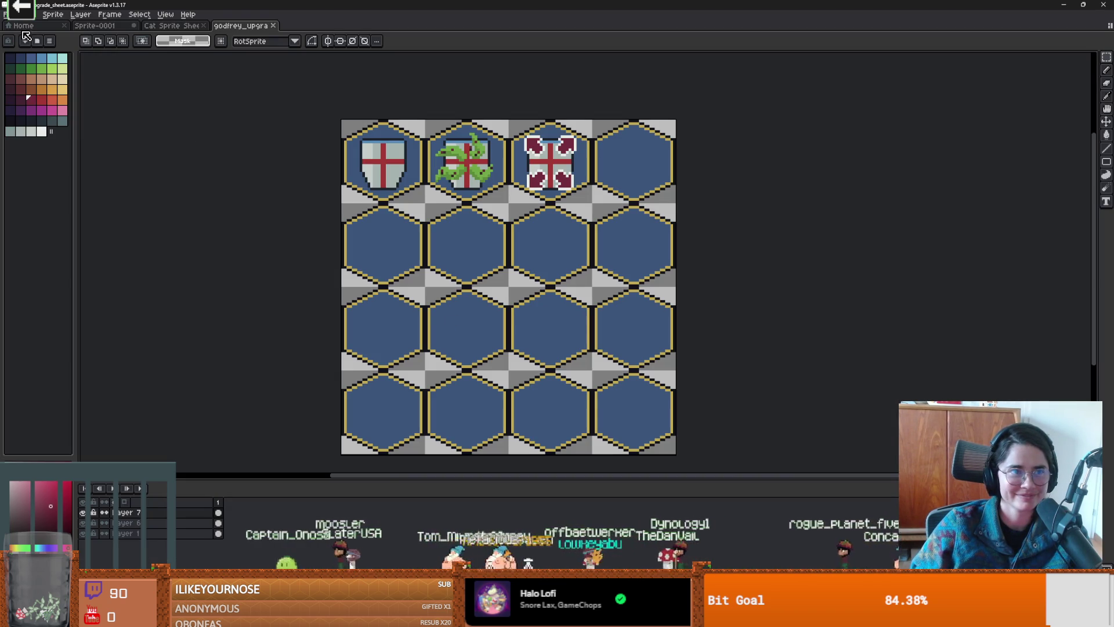
Step: Save a flattened PNG copy, godfrey_upgrade_sheet.png, accepting the layers warning
{"action": "key", "text": "alt+f"}
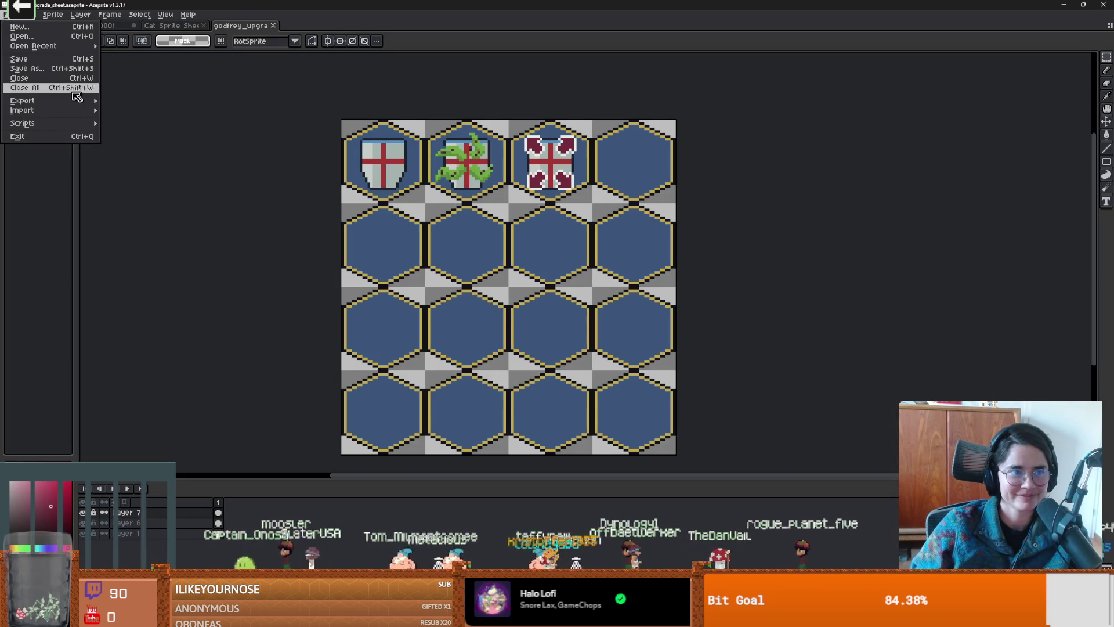
{"action": "mouse_move", "coordinate": [61, 102]}
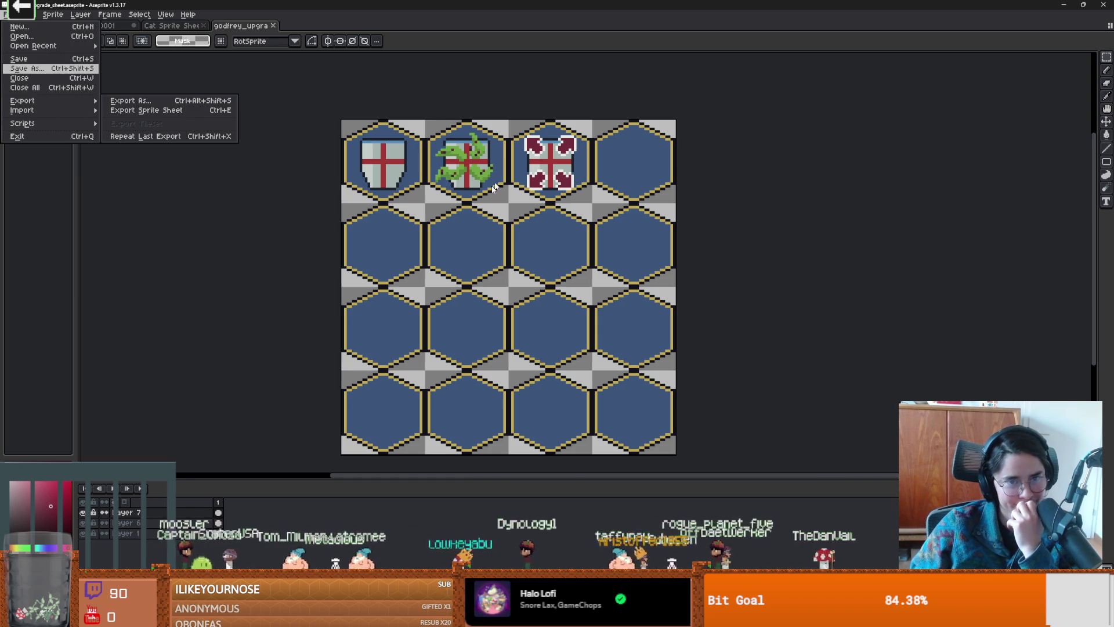
{"action": "left_click", "coordinate": [60, 68]}
{"action": "left_click", "coordinate": [161, 558]}
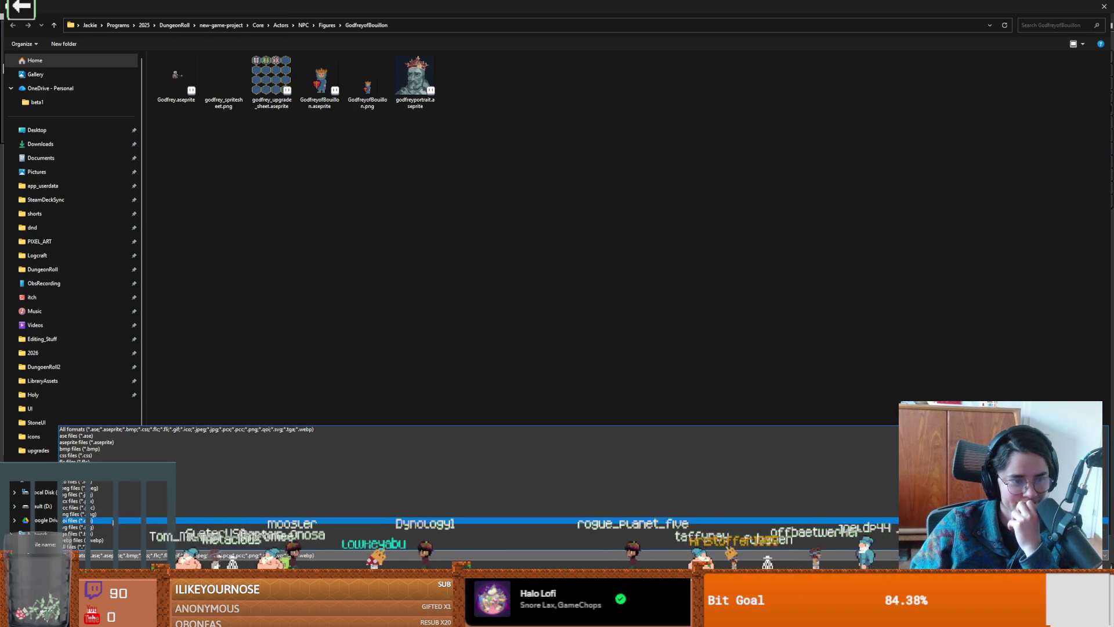
{"action": "left_click", "coordinate": [513, 514]}
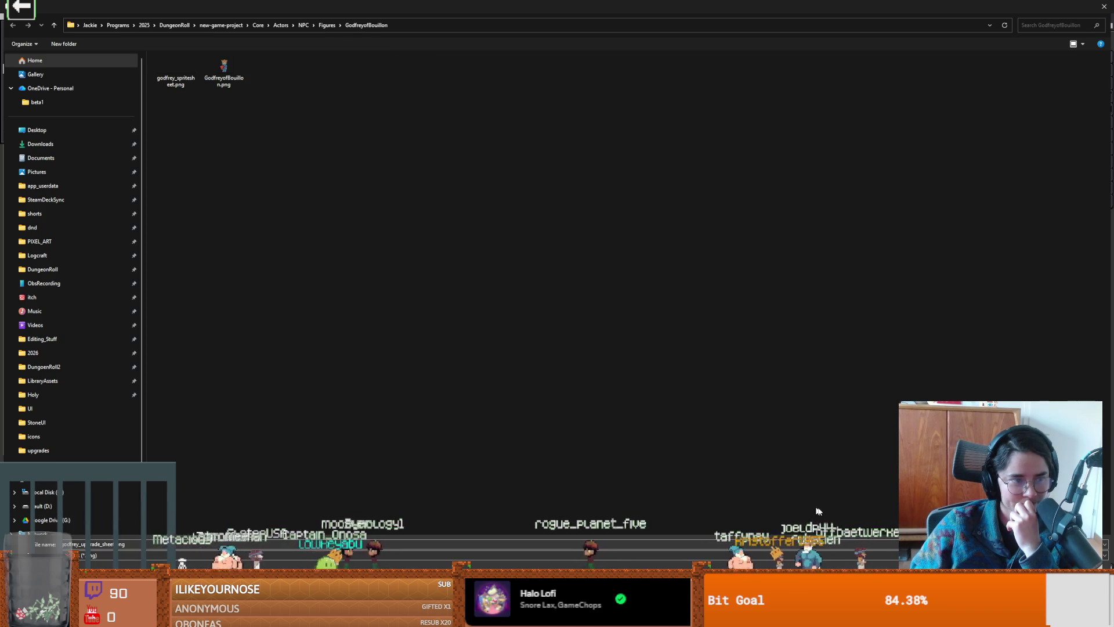
{"action": "key", "text": "Escape"}
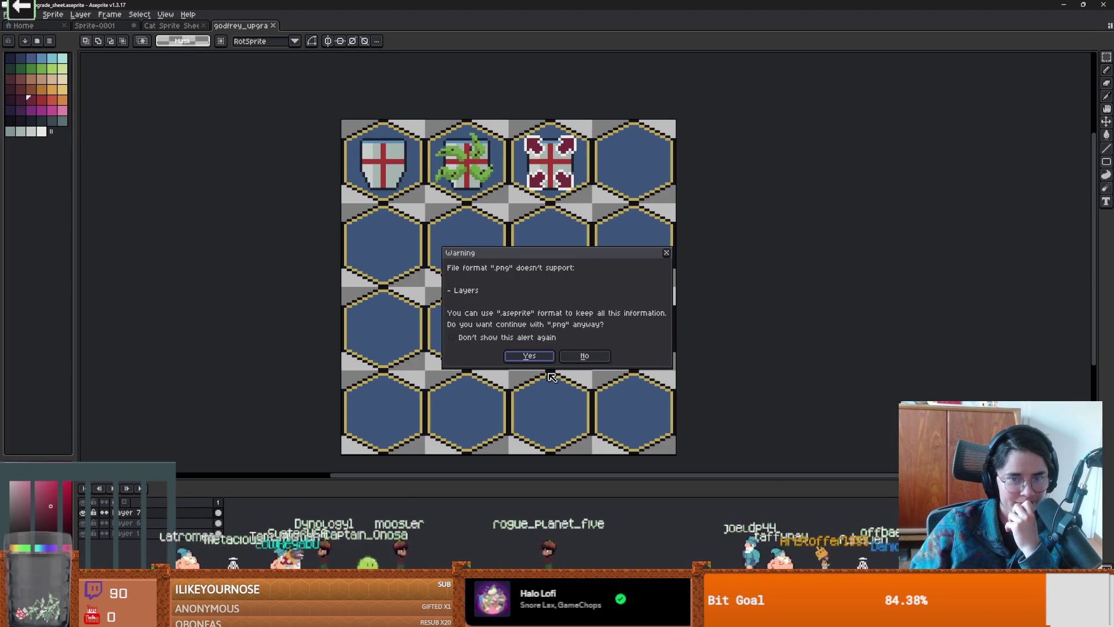
{"action": "key", "text": "Return"}
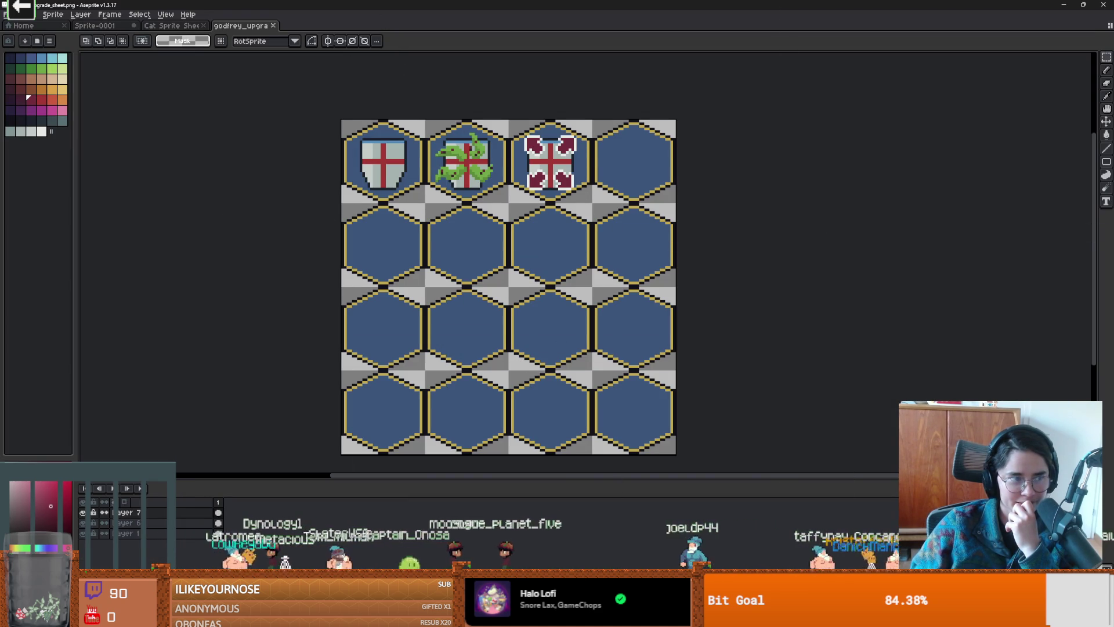
Step: In Godot, collapse the Figures and NPC folders, enlarge the scene tree and collapse UpgradePanel's children
{"action": "key", "text": "alt+Tab"}
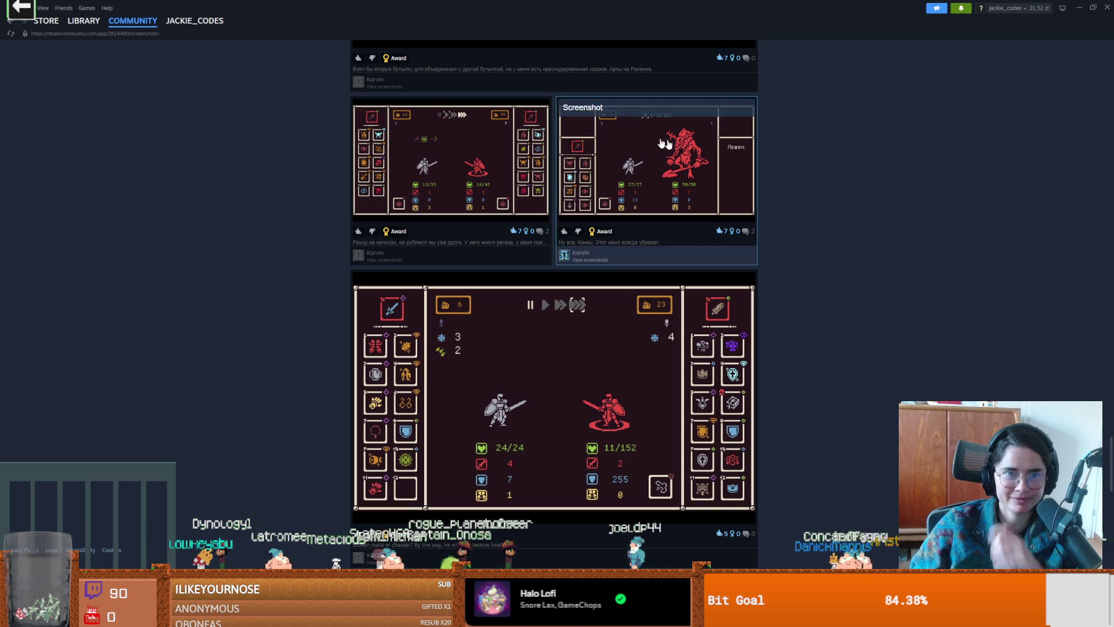
{"action": "key", "text": "alt+Tab"}
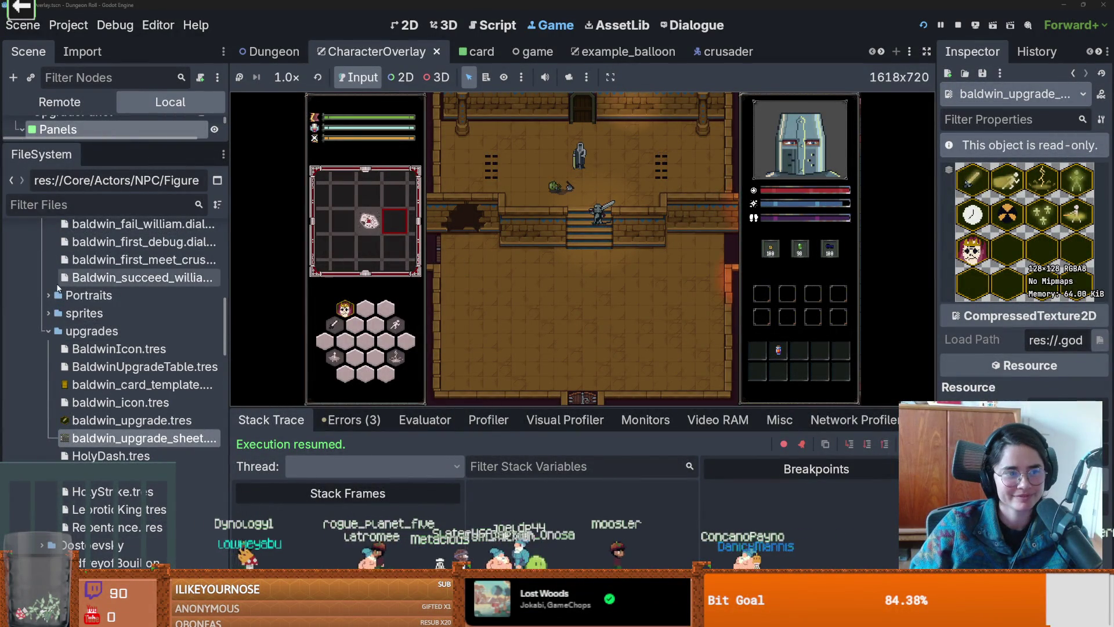
{"action": "scroll", "coordinate": [47, 375], "scroll_direction": "up", "scroll_amount": 5}
{"action": "double_click", "coordinate": [72, 405]}
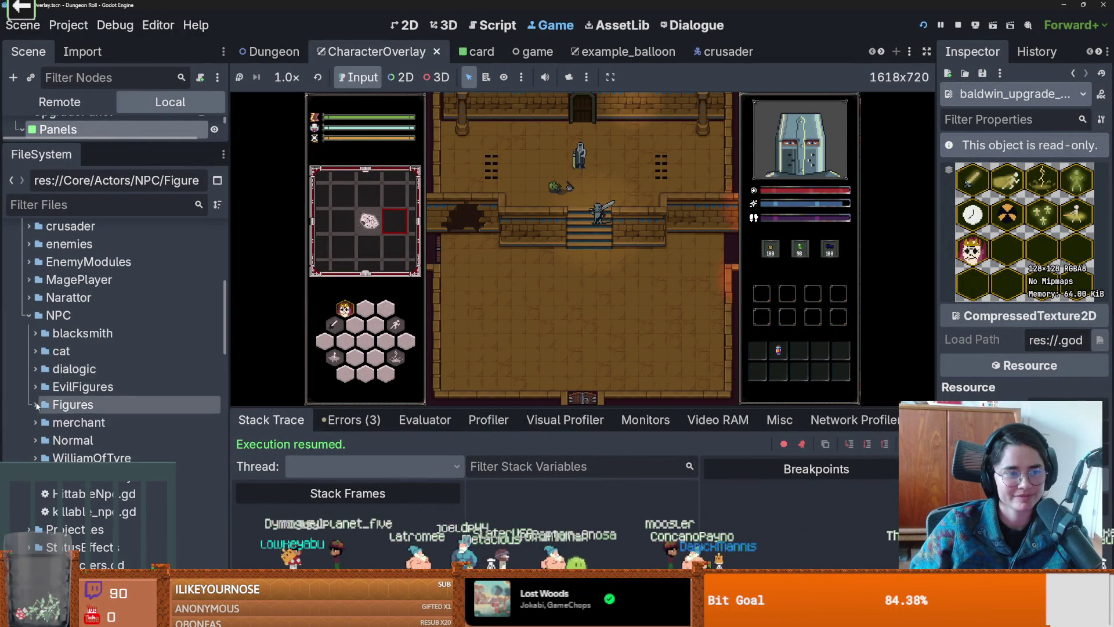
{"action": "double_click", "coordinate": [58, 315]}
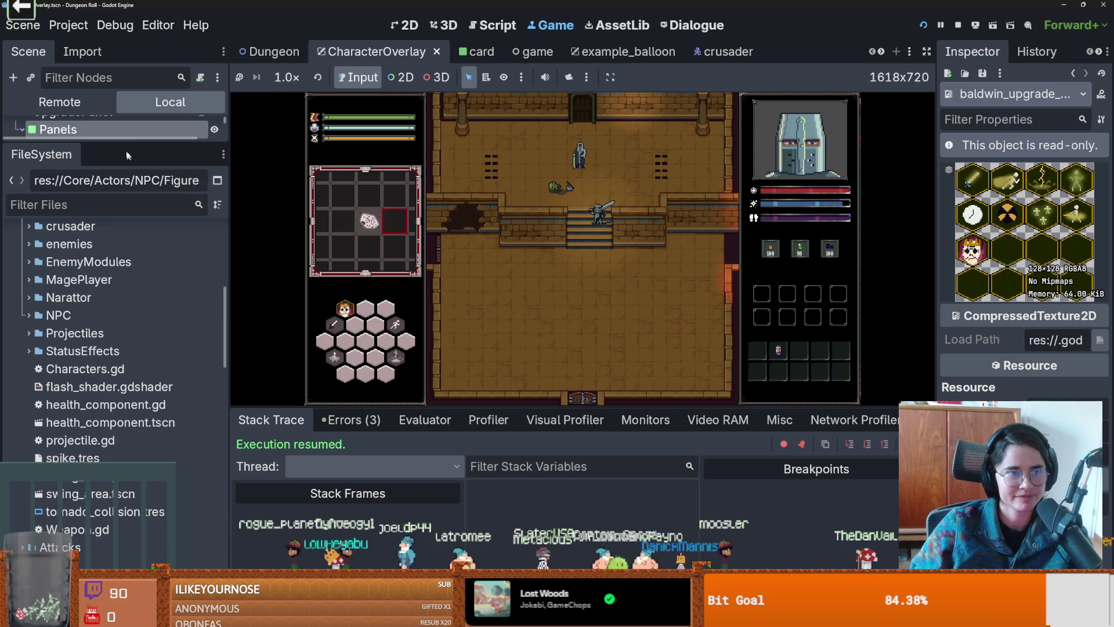
{"action": "left_click_drag", "start_coordinate": [123, 141], "coordinate": [125, 413]}
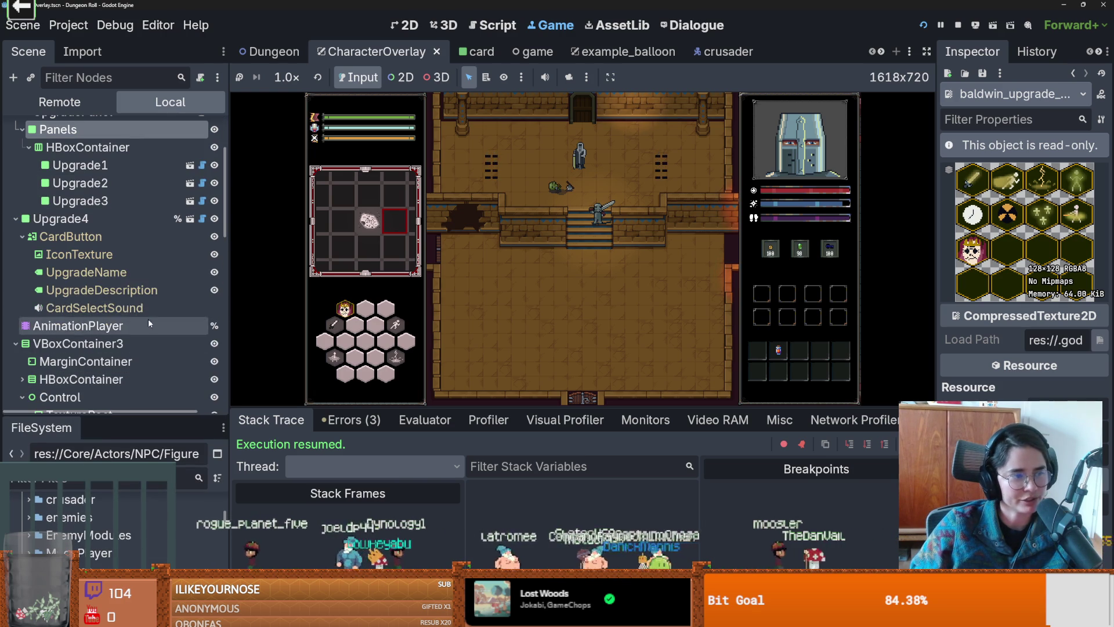
{"action": "scroll", "coordinate": [170, 271], "scroll_direction": "up", "scroll_amount": 3}
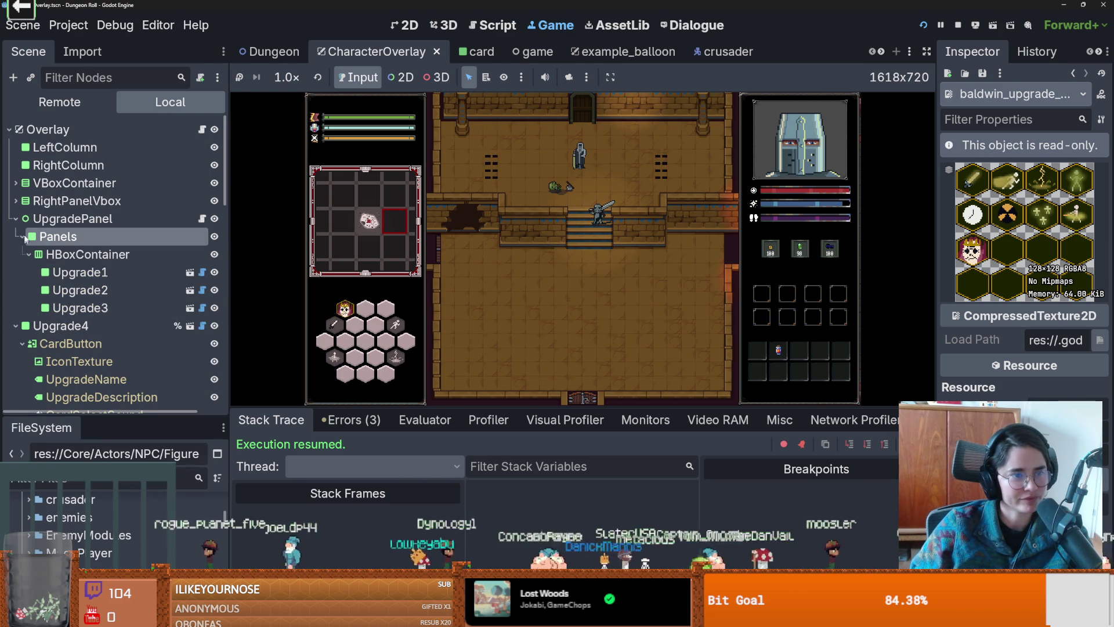
{"action": "left_click", "coordinate": [16, 219]}
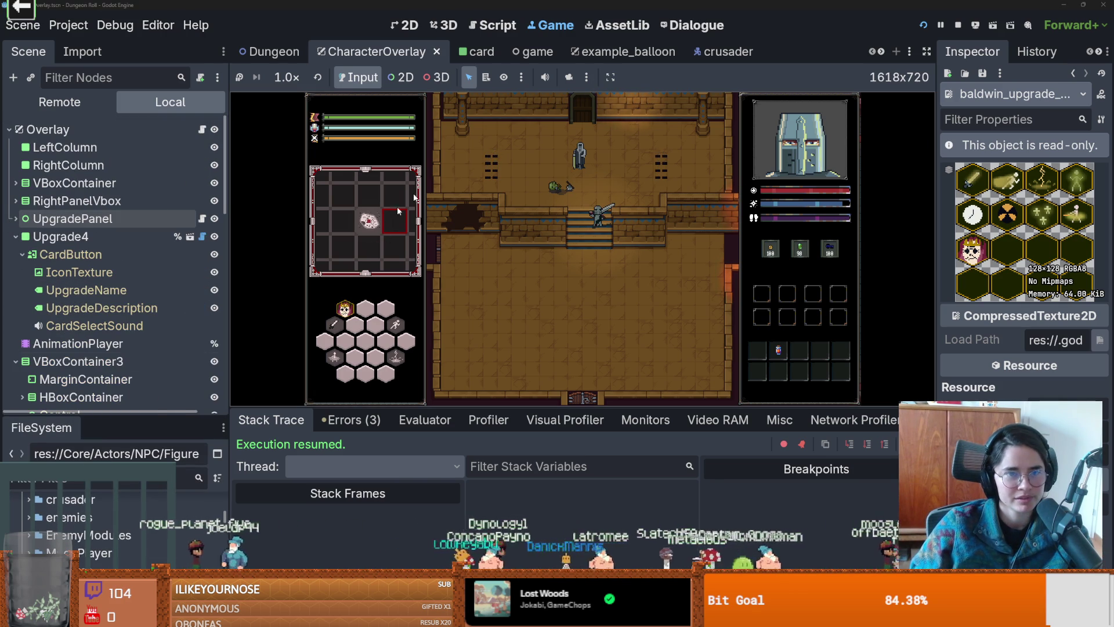
Step: Enlarge the FileSystem panel, re-expand NPC and Figures, and collapse Baldwin's Dialogues and upgrades folders
{"action": "left_click_drag", "start_coordinate": [129, 416], "coordinate": [129, 177]}
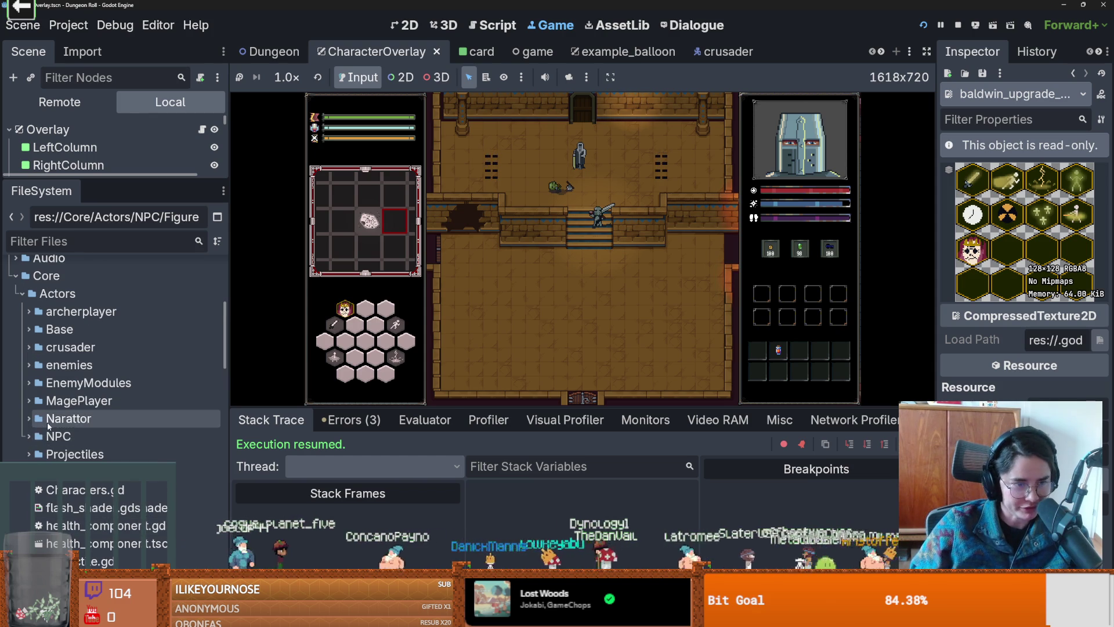
{"action": "double_click", "coordinate": [58, 437]}
{"action": "scroll", "coordinate": [68, 407], "scroll_direction": "down", "scroll_amount": 3}
{"action": "double_click", "coordinate": [73, 441]}
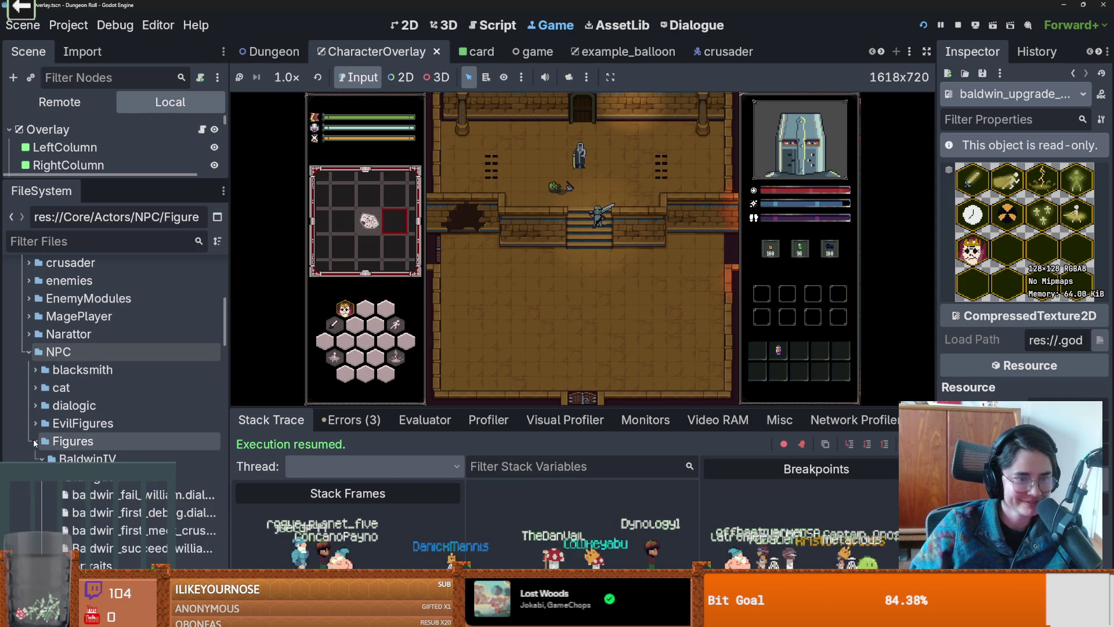
{"action": "scroll", "coordinate": [159, 481], "scroll_direction": "down", "scroll_amount": 3}
{"action": "left_click", "coordinate": [40, 392]}
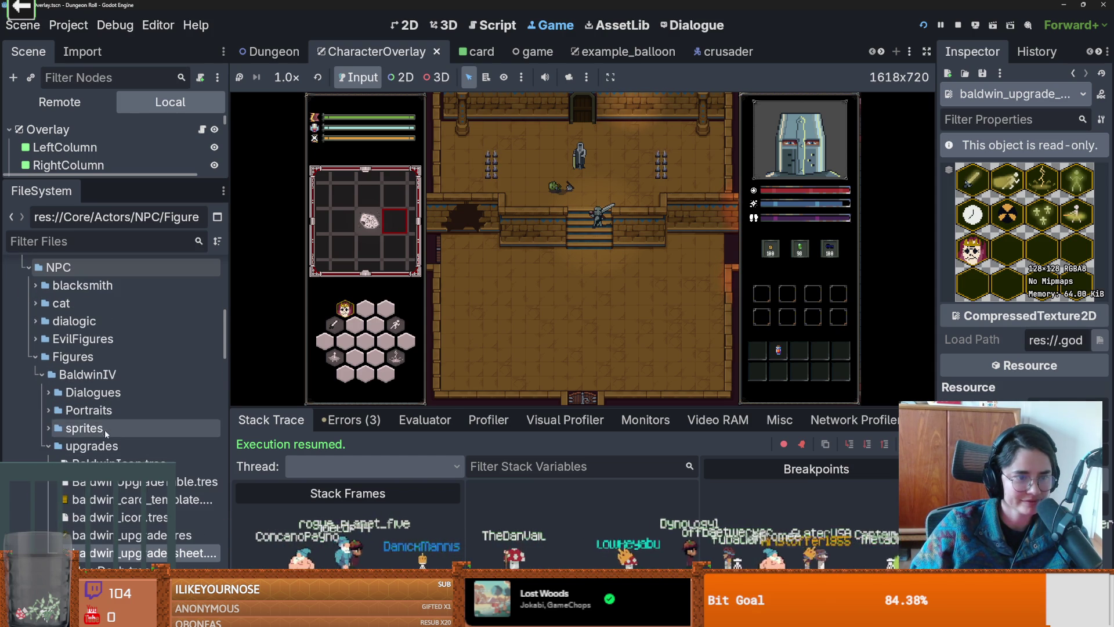
{"action": "left_click", "coordinate": [43, 447]}
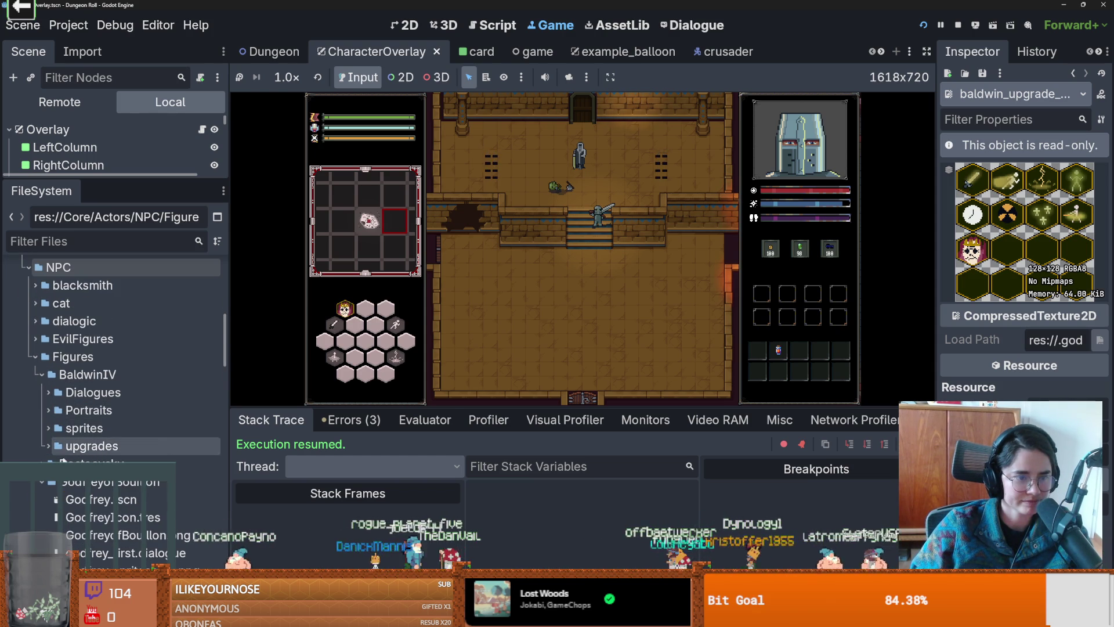
{"action": "scroll", "coordinate": [87, 485], "scroll_direction": "down", "scroll_amount": 3}
Step: Select GodfreyIcon.tres, widen the Inspector and assign a New RDSTable as its Icon Loot Table
{"action": "left_click", "coordinate": [128, 433]}
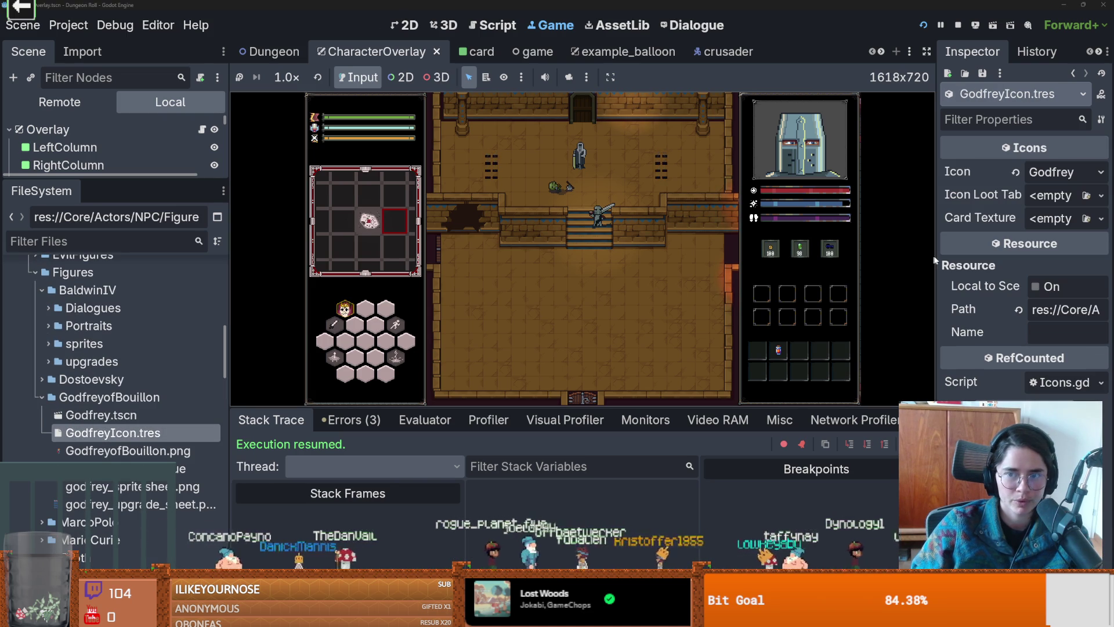
{"action": "left_click_drag", "start_coordinate": [935, 260], "coordinate": [753, 259]}
{"action": "left_click", "coordinate": [1101, 195]}
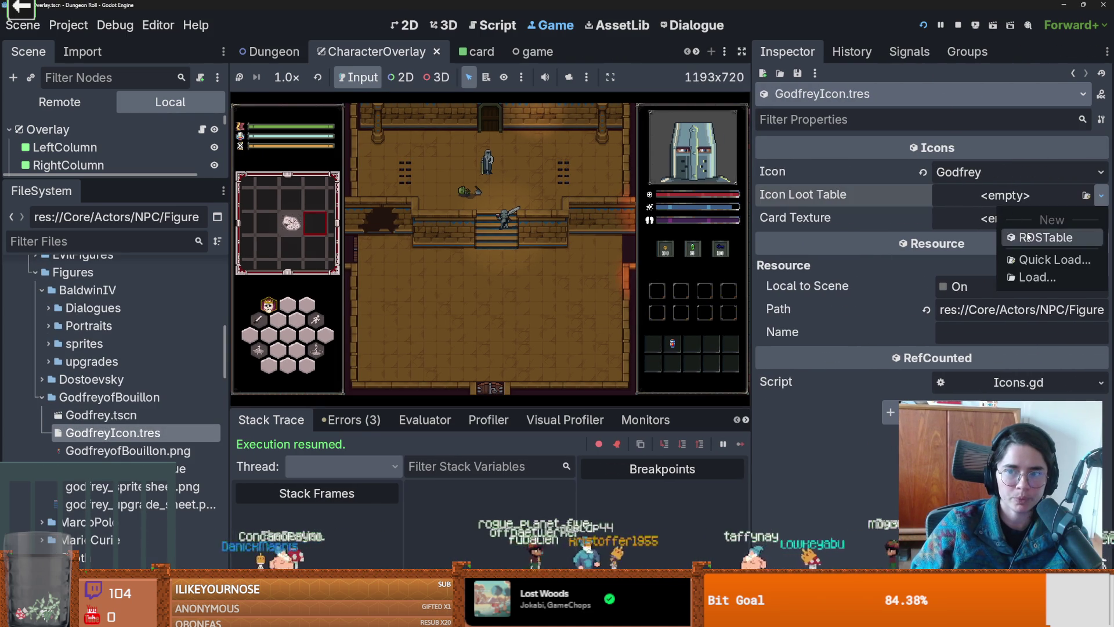
{"action": "left_click", "coordinate": [1028, 236]}
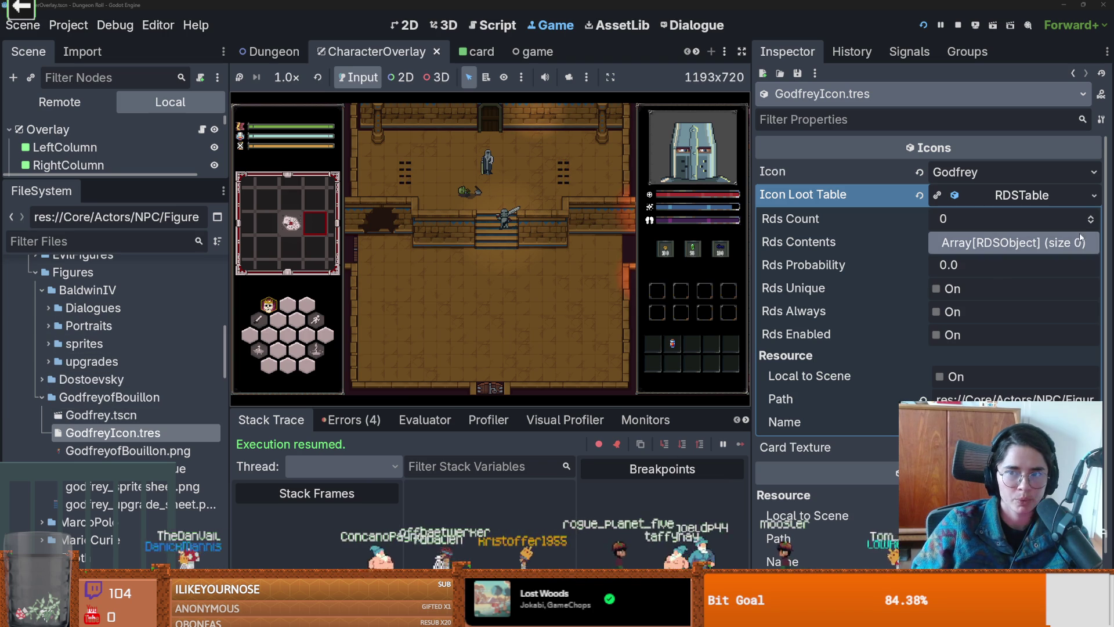
Step: Save the Icon Loot Table as GodfreyLootTable.tres in Core/Actors/NPC/Figures/GodfreyofBouillon
{"action": "left_click", "coordinate": [1094, 195]}
{"action": "left_click", "coordinate": [1030, 364]}
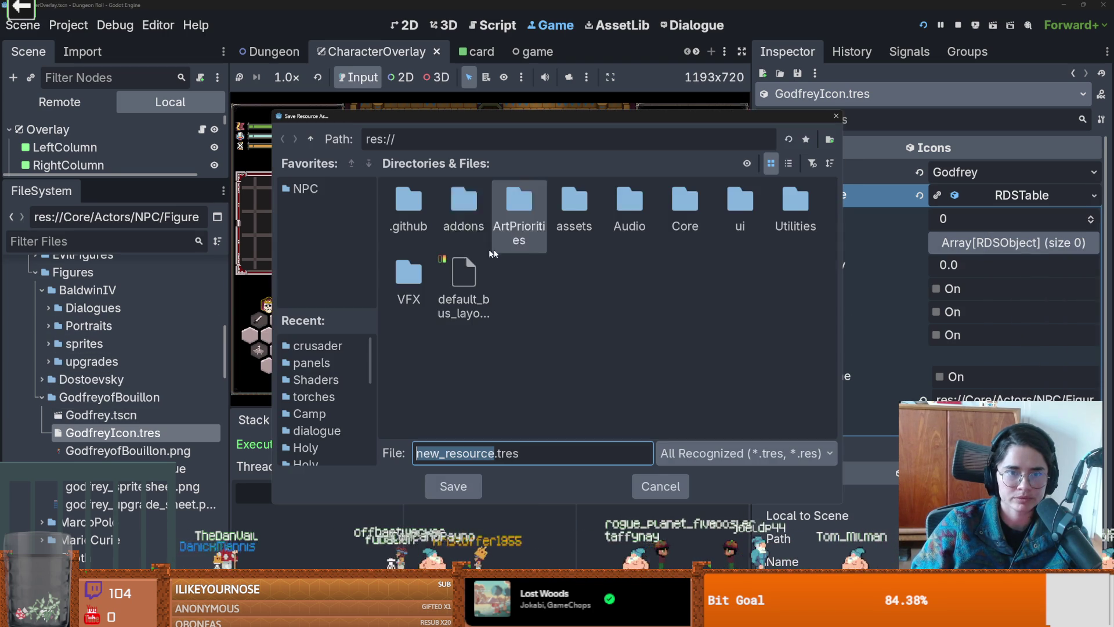
{"action": "double_click", "coordinate": [685, 204]}
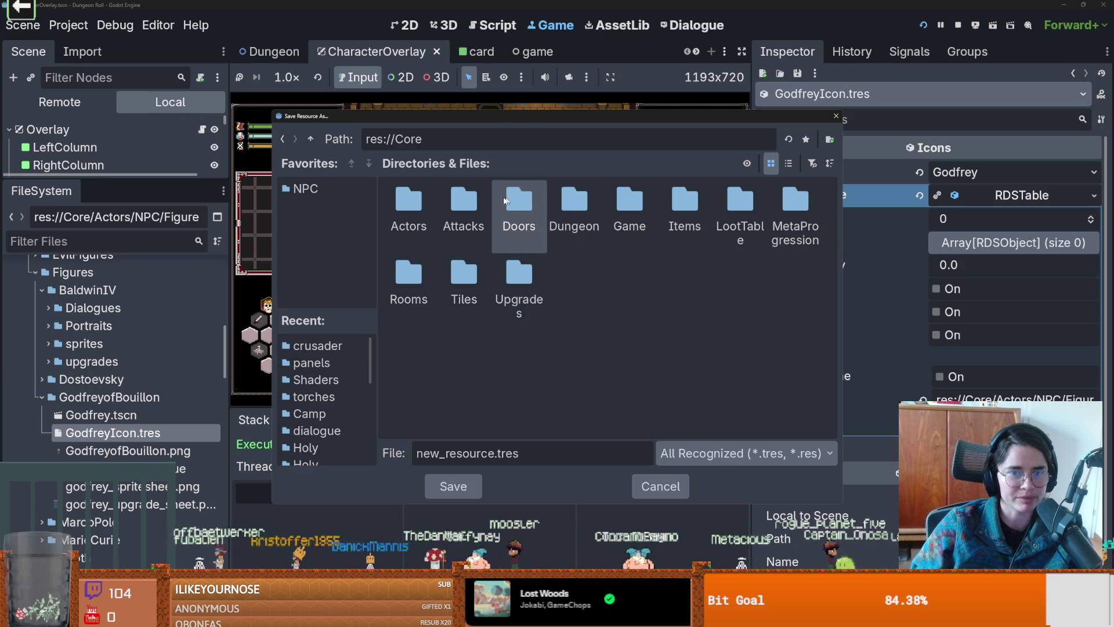
{"action": "double_click", "coordinate": [428, 195]}
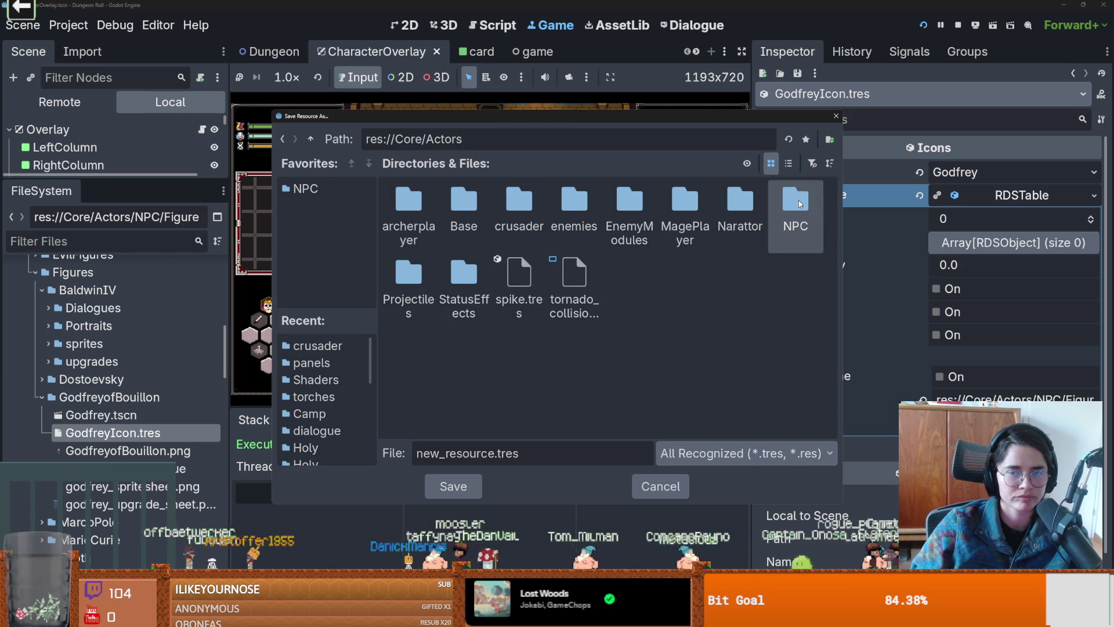
{"action": "double_click", "coordinate": [798, 201]}
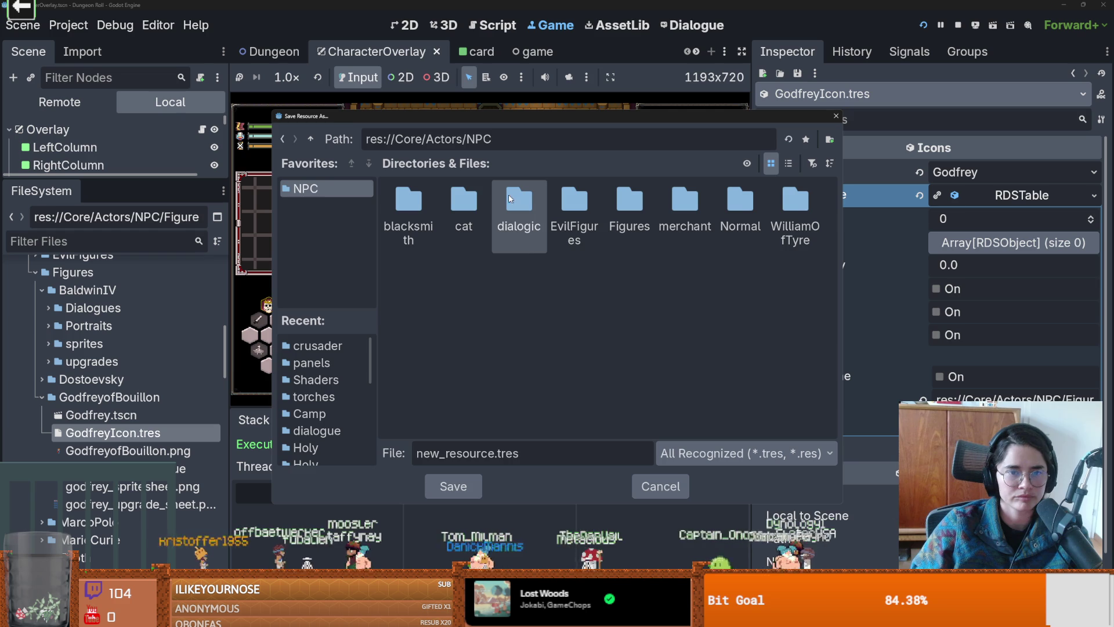
{"action": "double_click", "coordinate": [640, 193]}
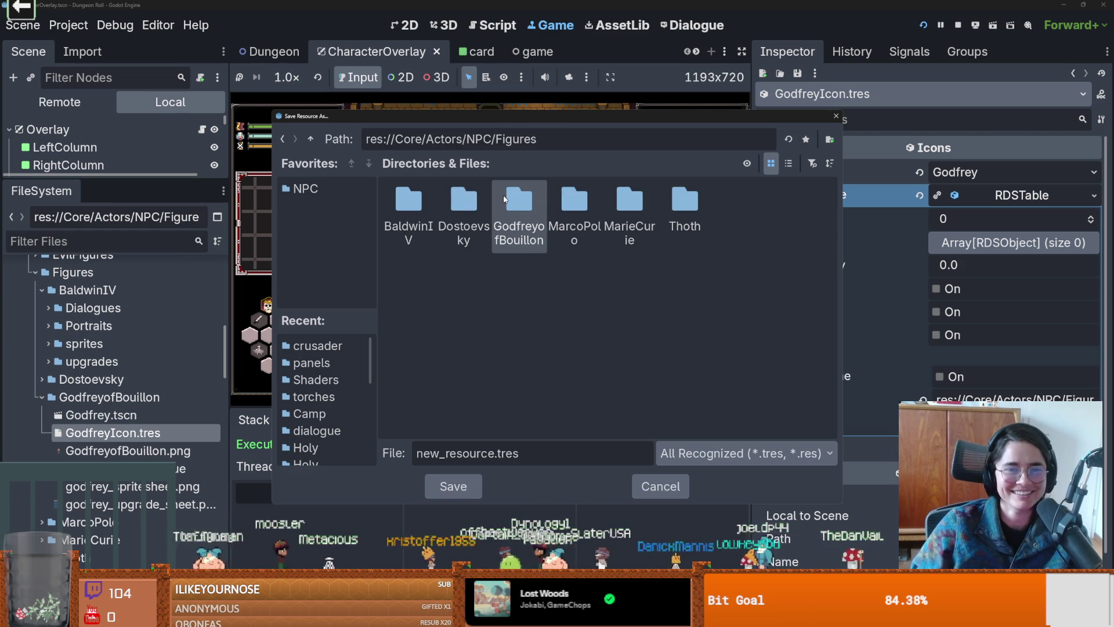
{"action": "double_click", "coordinate": [520, 203]}
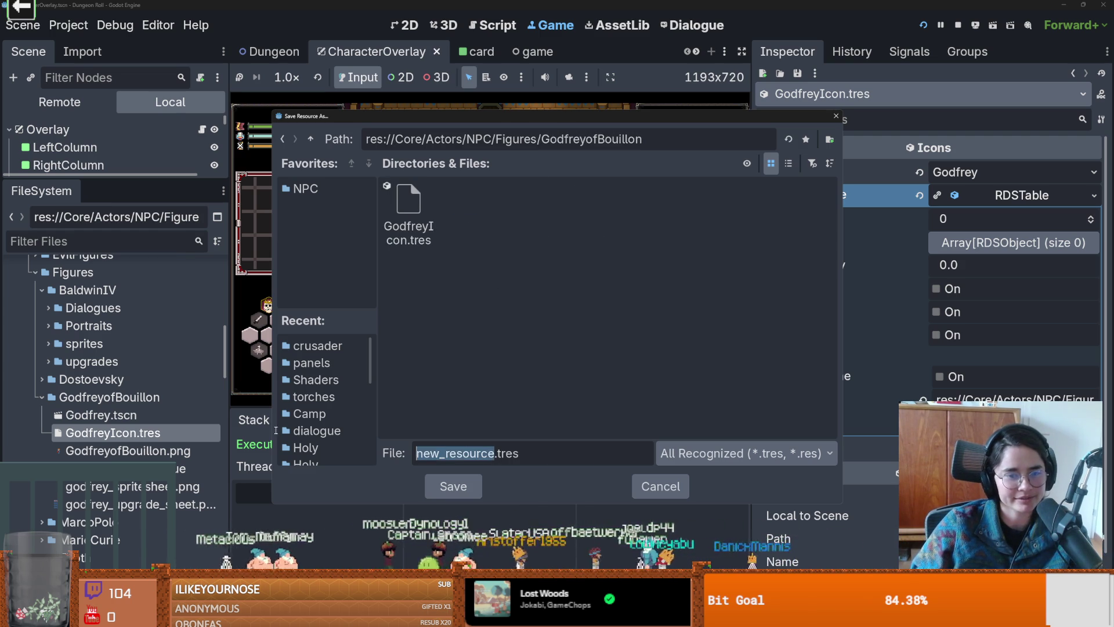
{"action": "type", "text": "Godfrey"}
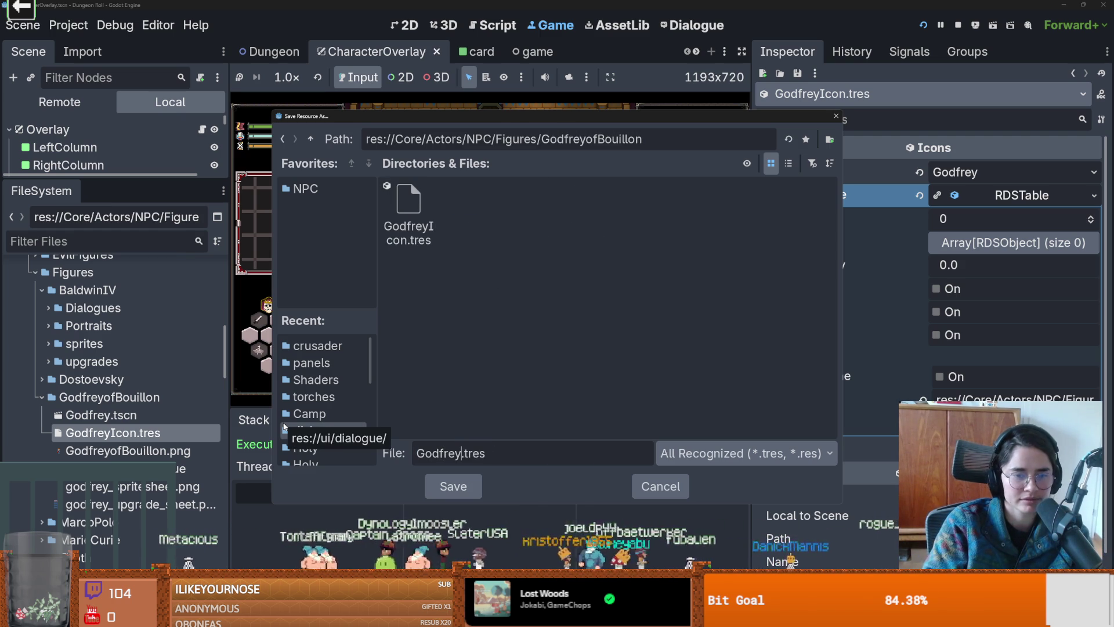
{"action": "type", "text": "e"}
{"action": "key", "text": "Return"}
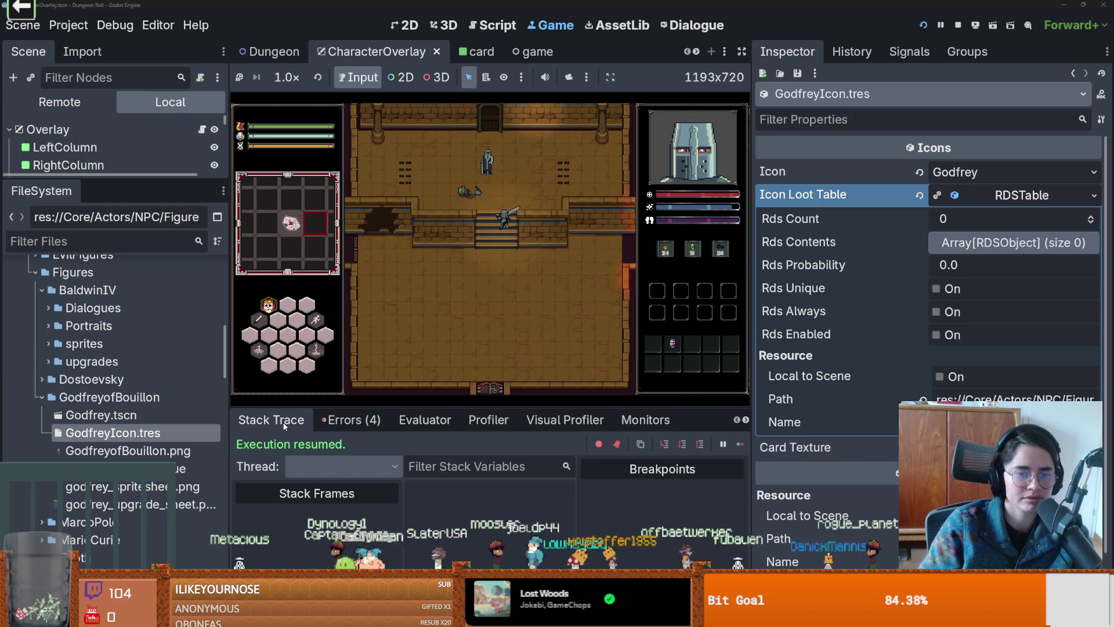
Step: Select GodfreyLootTable.tres, then open BaldwinUpgradeTable.tres for reference
{"action": "left_click", "coordinate": [110, 451]}
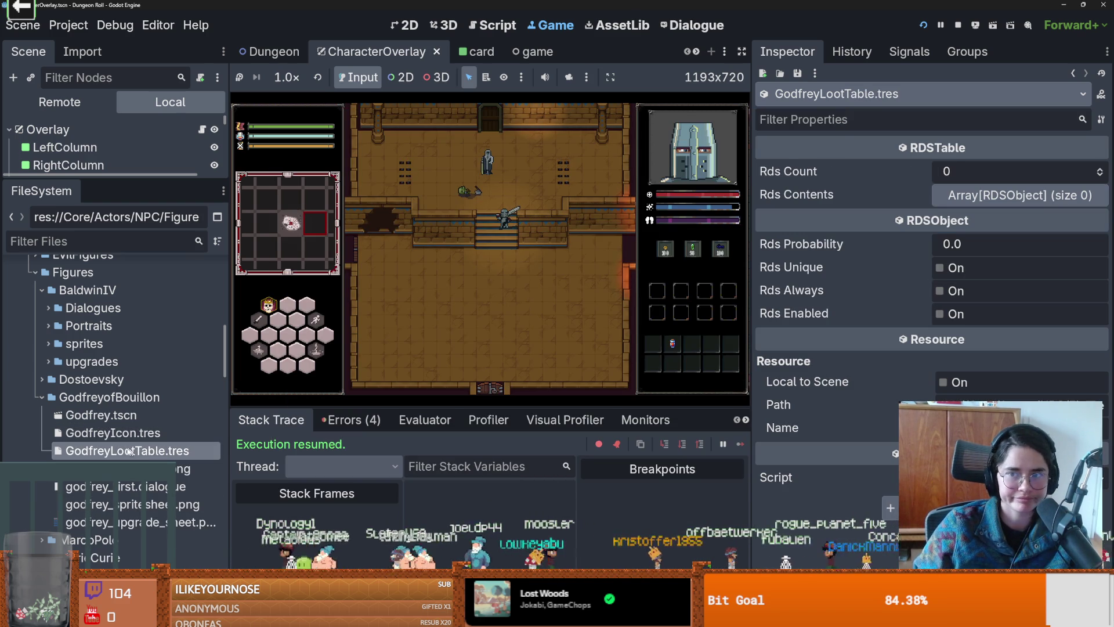
{"action": "left_click", "coordinate": [48, 361]}
{"action": "left_click", "coordinate": [149, 398]}
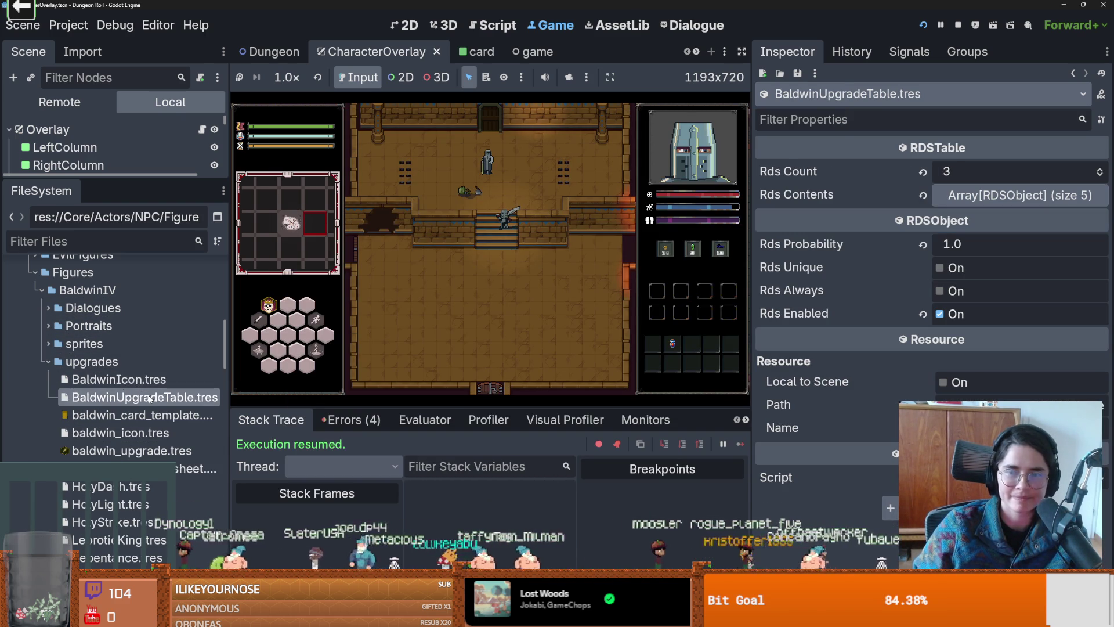
Step: Tidy the Figures and Baldwin folders, reopen GodfreyLootTable.tres and raise Rds Count to 2
{"action": "double_click", "coordinate": [72, 273]}
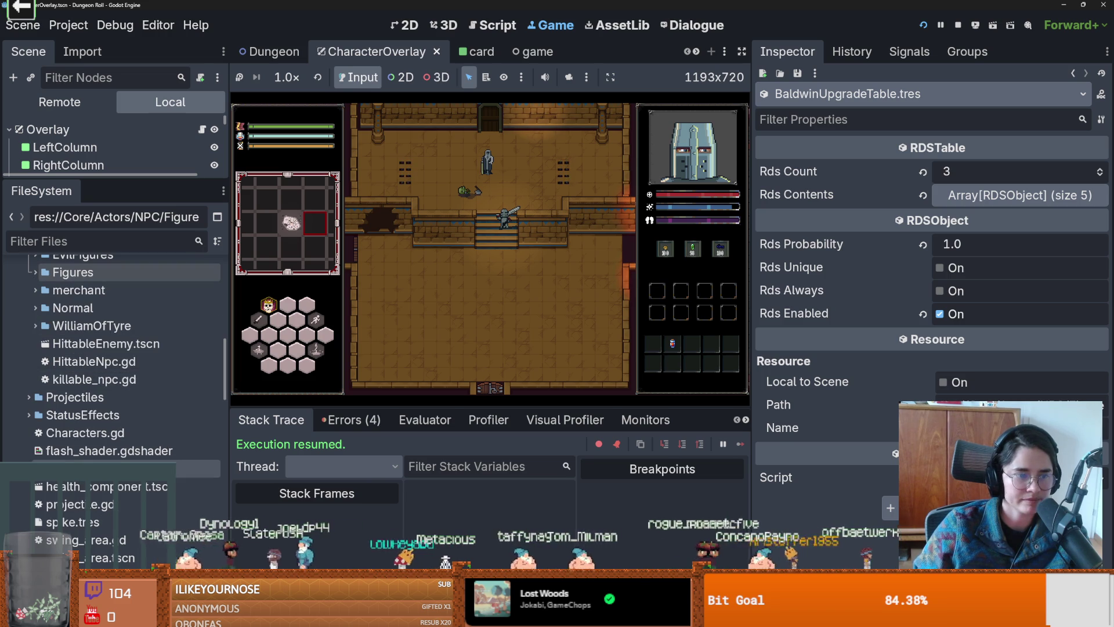
{"action": "scroll", "coordinate": [35, 415], "scroll_direction": "up", "scroll_amount": 3}
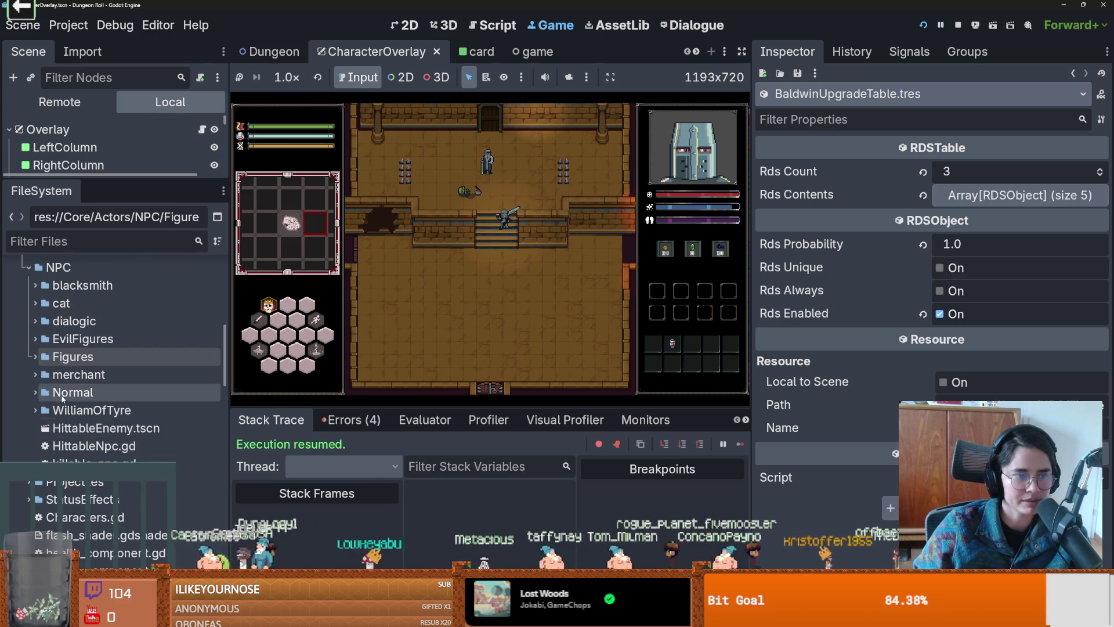
{"action": "left_click", "coordinate": [33, 358]}
{"action": "scroll", "coordinate": [91, 415], "scroll_direction": "down", "scroll_amount": 3}
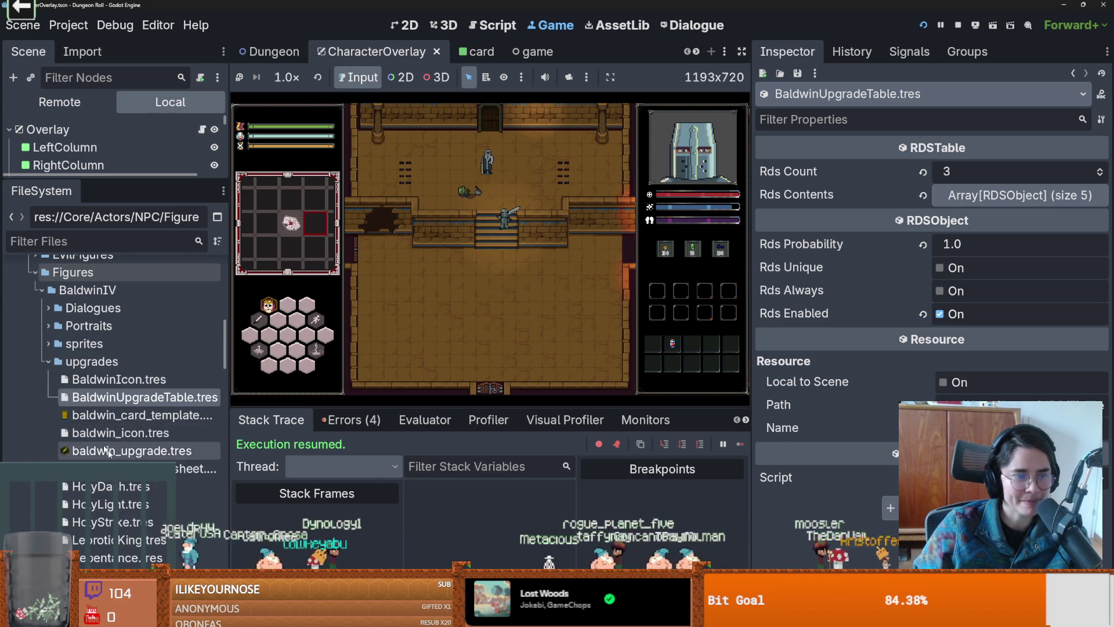
{"action": "left_click", "coordinate": [49, 362]}
{"action": "left_click", "coordinate": [36, 289]}
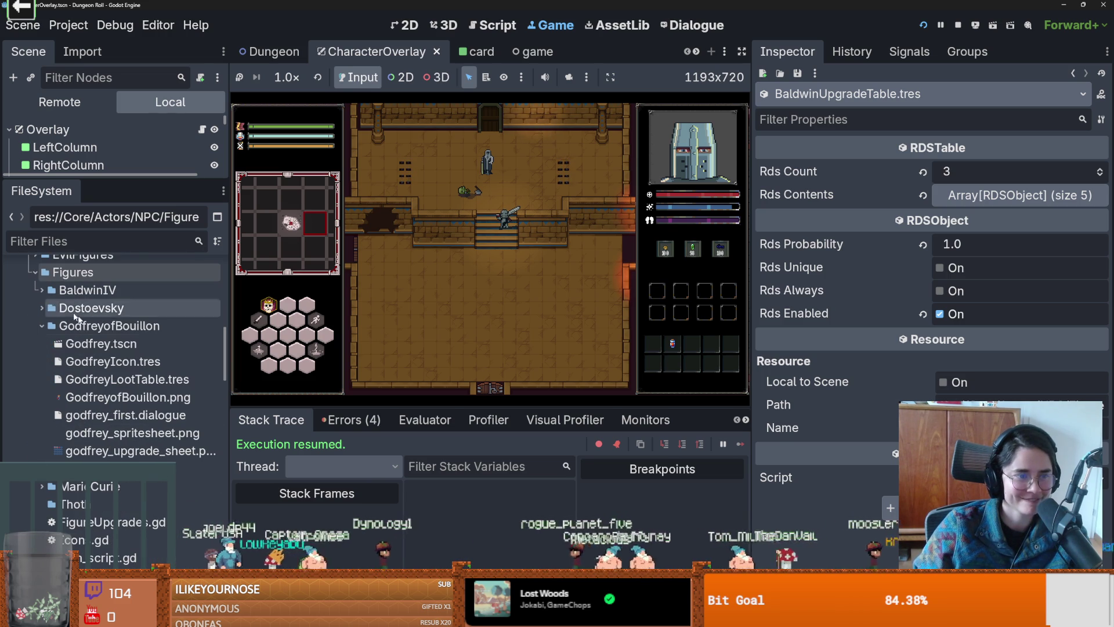
{"action": "left_click", "coordinate": [132, 378]}
{"action": "left_click", "coordinate": [1101, 172]}
Step: Raise Rds Count to 3 and add three entries to Rds Contents
{"action": "left_click", "coordinate": [1101, 172]}
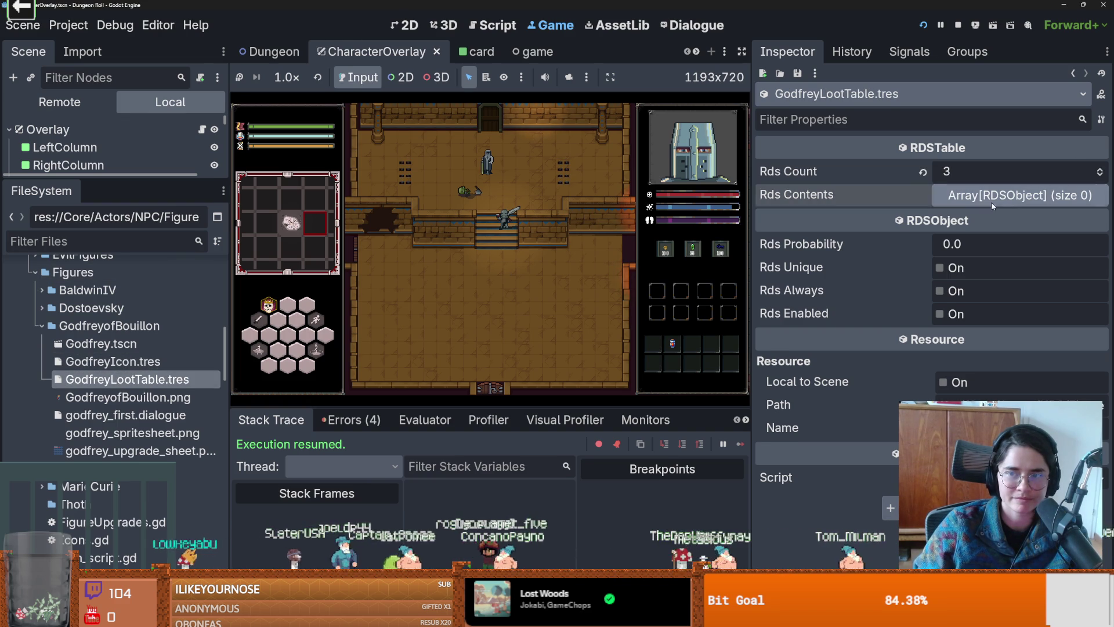
{"action": "left_click", "coordinate": [965, 196]}
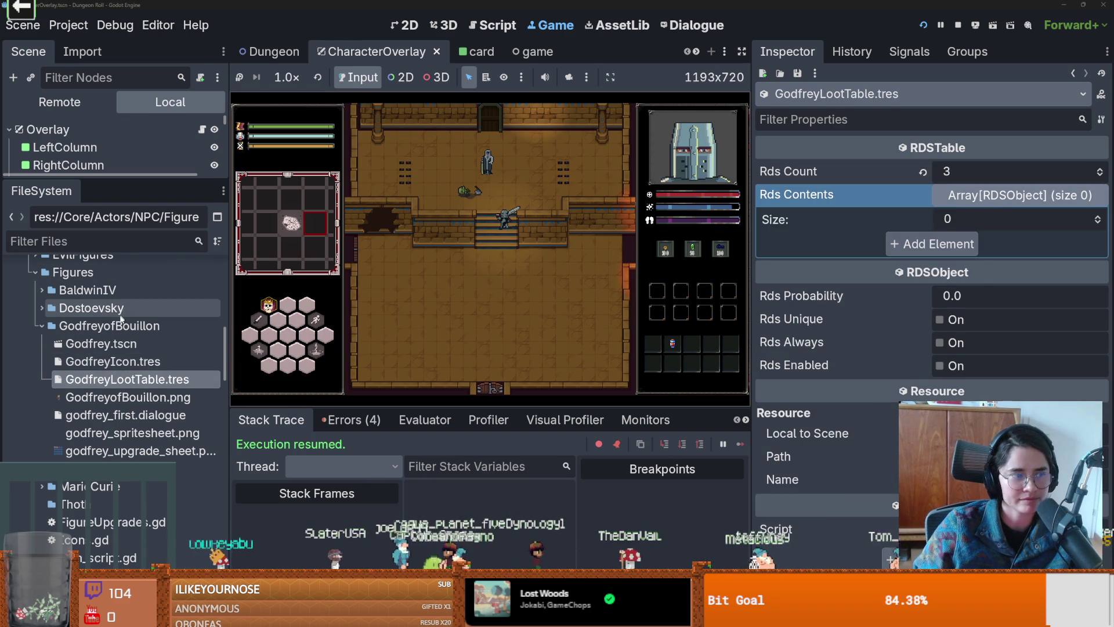
{"action": "scroll", "coordinate": [166, 305], "scroll_direction": "up", "scroll_amount": 3}
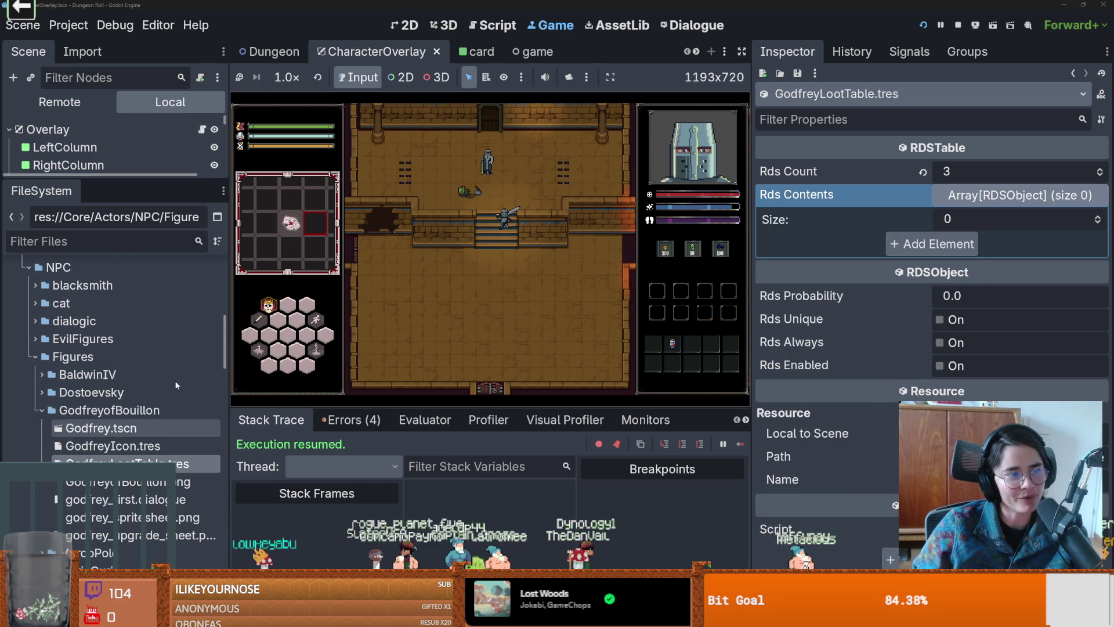
{"action": "left_click", "coordinate": [1104, 218]}
{"action": "left_click", "coordinate": [1100, 218]}
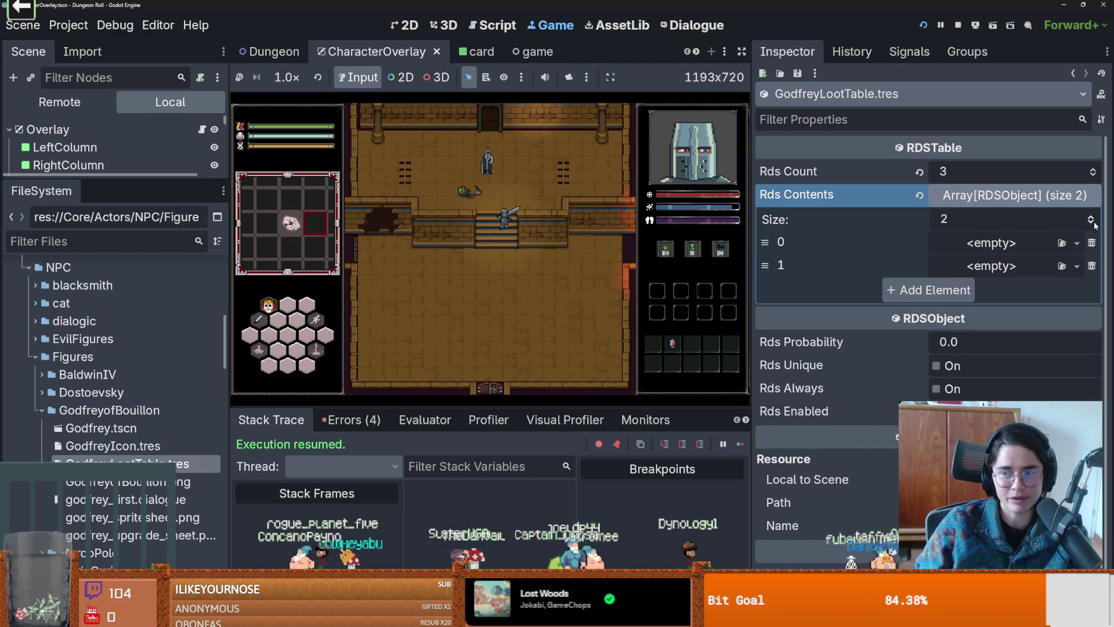
{"action": "left_click", "coordinate": [1092, 218]}
Step: Make entry 0 a new AbilityUpgrade, set its Skill Name to Defence, and return to Aseprite
{"action": "left_click", "coordinate": [1079, 242]}
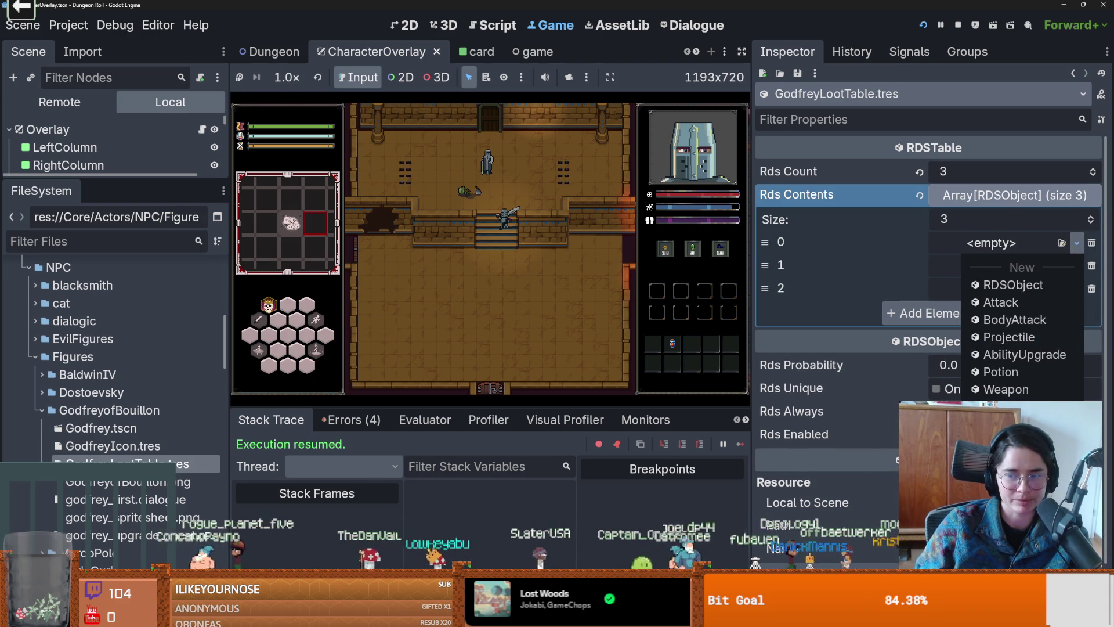
{"action": "left_click", "coordinate": [1016, 355]}
{"action": "left_click", "coordinate": [1017, 242]}
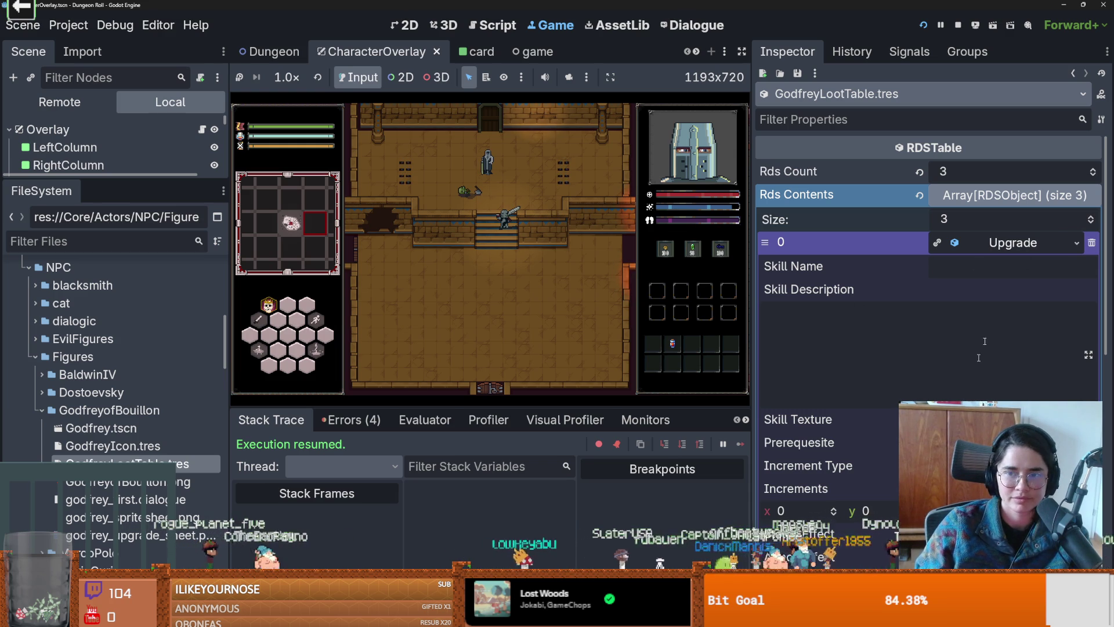
{"action": "left_click", "coordinate": [975, 271]}
{"action": "type", "text": "Defence"}
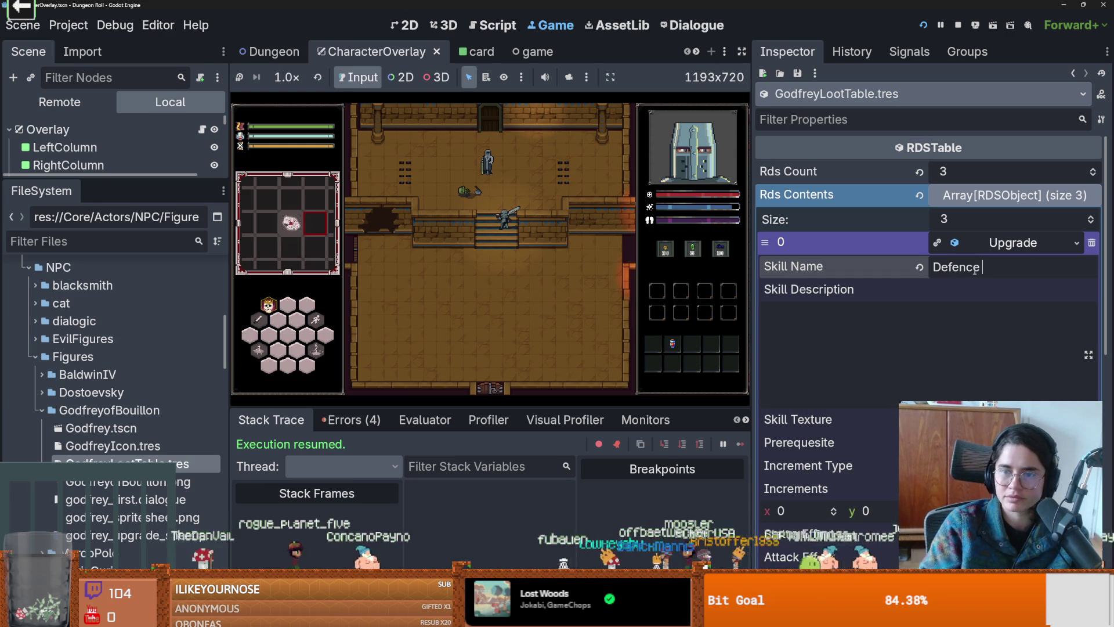
{"action": "key", "text": "alt+Tab"}
Step: With a green 1px Pencil, paint on the first shield's upper right, undoing a stray stroke
{"action": "left_click", "coordinate": [46, 67]}
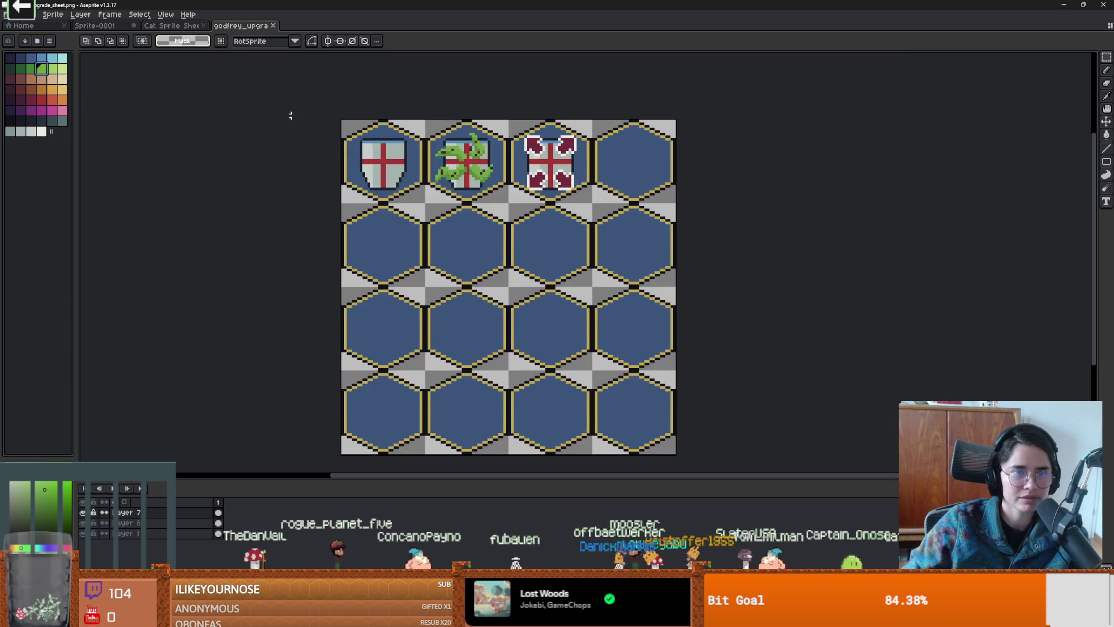
{"action": "scroll", "coordinate": [291, 114], "scroll_direction": "up", "scroll_amount": 2}
{"action": "key", "text": "b"}
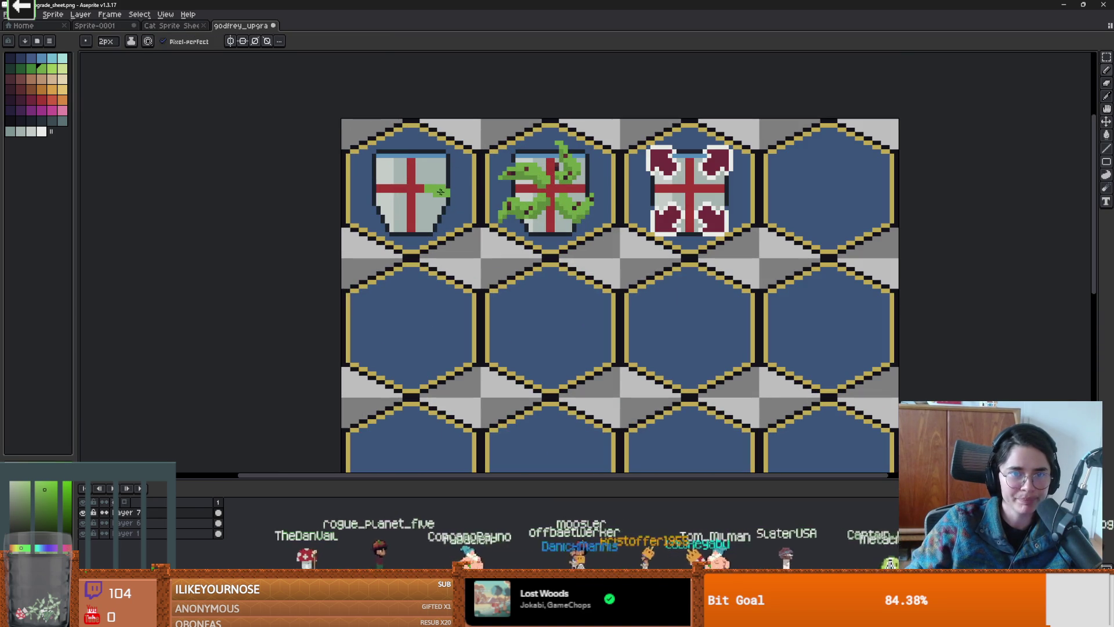
{"action": "key", "text": "ctrl+z"}
{"action": "scroll", "coordinate": [422, 190], "scroll_direction": "up", "scroll_amount": 1}
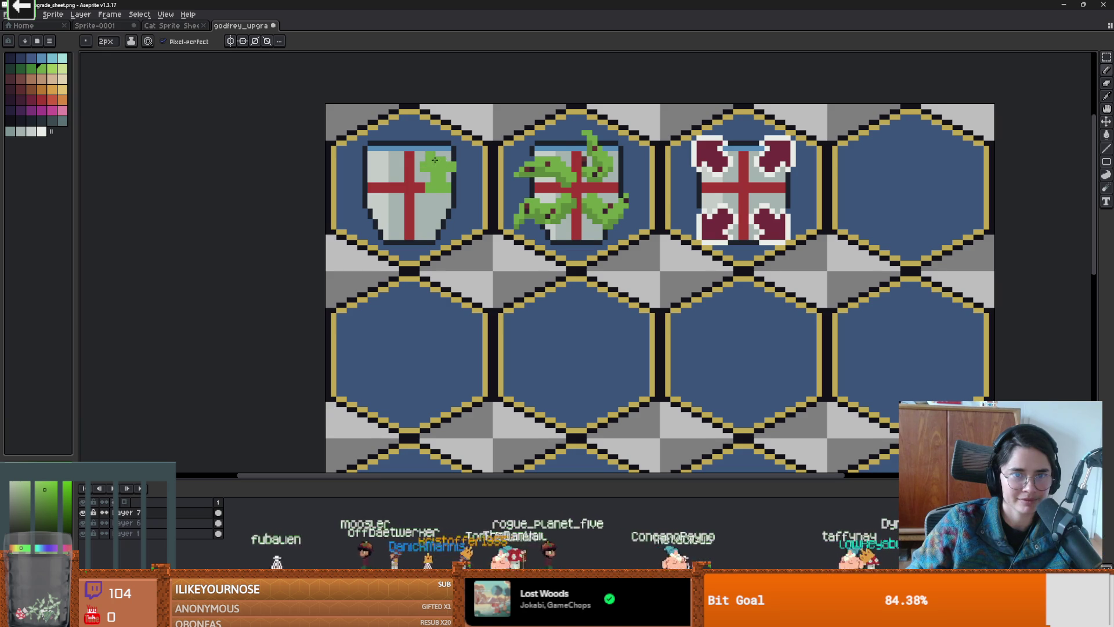
{"action": "key", "text": "minus"}
{"action": "scroll", "coordinate": [435, 161], "scroll_direction": "up", "scroll_amount": 2}
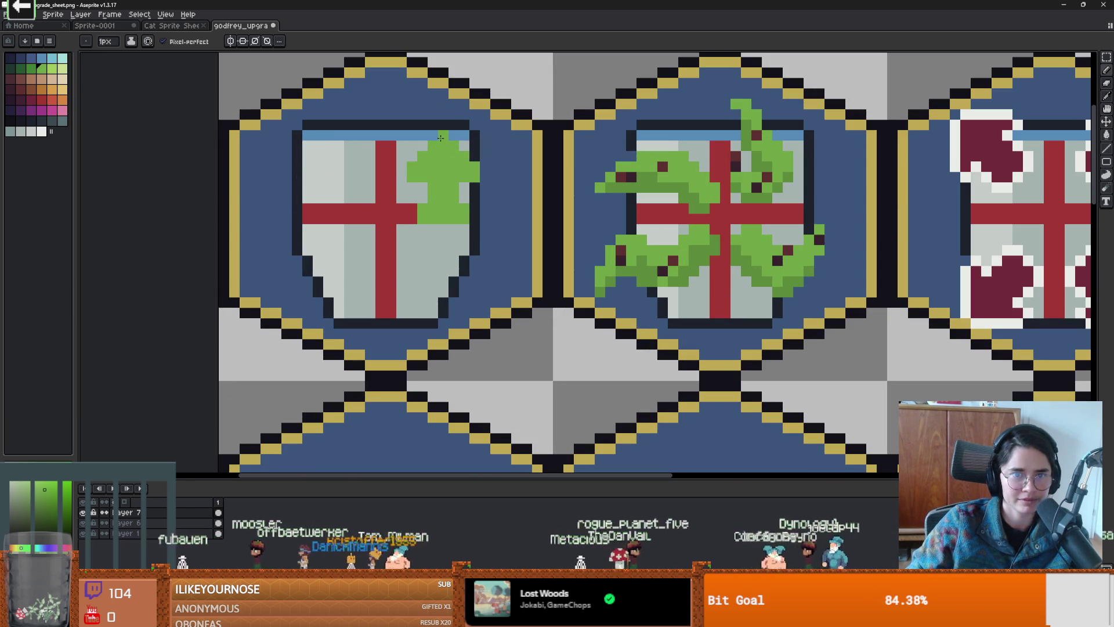
{"action": "scroll", "coordinate": [451, 189], "scroll_direction": "down", "scroll_amount": 1}
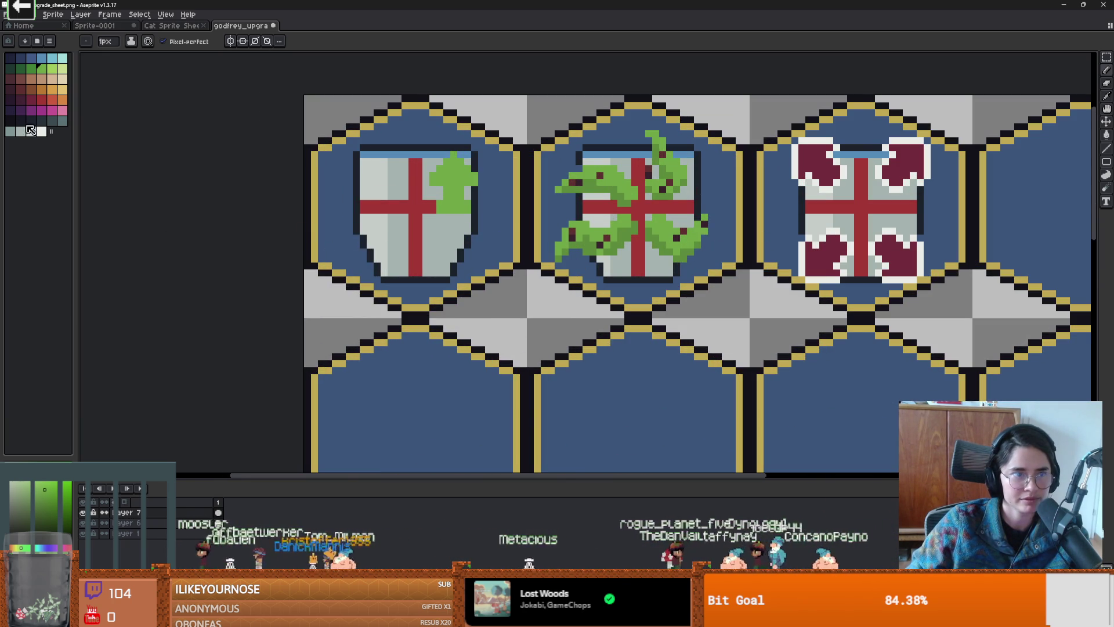